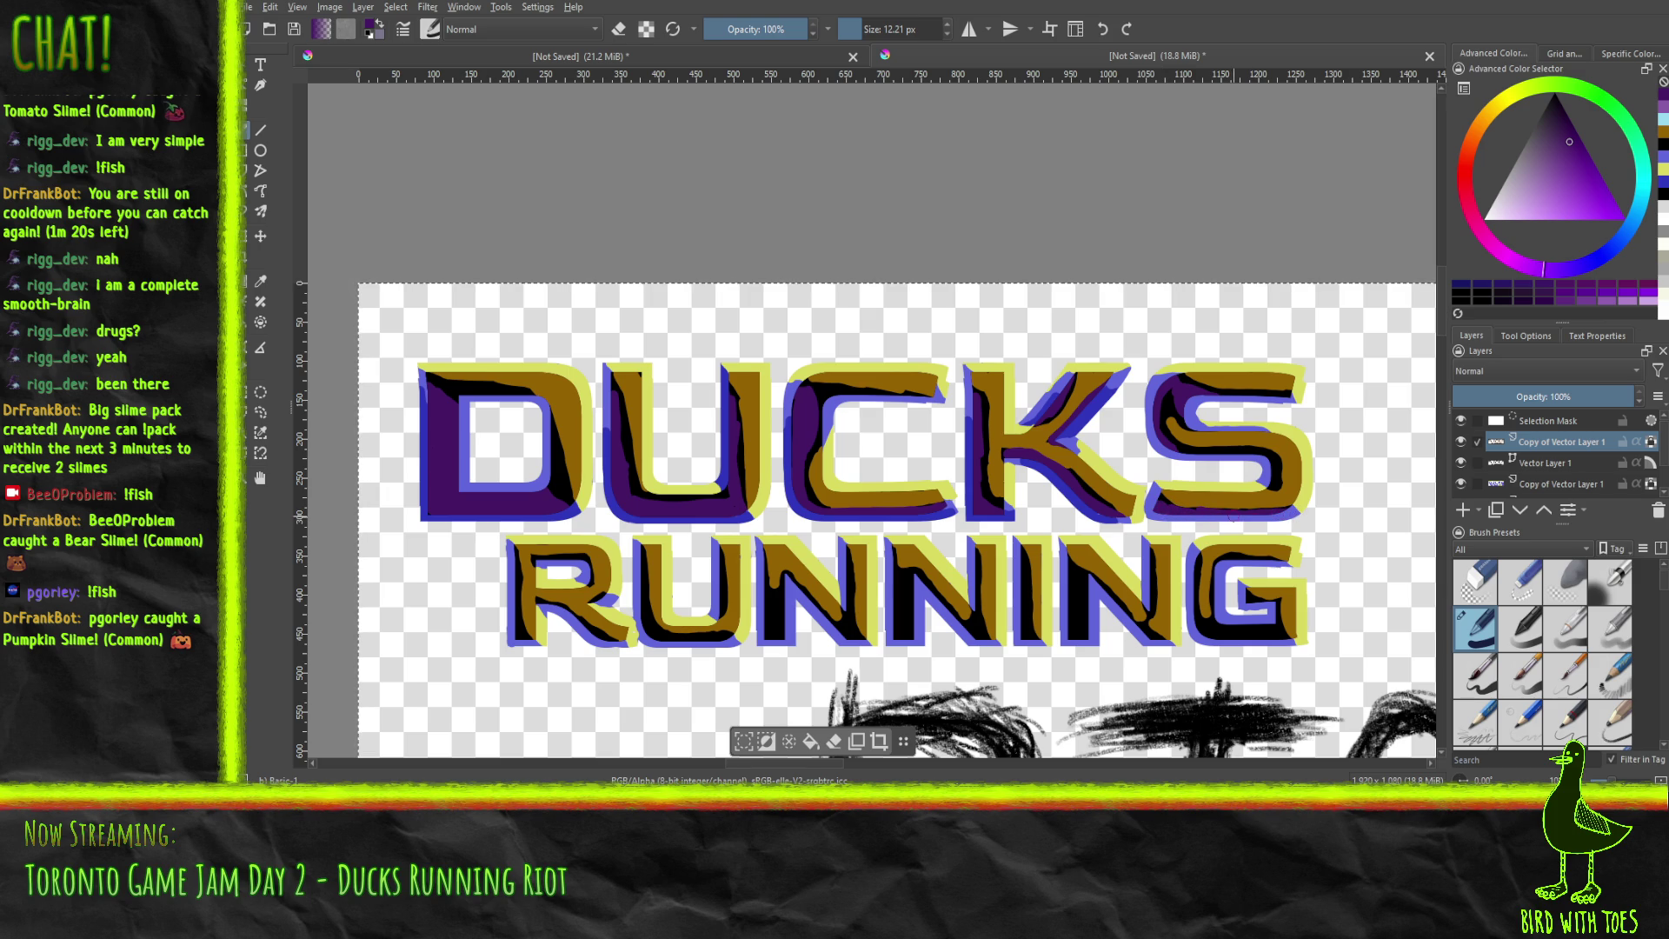
# Paint magenta highlight strokes over the D's top-left corner and down the U's left side.
pyautogui.click(1274, 471)
pyautogui.scroll(-5, 1515, 184)
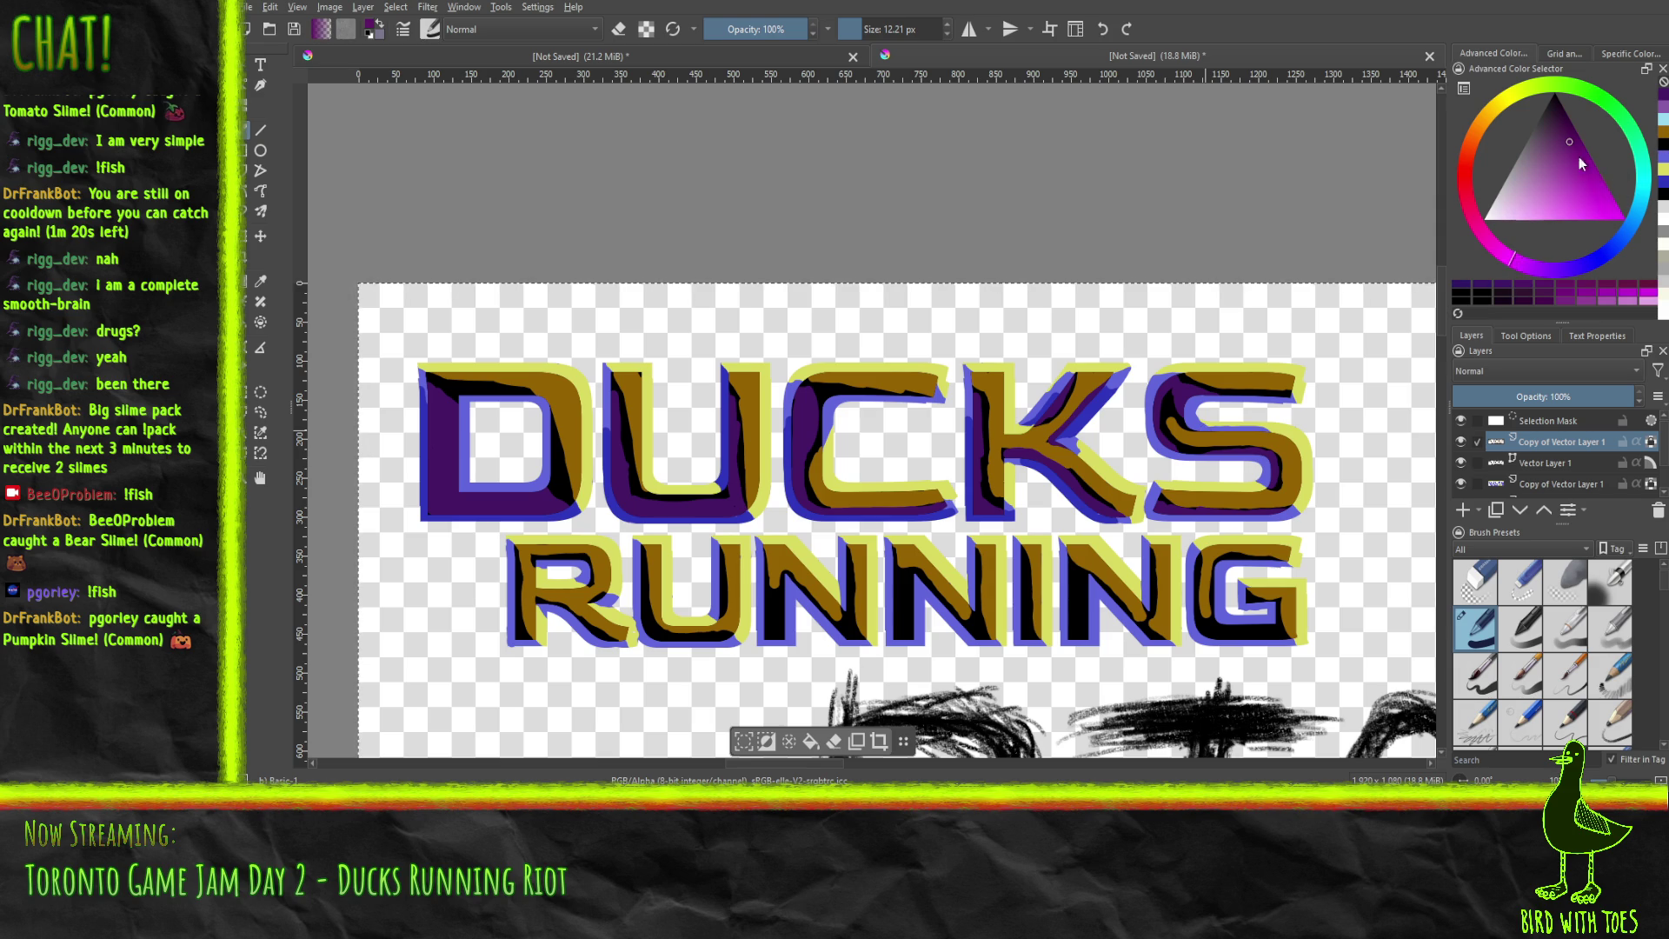
pyautogui.moveTo(426, 372); pyautogui.dragTo(561, 487)
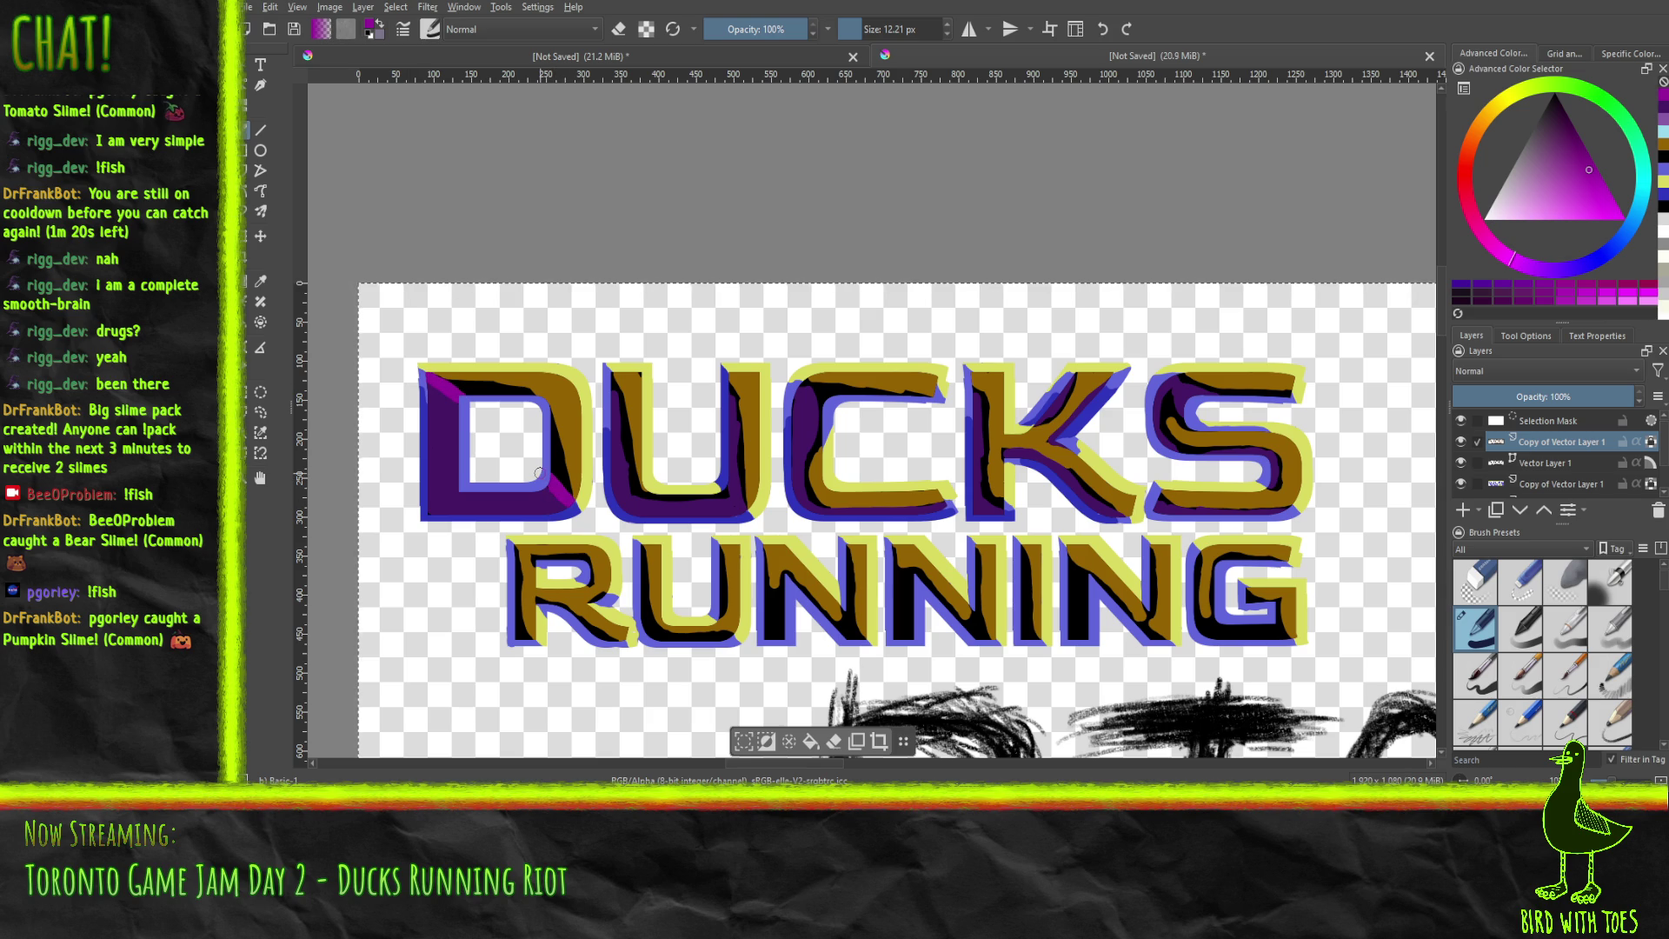
pyautogui.moveTo(613, 388)
pyautogui.mouseDown()
pyautogui.moveTo(634, 491)
pyautogui.moveTo(721, 497)
pyautogui.mouseUp()
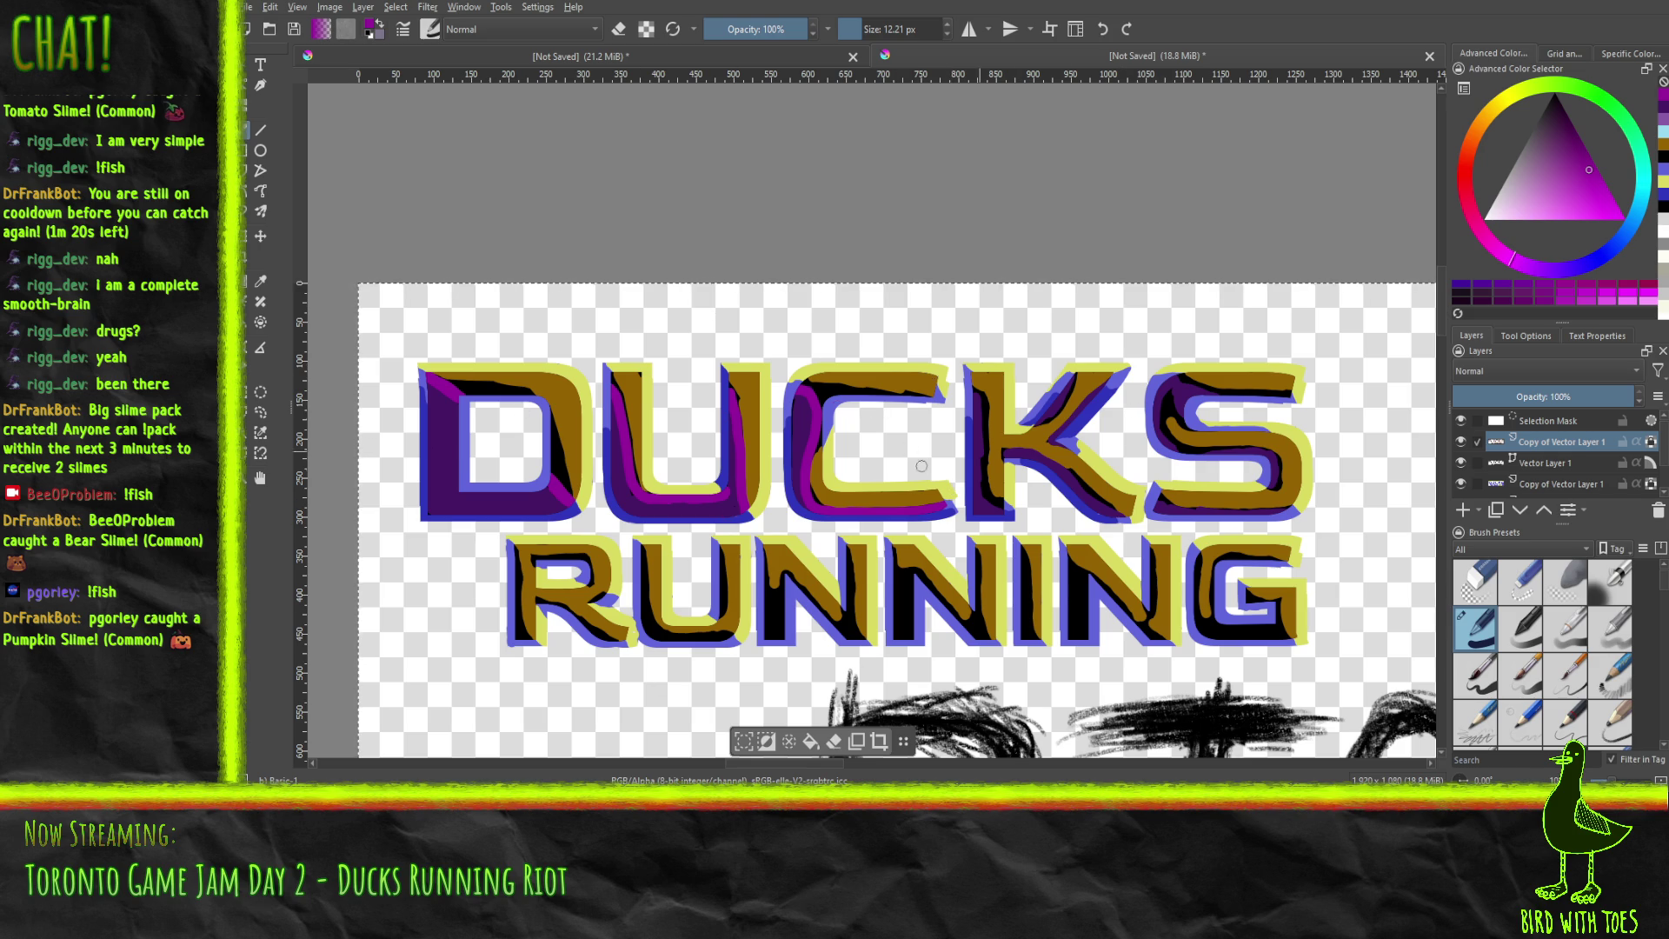
# Zoom in on the K and paint trial purple and magenta strokes on its stem and upper arm.
pyautogui.scroll(-5, 884, 437)
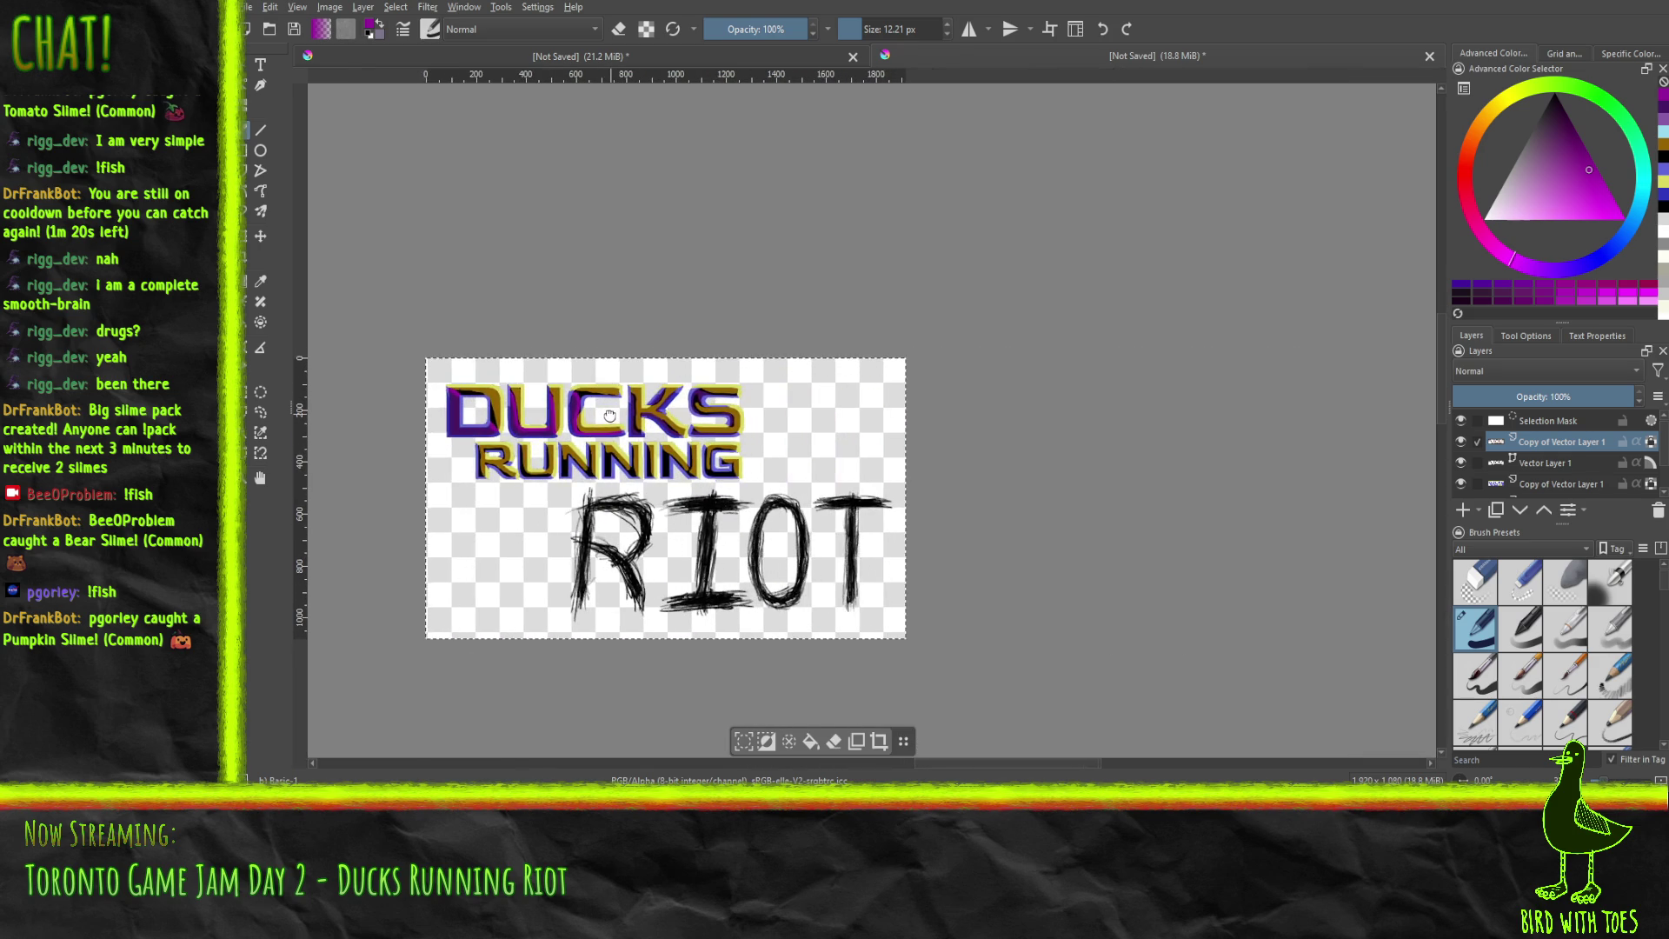
pyautogui.moveTo(609, 415); pyautogui.dragTo(572, 417)
pyautogui.scroll(3, 544, 422)
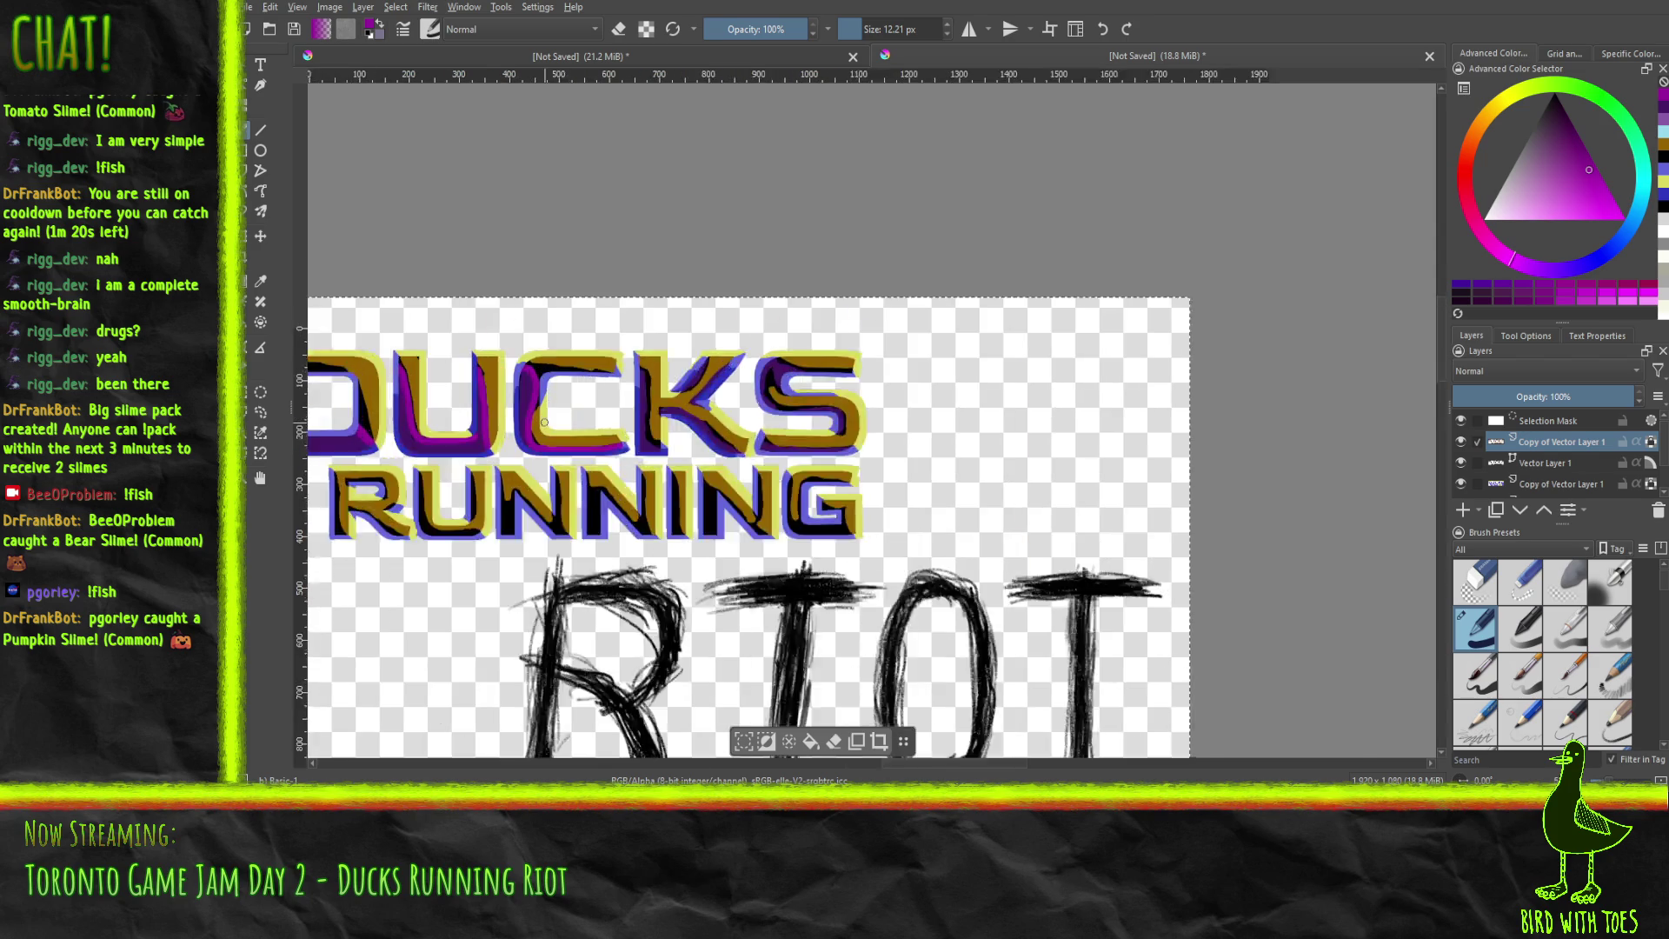
pyautogui.scroll(5, 545, 422)
pyautogui.moveTo(714, 495)
pyautogui.mouseDown()
pyautogui.moveTo(782, 500)
pyautogui.moveTo(561, 510)
pyautogui.mouseUp()
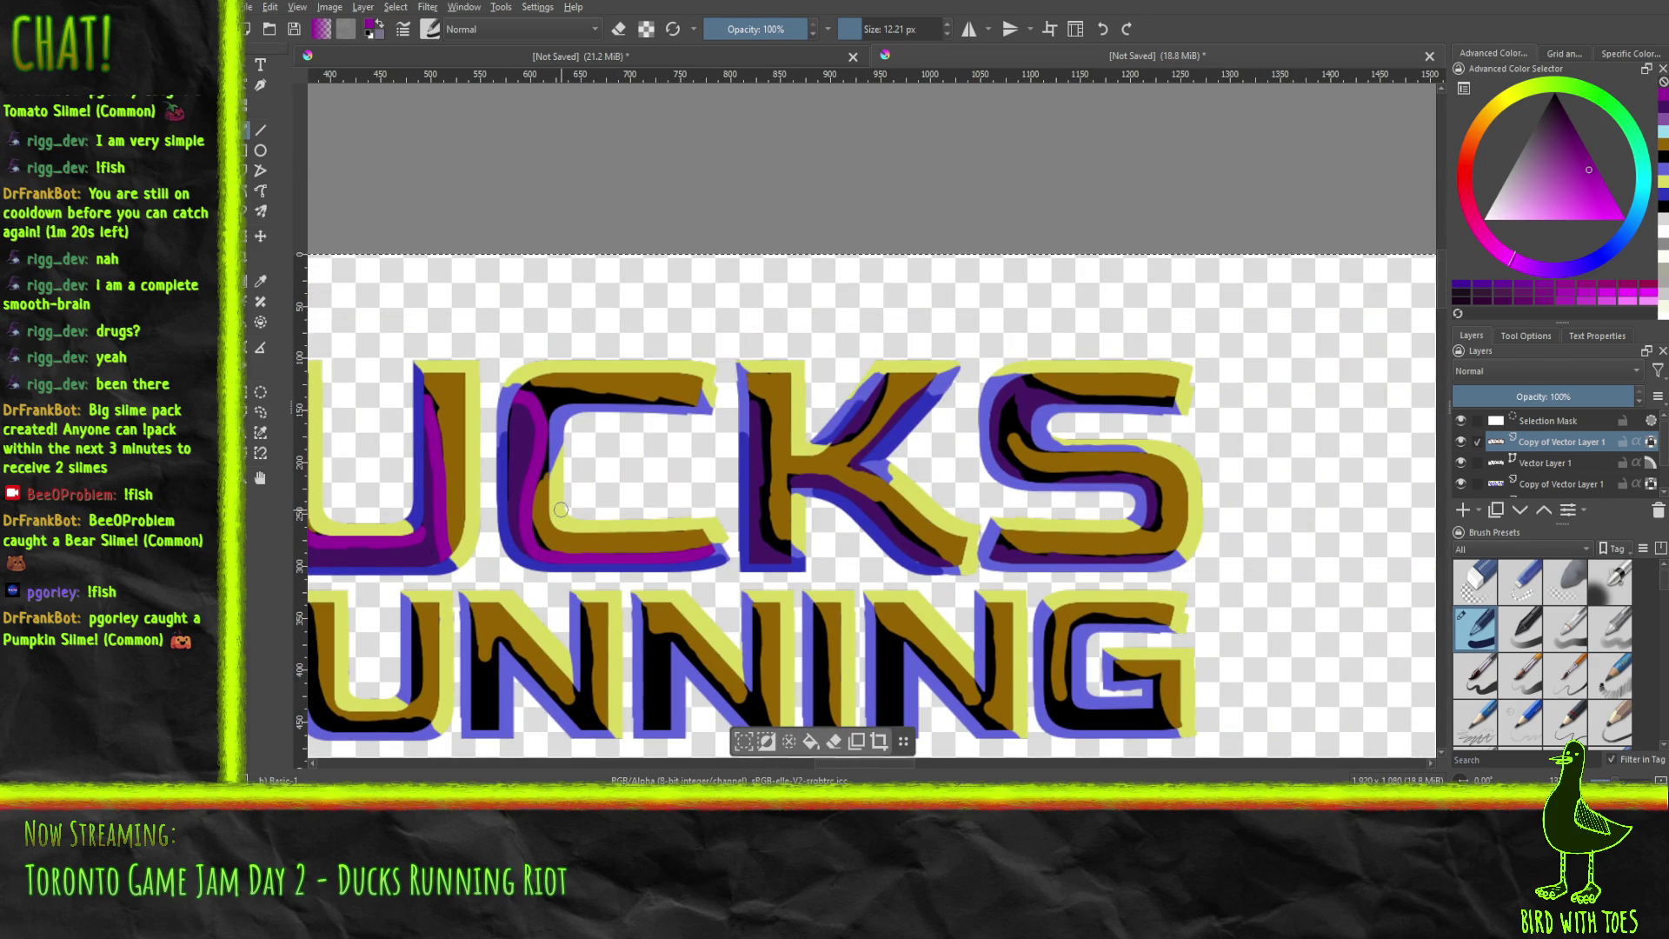
pyautogui.moveTo(754, 393)
pyautogui.mouseDown()
pyautogui.moveTo(765, 541)
pyautogui.moveTo(787, 553)
pyautogui.mouseUp()
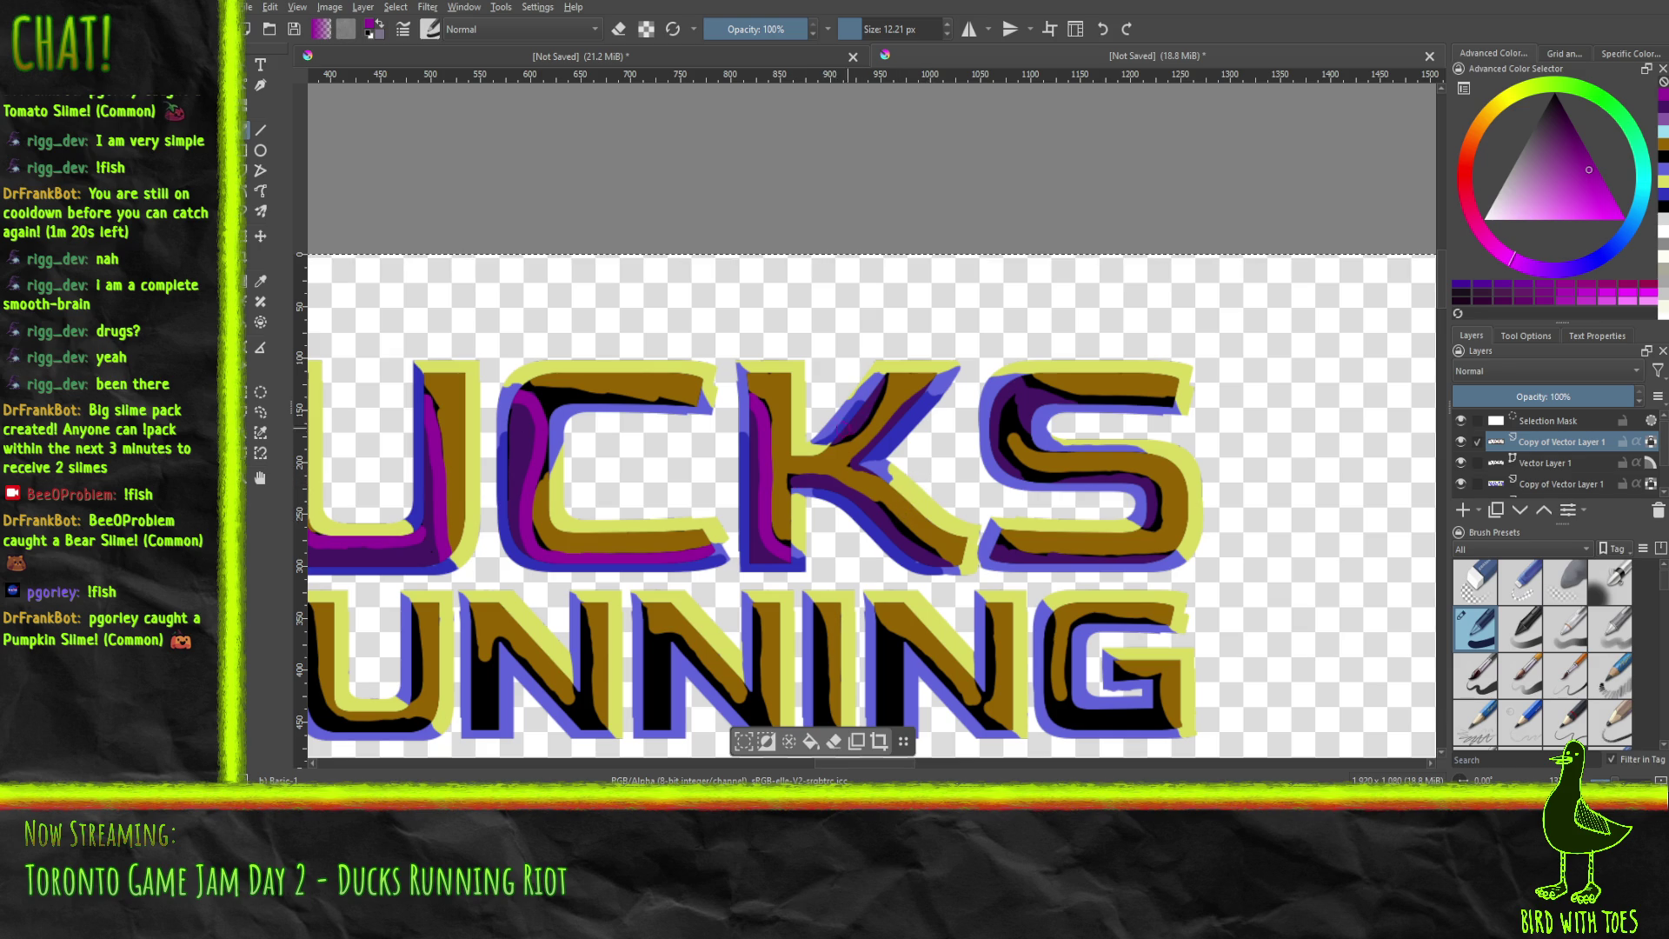
pyautogui.moveTo(830, 440); pyautogui.dragTo(882, 381)
pyautogui.keyDown('ctrl'); pyautogui.click(816, 432); pyautogui.keyUp('ctrl')
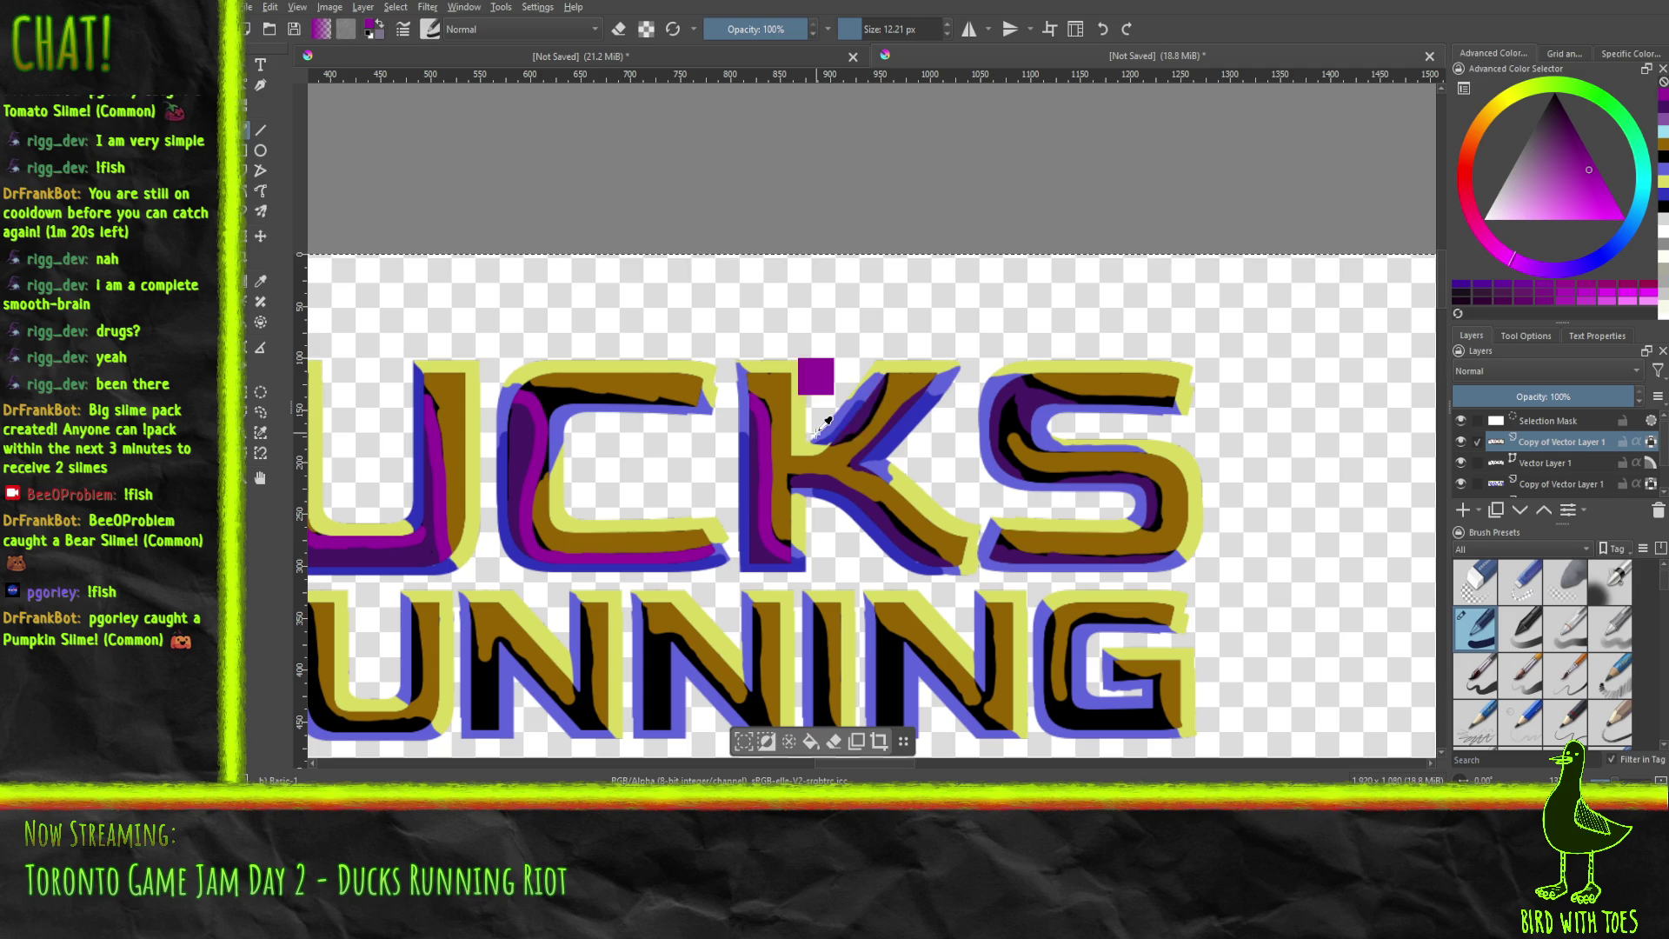
# Undo the test strokes on the K, C, U and D, then reframe the lettering.
pyautogui.hotkey('ctrl', 'z')
pyautogui.hotkey('ctrl', 'z')
pyautogui.hotkey('ctrl', 'z')
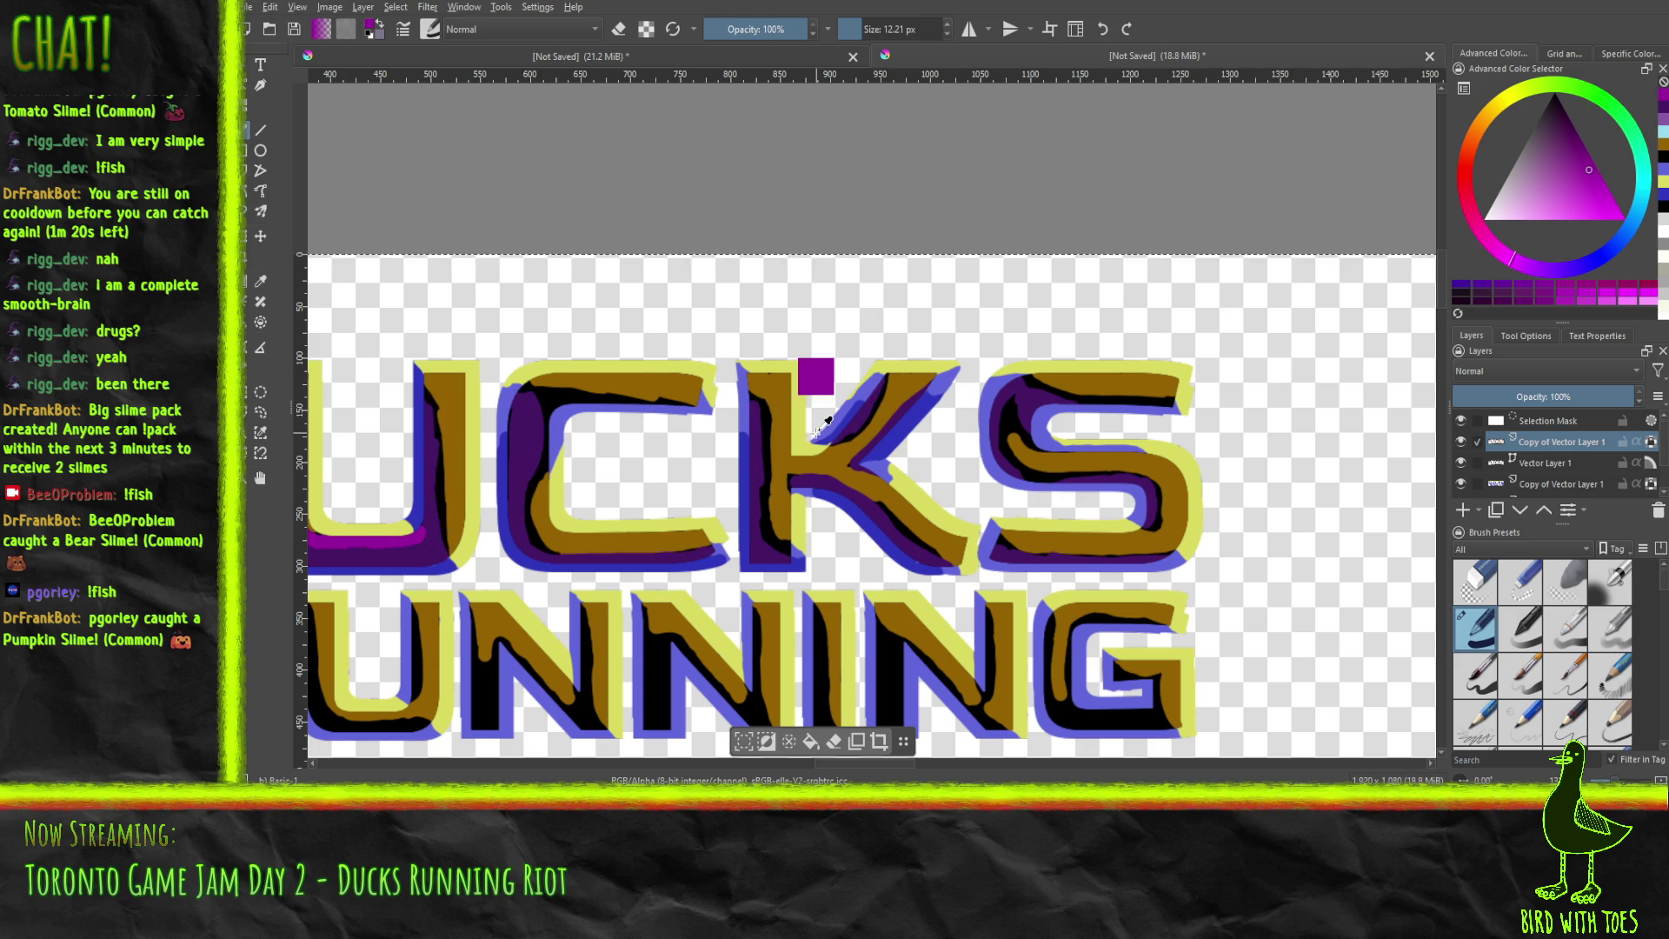
pyautogui.moveTo(549, 515); pyautogui.dragTo(1068, 495)
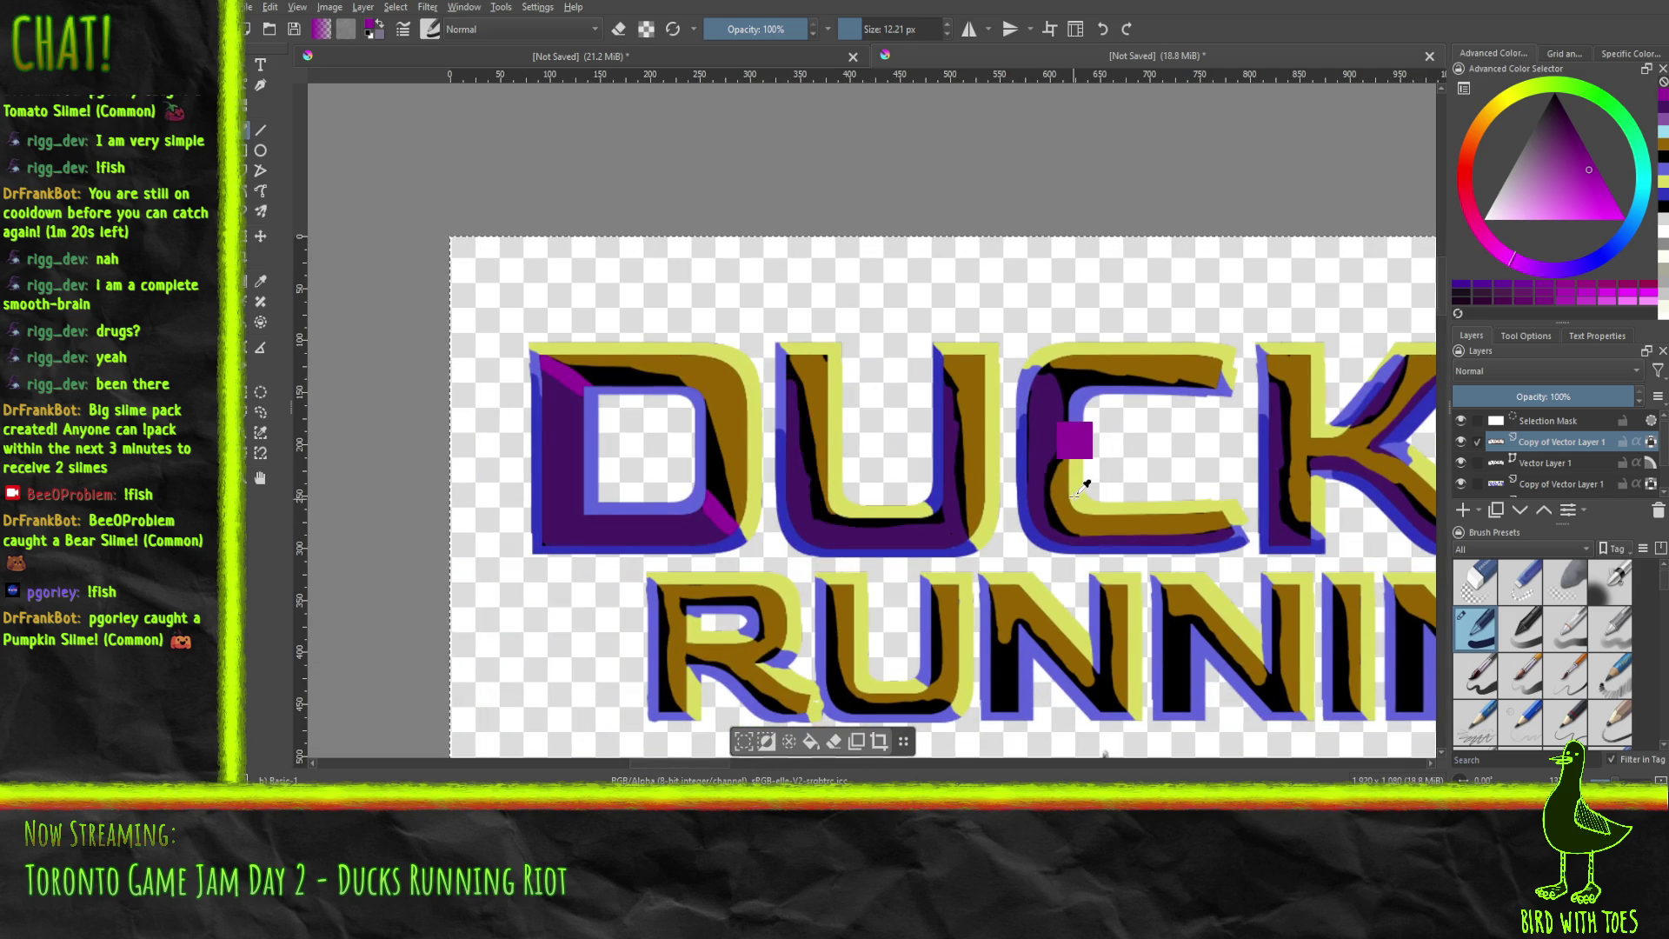
pyautogui.hotkey('ctrl', 'z')
pyautogui.hotkey('ctrl', 'z')
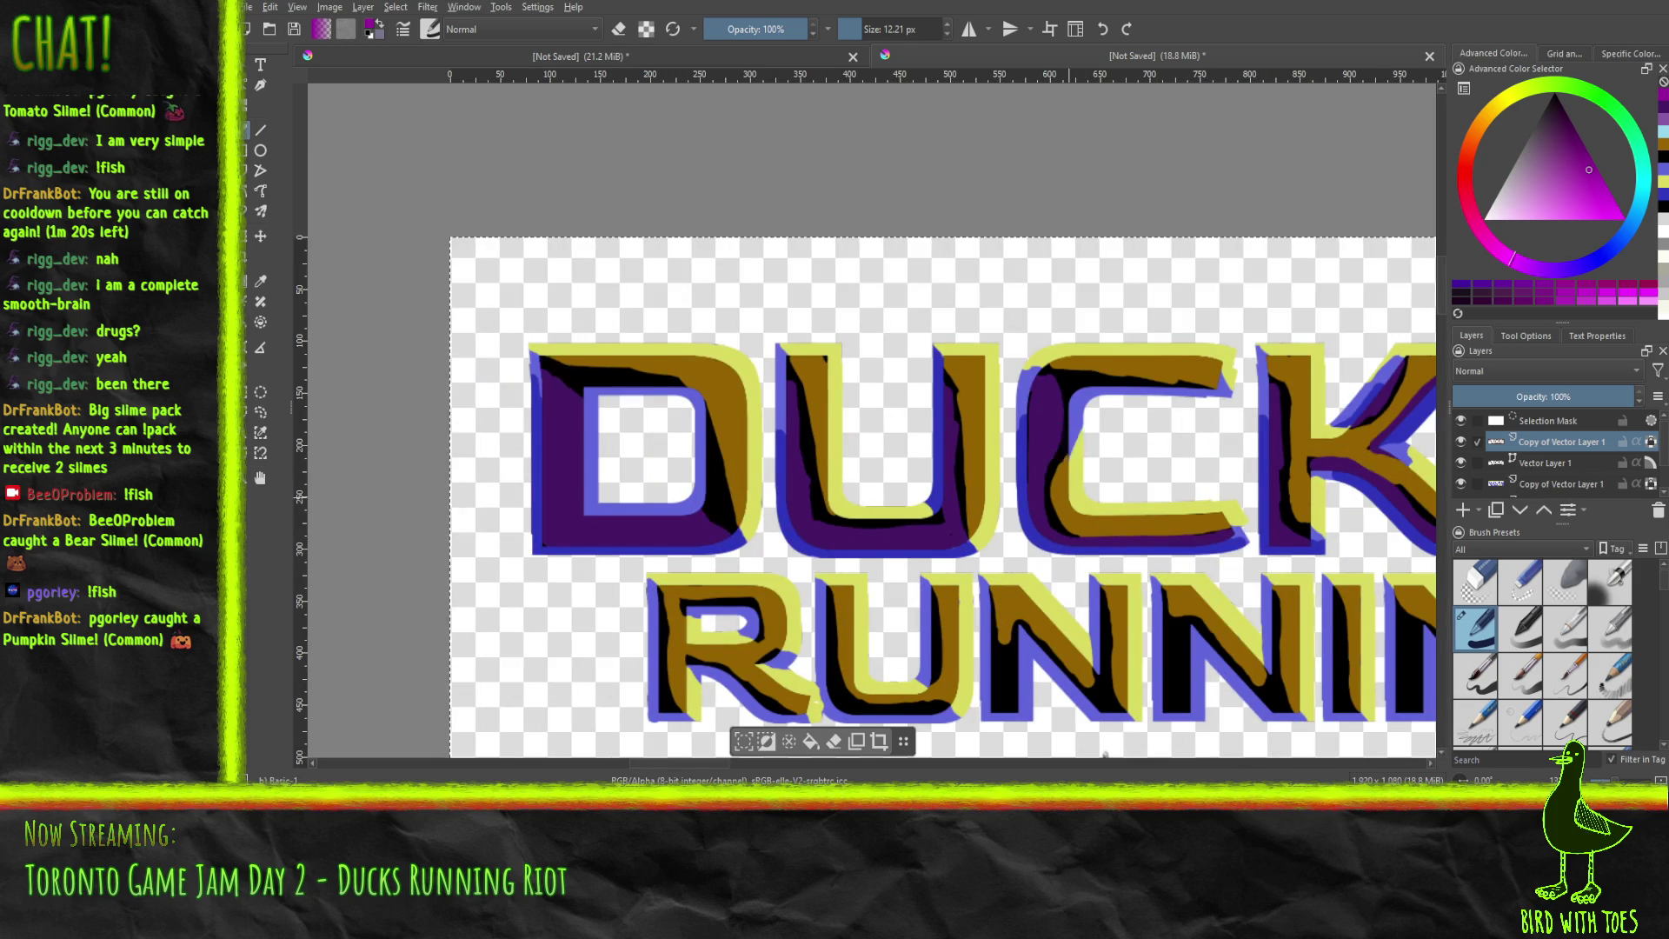
pyautogui.scroll(-4, 1069, 497)
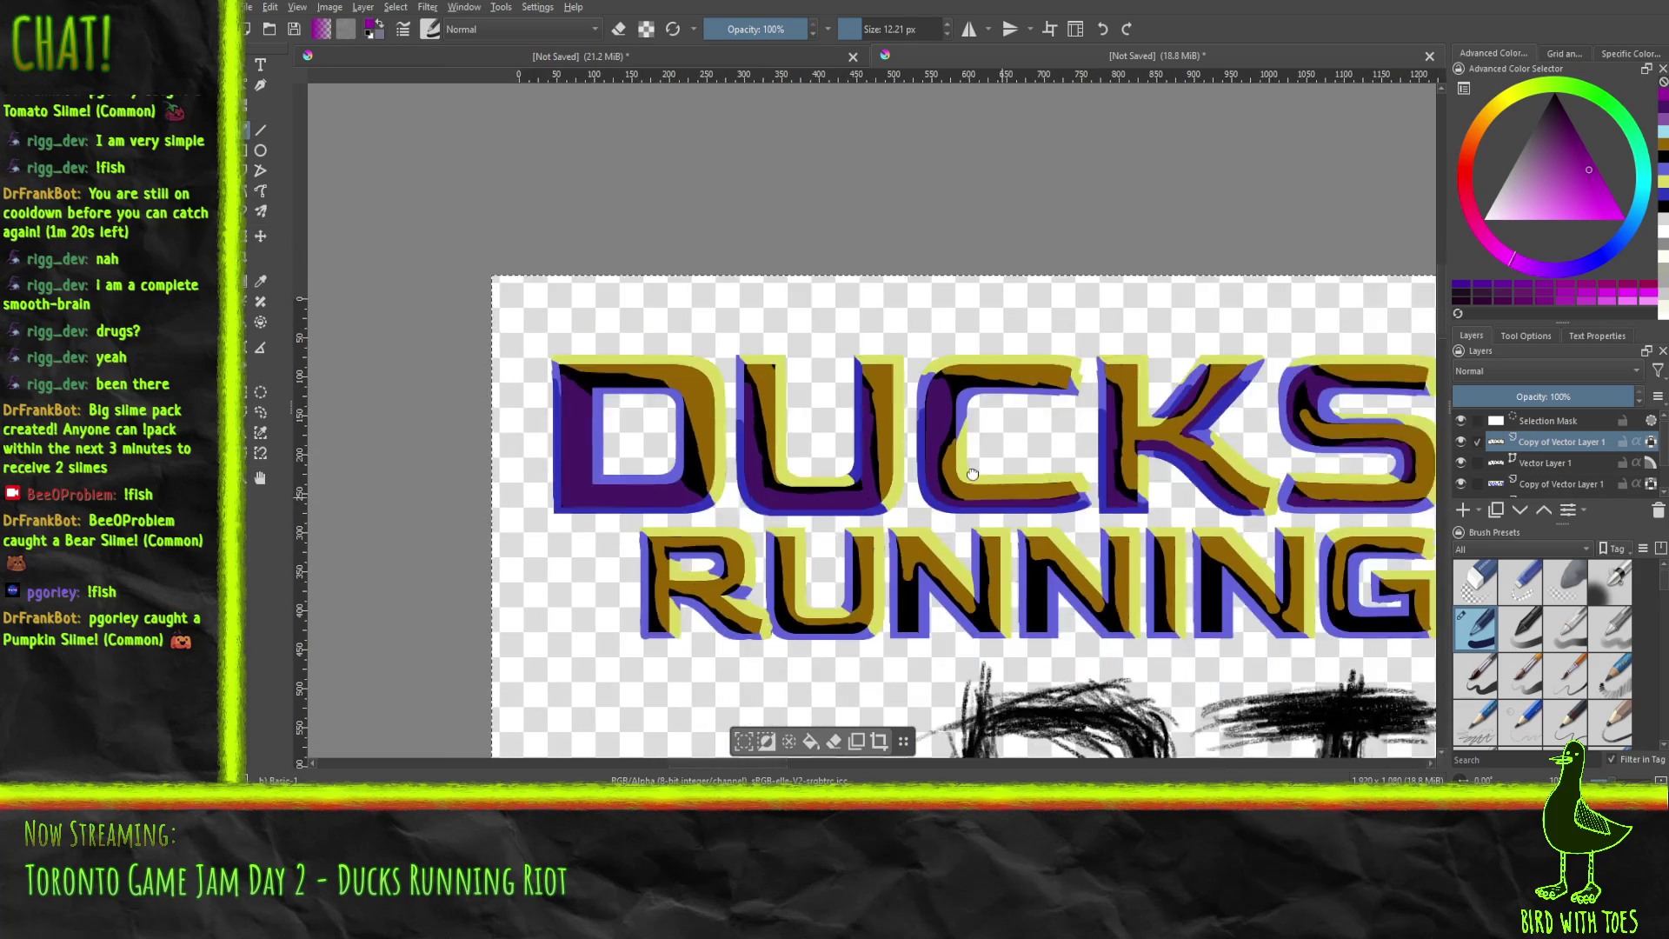
pyautogui.scroll(-3, 875, 448)
pyautogui.scroll(3, 831, 439)
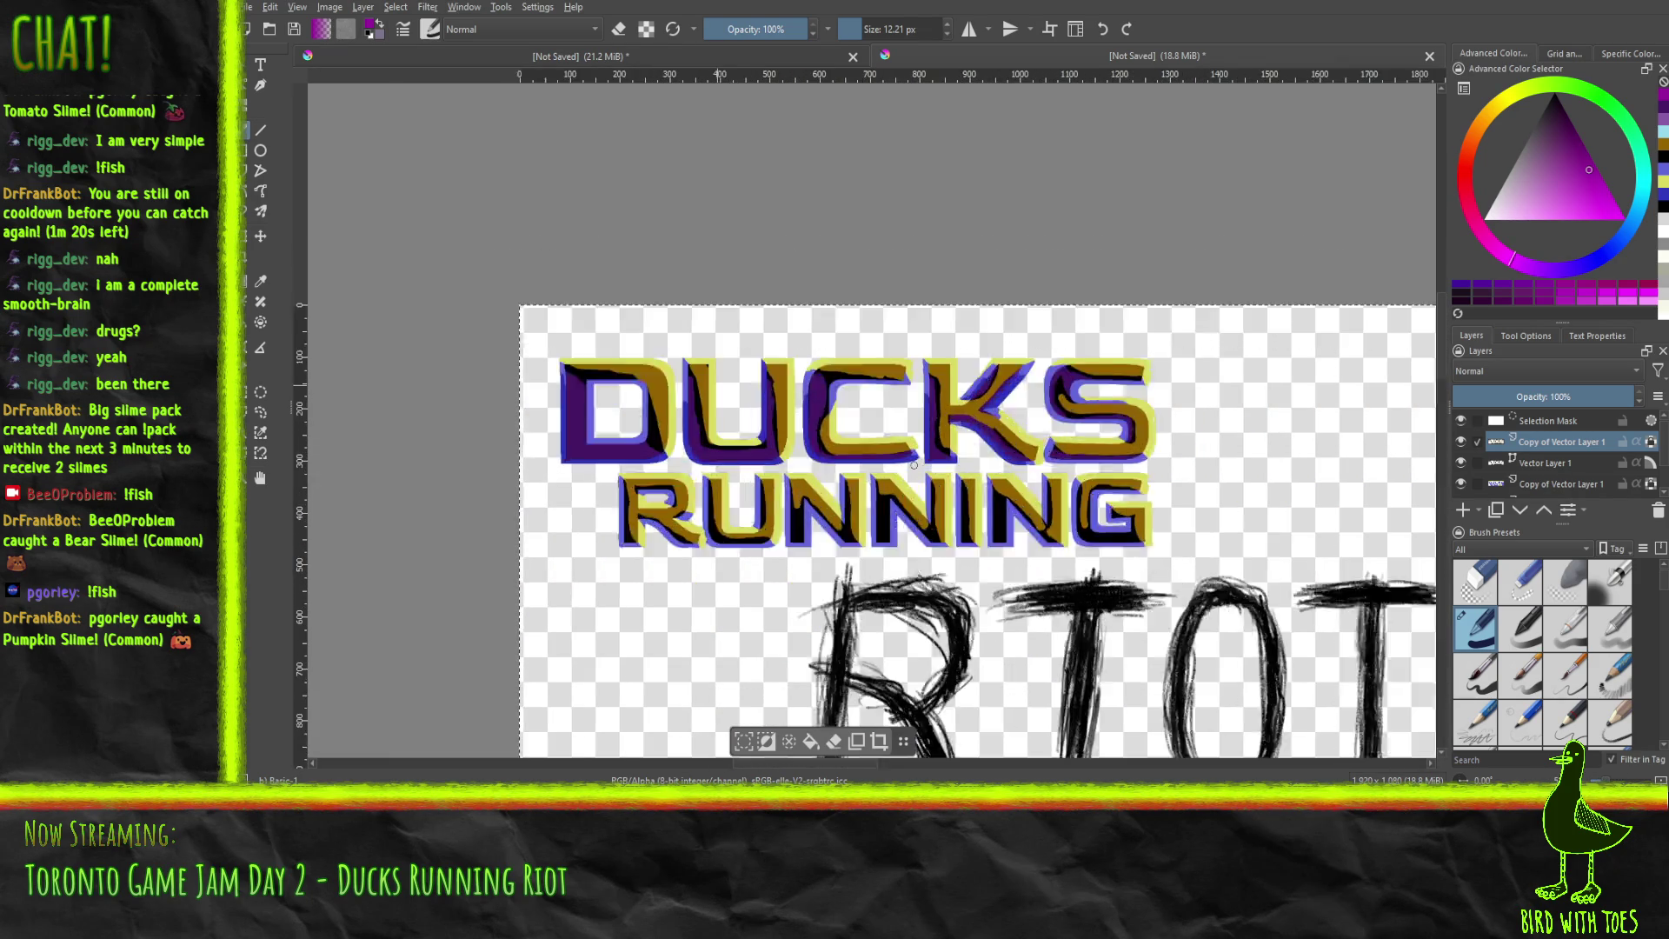
pyautogui.moveTo(831, 439); pyautogui.dragTo(931, 485)
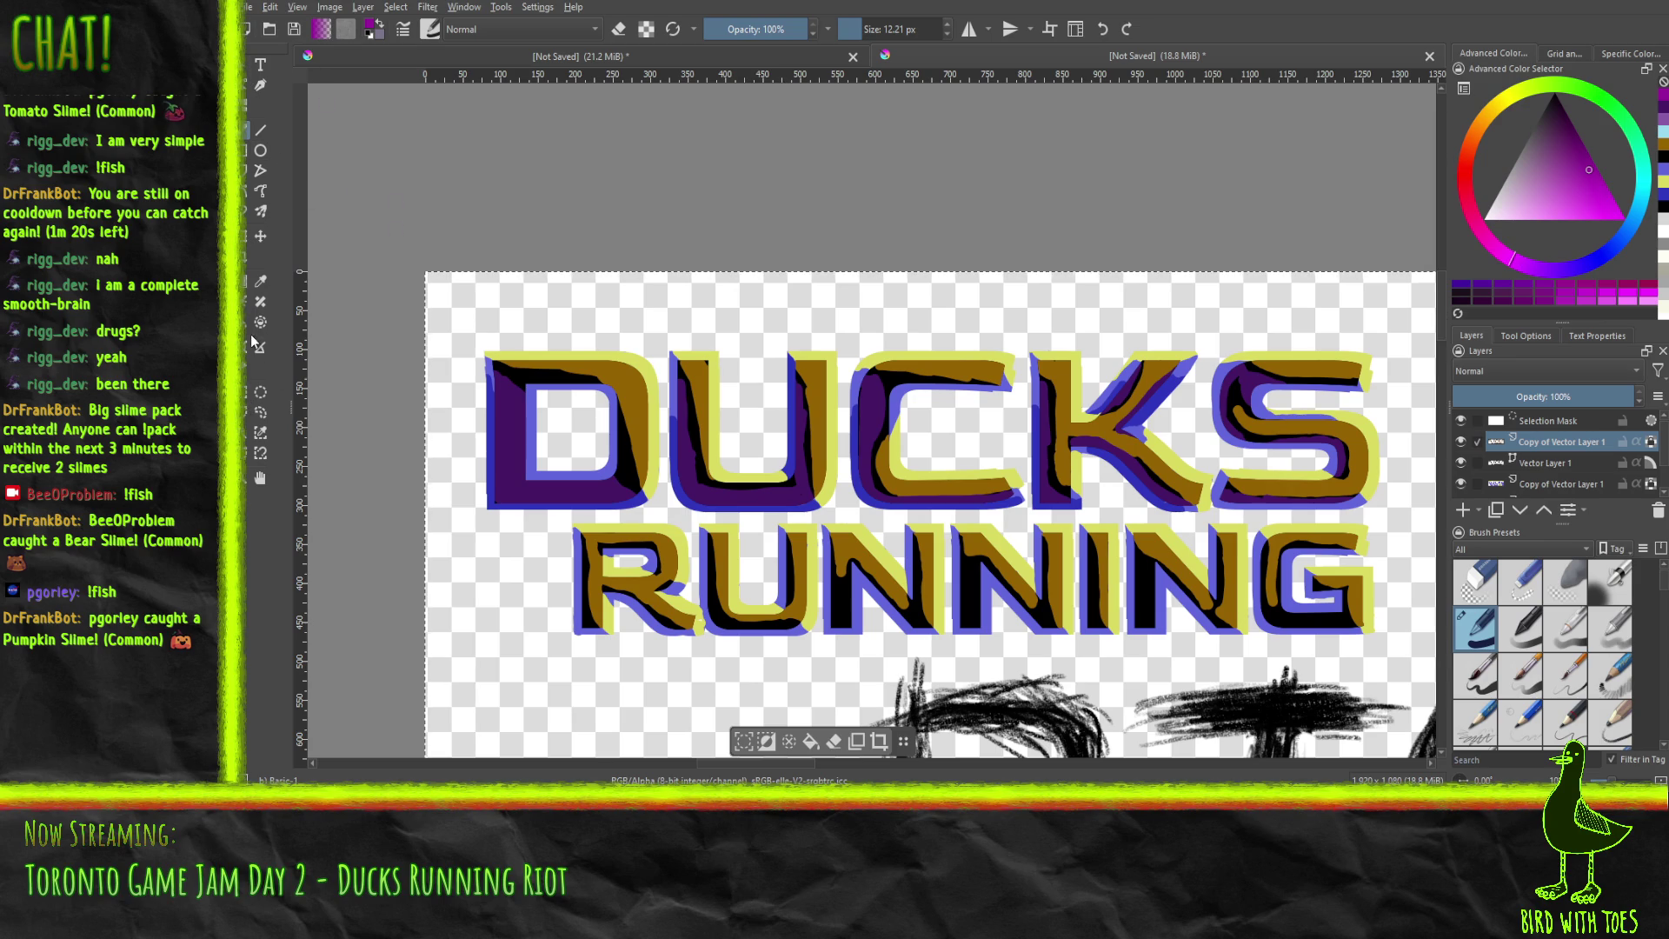
pyautogui.click(260, 301)
# Select all the gold areas of the lettering with Similar Color Selection.
pyautogui.click(264, 280)
pyautogui.click(247, 439)
pyautogui.click(623, 369)
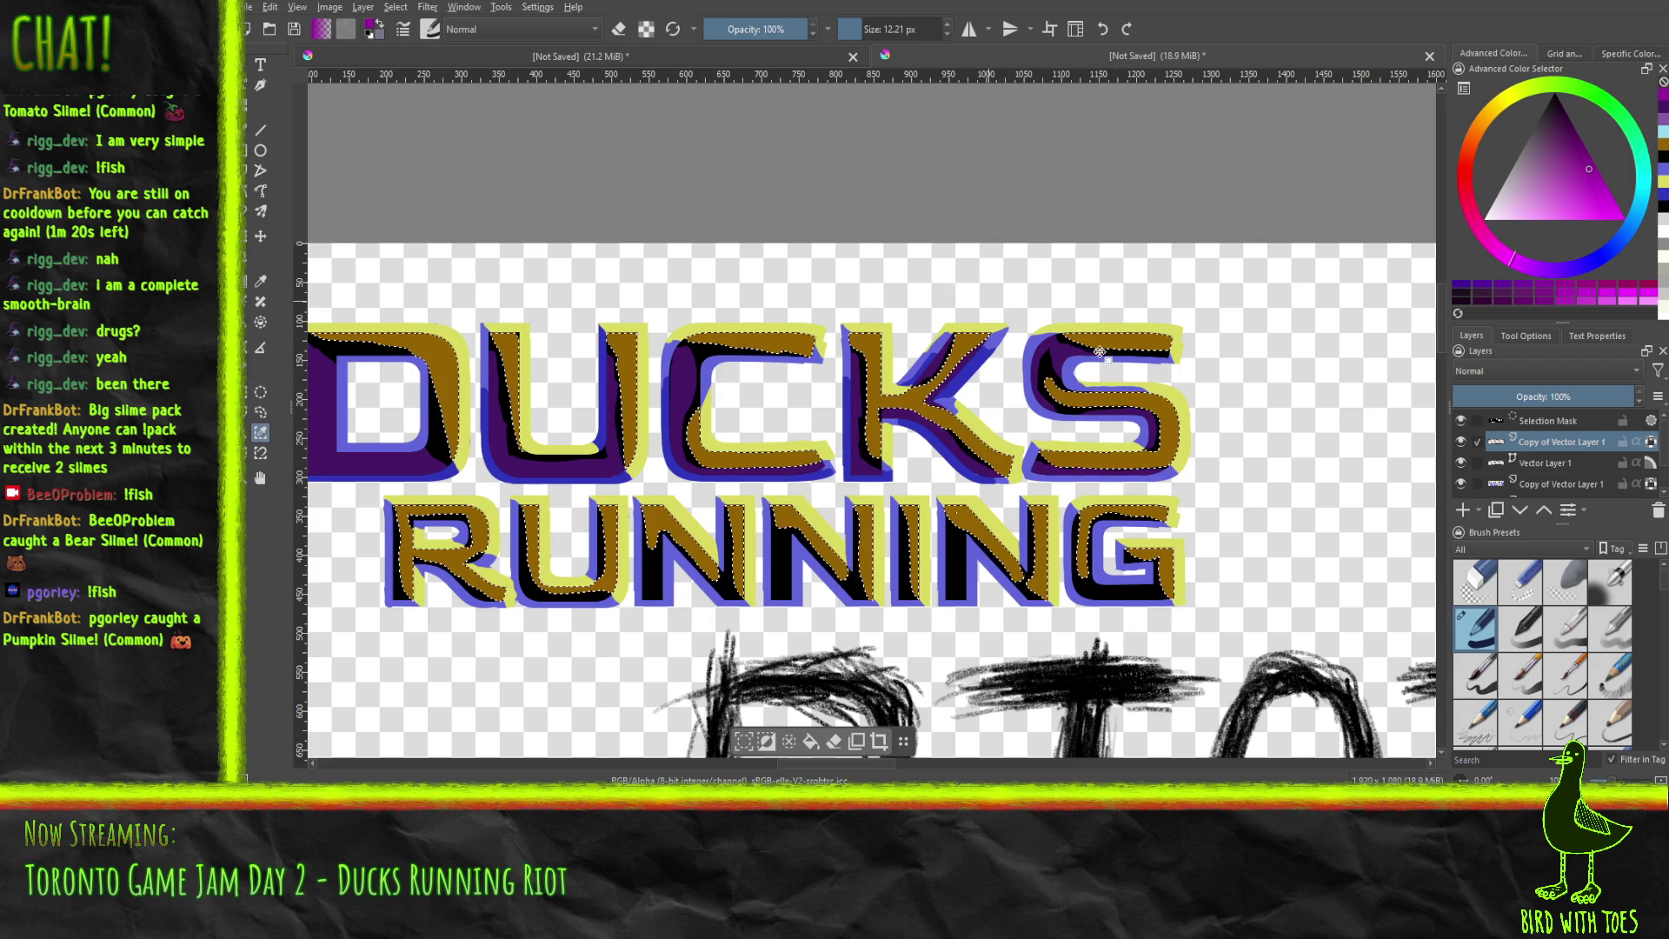
# Paint bright orange-gold over the selected gold parts of DUCKS with a 107 px brush.
pyautogui.moveTo(861, 38); pyautogui.dragTo(893, 33)
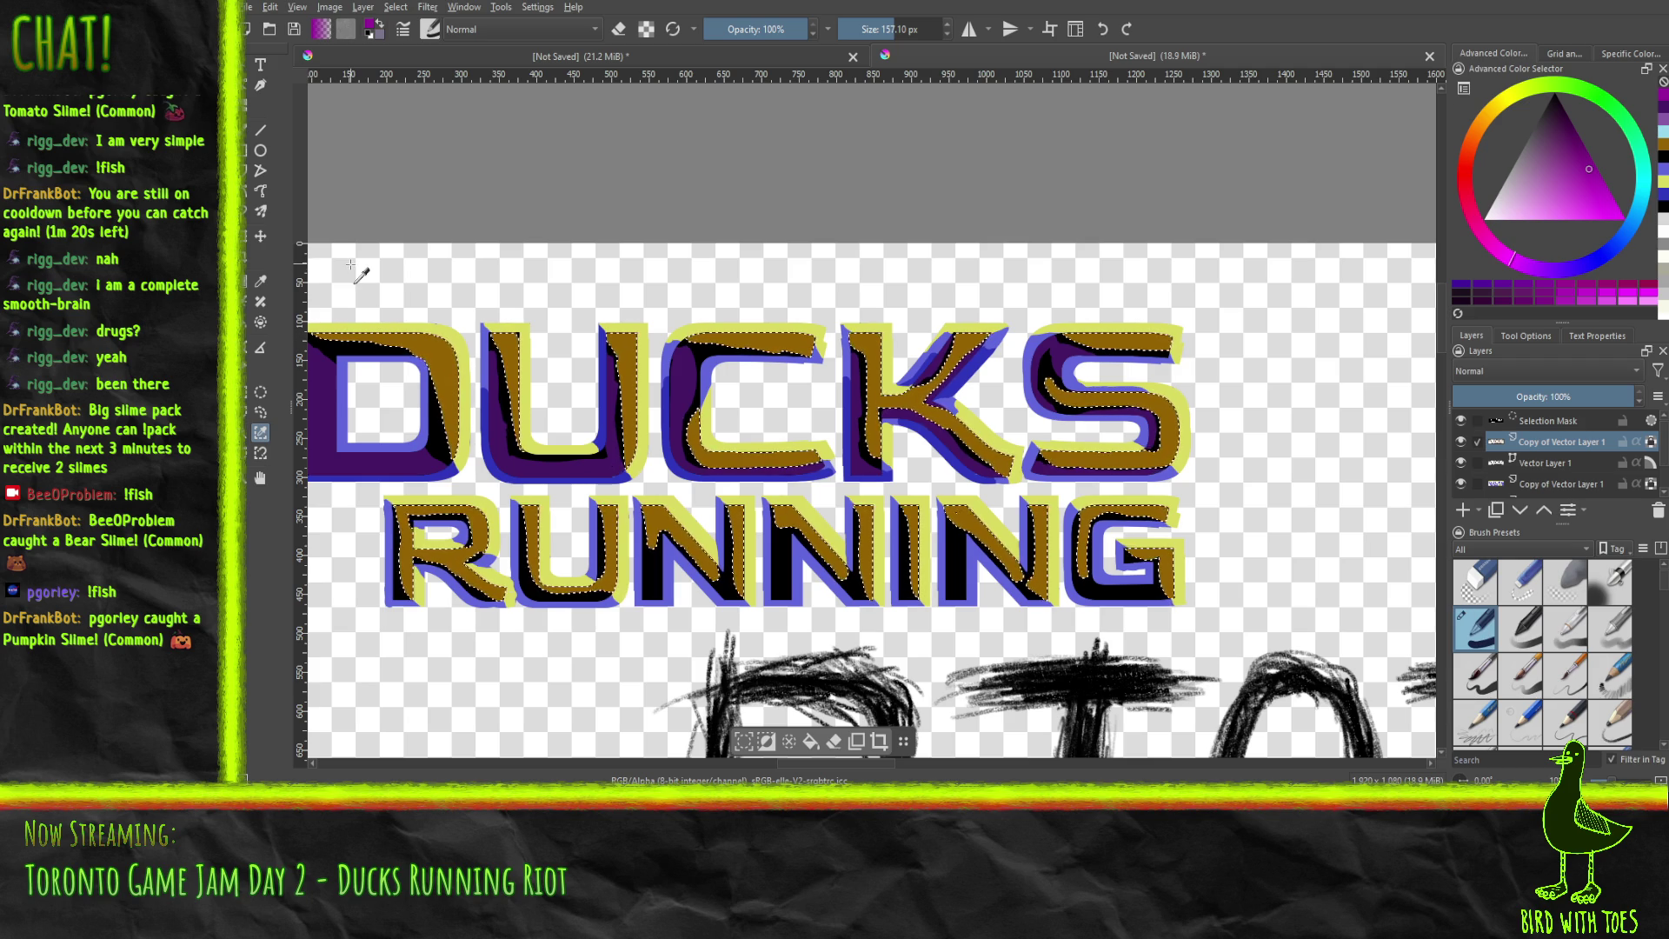
pyautogui.press('b')
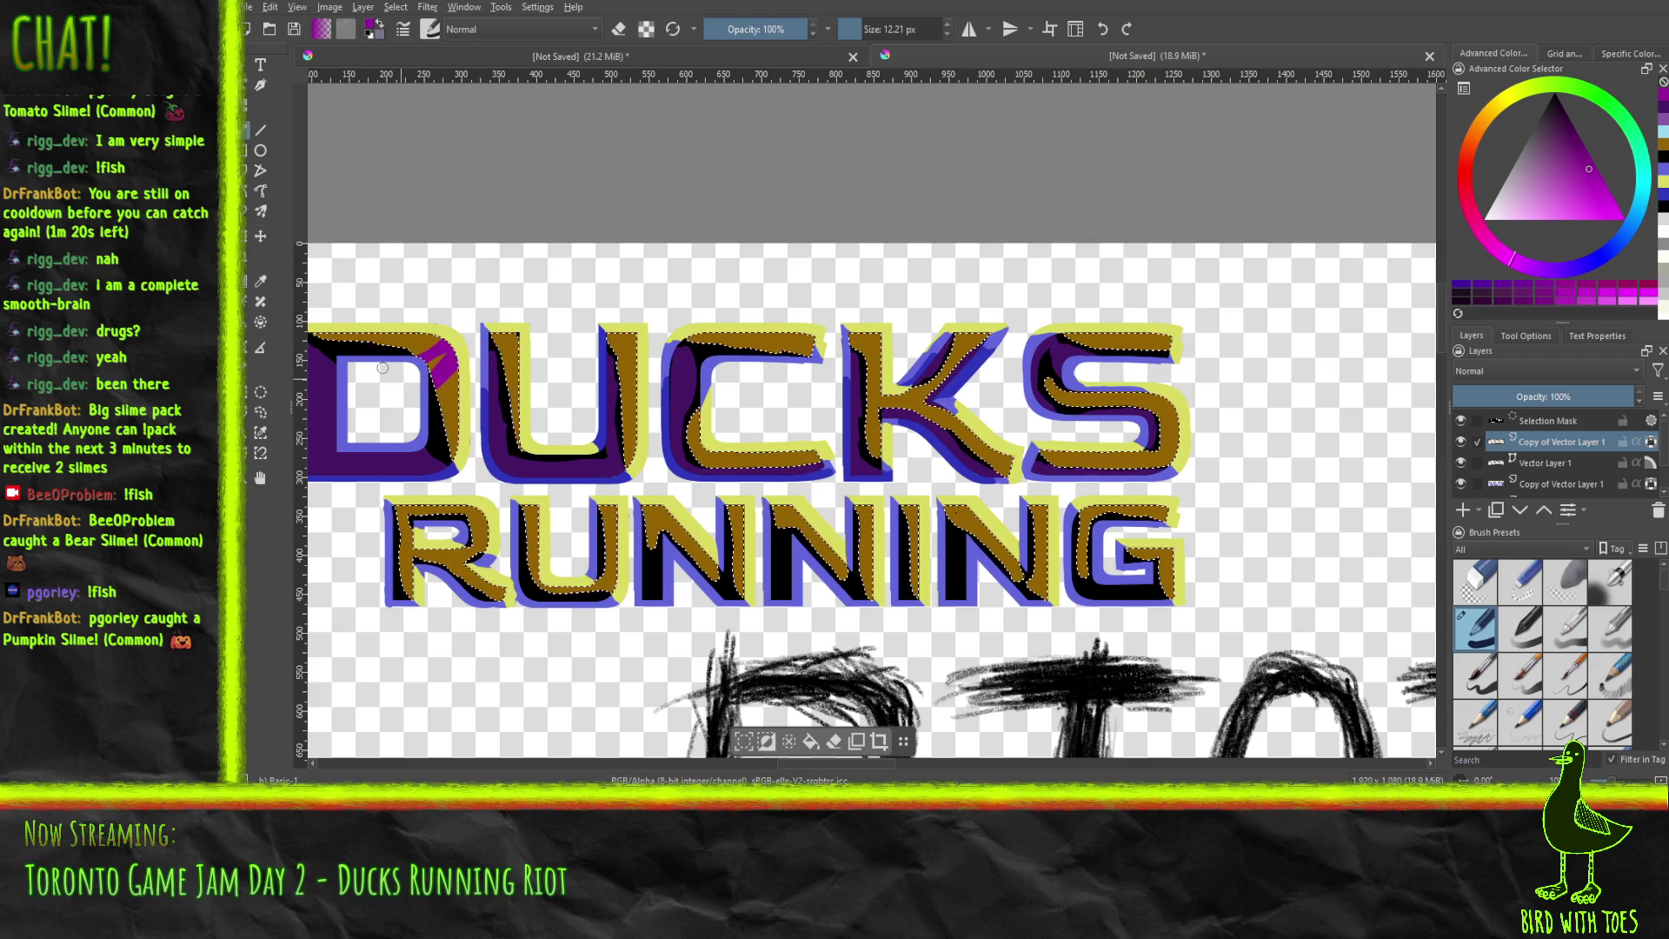
pyautogui.moveTo(862, 29); pyautogui.dragTo(889, 29)
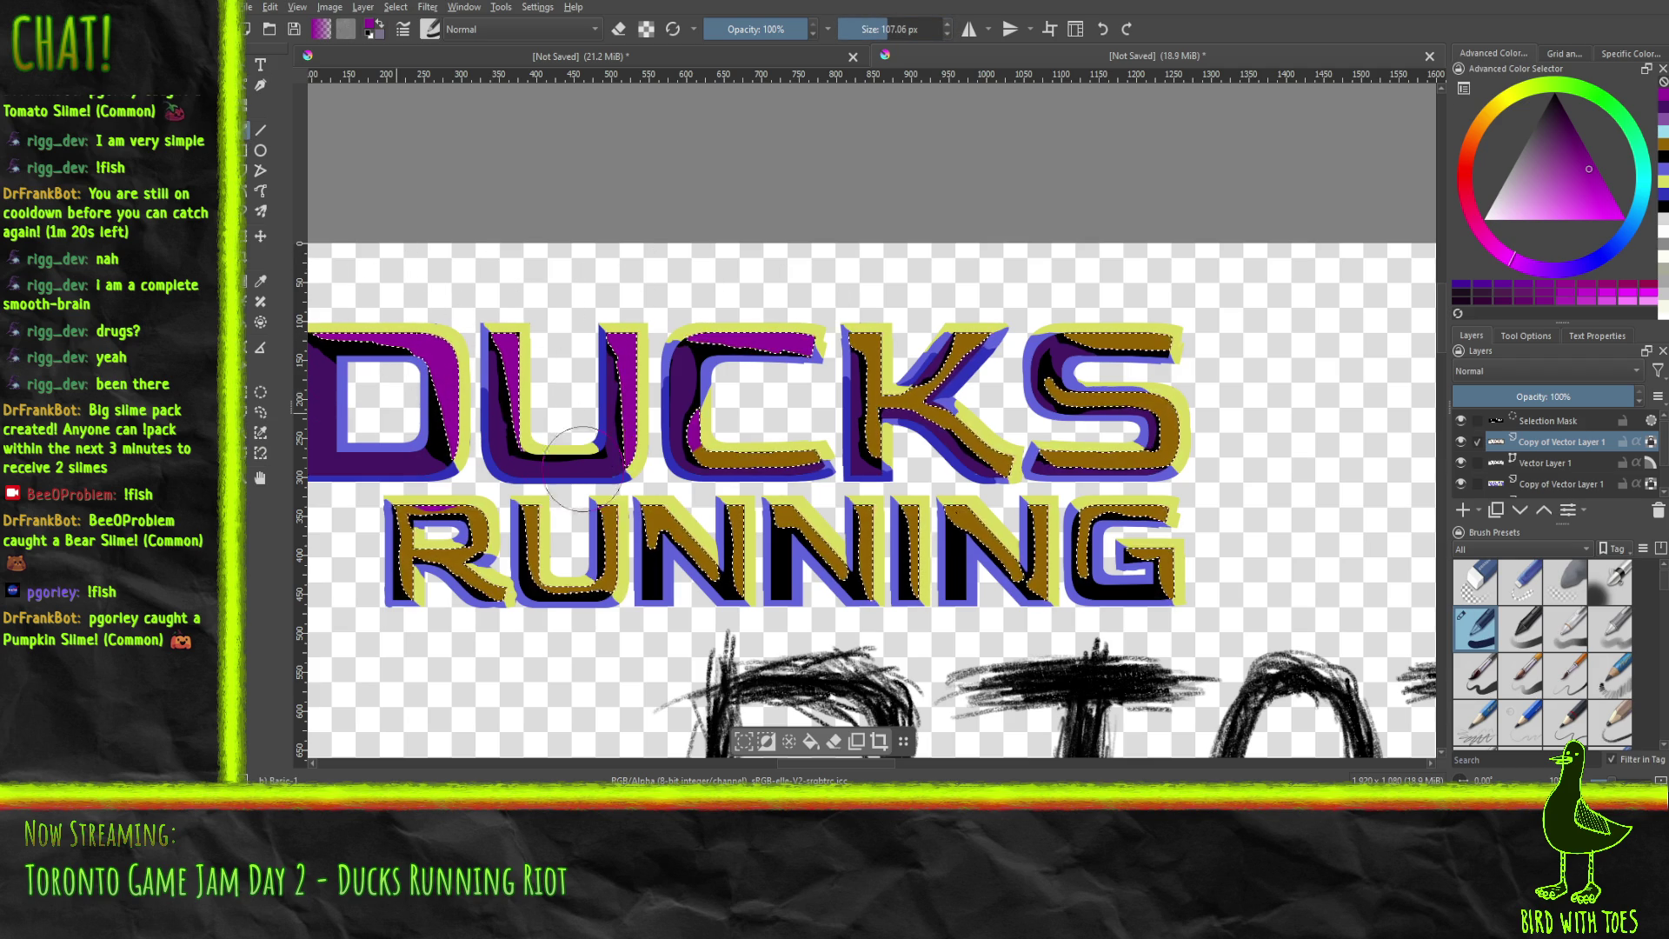
pyautogui.hotkey('ctrl', 'z')
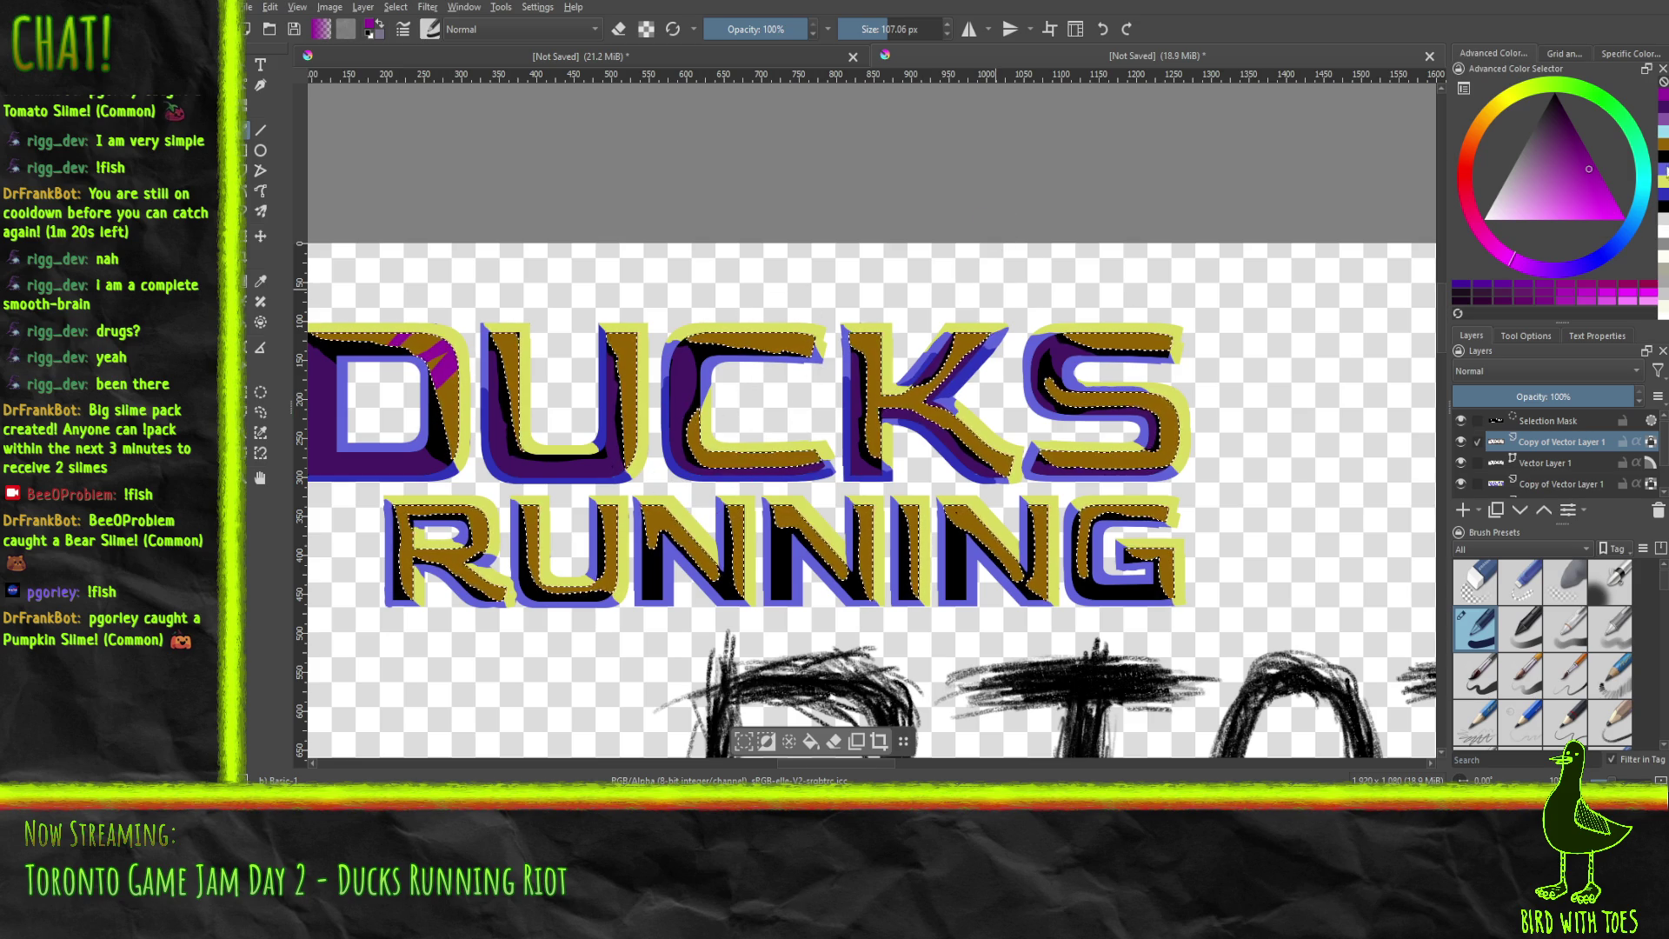
pyautogui.click(1487, 115)
pyautogui.click(1609, 193)
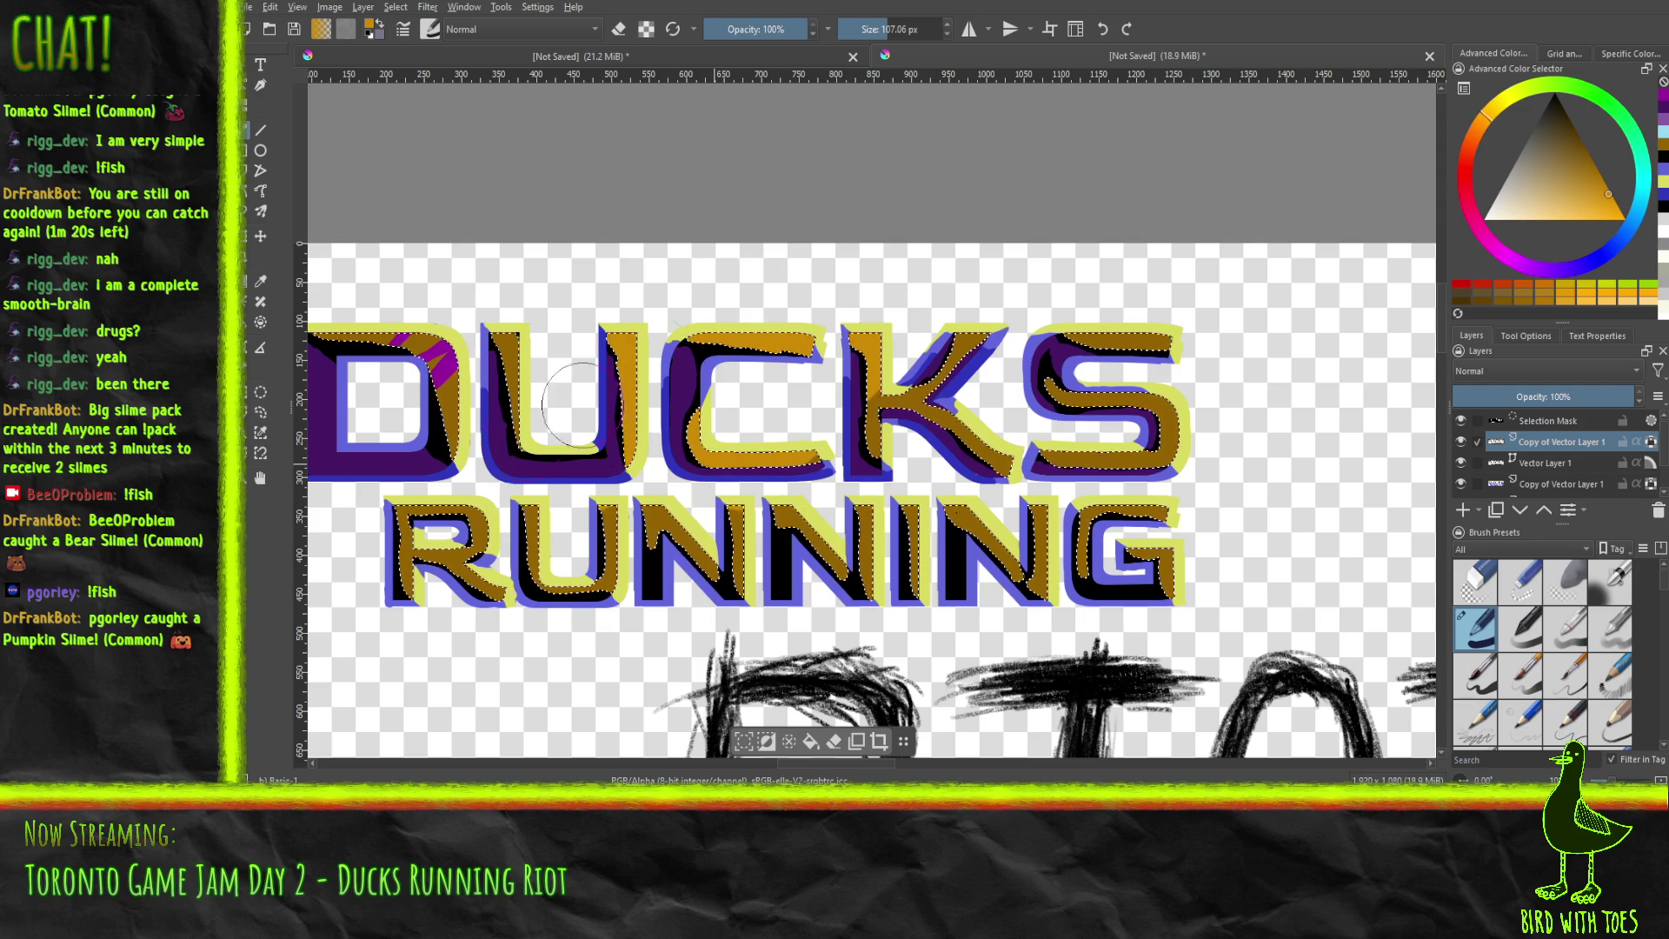
pyautogui.moveTo(430, 340); pyautogui.dragTo(439, 417)
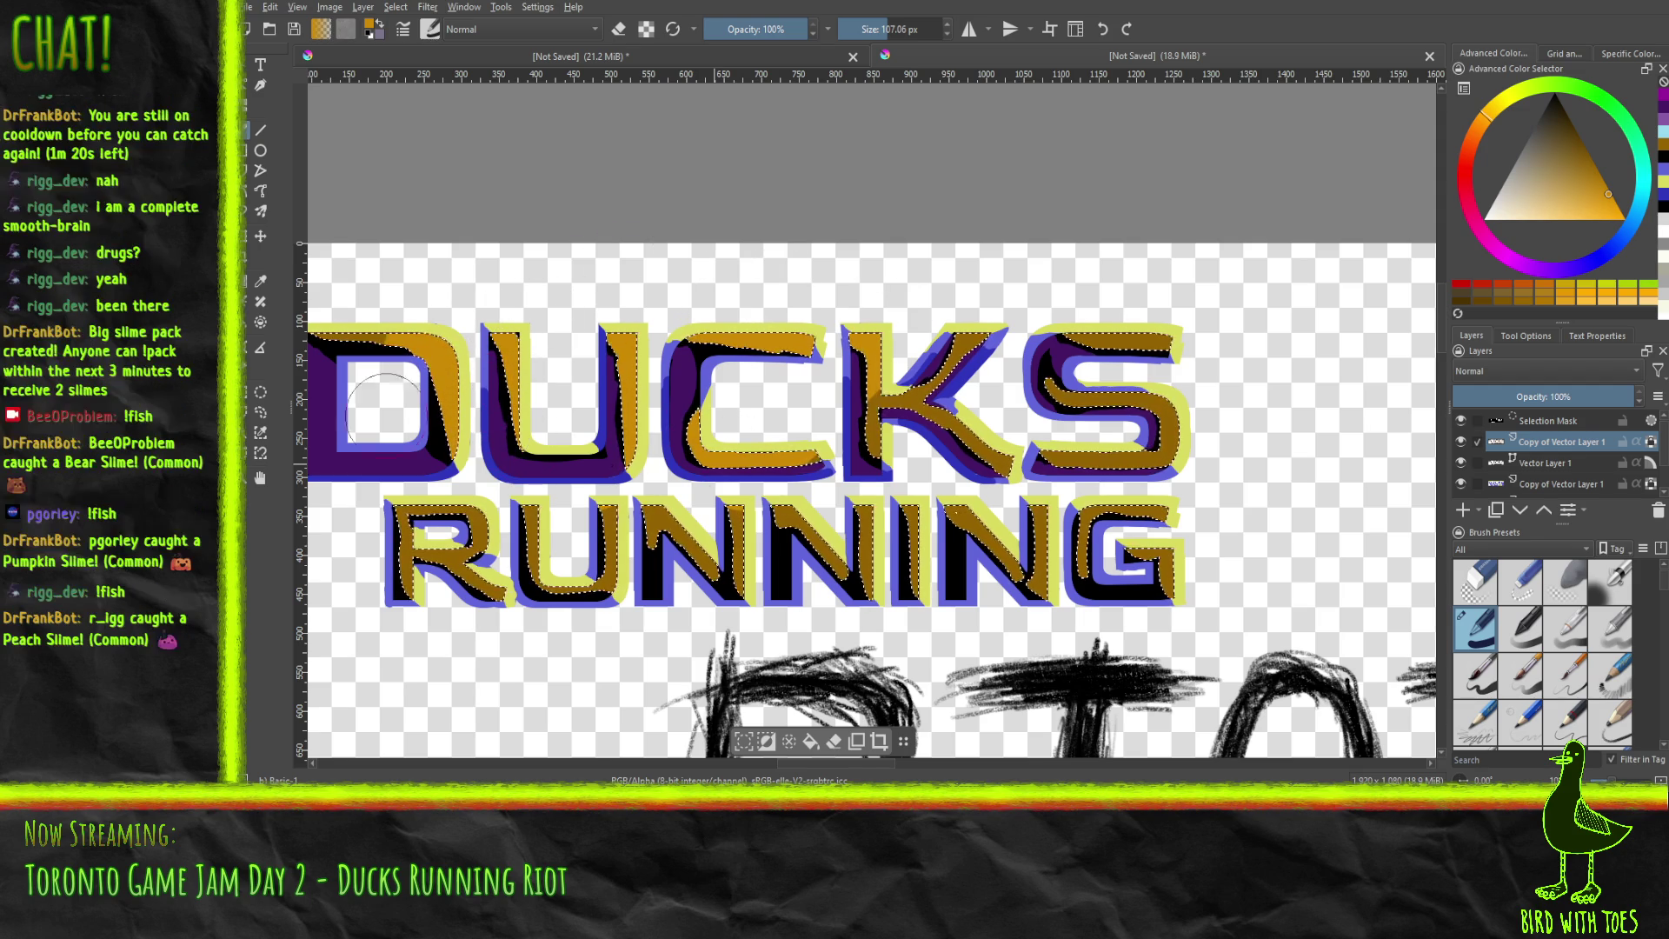
pyautogui.moveTo(380, 310)
pyautogui.mouseDown()
pyautogui.moveTo(626, 417)
pyautogui.moveTo(735, 439)
pyautogui.mouseUp()
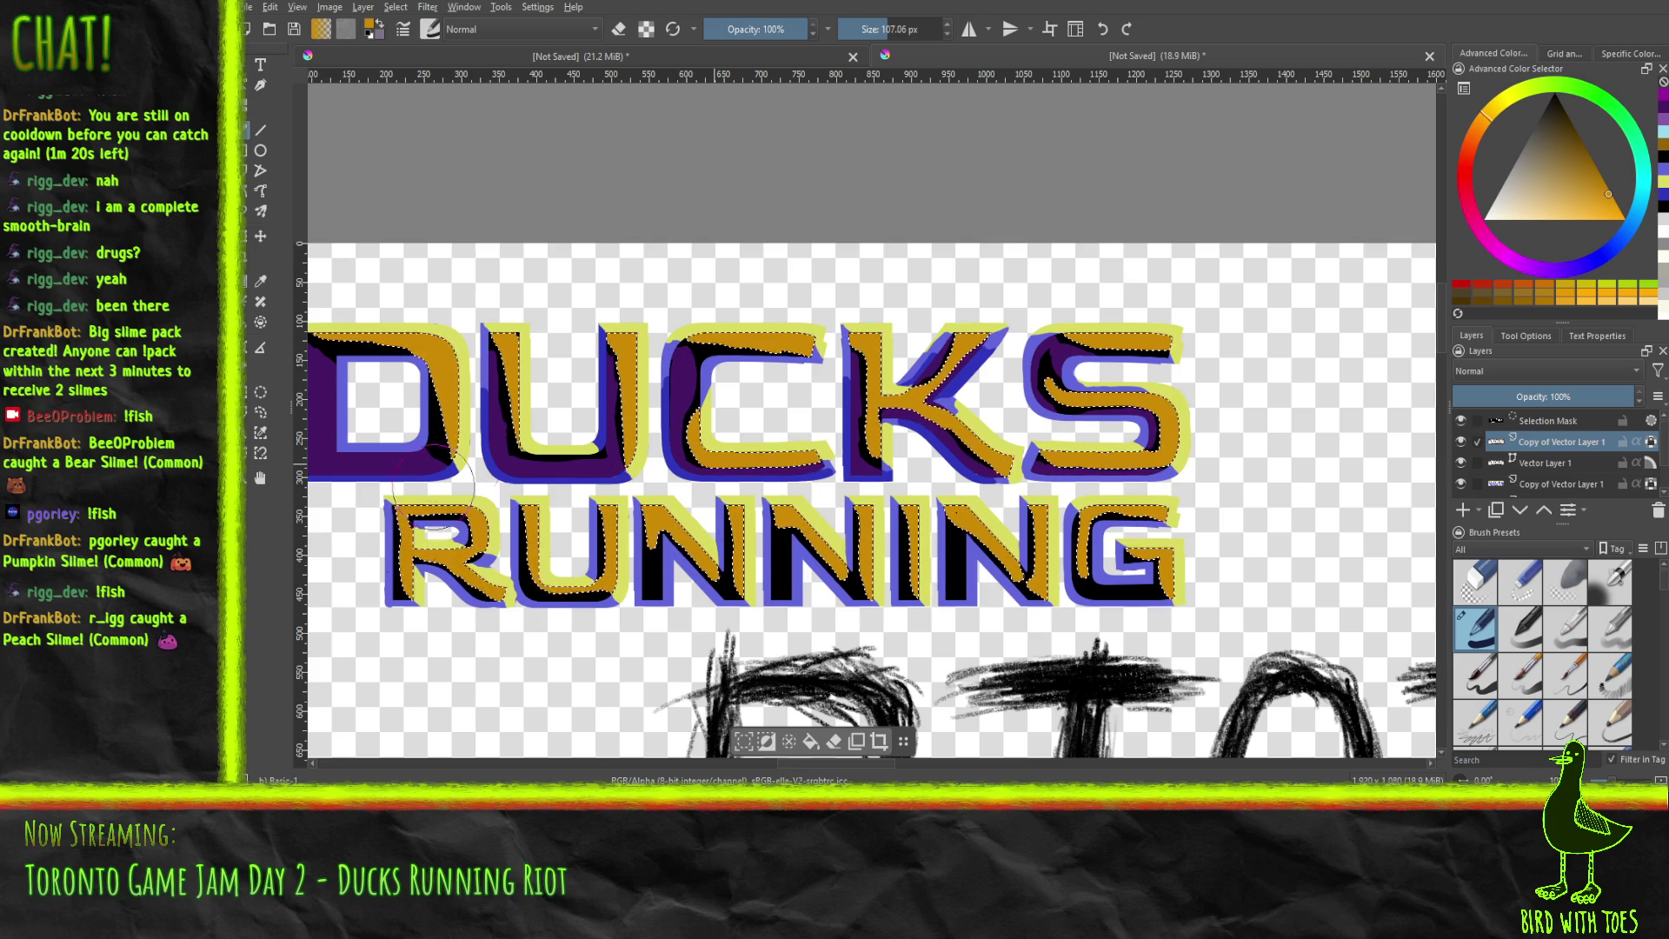
pyautogui.click(1633, 240)
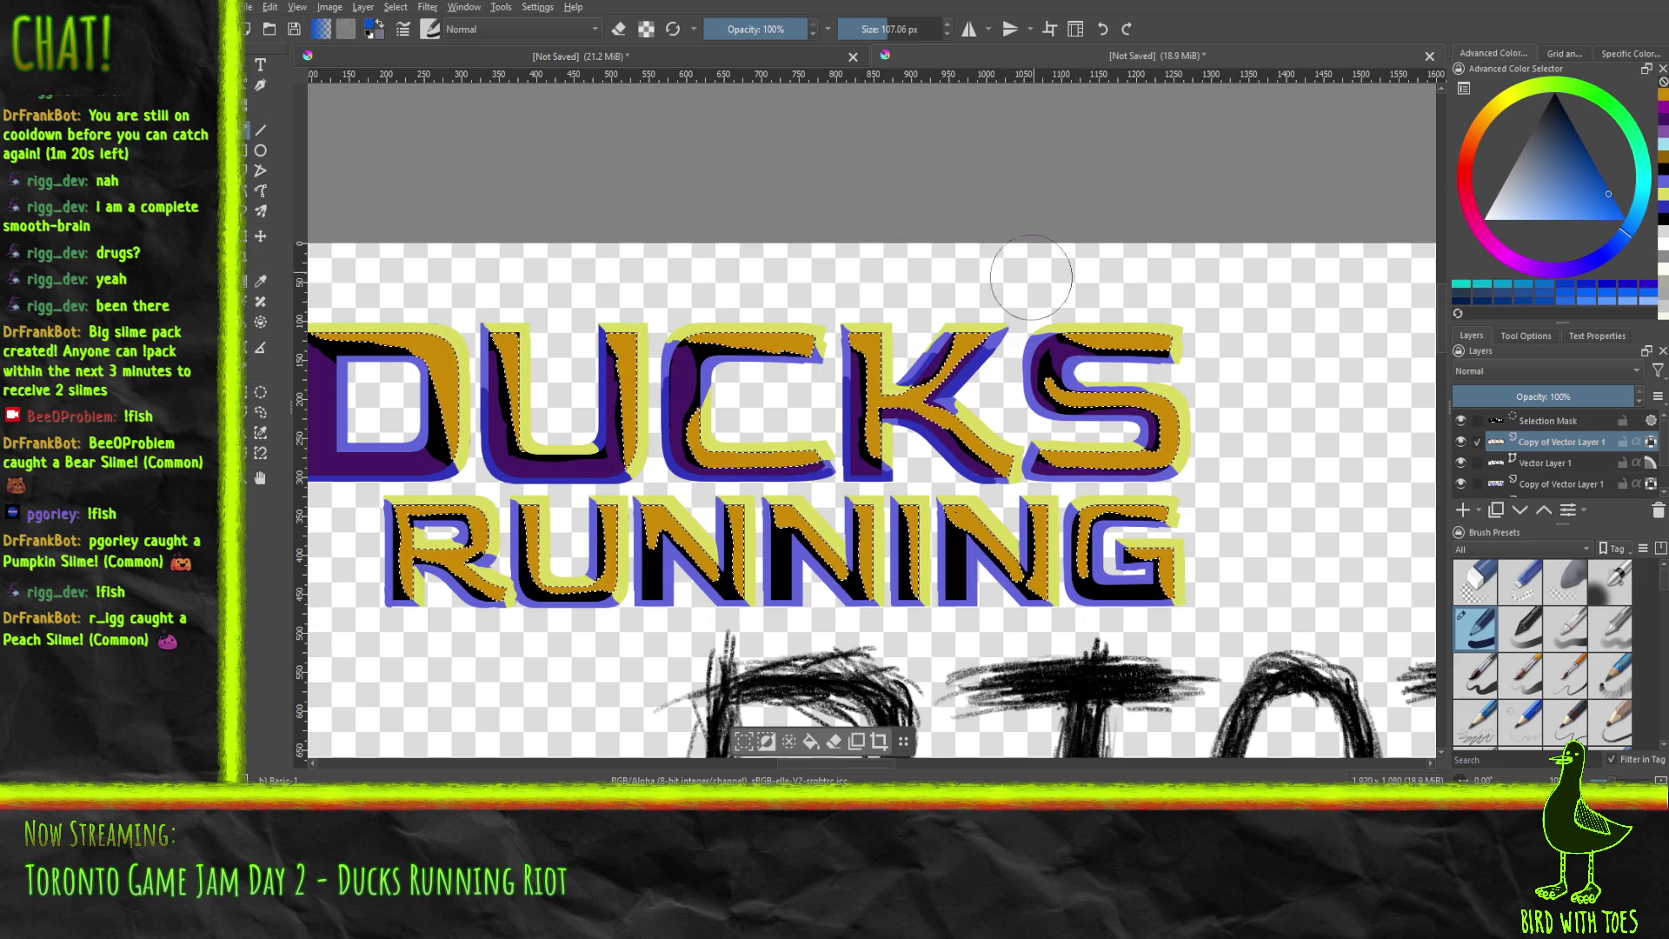
# Select the purple letter regions by colour and paint blue over the D, C, K and S.
pyautogui.moveTo(869, 435); pyautogui.dragTo(1210, 410)
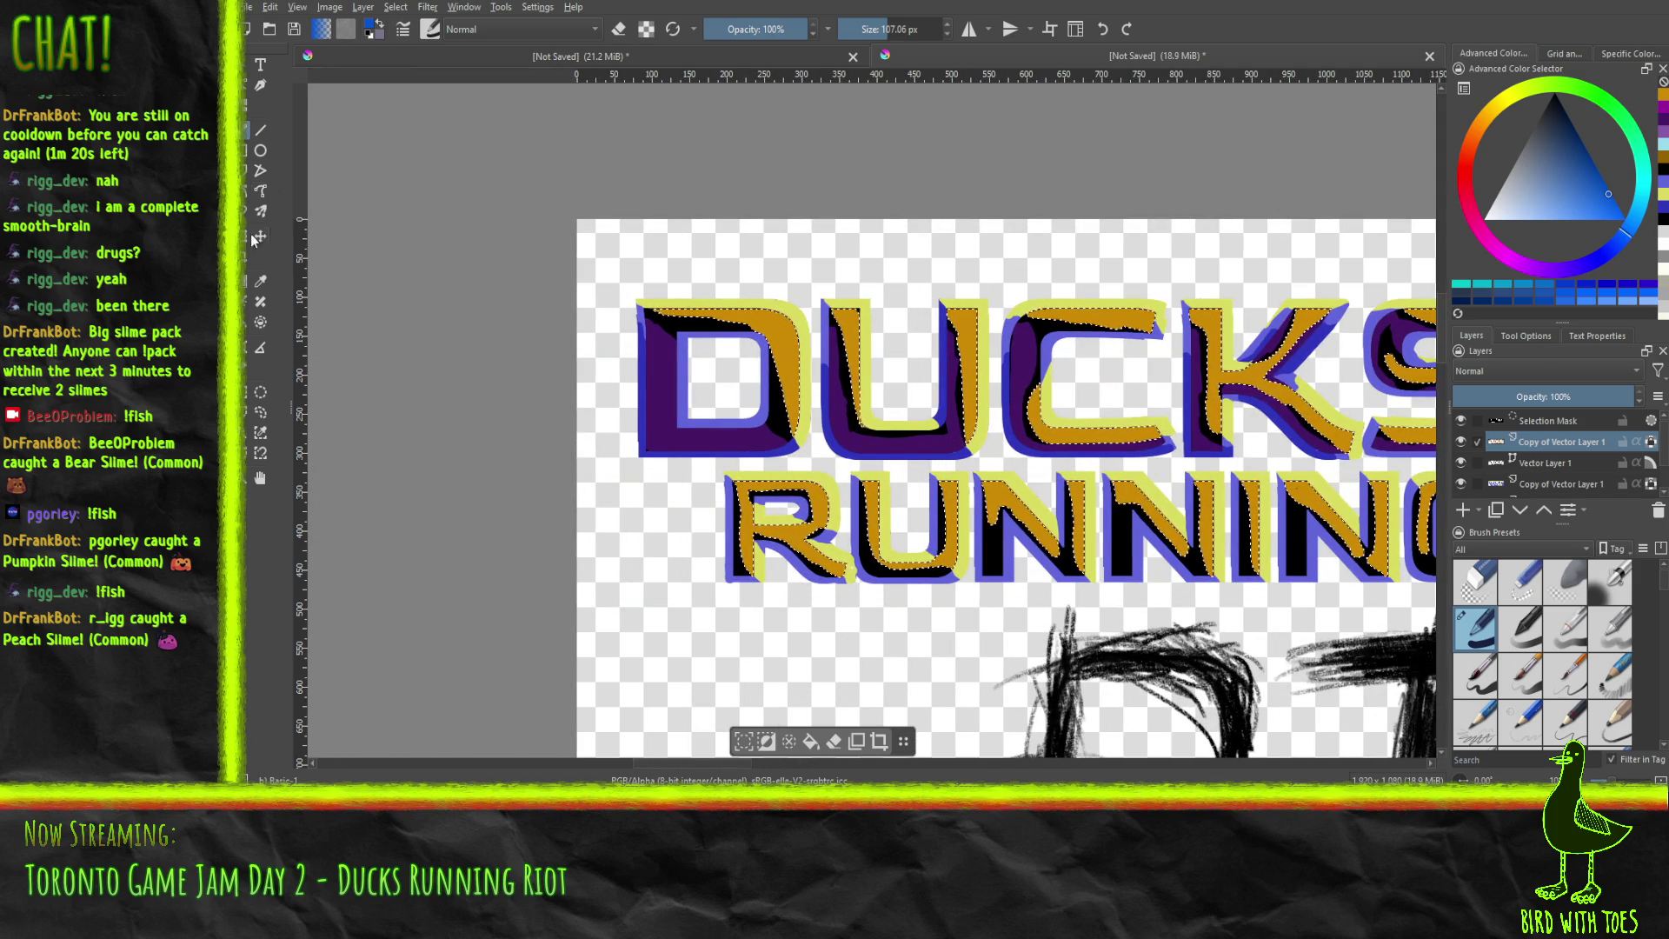
pyautogui.click(260, 432)
pyautogui.click(754, 442)
pyautogui.moveTo(754, 442); pyautogui.dragTo(483, 526)
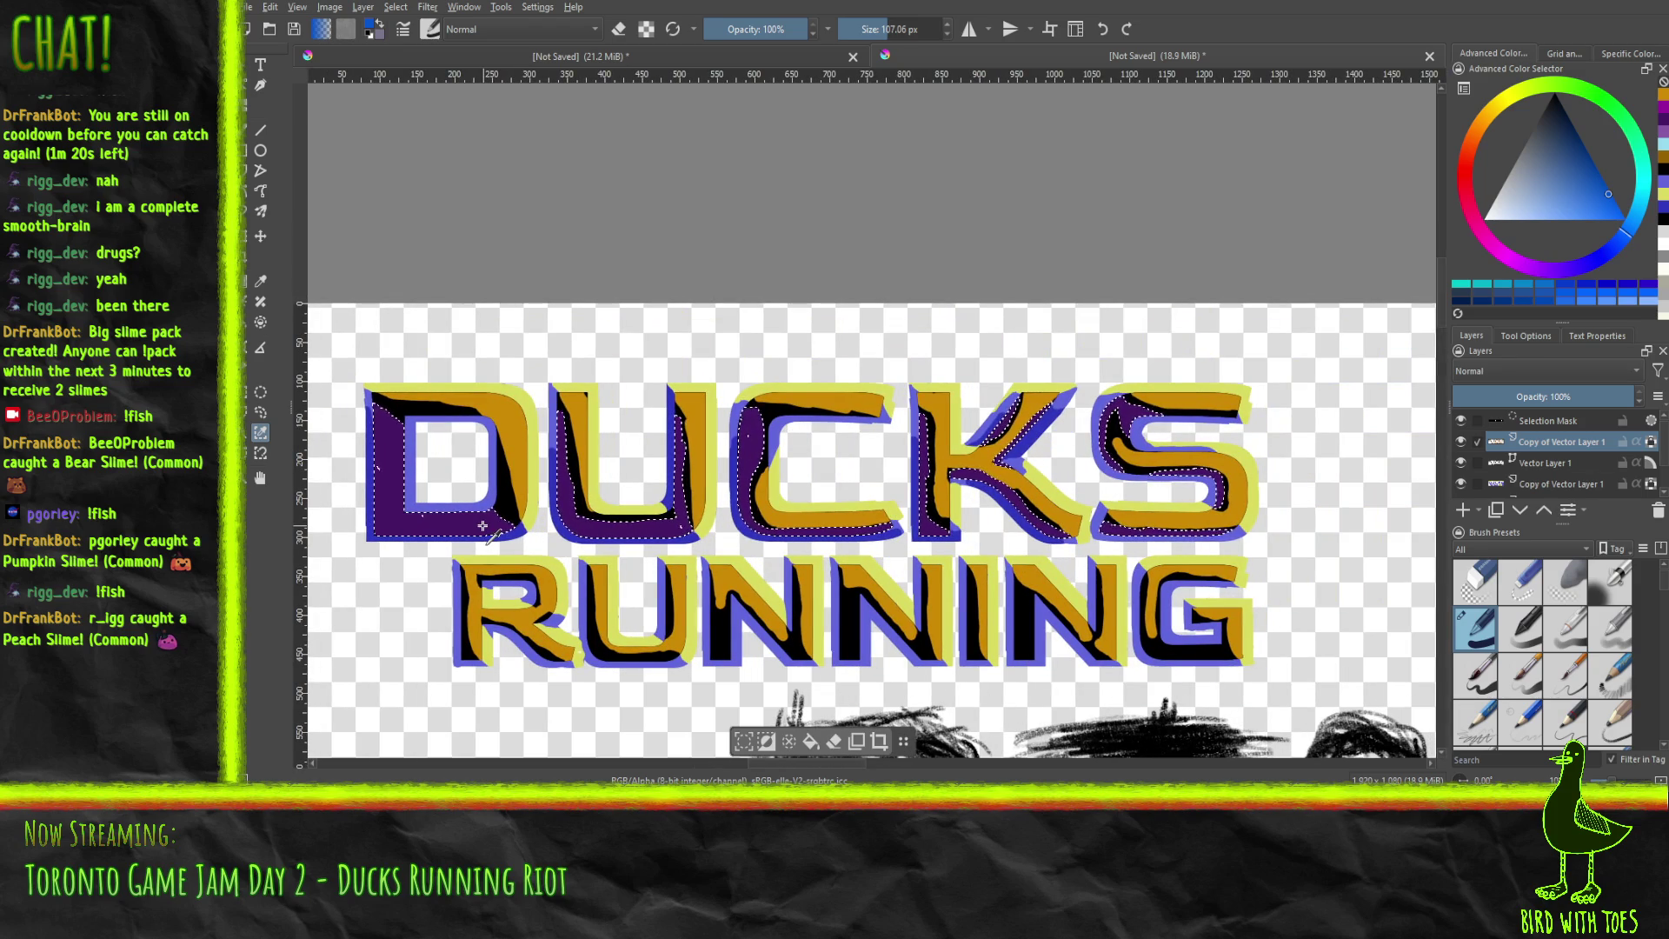
pyautogui.click(418, 464)
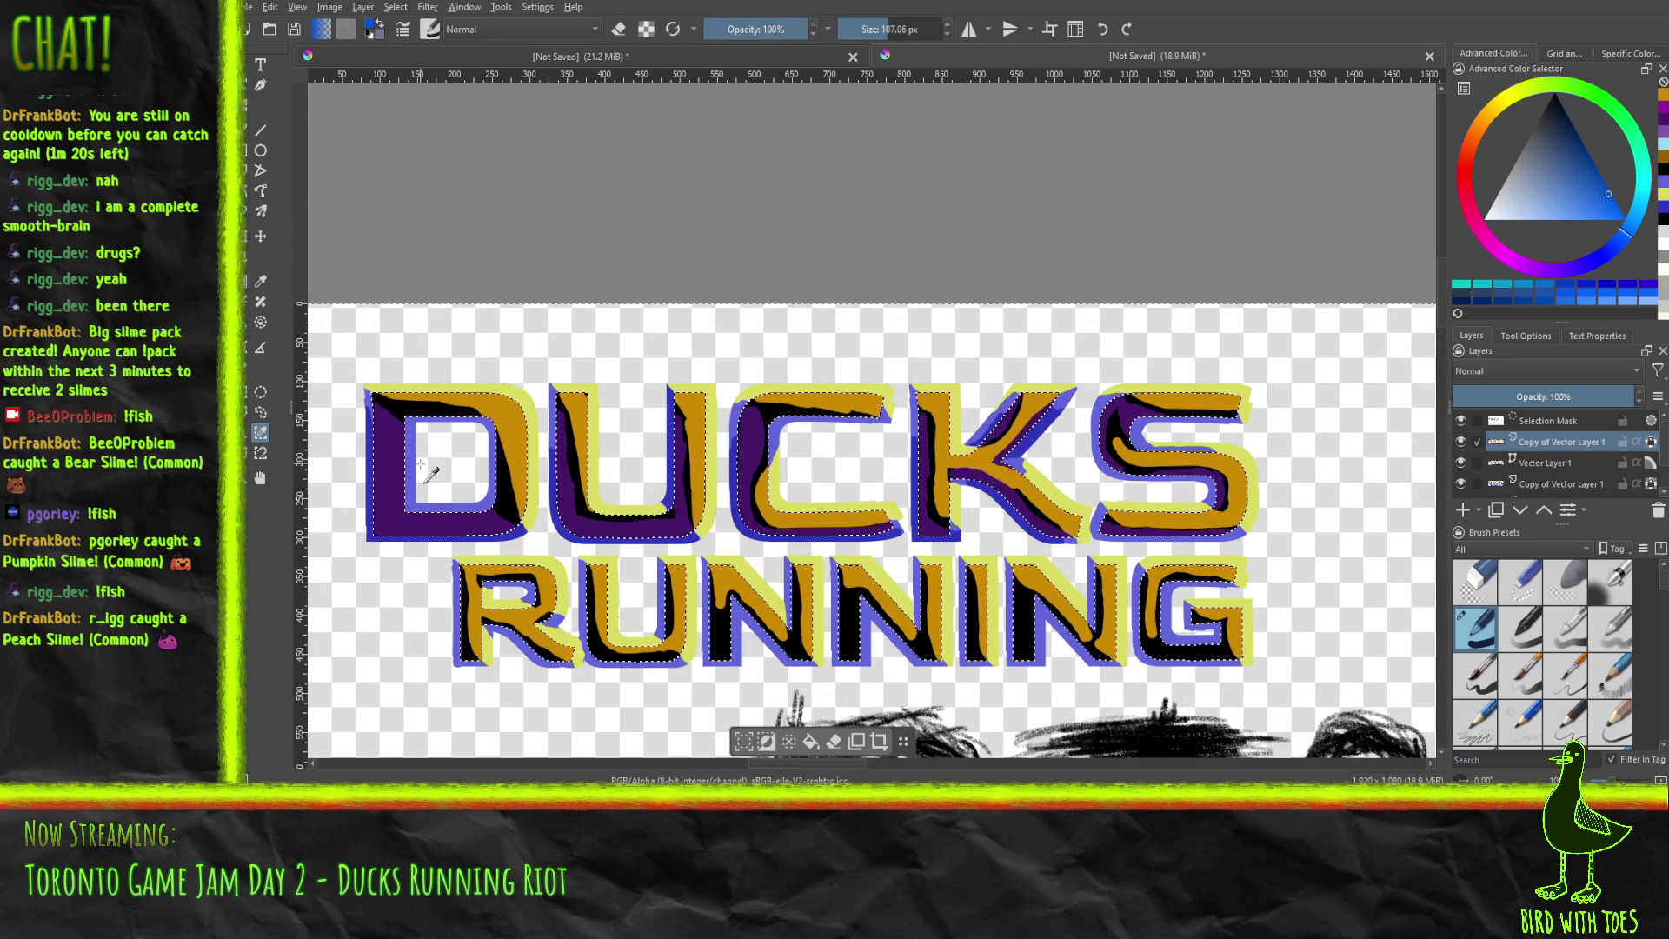
pyautogui.click(386, 497)
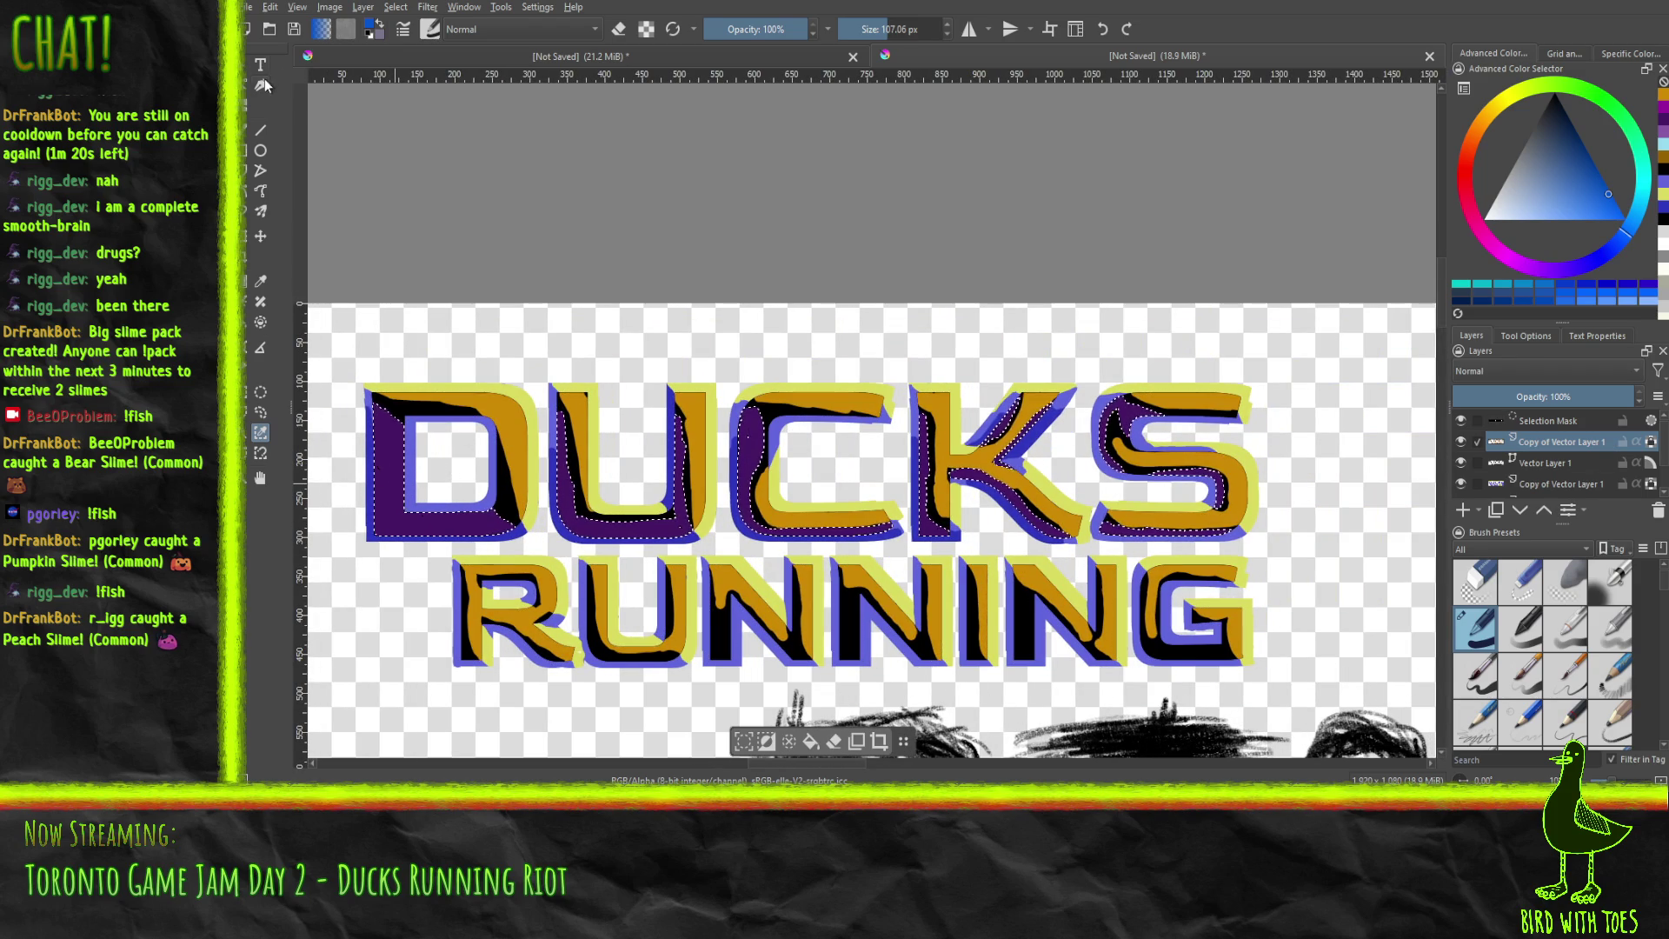
pyautogui.click(245, 133)
pyautogui.moveTo(500, 526); pyautogui.dragTo(403, 545)
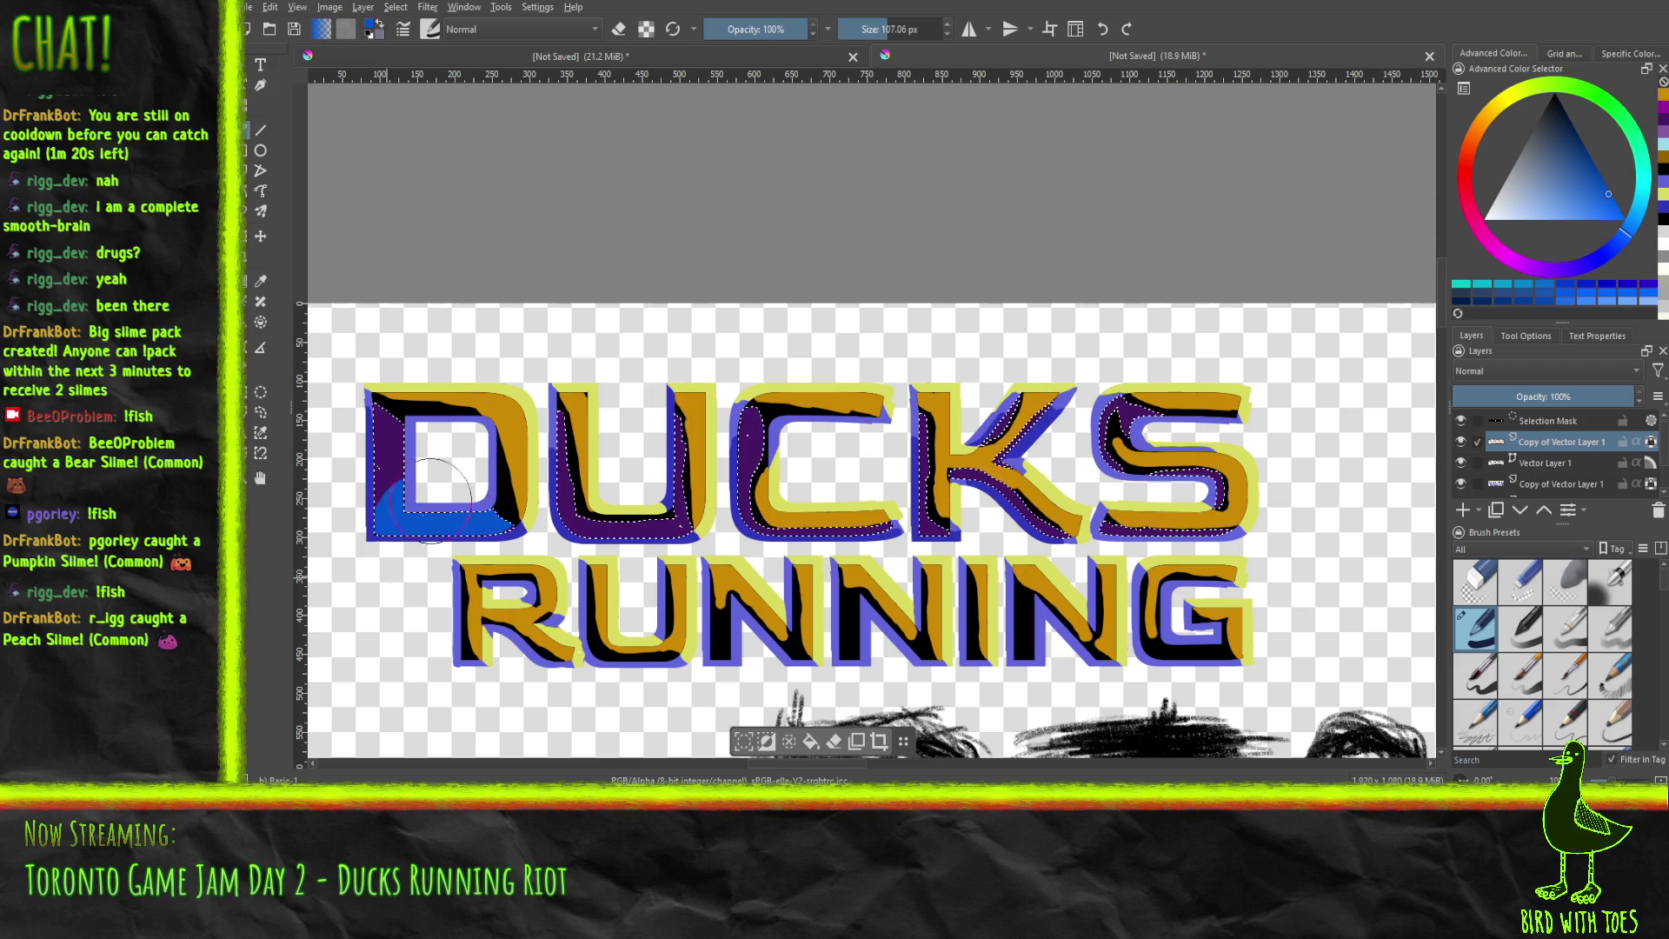
pyautogui.moveTo(358, 465); pyautogui.dragTo(454, 502)
pyautogui.moveTo(694, 444); pyautogui.dragTo(787, 500)
pyautogui.moveTo(942, 504)
pyautogui.mouseDown()
pyautogui.moveTo(1139, 461)
pyautogui.moveTo(1013, 534)
pyautogui.mouseUp()
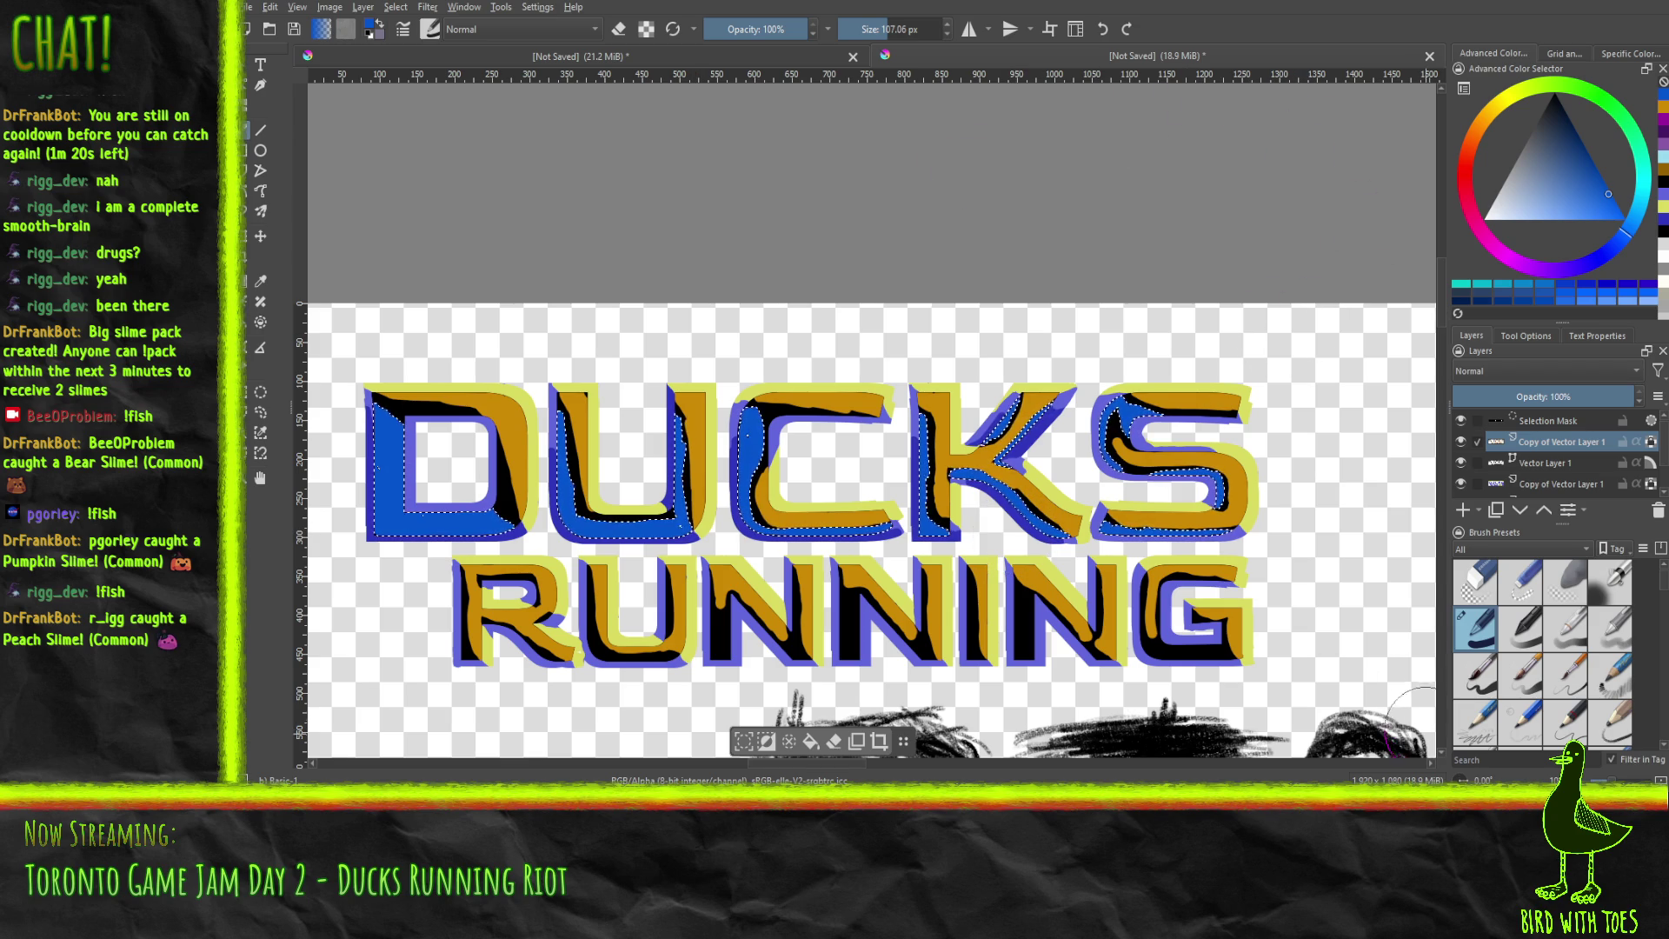
# Reload the DUCKS letter selection and paint the D, U and S fills a lighter blue.
pyautogui.click(395, 11)
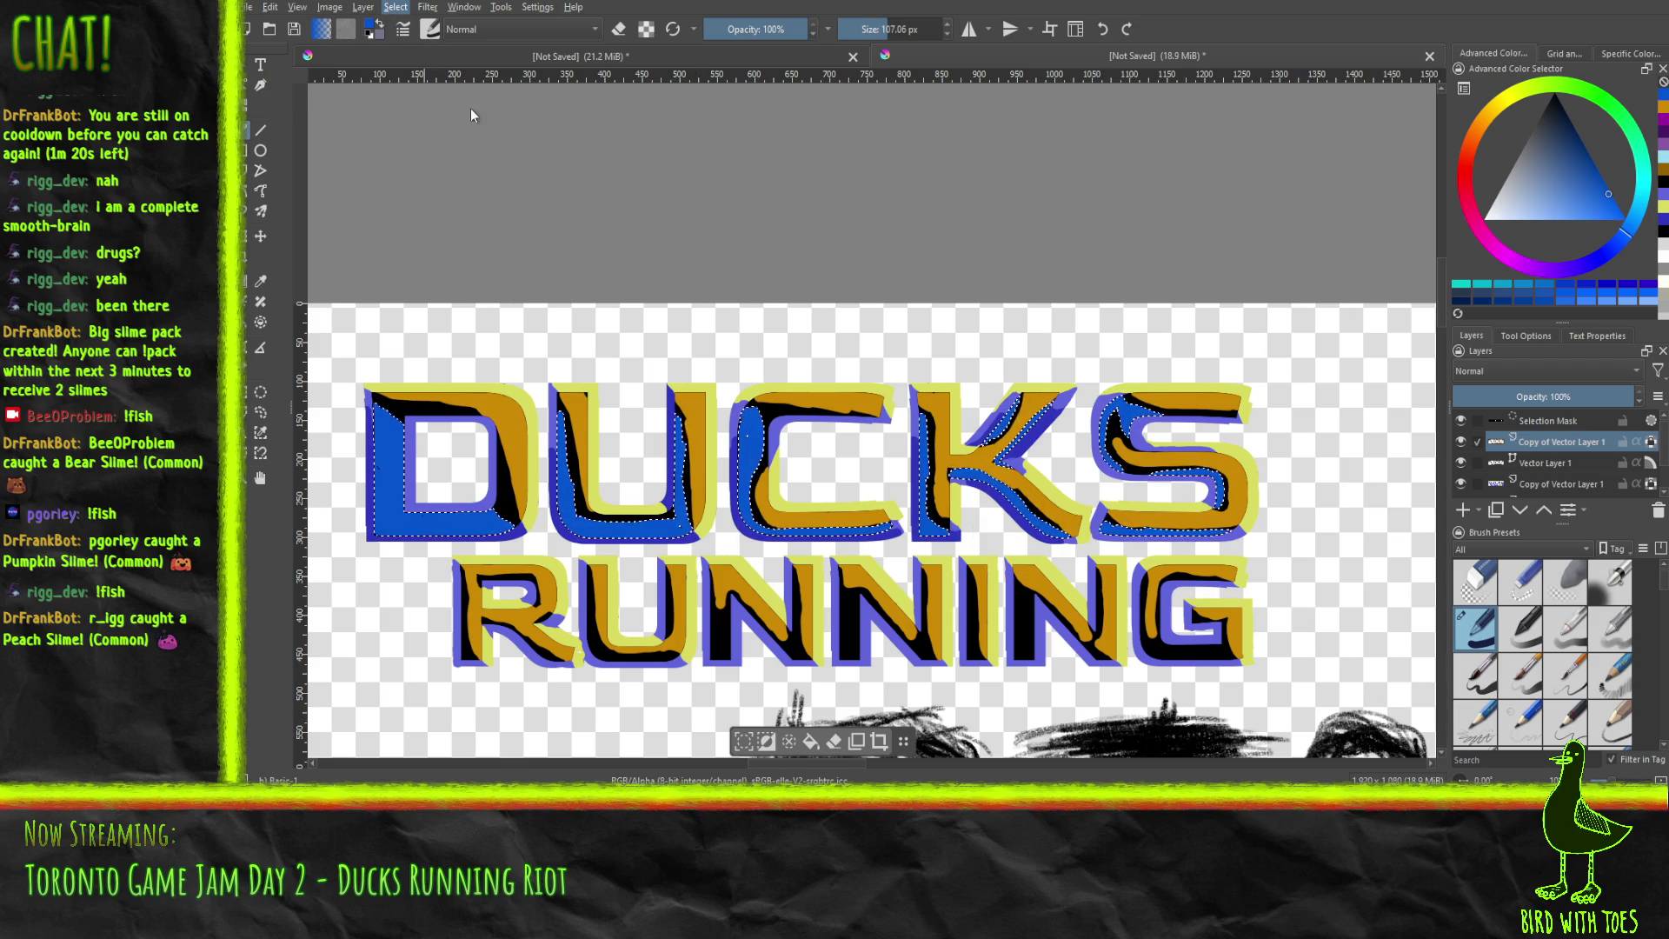
pyautogui.hotkey('ctrl', 'shift', 'a')
pyautogui.scroll(-6, 673, 295)
pyautogui.hotkey('ctrl', 'shift', 'd')
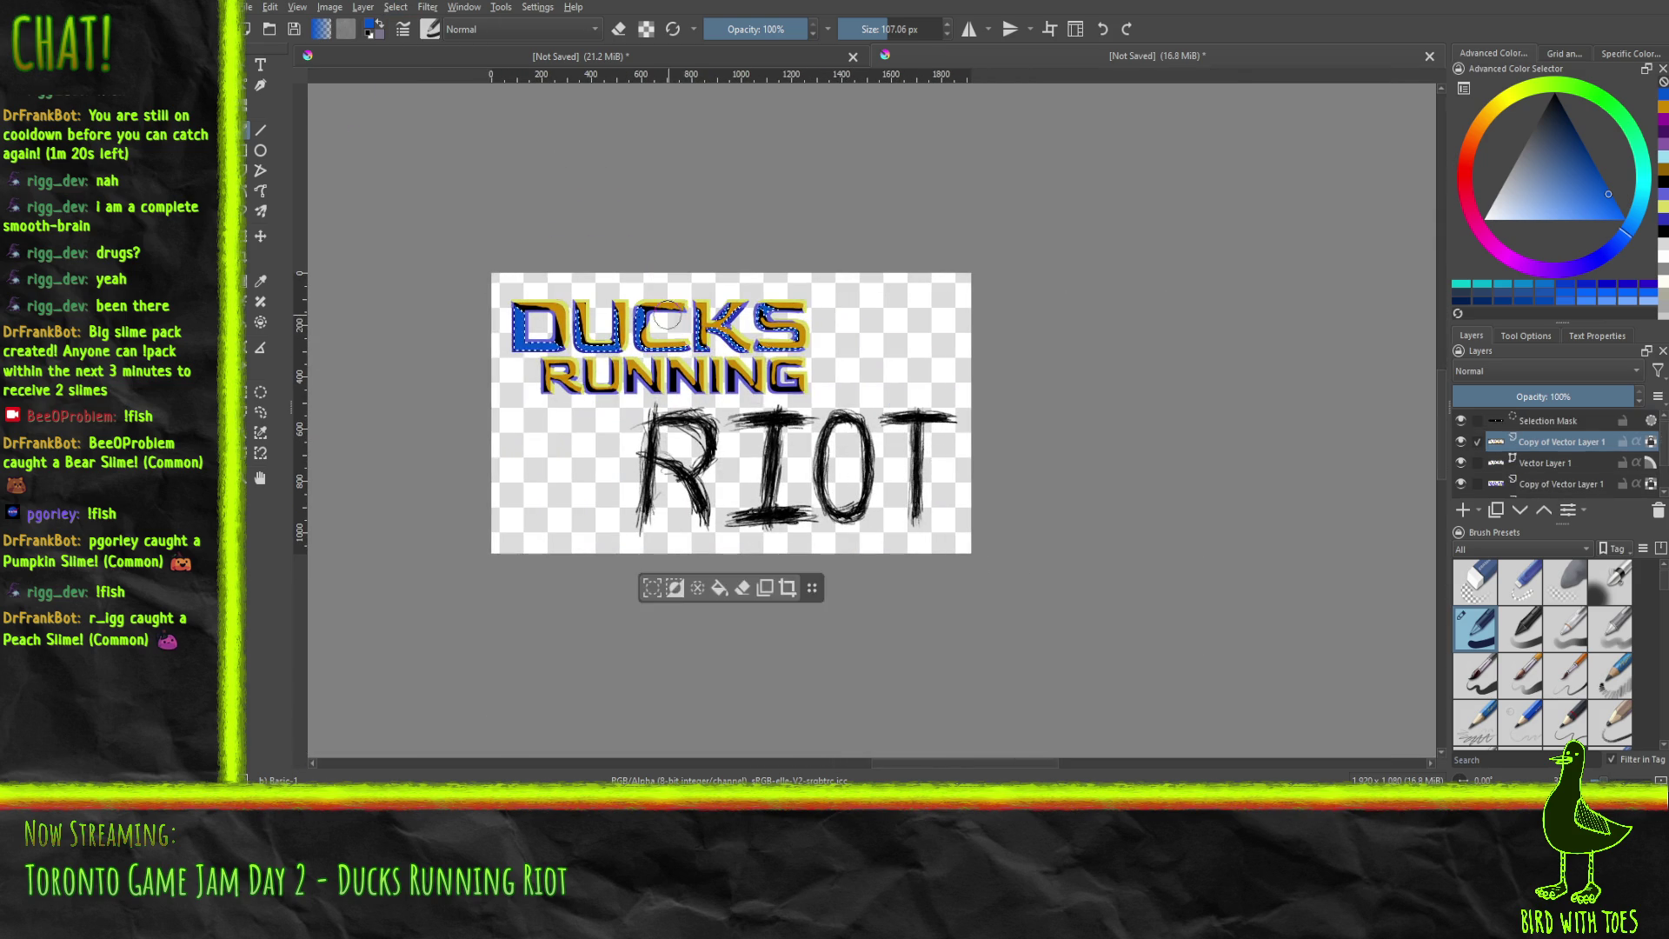
pyautogui.scroll(6, 687, 331)
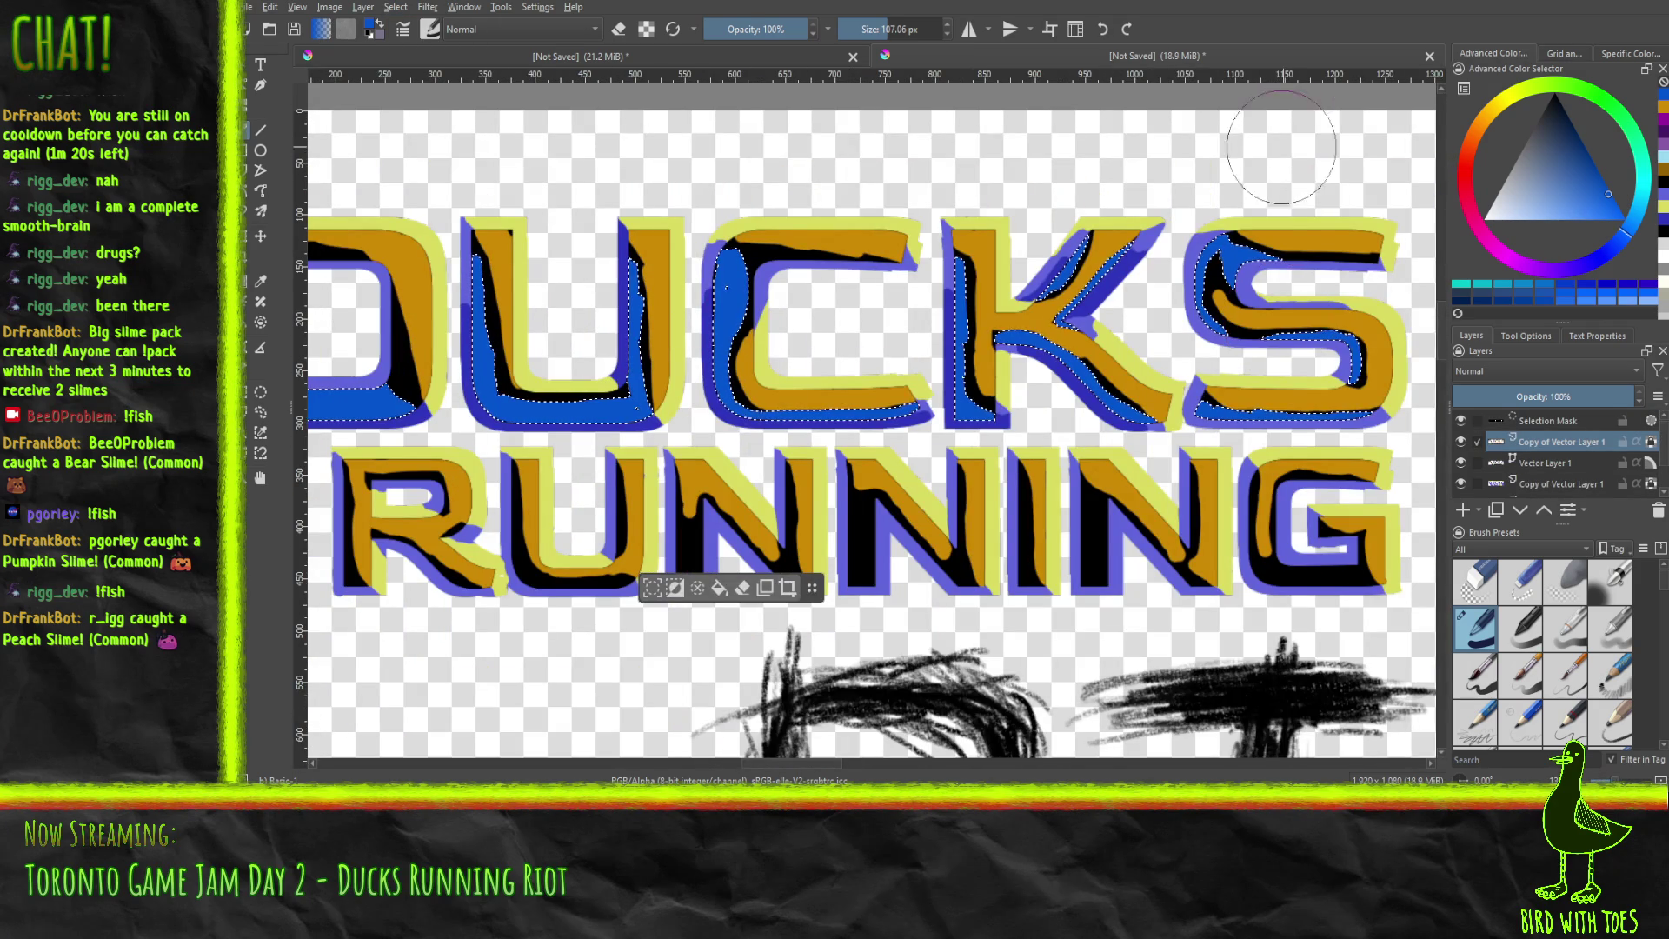
pyautogui.moveTo(1578, 187); pyautogui.dragTo(1576, 210)
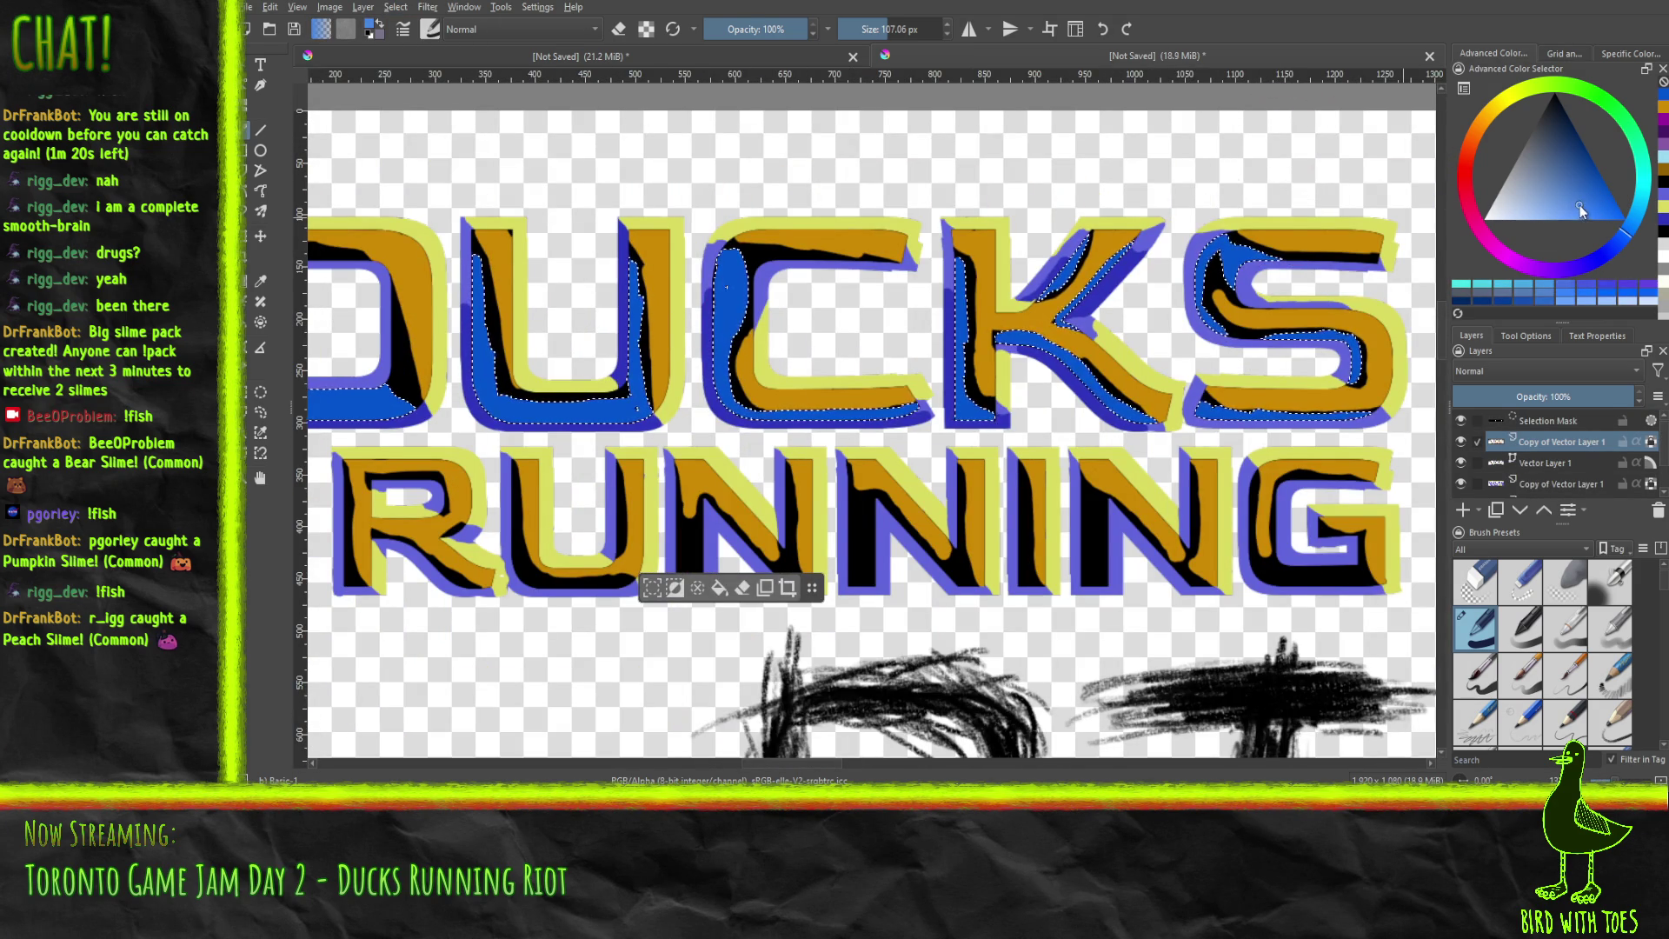
pyautogui.moveTo(915, 327); pyautogui.dragTo(1059, 327)
pyautogui.scroll(-3, 1058, 327)
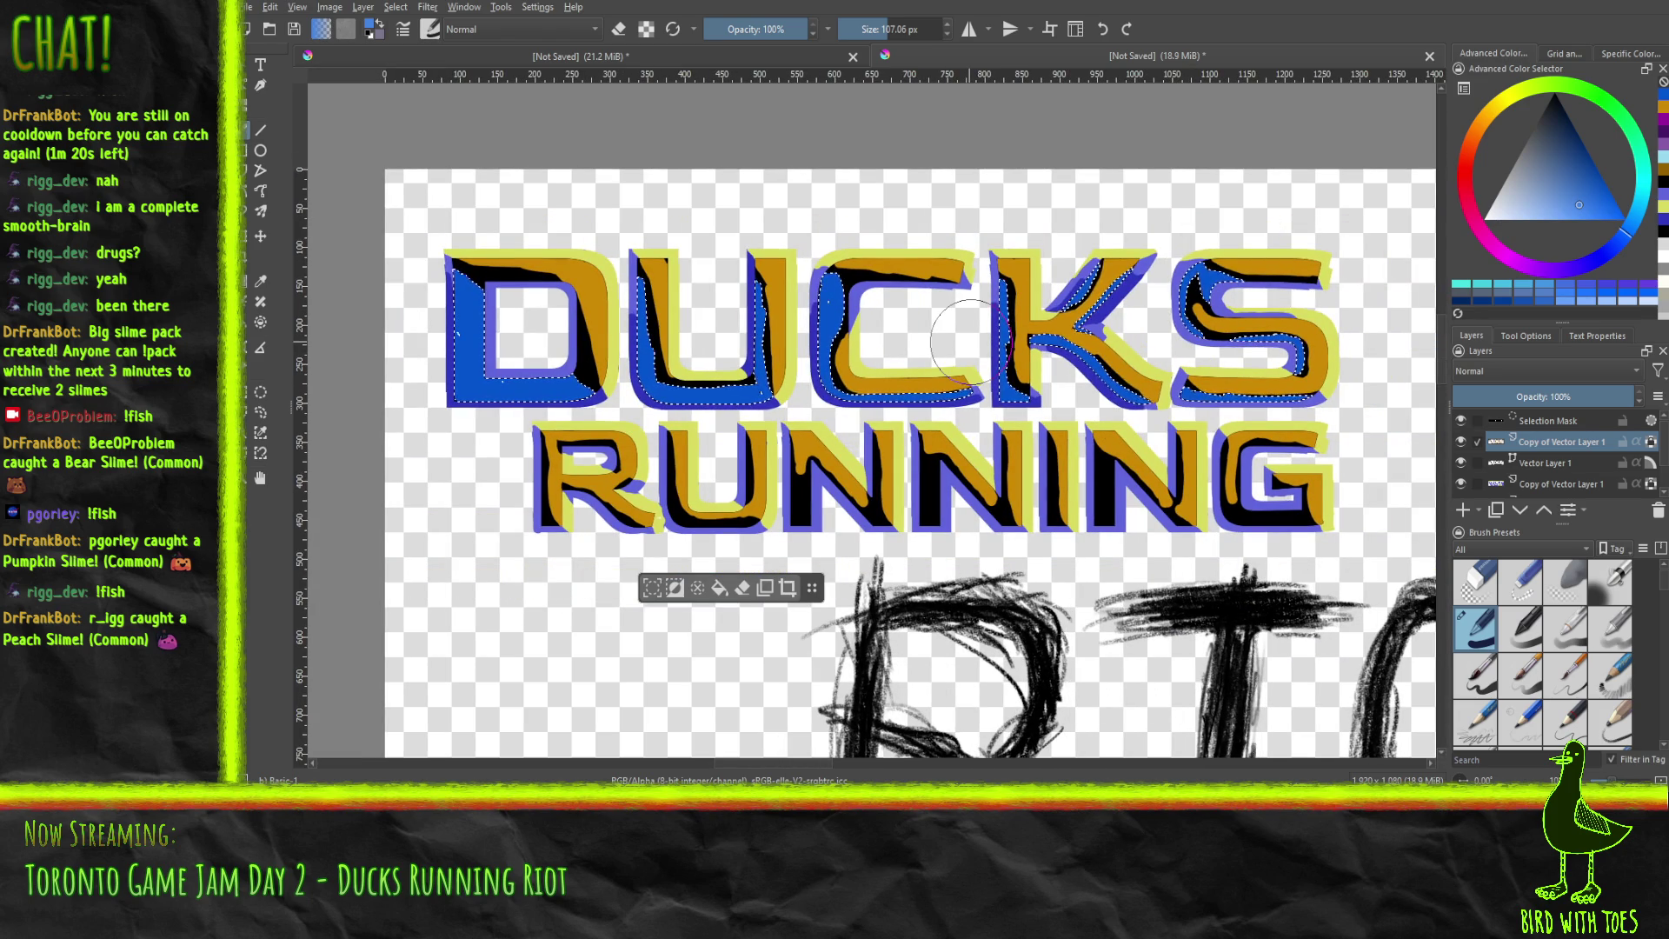
pyautogui.moveTo(561, 420); pyautogui.dragTo(557, 261)
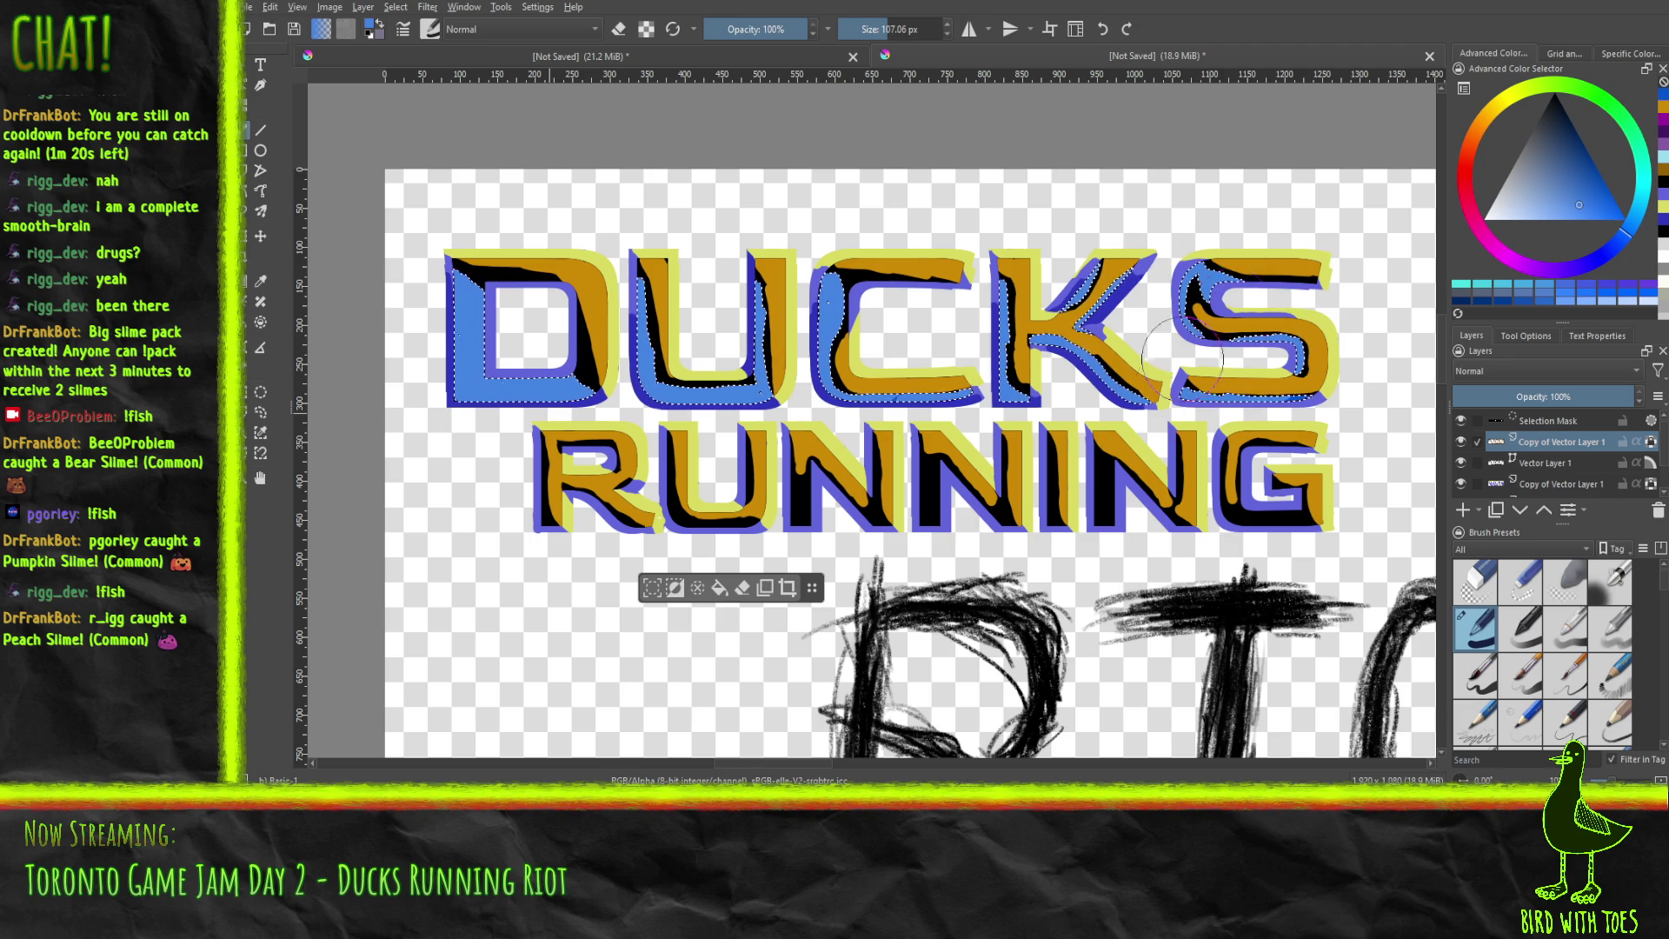
pyautogui.moveTo(1176, 385); pyautogui.dragTo(1182, 326)
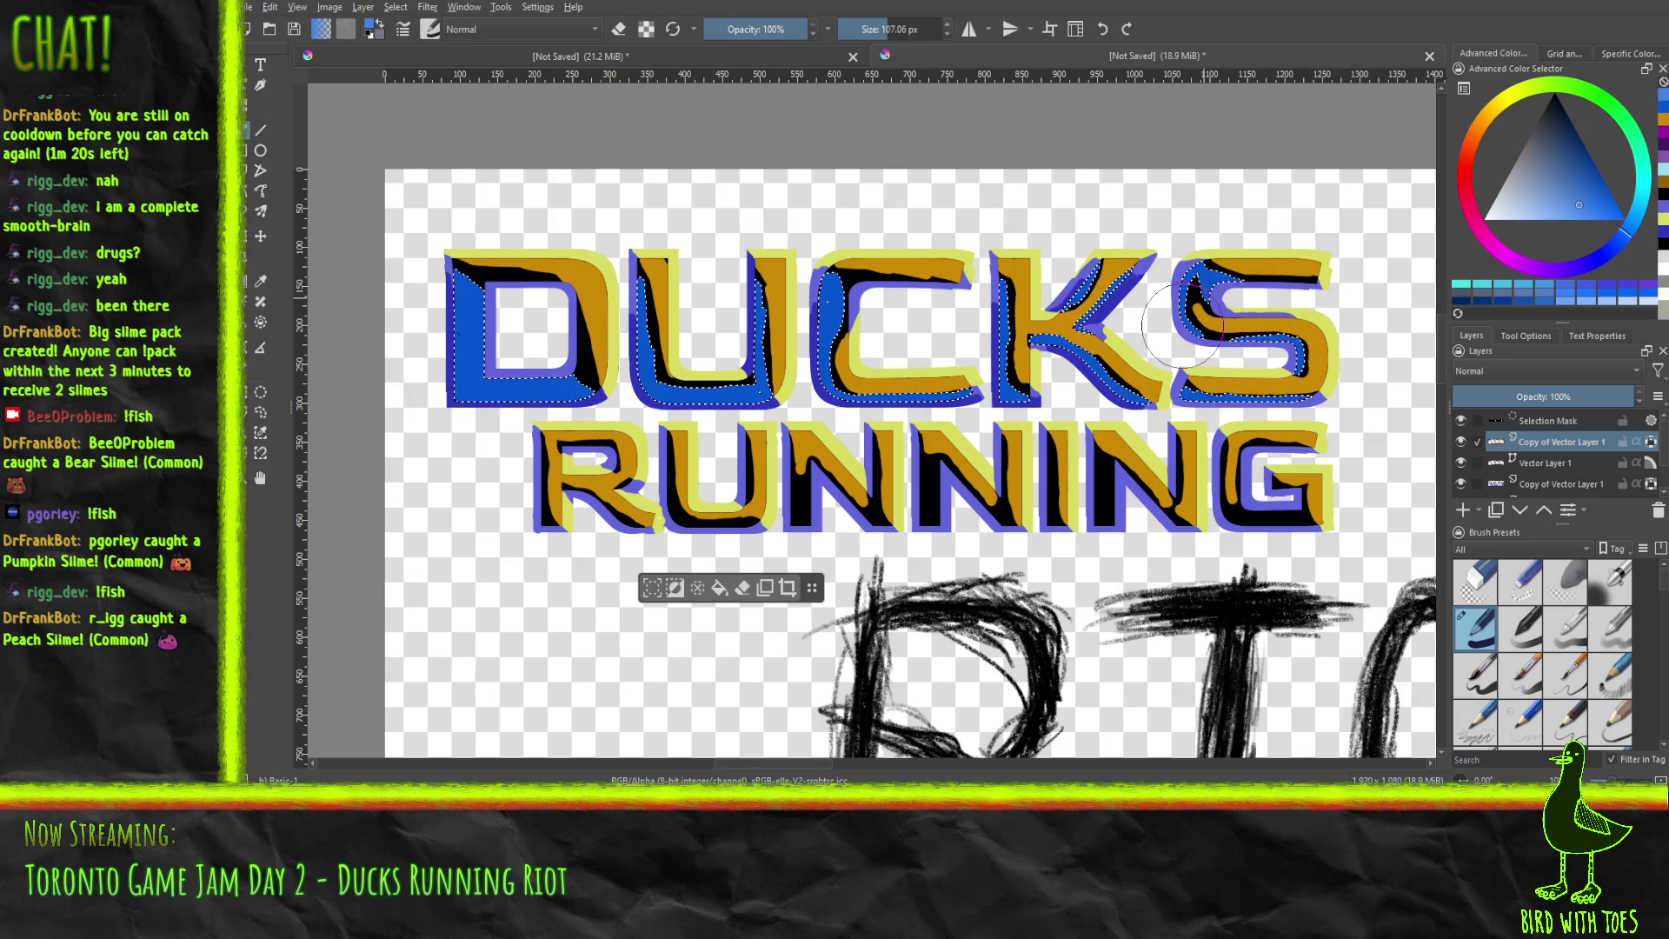
# Paint dark red over the C's bottom and the K's lower leg fills.
pyautogui.click(1469, 170)
pyautogui.moveTo(1578, 174); pyautogui.dragTo(1593, 134)
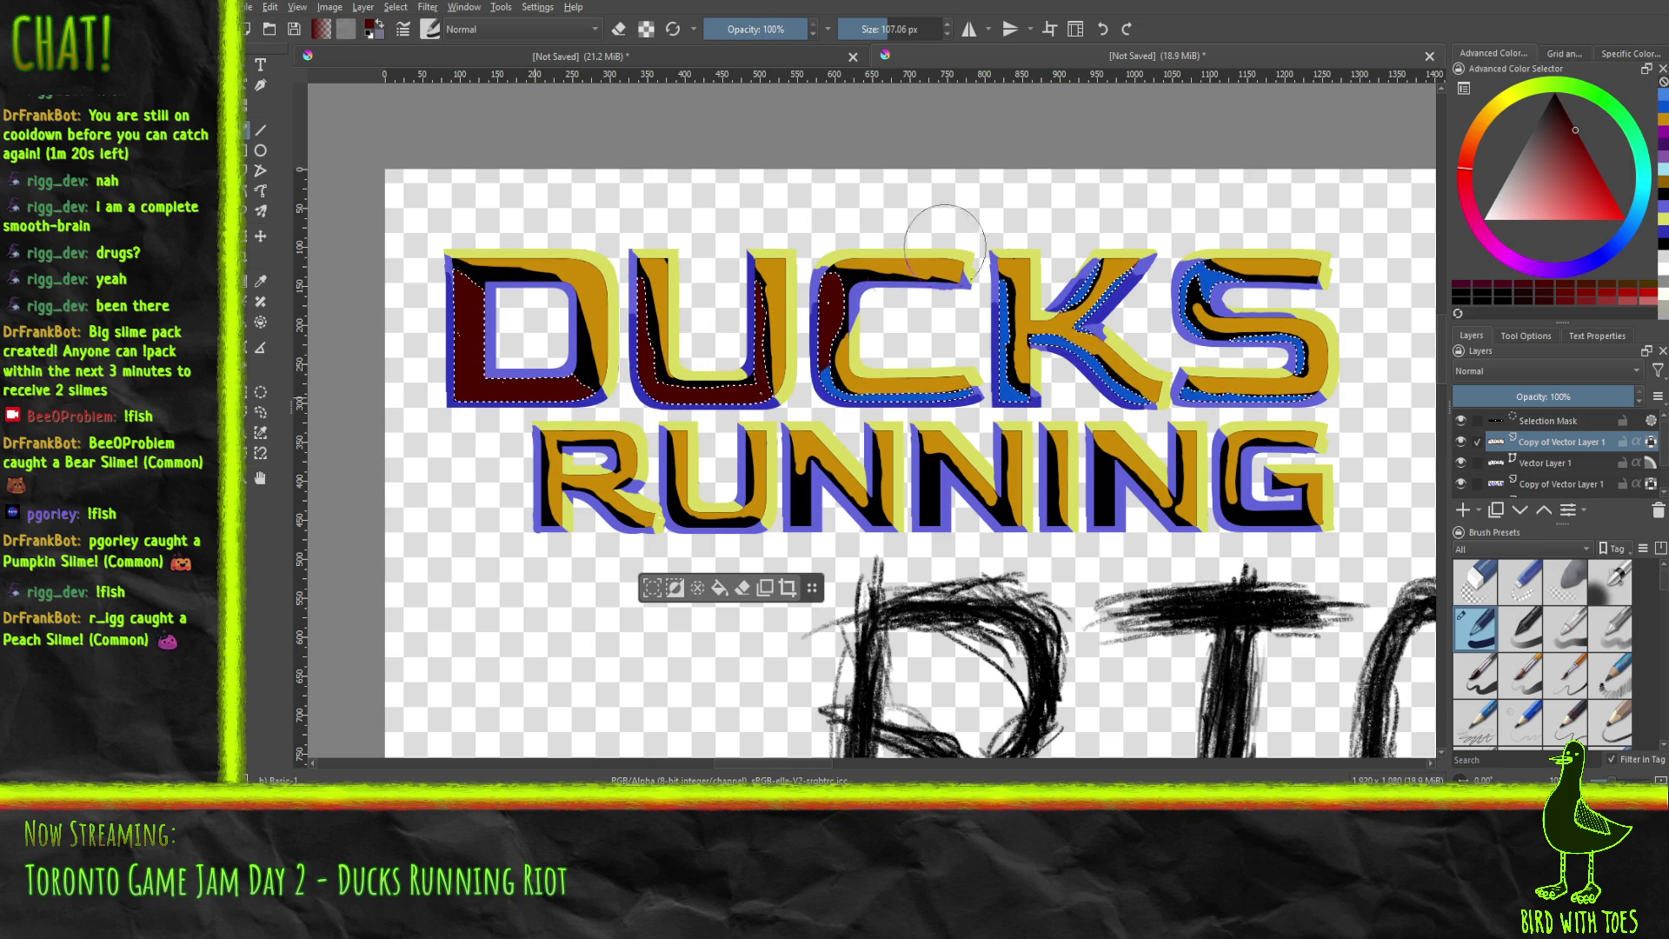
pyautogui.moveTo(906, 321); pyautogui.dragTo(891, 348)
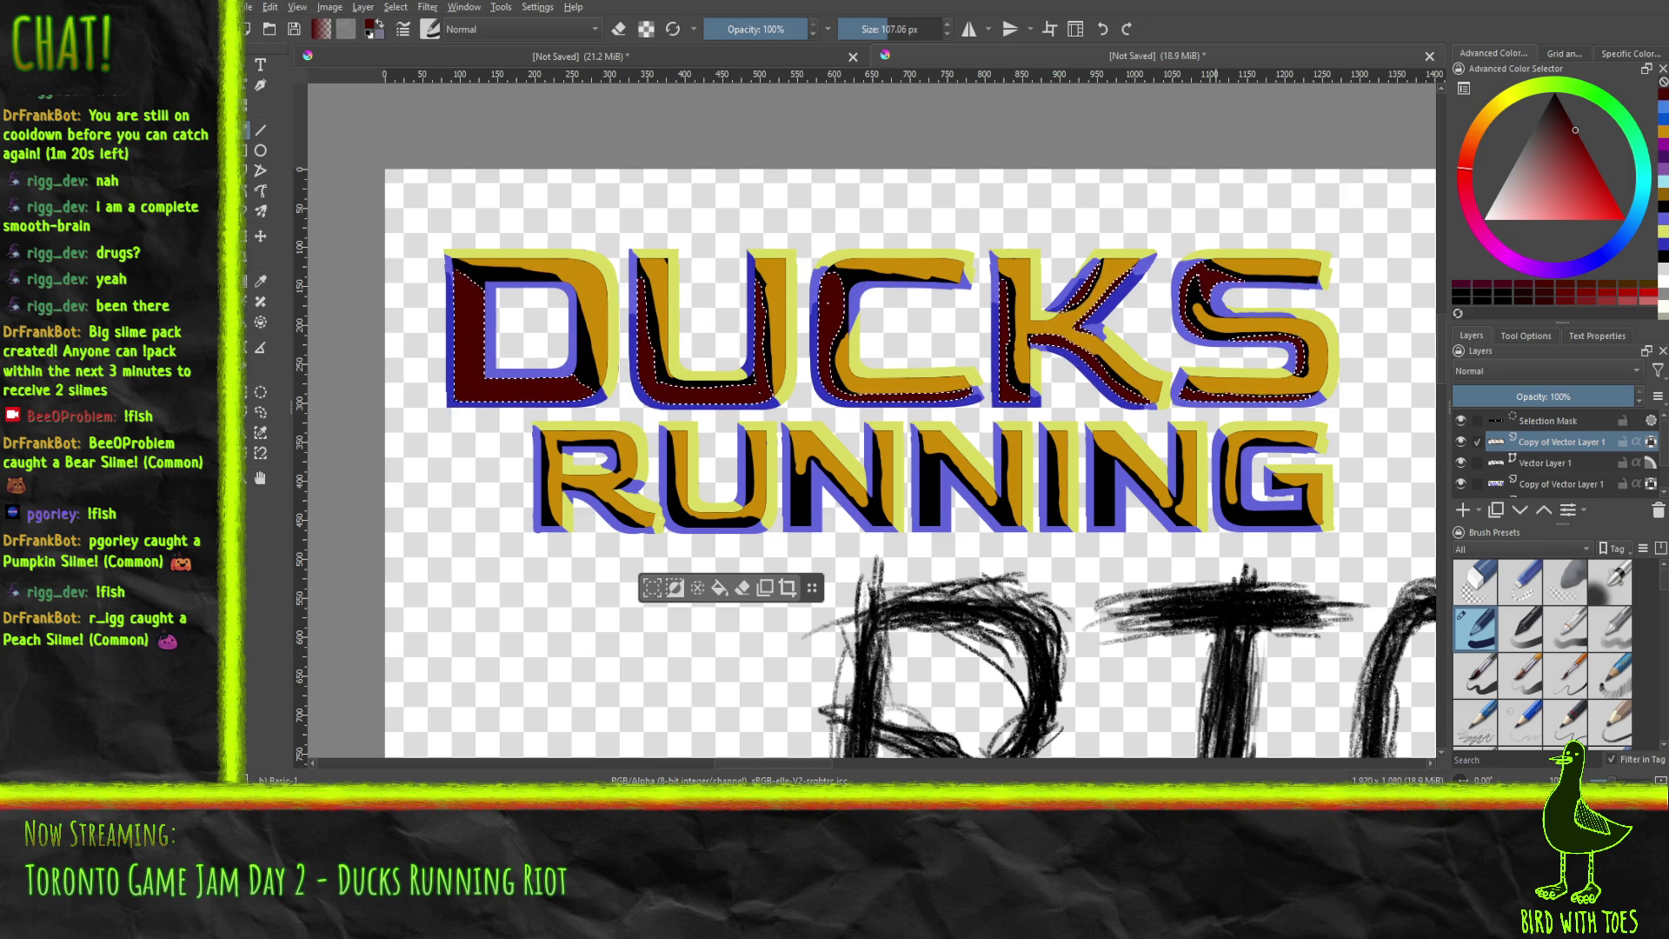
pyautogui.moveTo(1134, 369); pyautogui.dragTo(1112, 397)
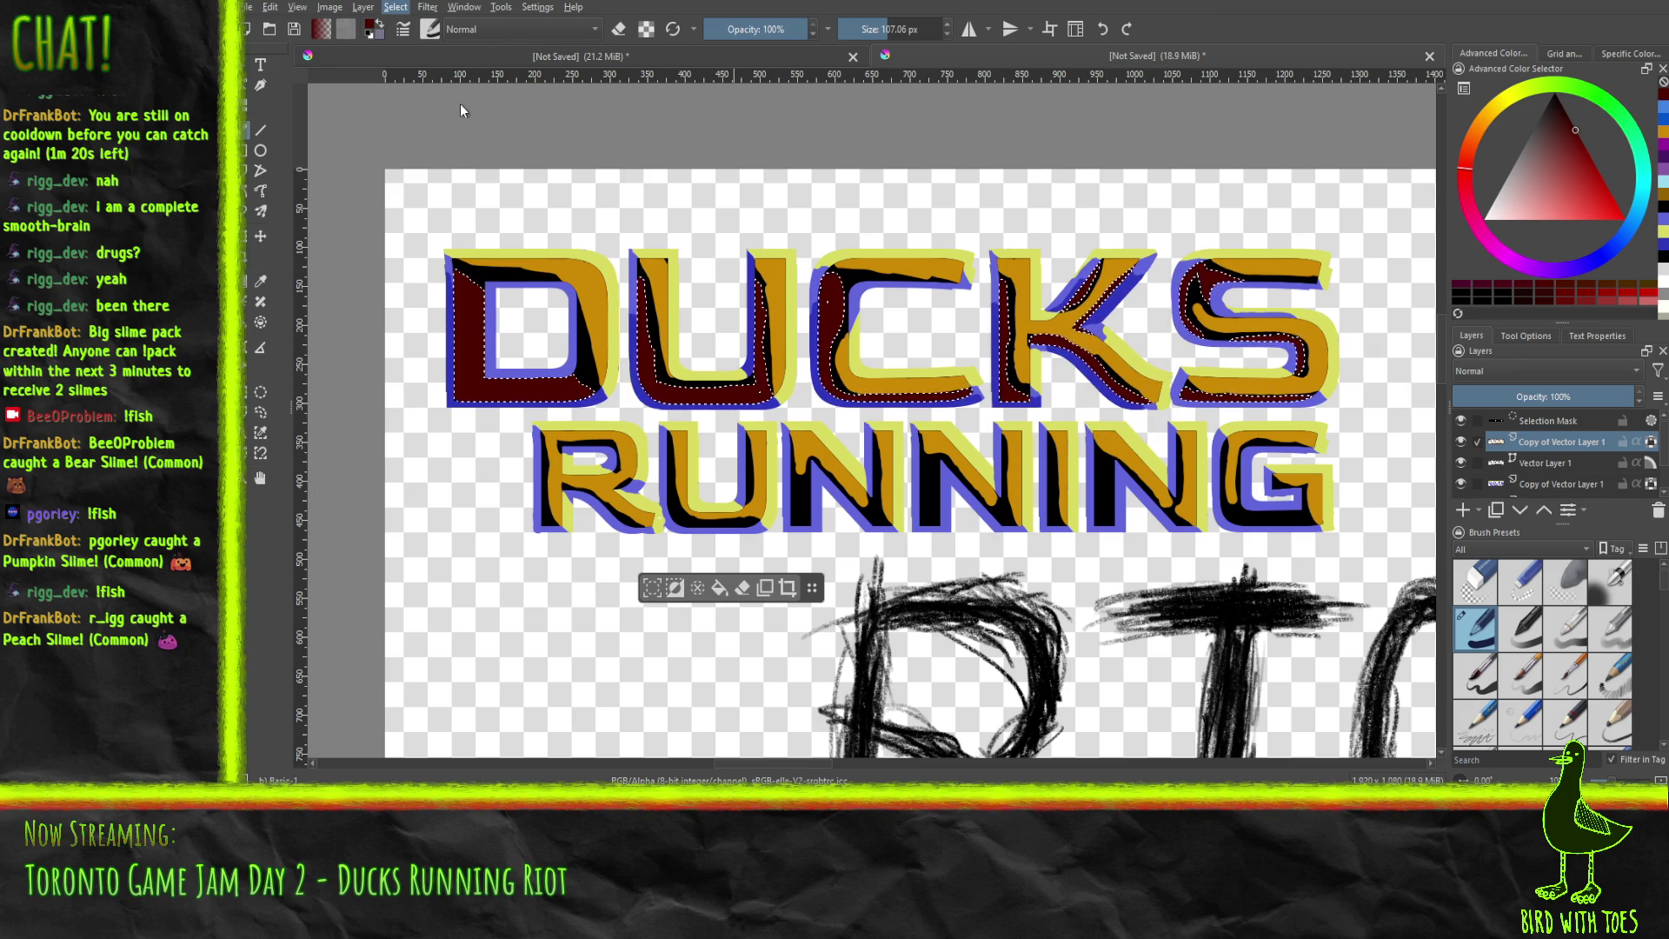
# Deselect the DUCKS letters with Ctrl+Shift+A and zoom out to the whole image.
pyautogui.hotkey('ctrl', 'shift', 'a')
pyautogui.press('-')
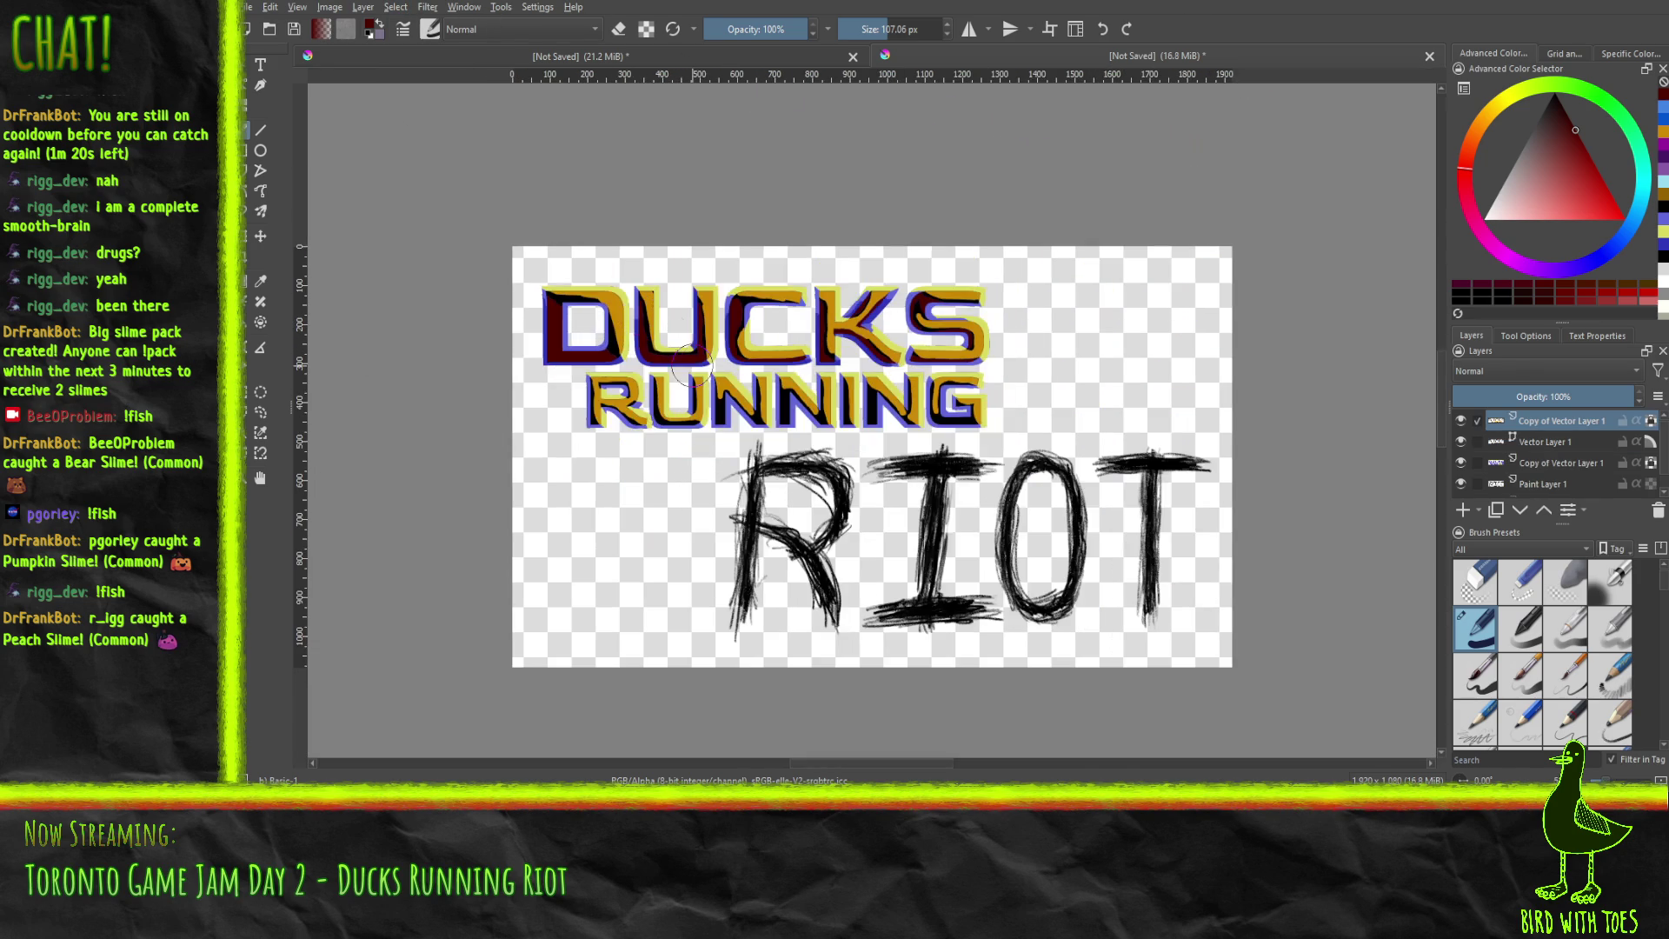
pyautogui.keyDown('ctrl'); pyautogui.scroll(1, 690, 370); pyautogui.keyUp('ctrl')
pyautogui.keyDown('ctrl'); pyautogui.scroll(3, 689, 352); pyautogui.keyUp('ctrl')
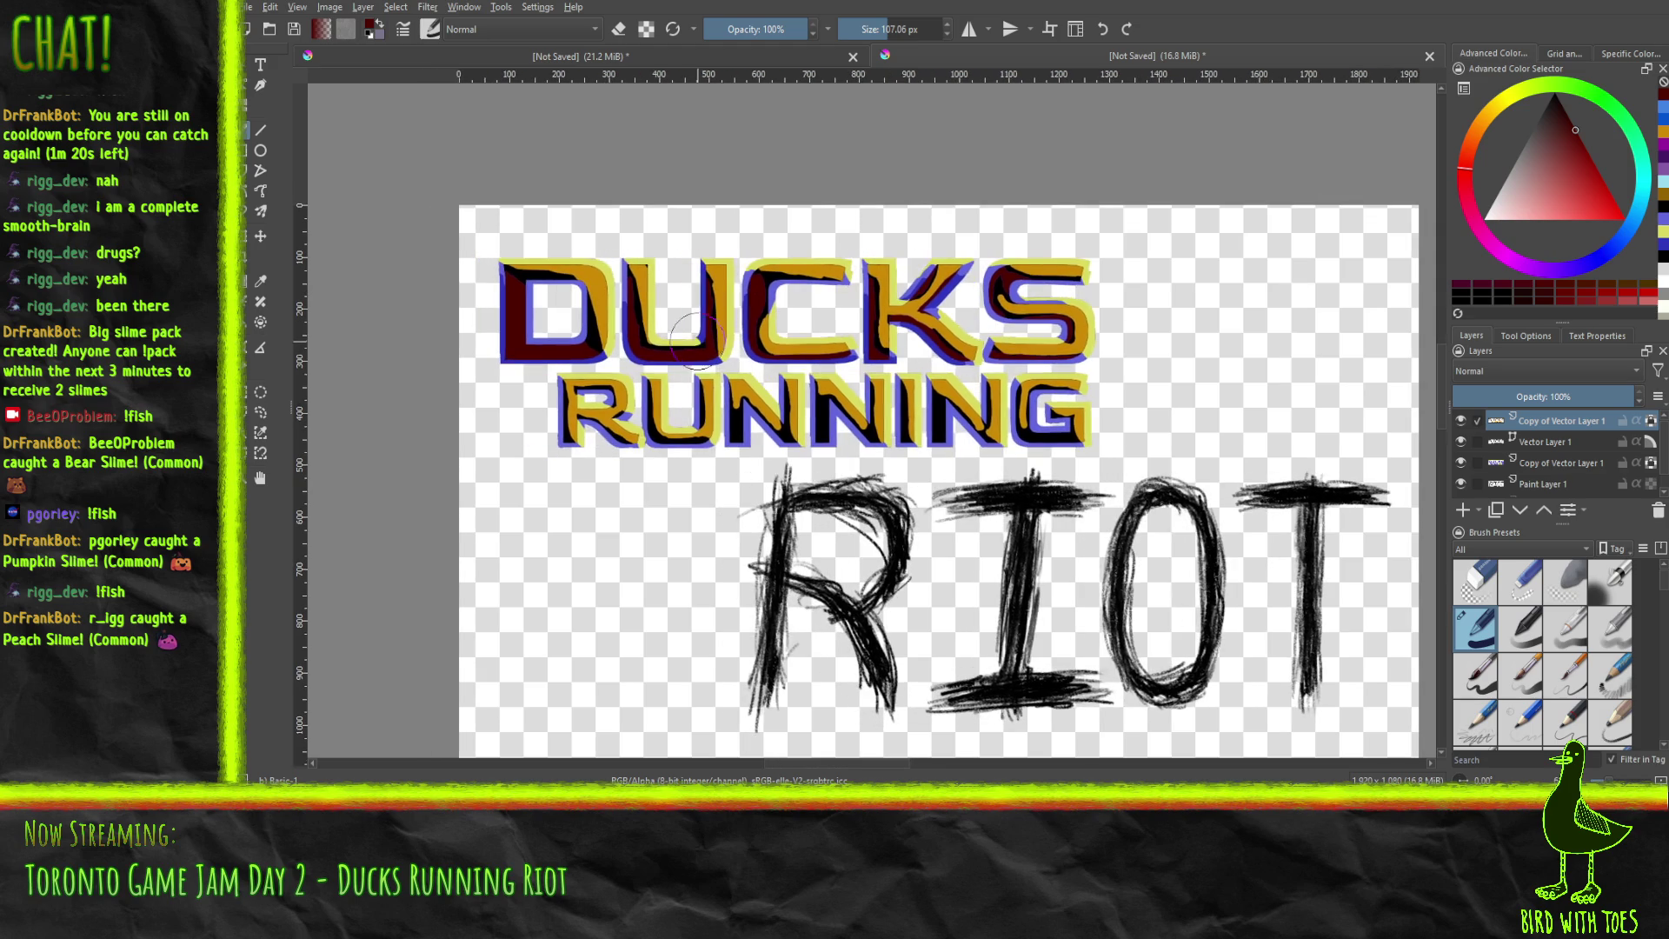
pyautogui.scroll(-4, 729, 378)
pyautogui.scroll(4, 729, 378)
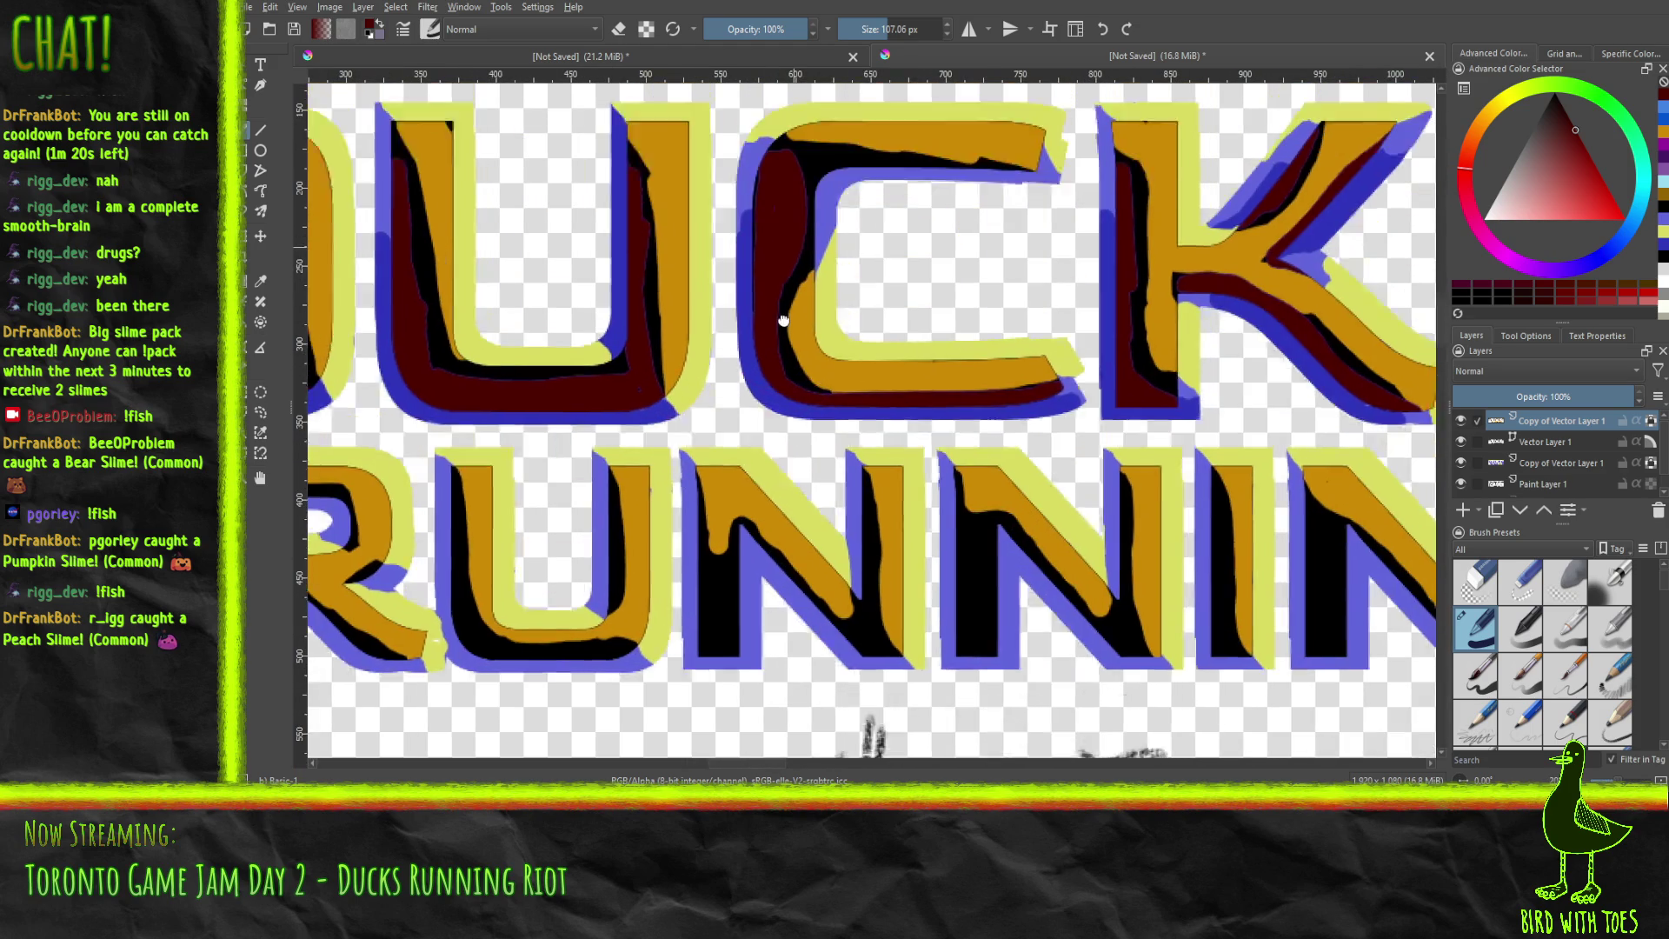
# Shrink the brush to about 5 px and zoom in on the RUNNING letters.
pyautogui.moveTo(783, 321); pyautogui.dragTo(787, 451)
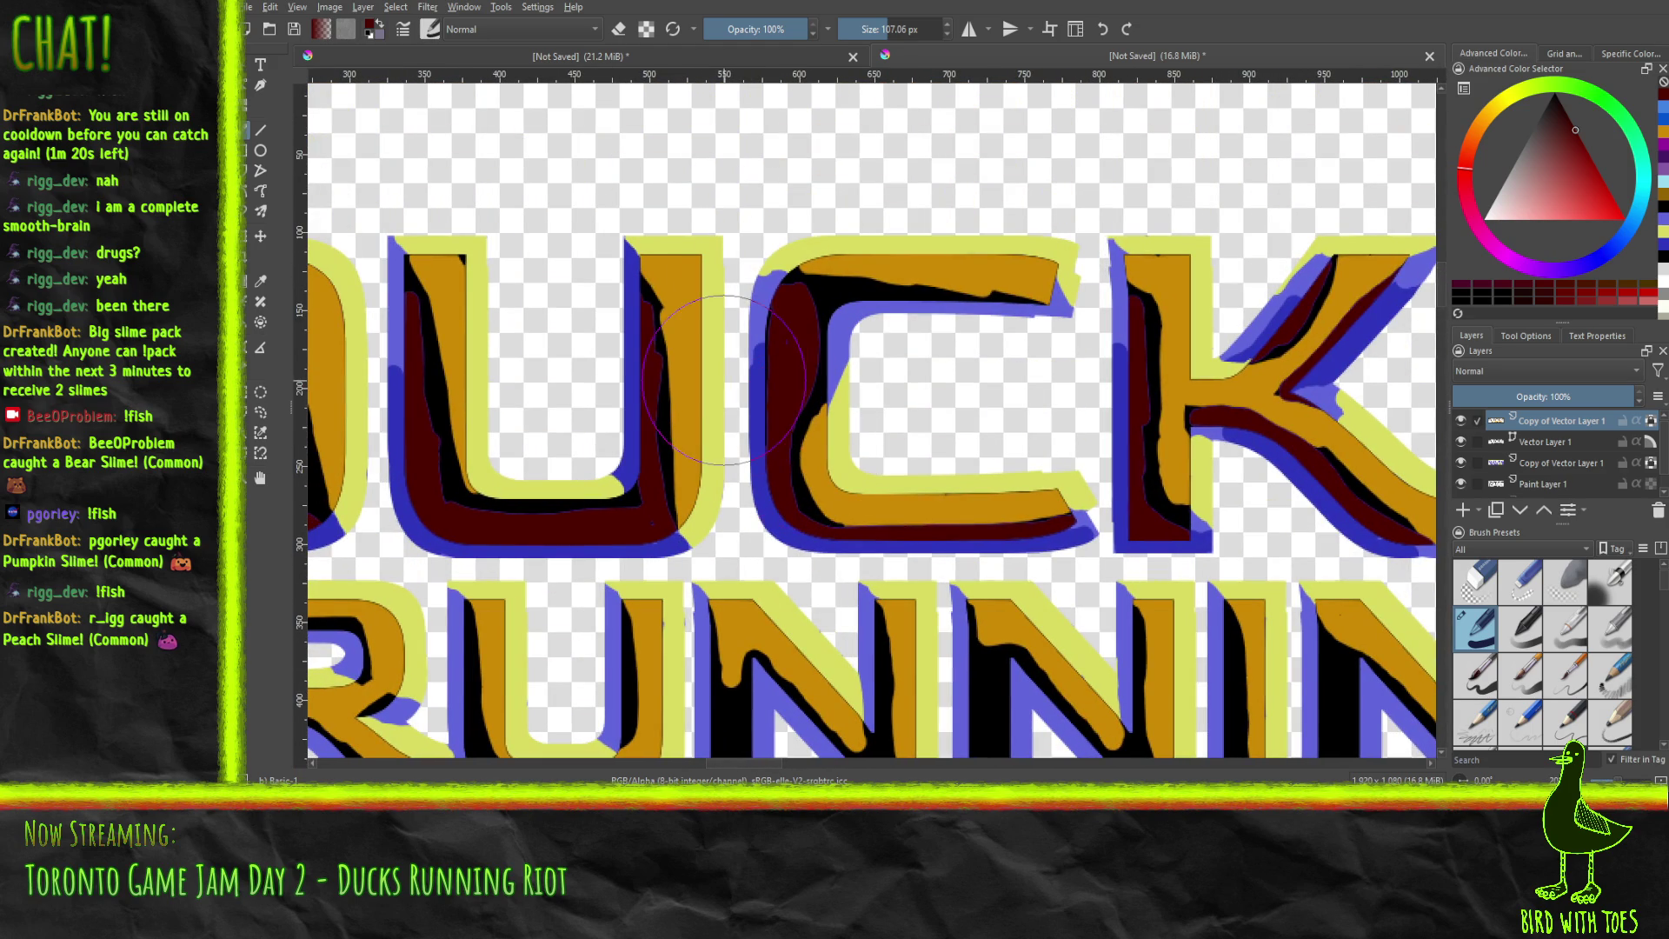
pyautogui.moveTo(875, 32); pyautogui.dragTo(861, 32)
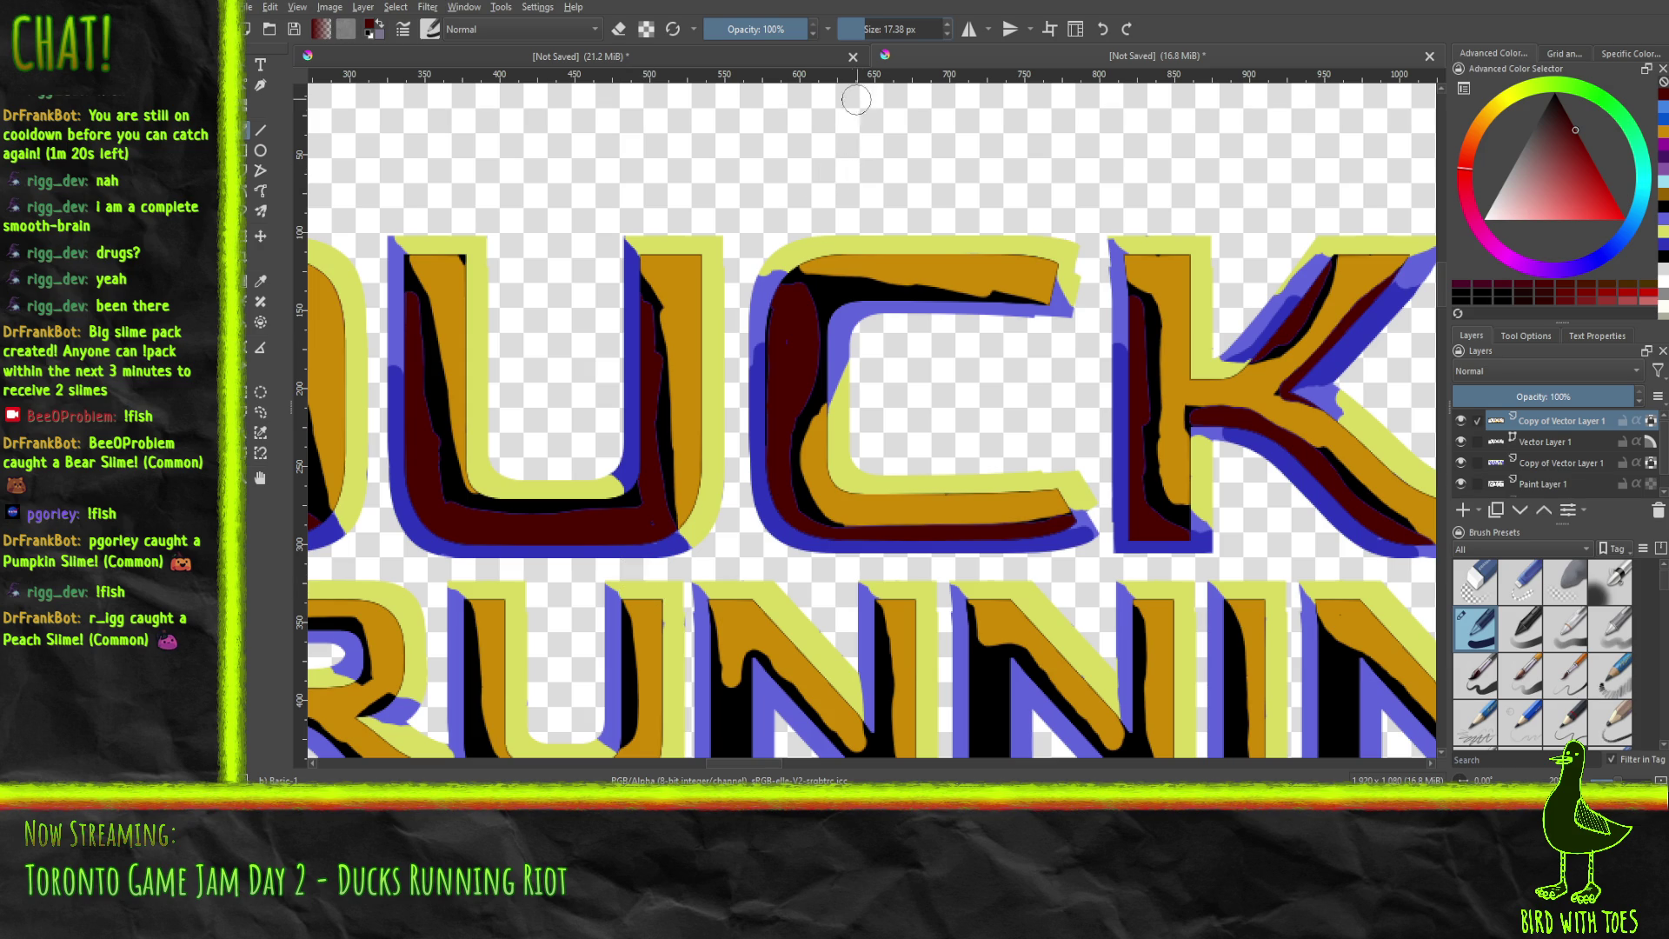
pyautogui.click(850, 35)
pyautogui.click(852, 34)
pyautogui.moveTo(822, 332); pyautogui.dragTo(810, 183)
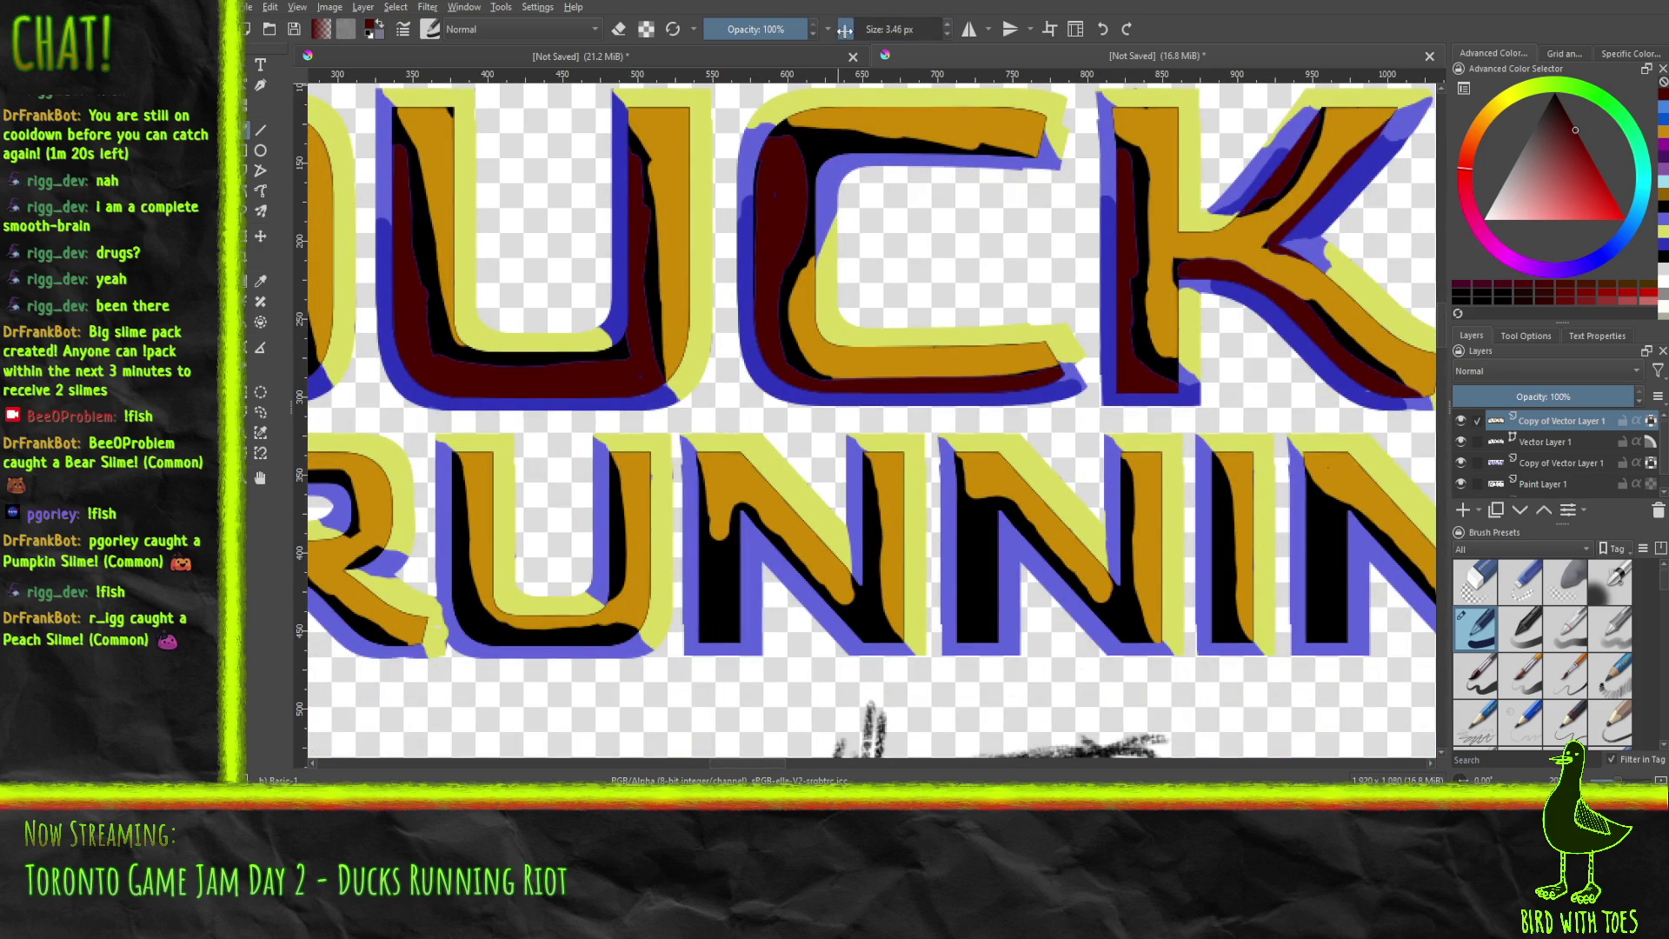
pyautogui.moveTo(853, 31); pyautogui.dragTo(856, 32)
pyautogui.scroll(3, 727, 585)
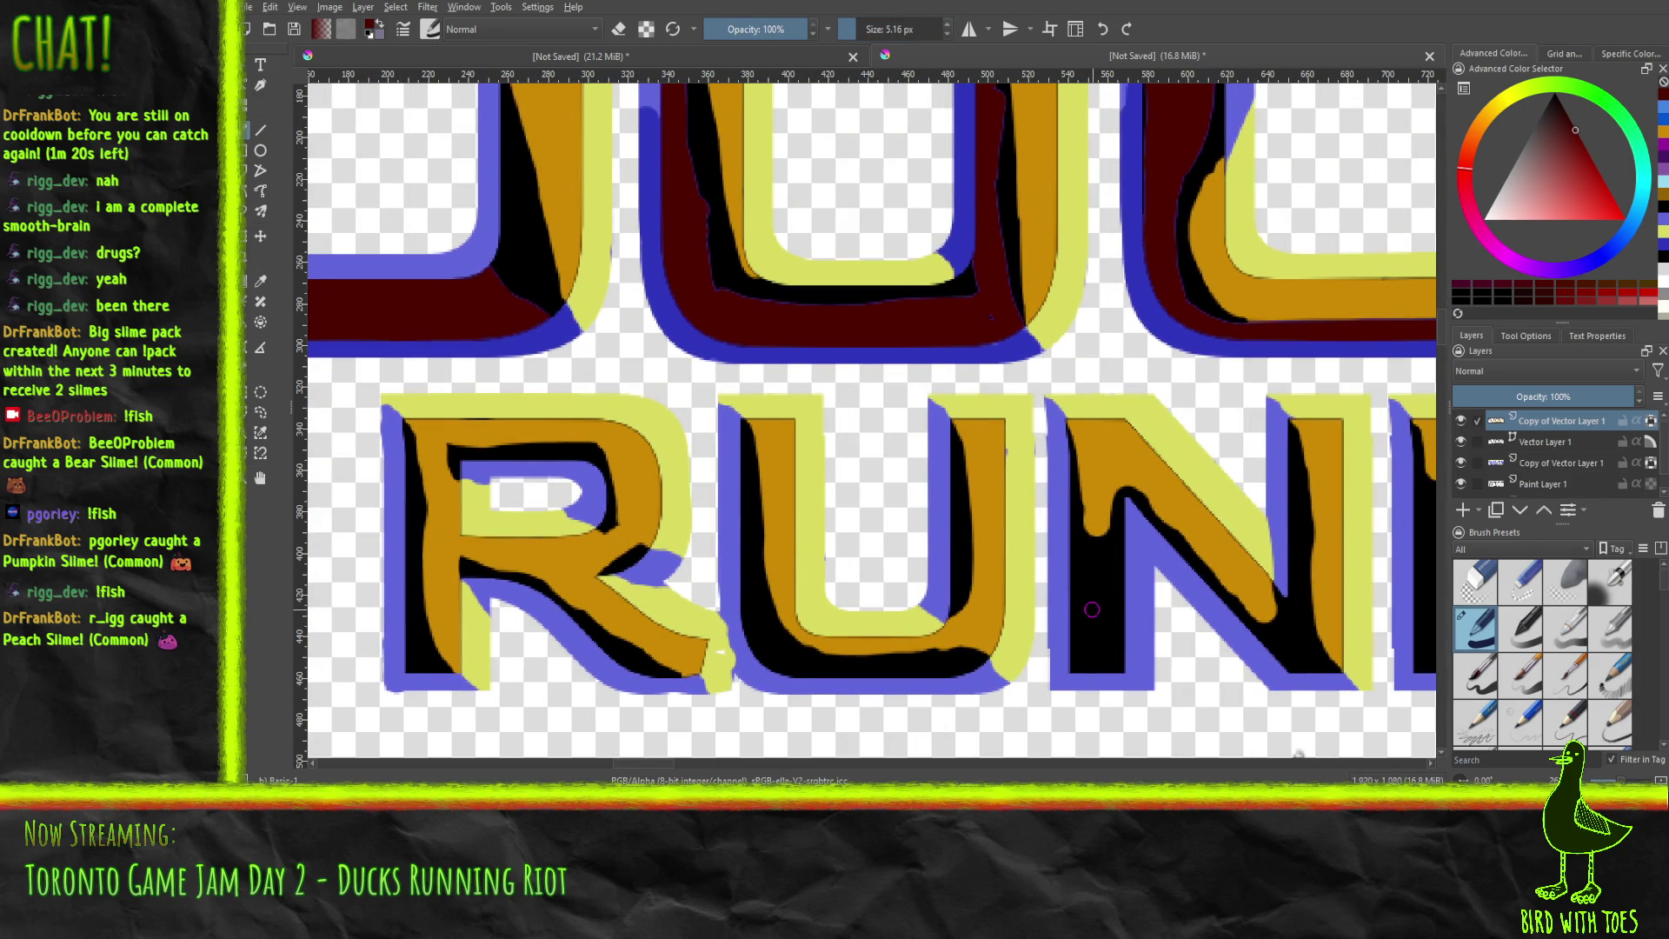
# Paint dark red shading into the R's lower-left, the U's inner left edge and the N.
pyautogui.moveTo(419, 644); pyautogui.dragTo(432, 674)
pyautogui.moveTo(397, 607)
pyautogui.mouseDown()
pyautogui.moveTo(412, 644)
pyautogui.moveTo(403, 449)
pyautogui.mouseUp()
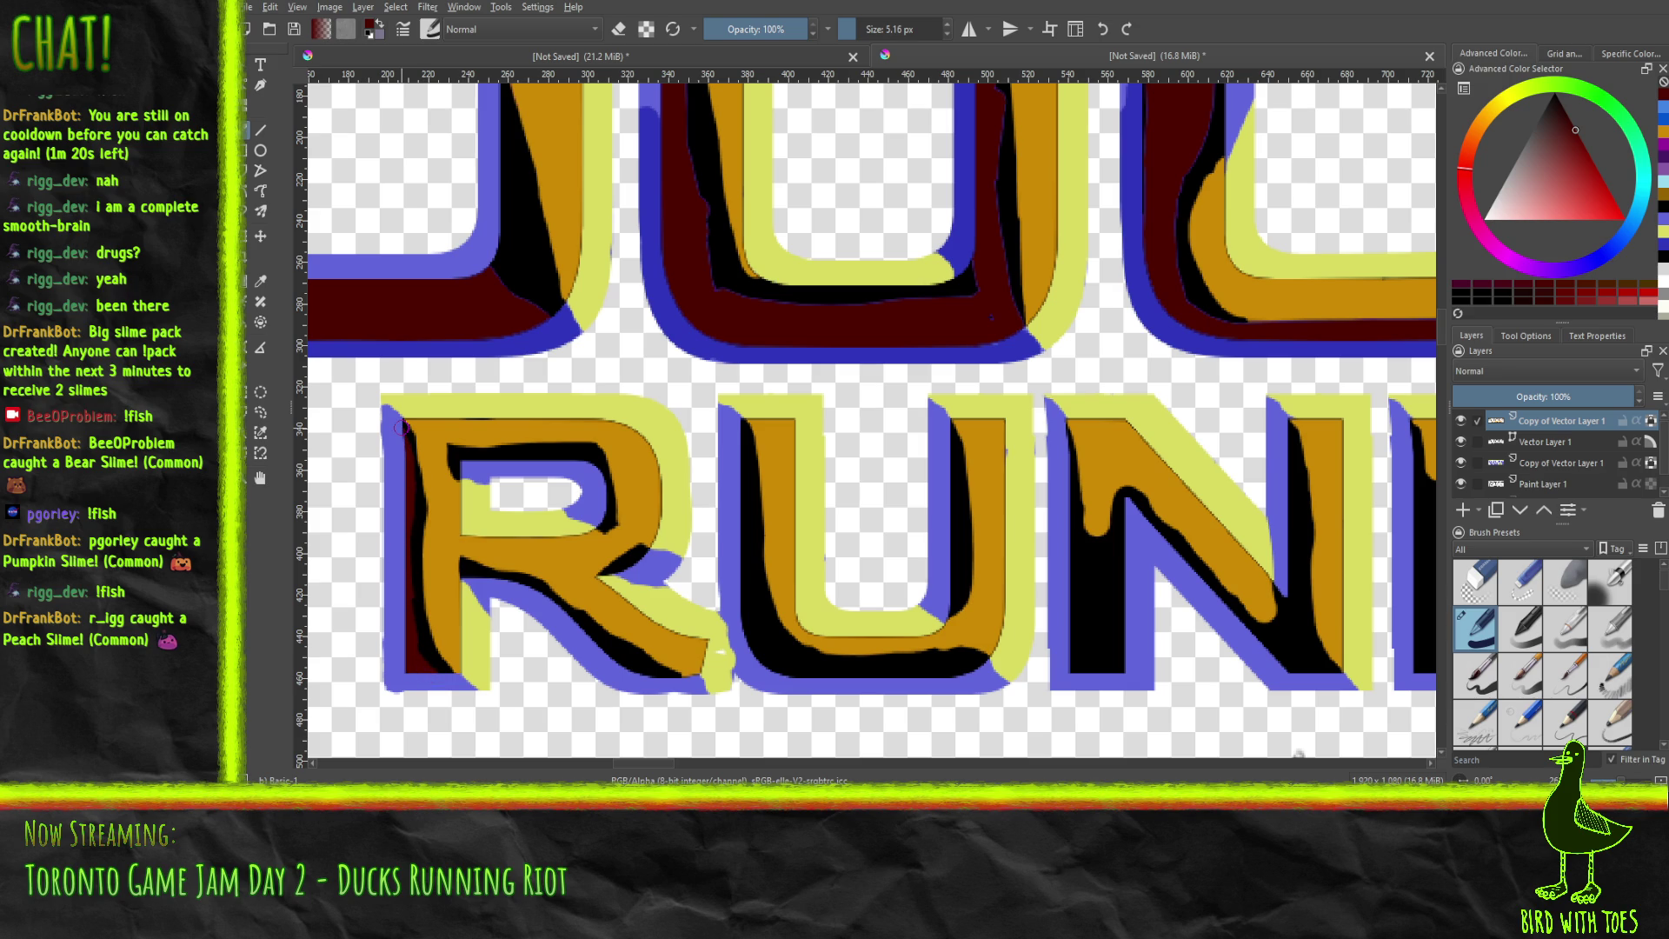
pyautogui.moveTo(744, 498)
pyautogui.mouseDown()
pyautogui.moveTo(753, 617)
pyautogui.moveTo(796, 675)
pyautogui.mouseUp()
pyautogui.moveTo(733, 559)
pyautogui.mouseDown()
pyautogui.moveTo(752, 635)
pyautogui.moveTo(815, 686)
pyautogui.moveTo(822, 671)
pyautogui.moveTo(959, 670)
pyautogui.mouseUp()
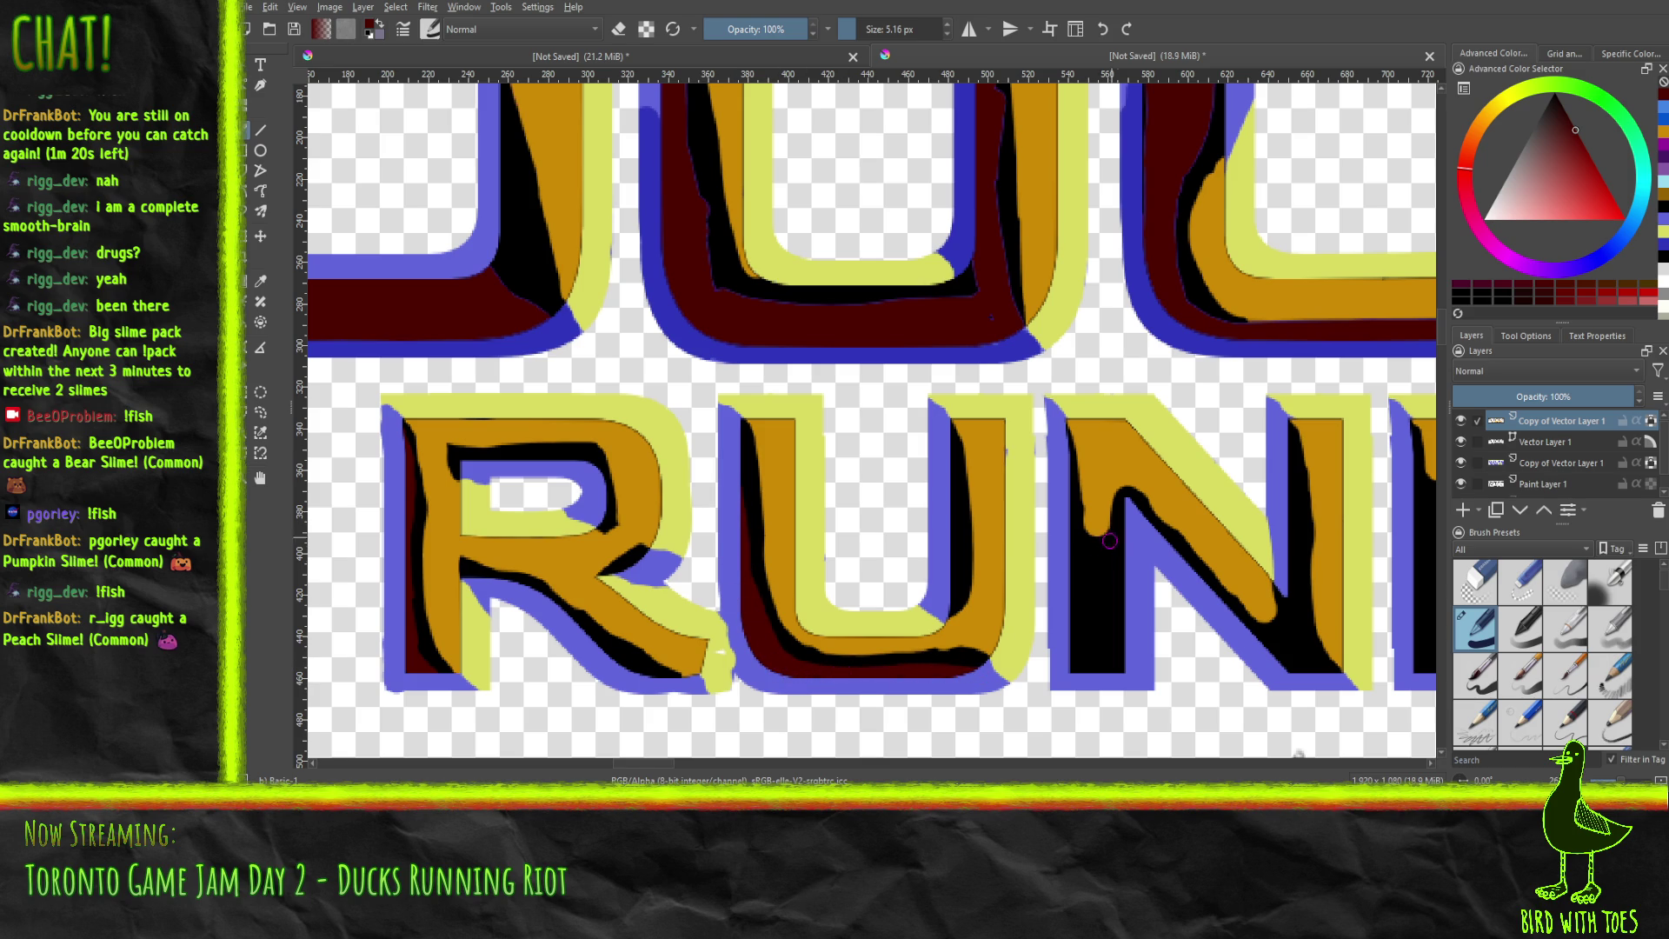
pyautogui.moveTo(1069, 539)
pyautogui.mouseDown()
pyautogui.moveTo(1087, 609)
pyautogui.moveTo(1121, 614)
pyautogui.moveTo(1094, 621)
pyautogui.moveTo(1073, 593)
pyautogui.moveTo(1068, 528)
pyautogui.moveTo(1077, 659)
pyautogui.moveTo(1121, 656)
pyautogui.moveTo(1089, 632)
pyautogui.mouseUp()
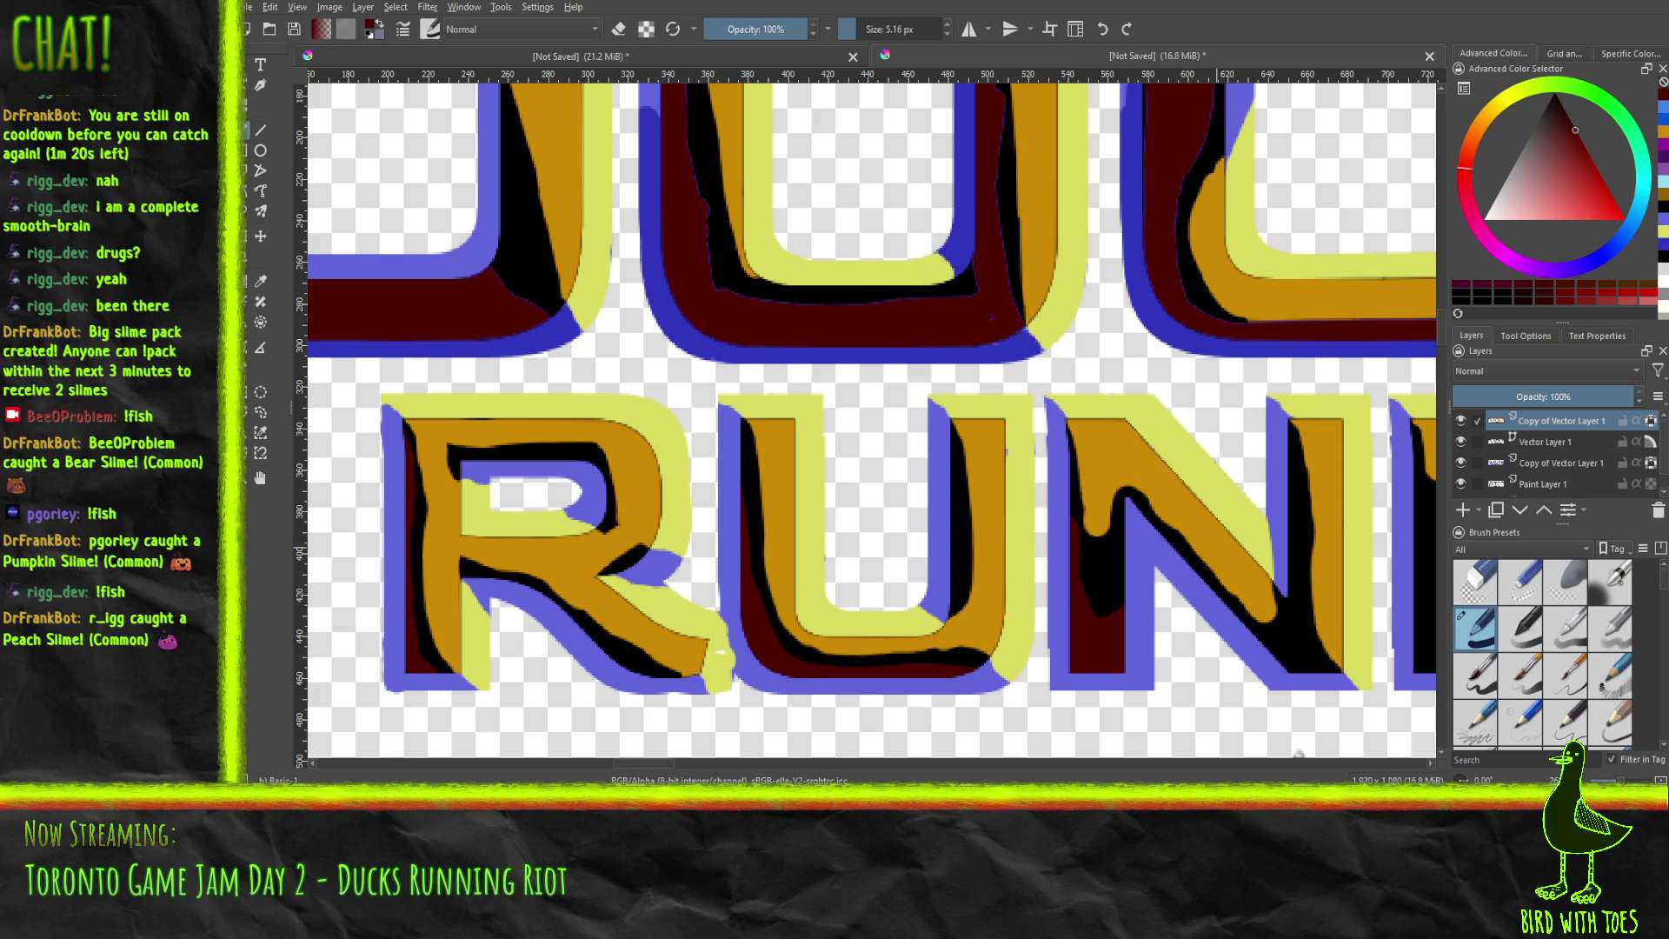
# Touch up the N's edge and diagonal gap in black, then add dark red along its lower diagonal.
pyautogui.click(1664, 261)
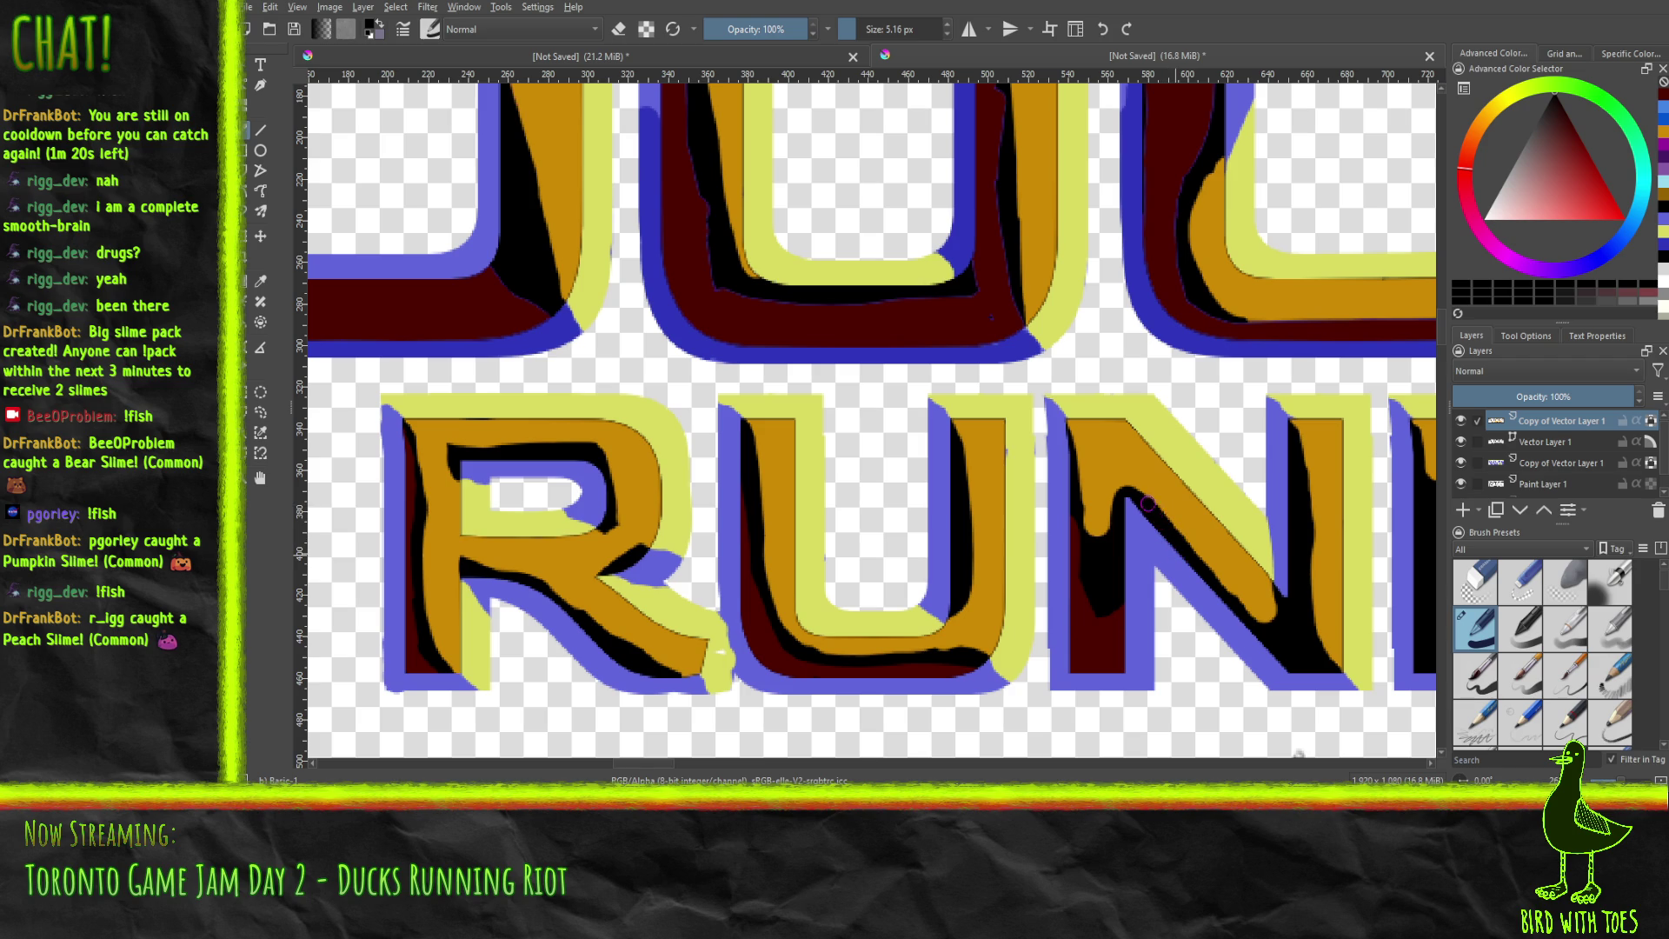
pyautogui.moveTo(1145, 507); pyautogui.dragTo(1134, 499)
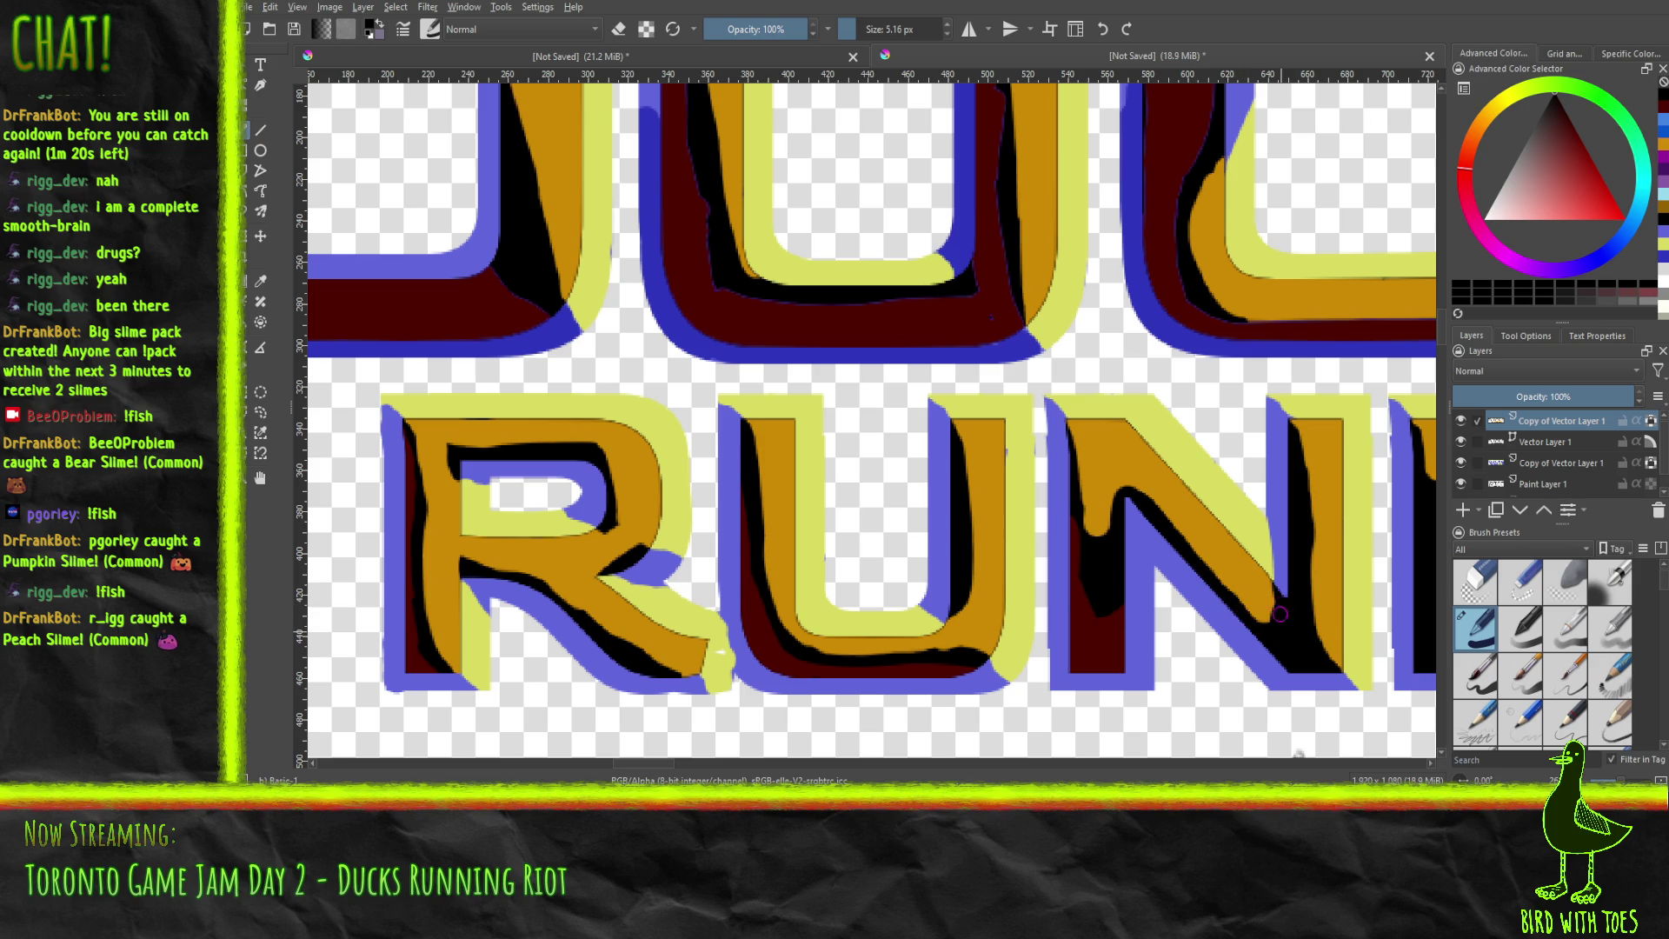
pyautogui.moveTo(1280, 601); pyautogui.dragTo(1263, 619)
pyautogui.click(1663, 111)
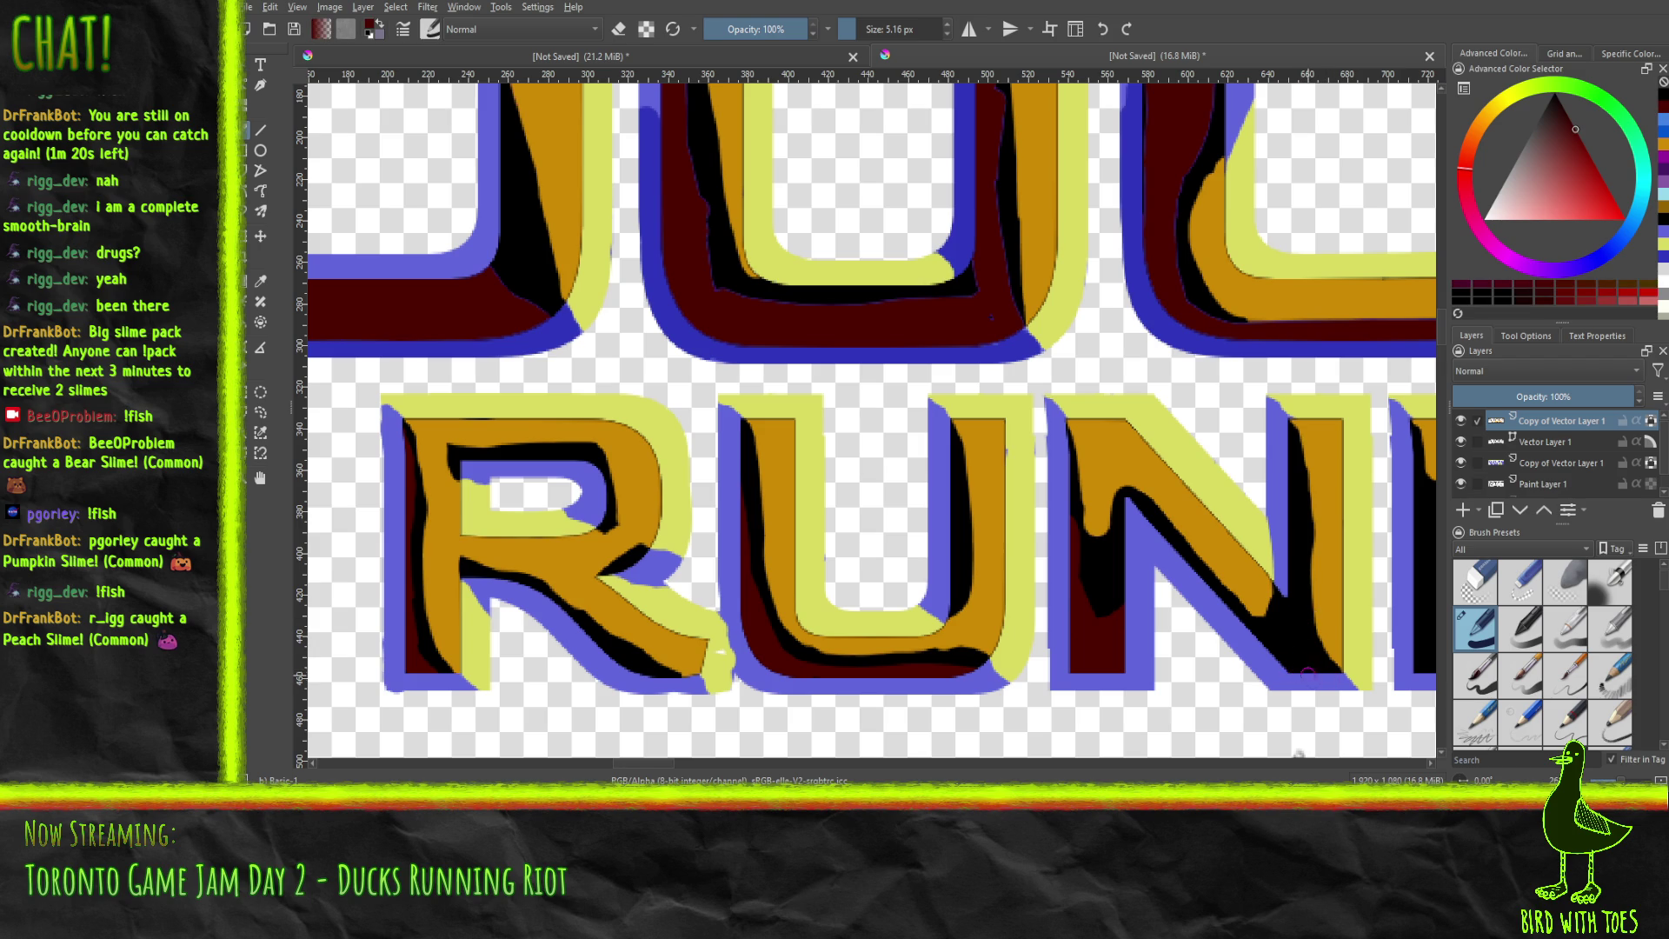
pyautogui.moveTo(1317, 673)
pyautogui.mouseDown()
pyautogui.moveTo(1261, 641)
pyautogui.moveTo(1286, 631)
pyautogui.moveTo(1305, 668)
pyautogui.moveTo(1287, 596)
pyautogui.moveTo(1279, 650)
pyautogui.mouseUp()
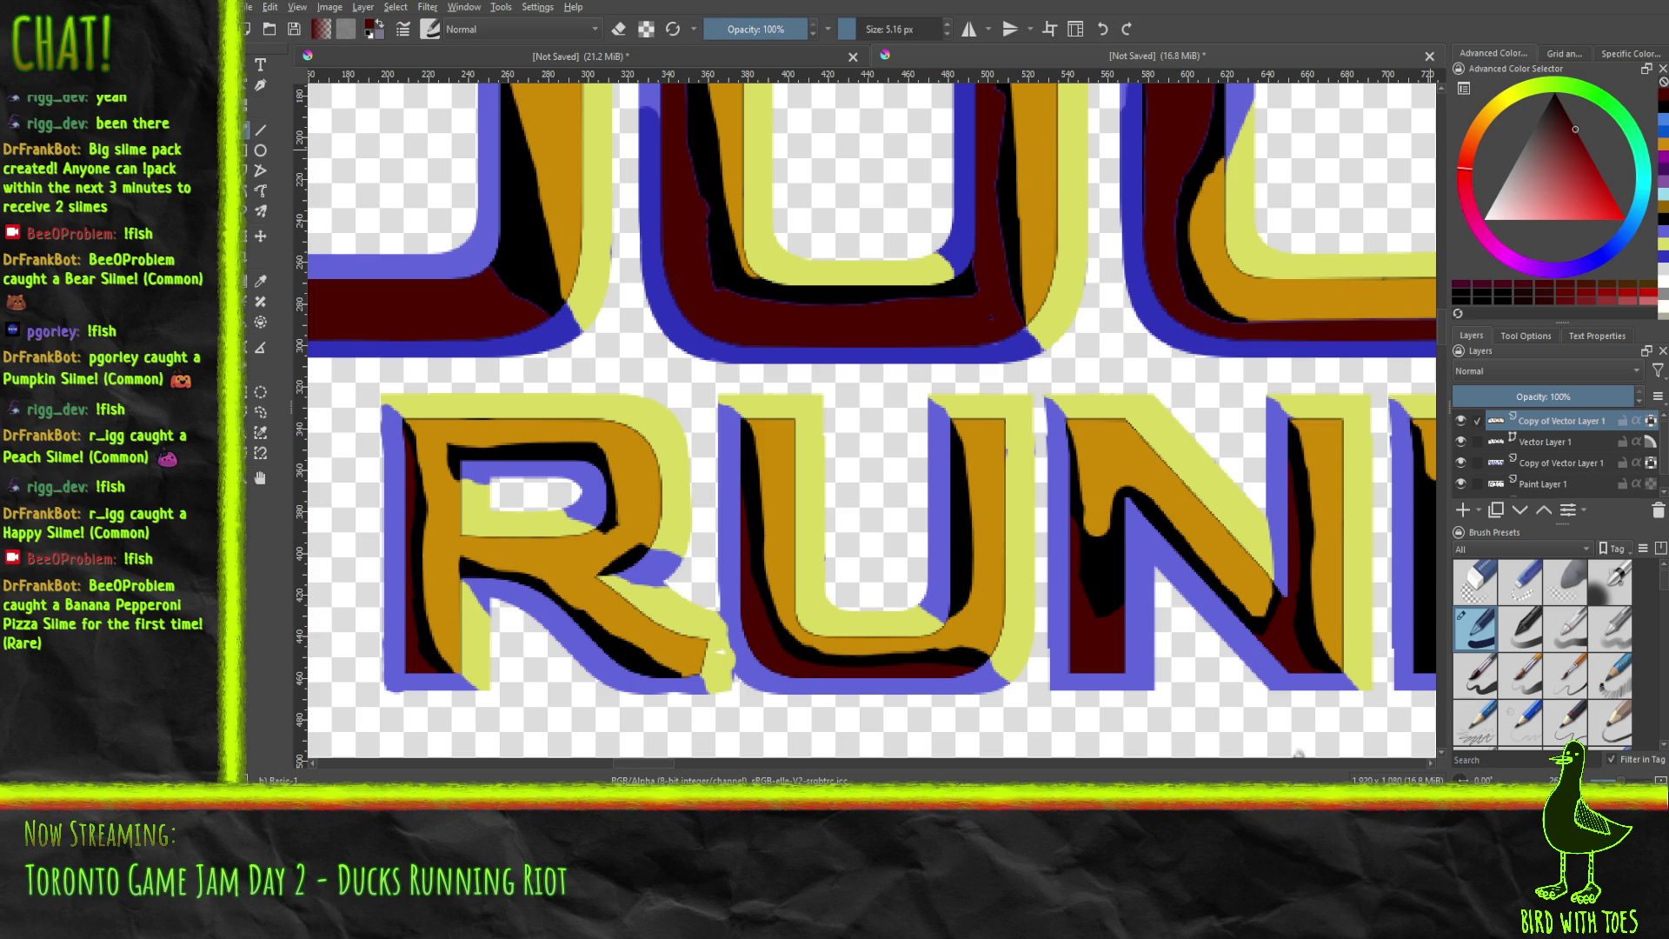
# Paint dark red inside the second N's inner strip and along its lower diagonal.
pyautogui.moveTo(1140, 464)
pyautogui.mouseDown()
pyautogui.moveTo(1009, 429)
pyautogui.moveTo(496, 432)
pyautogui.mouseUp()
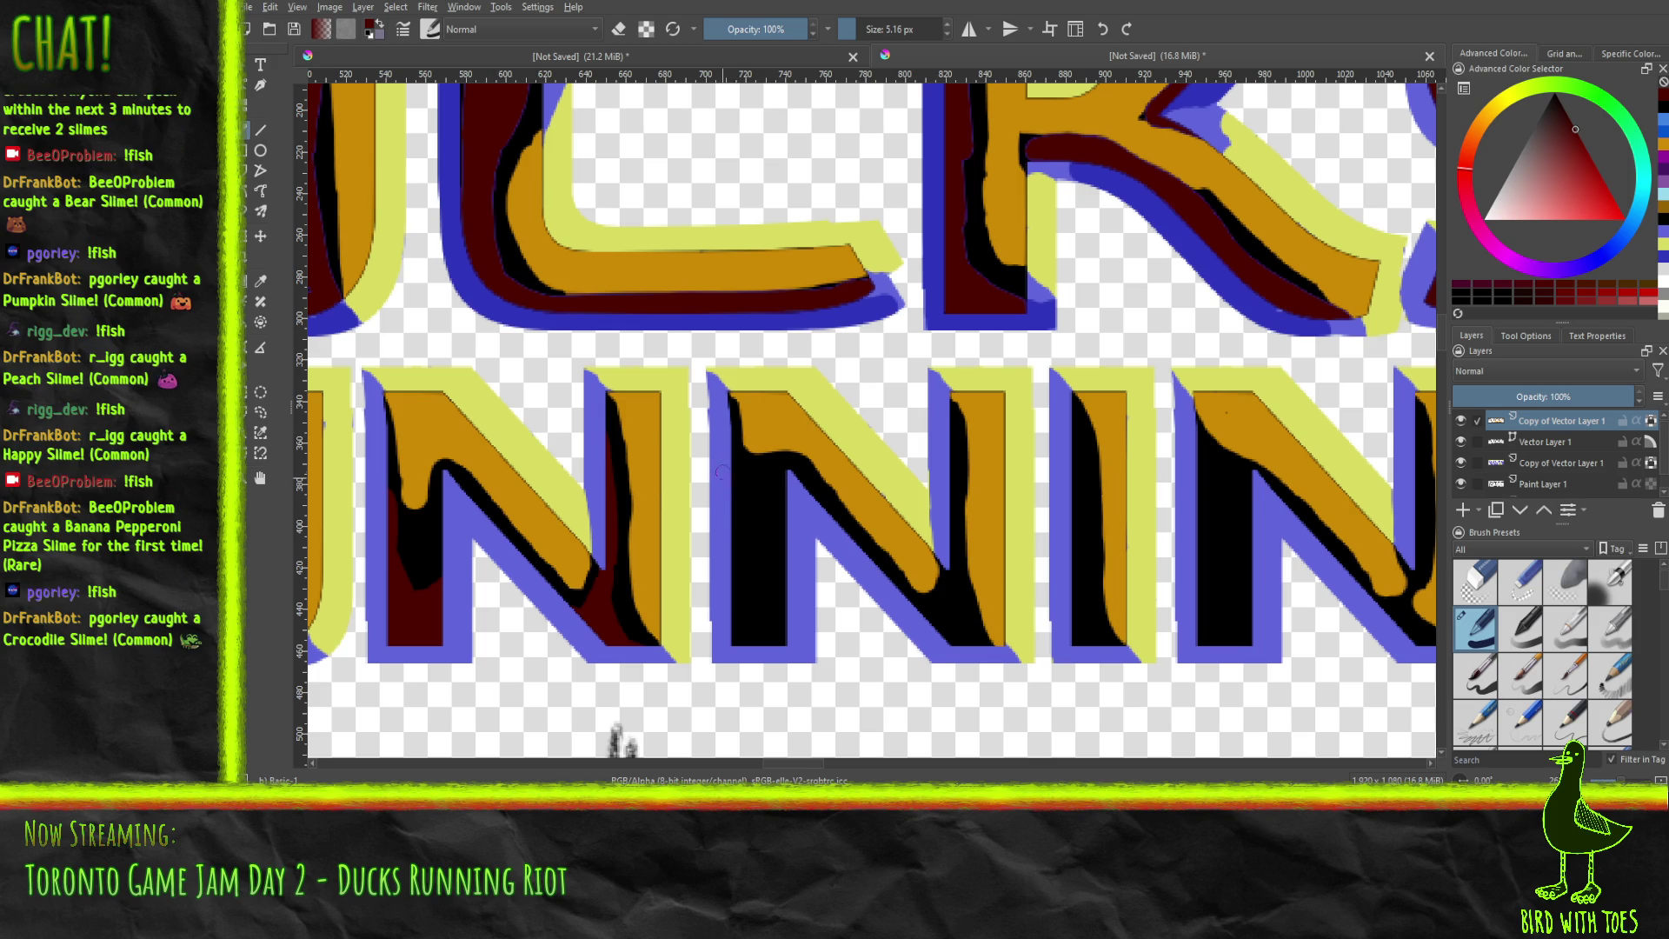
pyautogui.moveTo(728, 457)
pyautogui.mouseDown()
pyautogui.moveTo(755, 539)
pyautogui.moveTo(752, 504)
pyautogui.moveTo(744, 492)
pyautogui.moveTo(746, 626)
pyautogui.moveTo(738, 586)
pyautogui.moveTo(785, 518)
pyautogui.moveTo(755, 587)
pyautogui.moveTo(757, 608)
pyautogui.moveTo(763, 556)
pyautogui.moveTo(767, 639)
pyautogui.moveTo(778, 539)
pyautogui.moveTo(783, 643)
pyautogui.mouseUp()
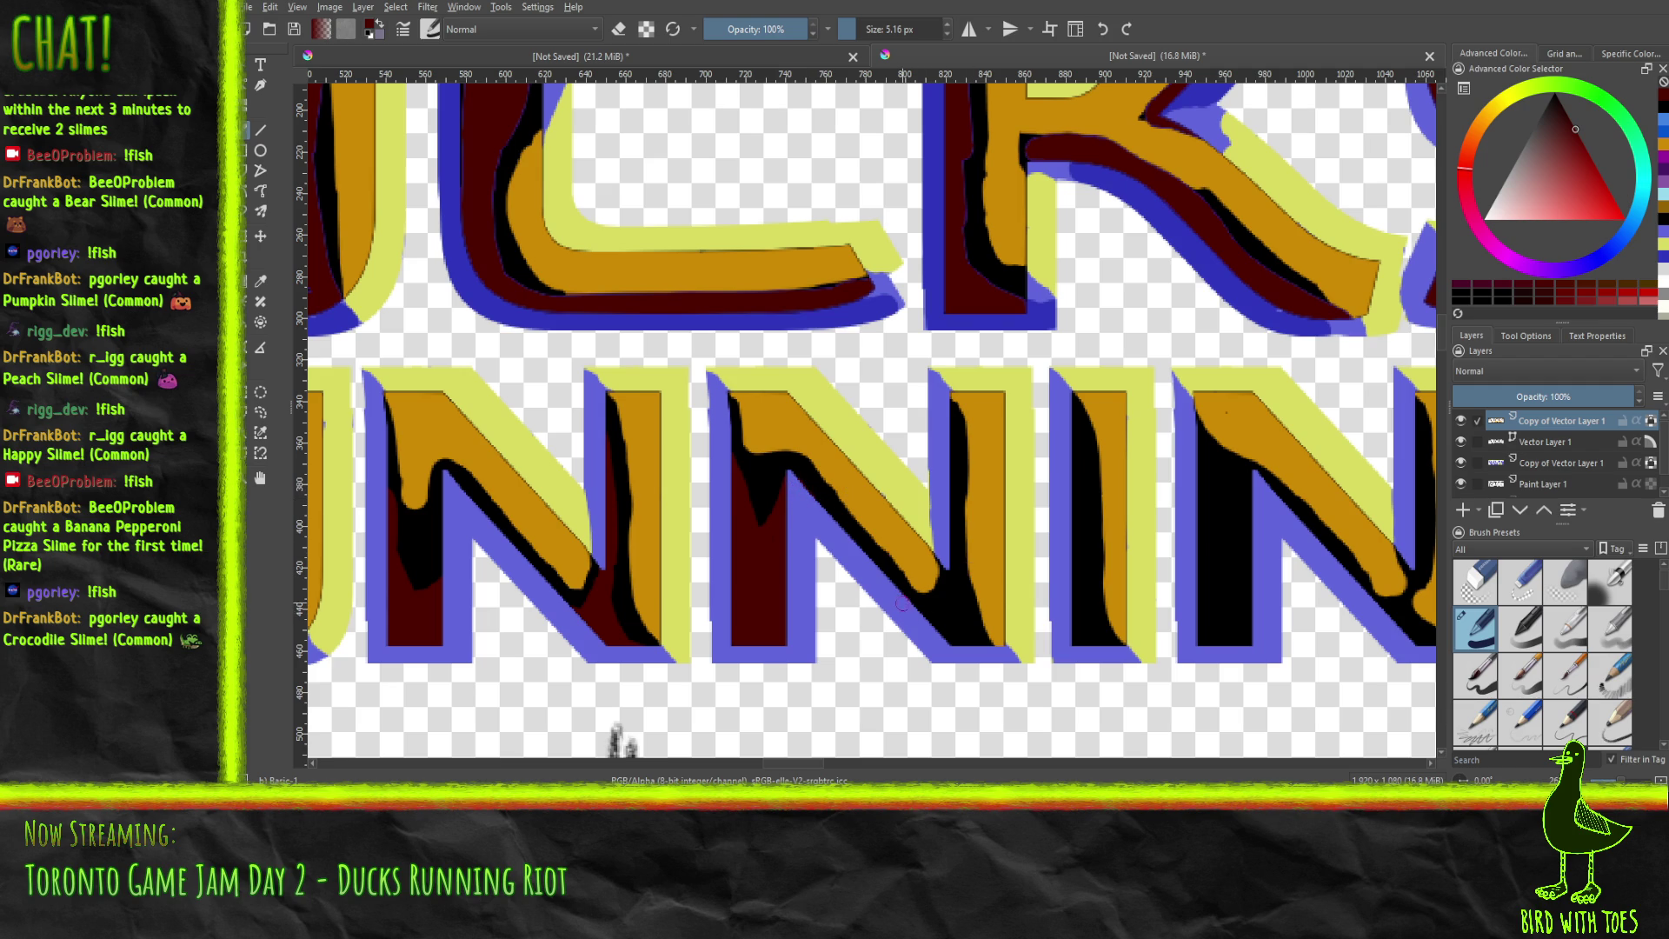
pyautogui.moveTo(920, 614)
pyautogui.mouseDown()
pyautogui.moveTo(951, 595)
pyautogui.moveTo(967, 633)
pyautogui.moveTo(939, 620)
pyautogui.mouseUp()
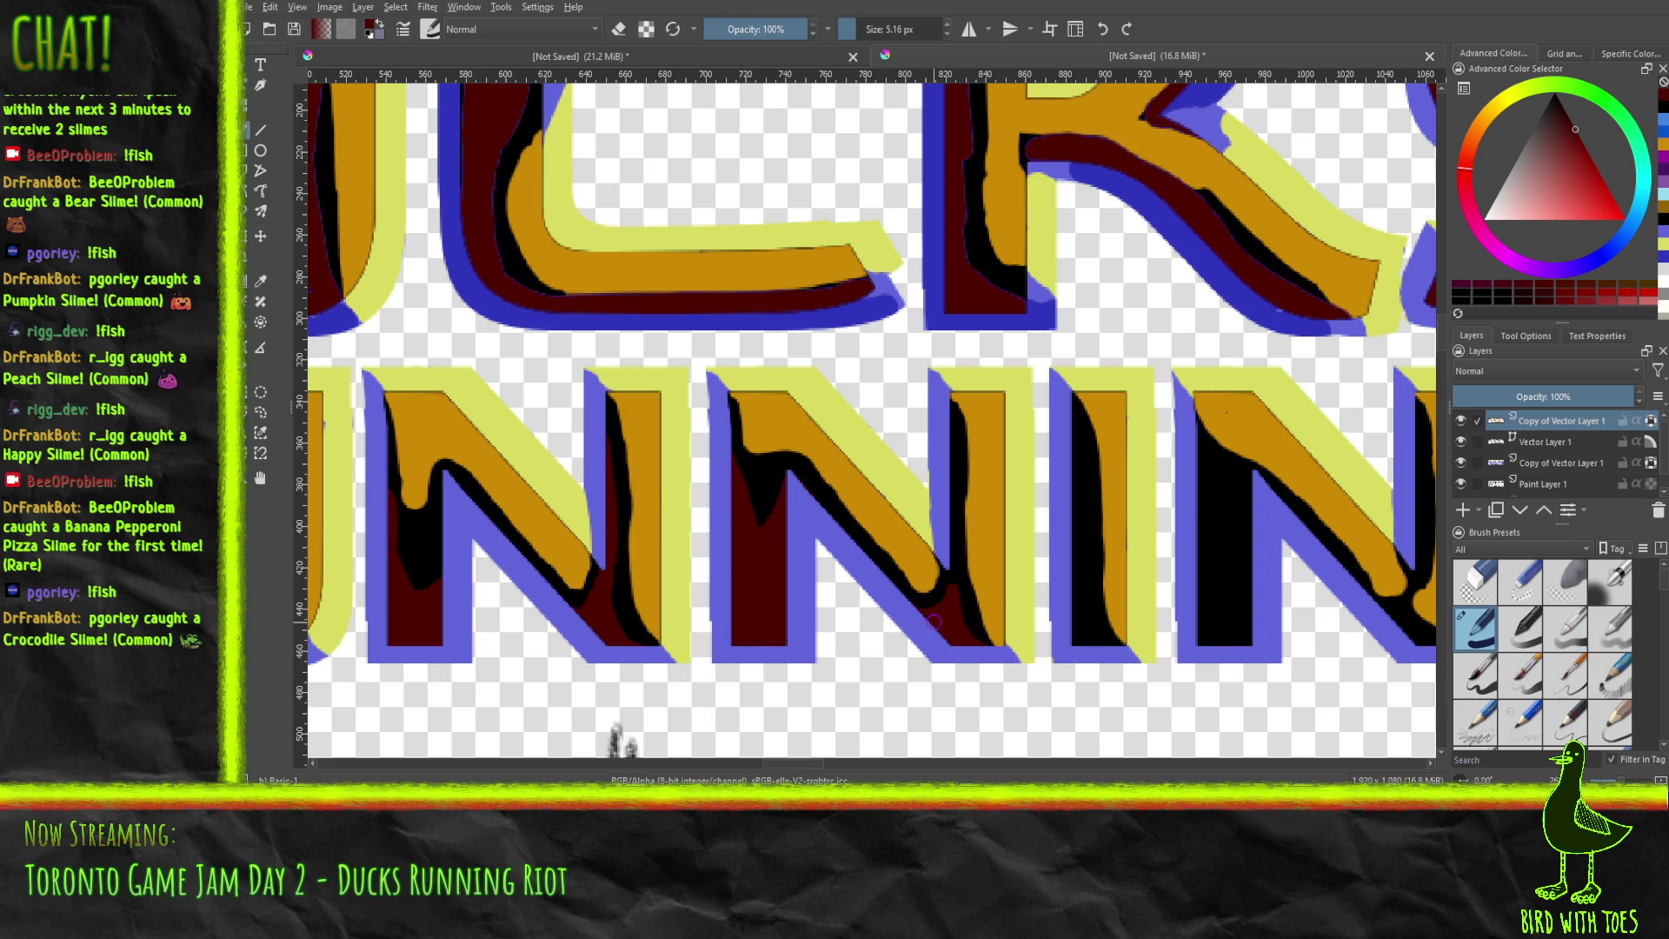
pyautogui.moveTo(1113, 516); pyautogui.dragTo(803, 486)
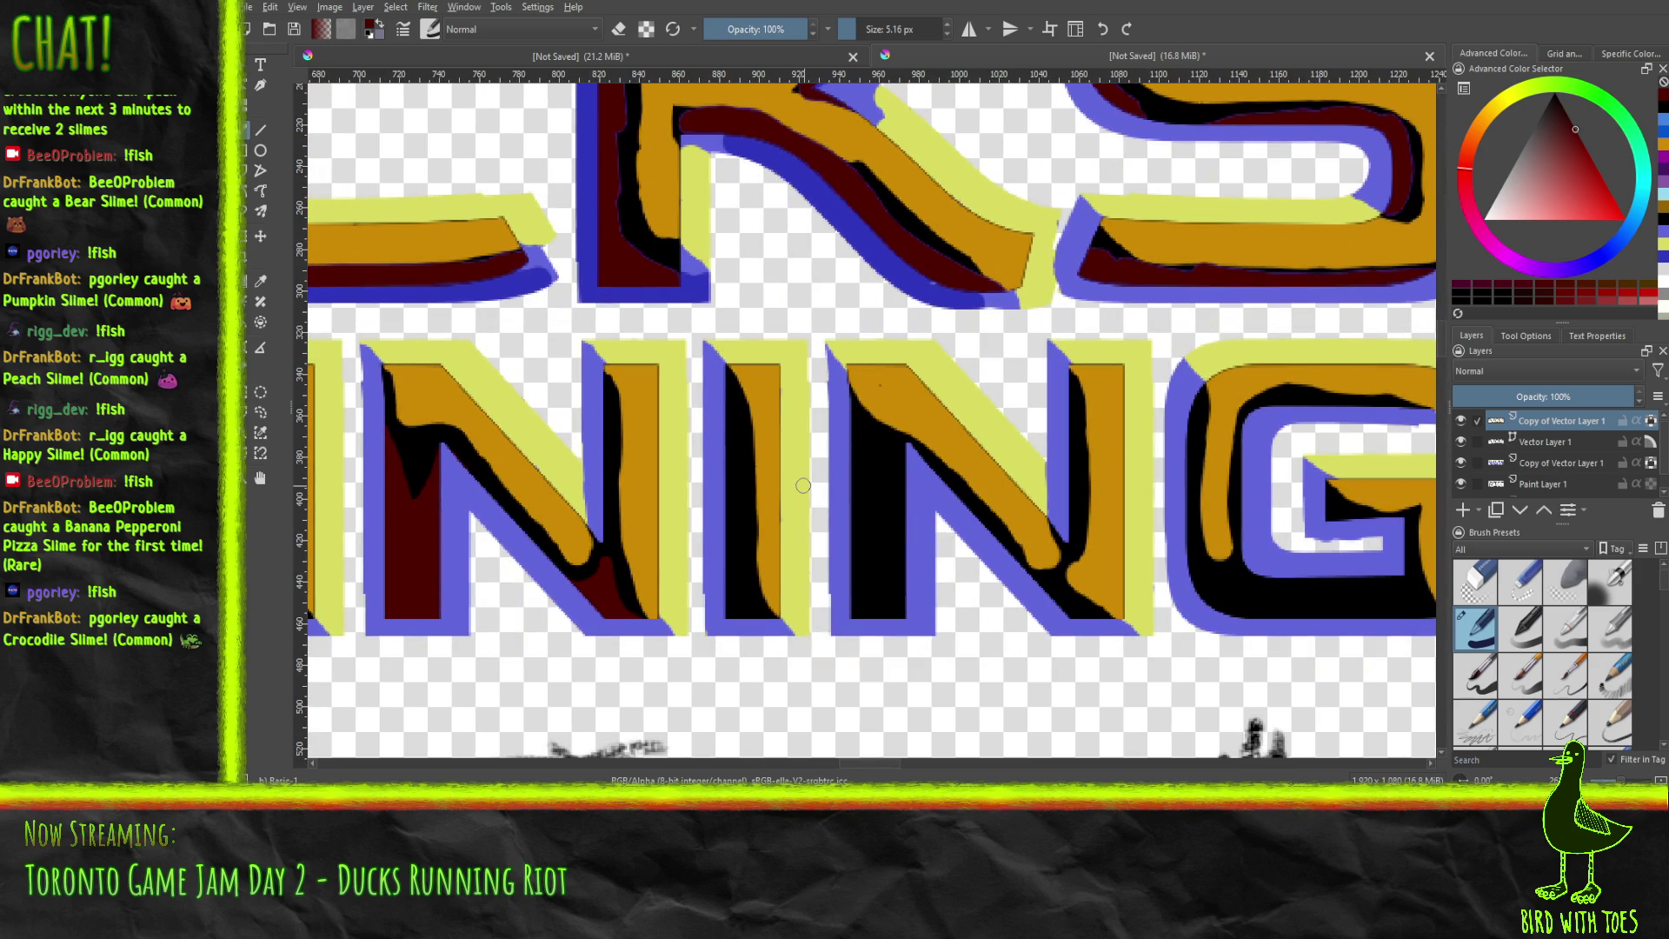
# Paint dark red up the I's left strip and down the last N's left strip.
pyautogui.moveTo(760, 626)
pyautogui.mouseDown()
pyautogui.moveTo(726, 526)
pyautogui.moveTo(735, 612)
pyautogui.mouseUp()
pyautogui.moveTo(719, 406)
pyautogui.mouseDown()
pyautogui.moveTo(721, 486)
pyautogui.moveTo(723, 402)
pyautogui.mouseUp()
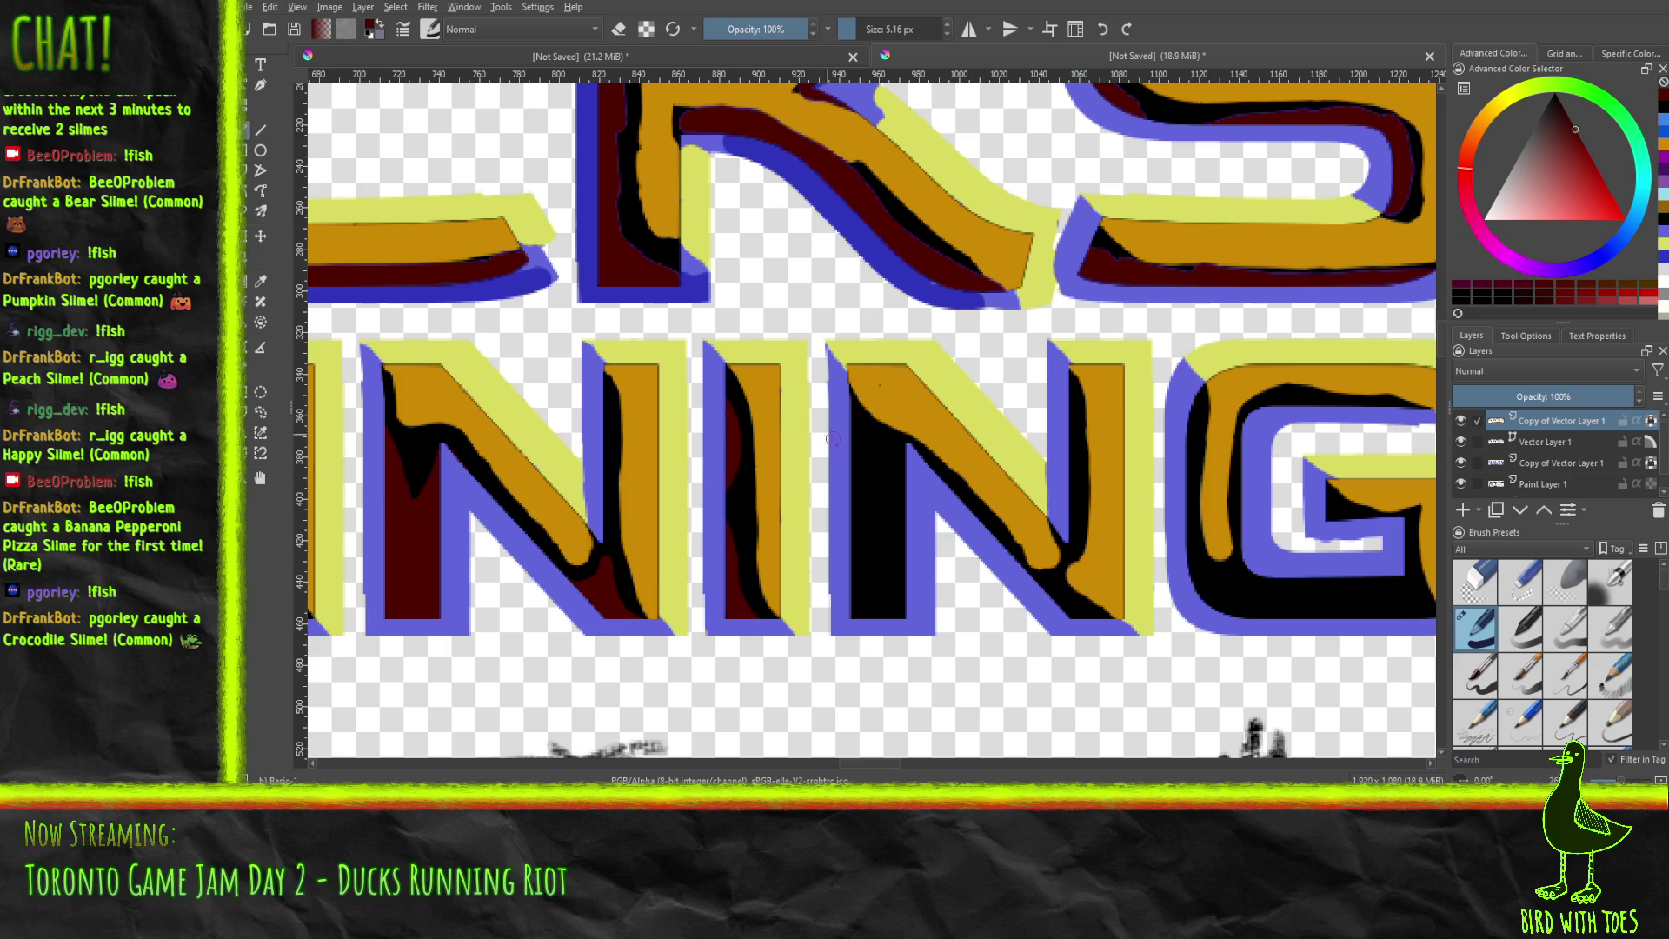
pyautogui.moveTo(852, 418)
pyautogui.mouseDown()
pyautogui.moveTo(902, 616)
pyautogui.moveTo(861, 565)
pyautogui.moveTo(873, 604)
pyautogui.mouseUp()
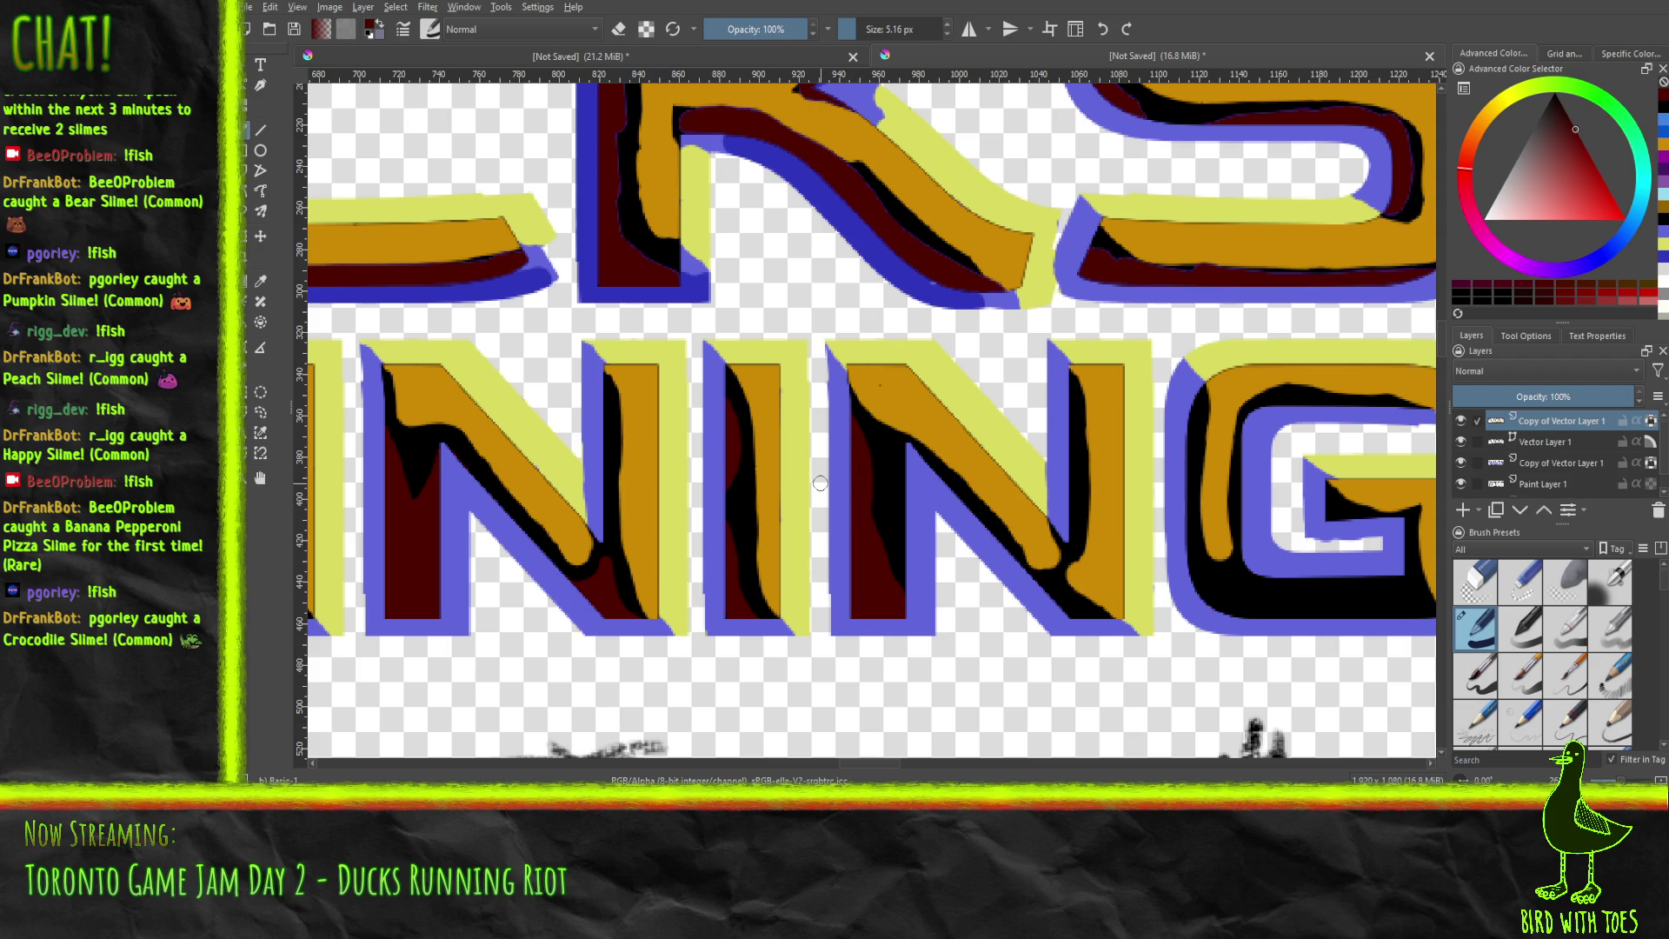
# Shade the G's left edge, top inner band and bottom band in dark red.
pyautogui.moveTo(773, 433)
pyautogui.mouseDown()
pyautogui.moveTo(1192, 417)
pyautogui.moveTo(693, 409)
pyautogui.moveTo(347, 430)
pyautogui.mouseUp()
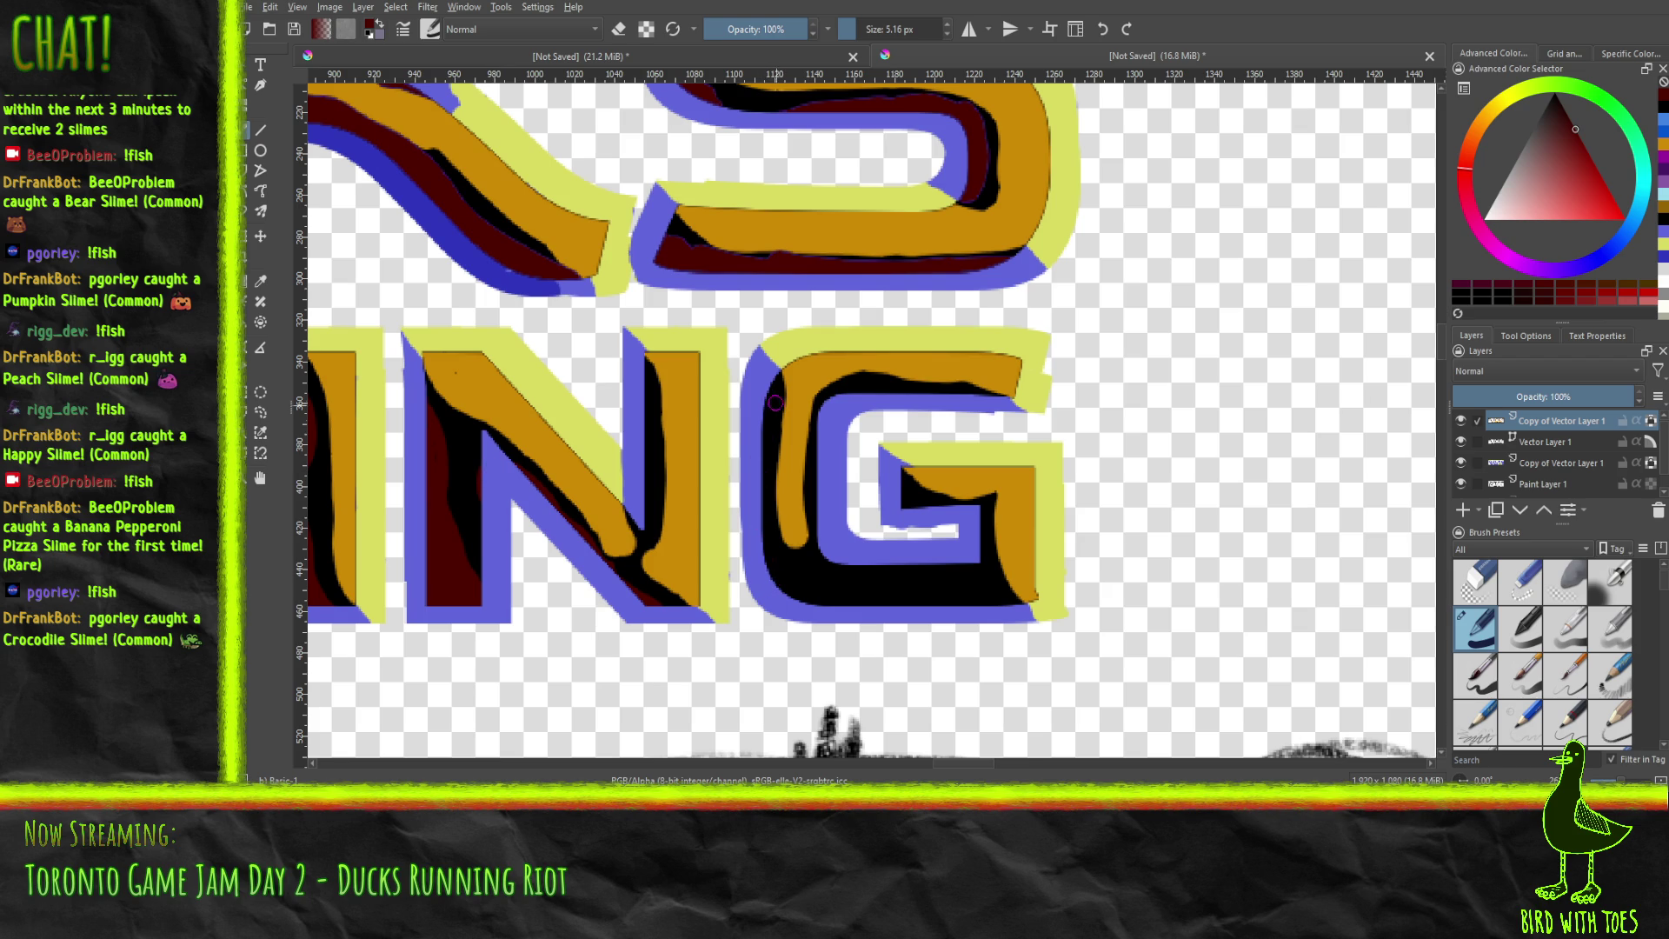
pyautogui.moveTo(765, 416)
pyautogui.mouseDown()
pyautogui.moveTo(763, 465)
pyautogui.moveTo(767, 384)
pyautogui.mouseUp()
pyautogui.moveTo(850, 390); pyautogui.dragTo(879, 395)
pyautogui.moveTo(966, 565); pyautogui.dragTo(997, 601)
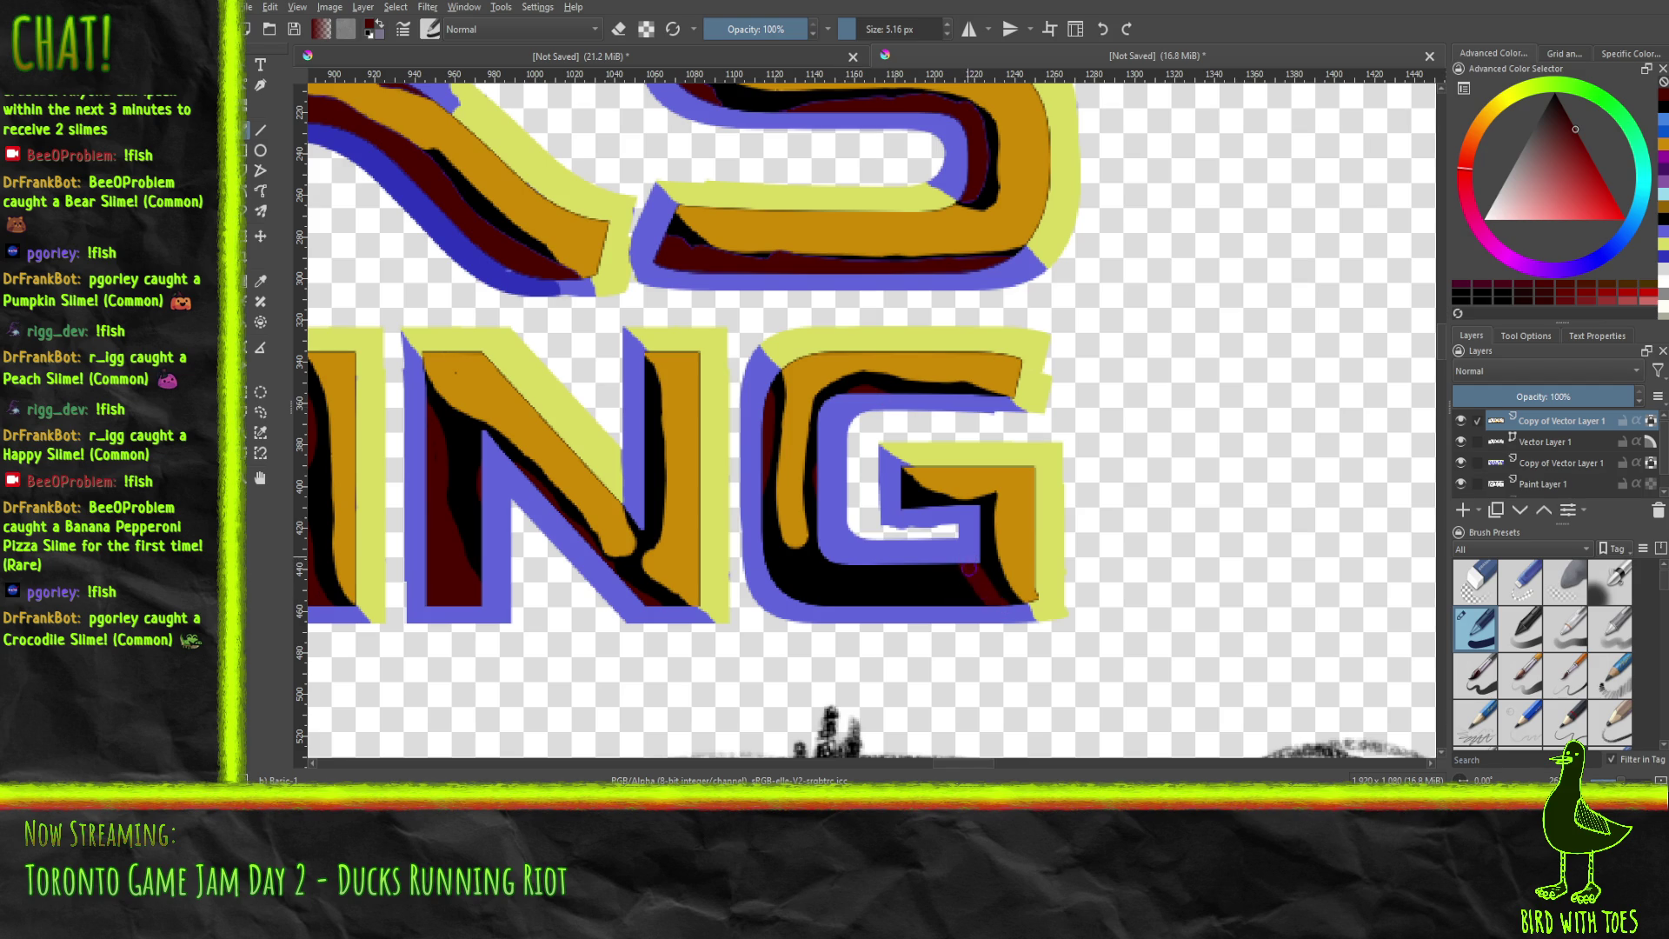
pyautogui.moveTo(946, 561)
pyautogui.mouseDown()
pyautogui.moveTo(773, 574)
pyautogui.moveTo(805, 594)
pyautogui.moveTo(846, 597)
pyautogui.moveTo(787, 584)
pyautogui.moveTo(939, 598)
pyautogui.moveTo(875, 600)
pyautogui.moveTo(822, 594)
pyautogui.moveTo(956, 587)
pyautogui.mouseUp()
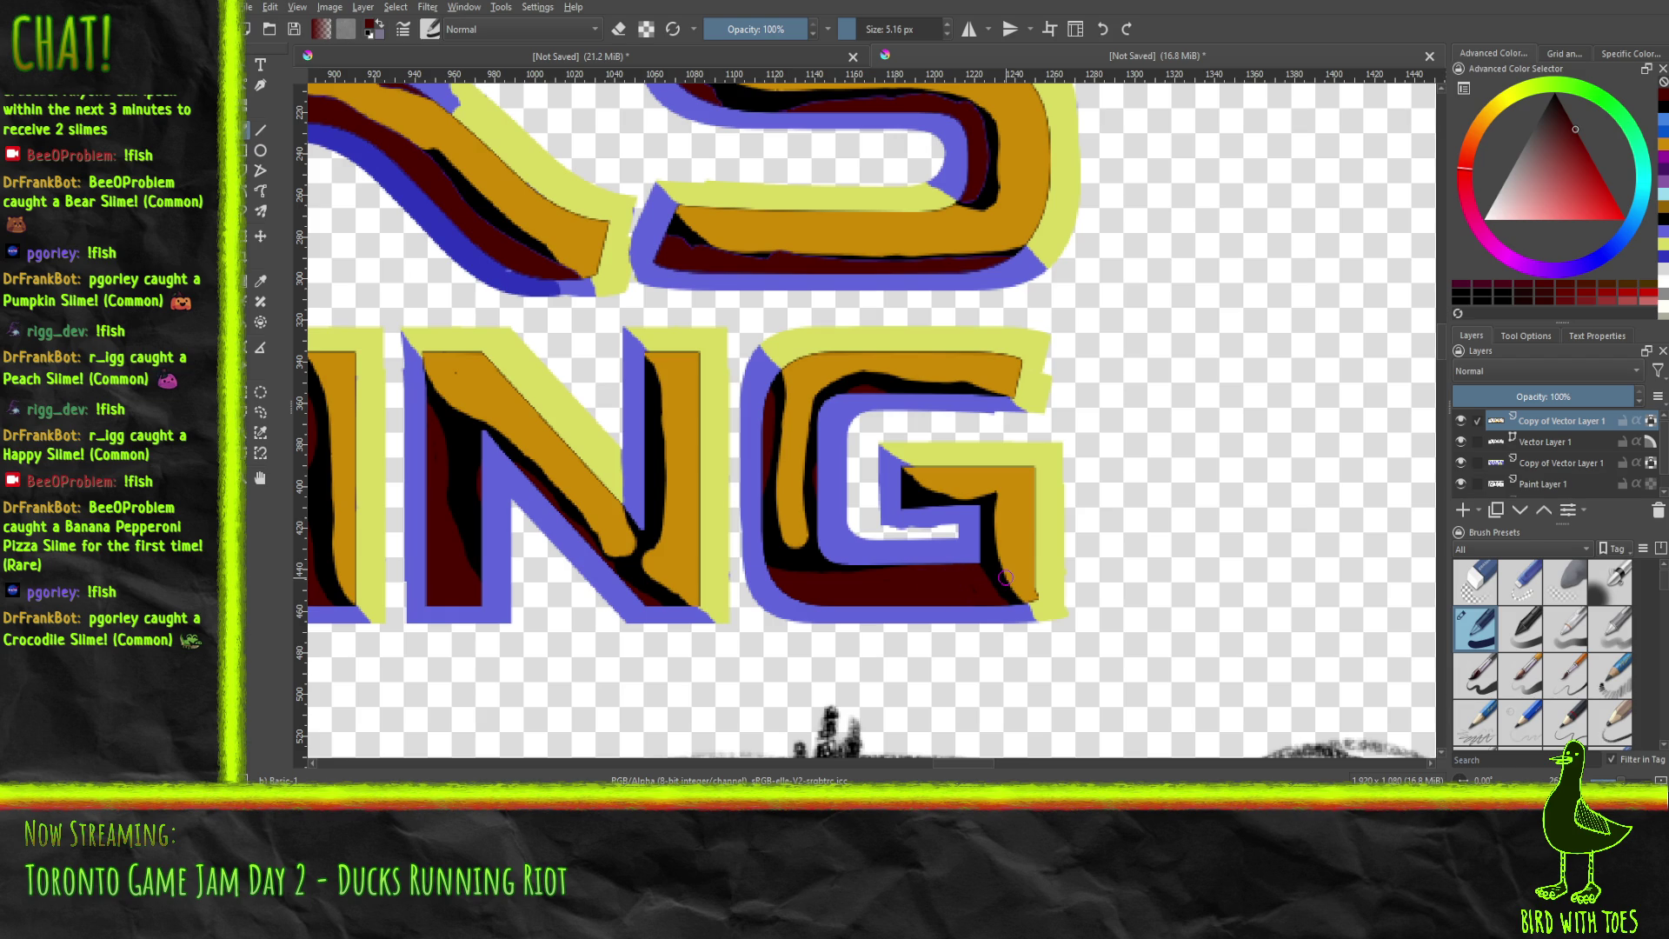
pyautogui.scroll(-5, 972, 530)
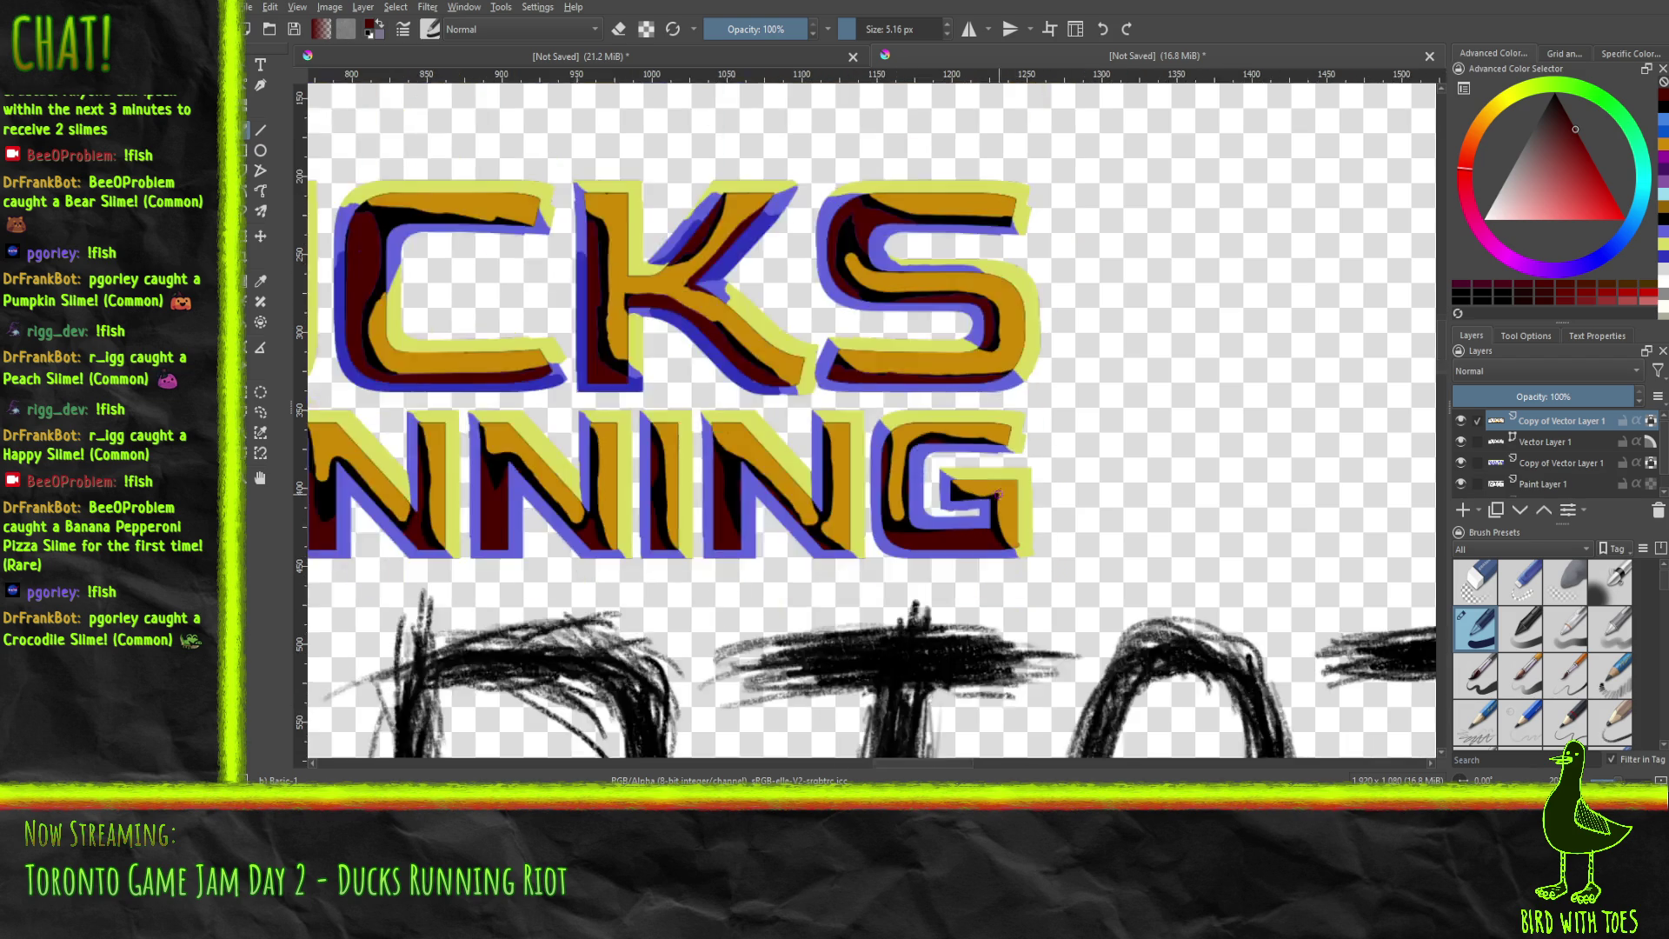
pyautogui.scroll(-2, 978, 517)
pyautogui.scroll(2, 978, 517)
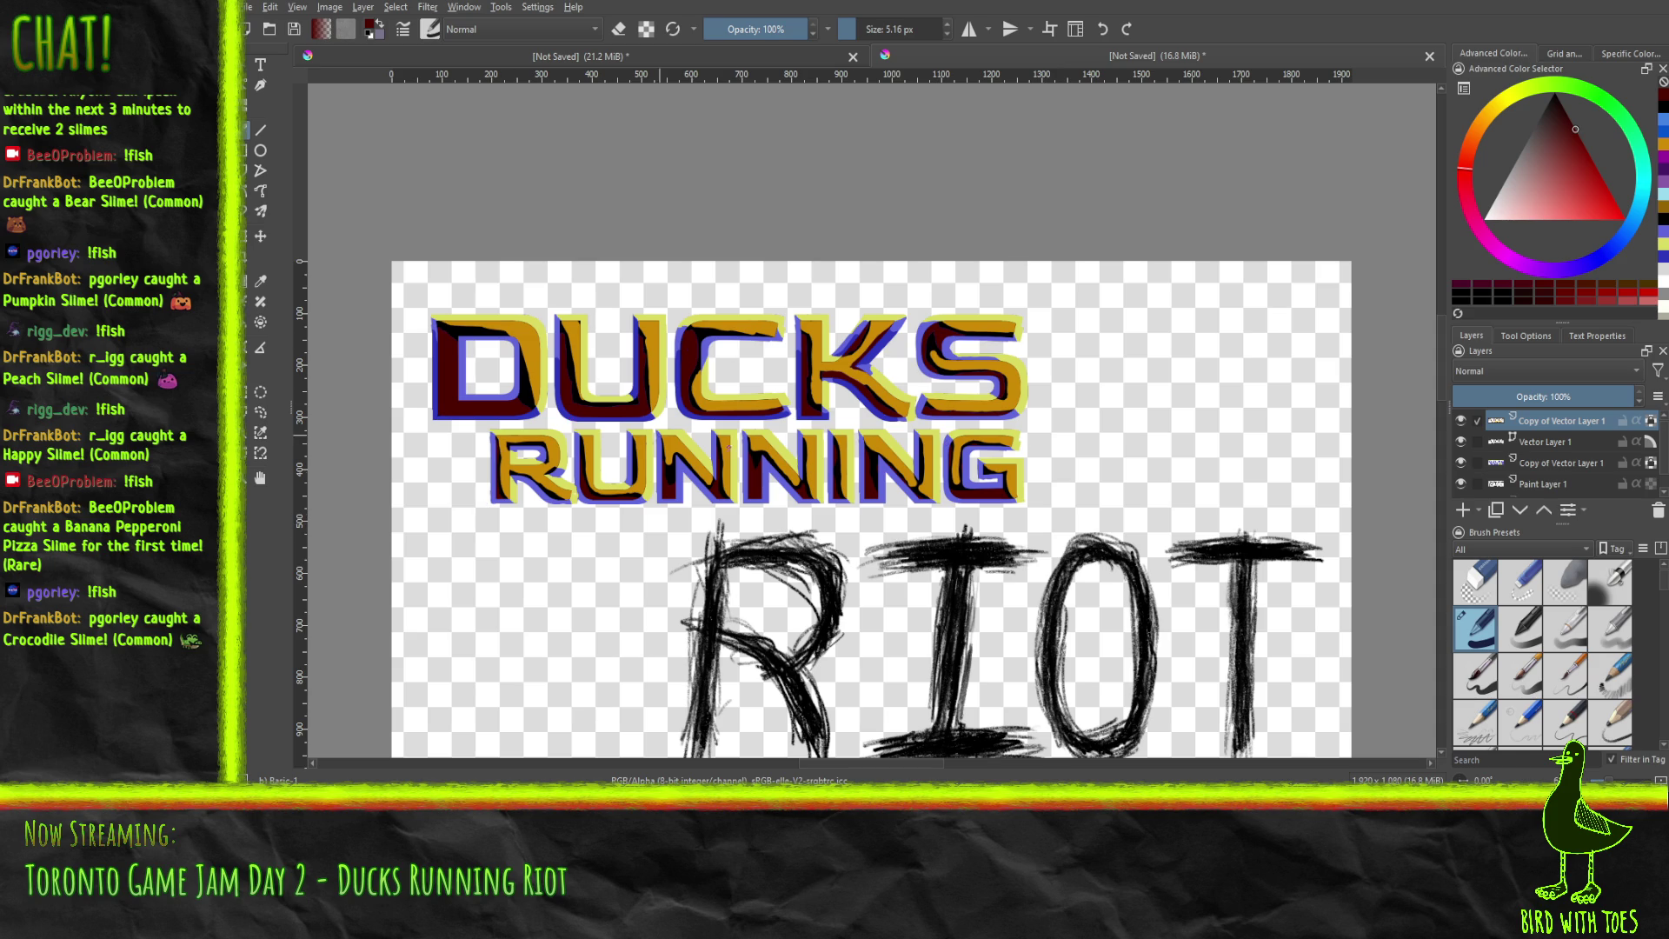
pyautogui.scroll(-2, 696, 495)
pyautogui.scroll(1, 695, 496)
pyautogui.moveTo(812, 532)
pyautogui.mouseDown()
pyautogui.moveTo(941, 340)
pyautogui.moveTo(1085, 411)
pyautogui.moveTo(774, 444)
pyautogui.mouseUp()
pyautogui.scroll(-2, 779, 454)
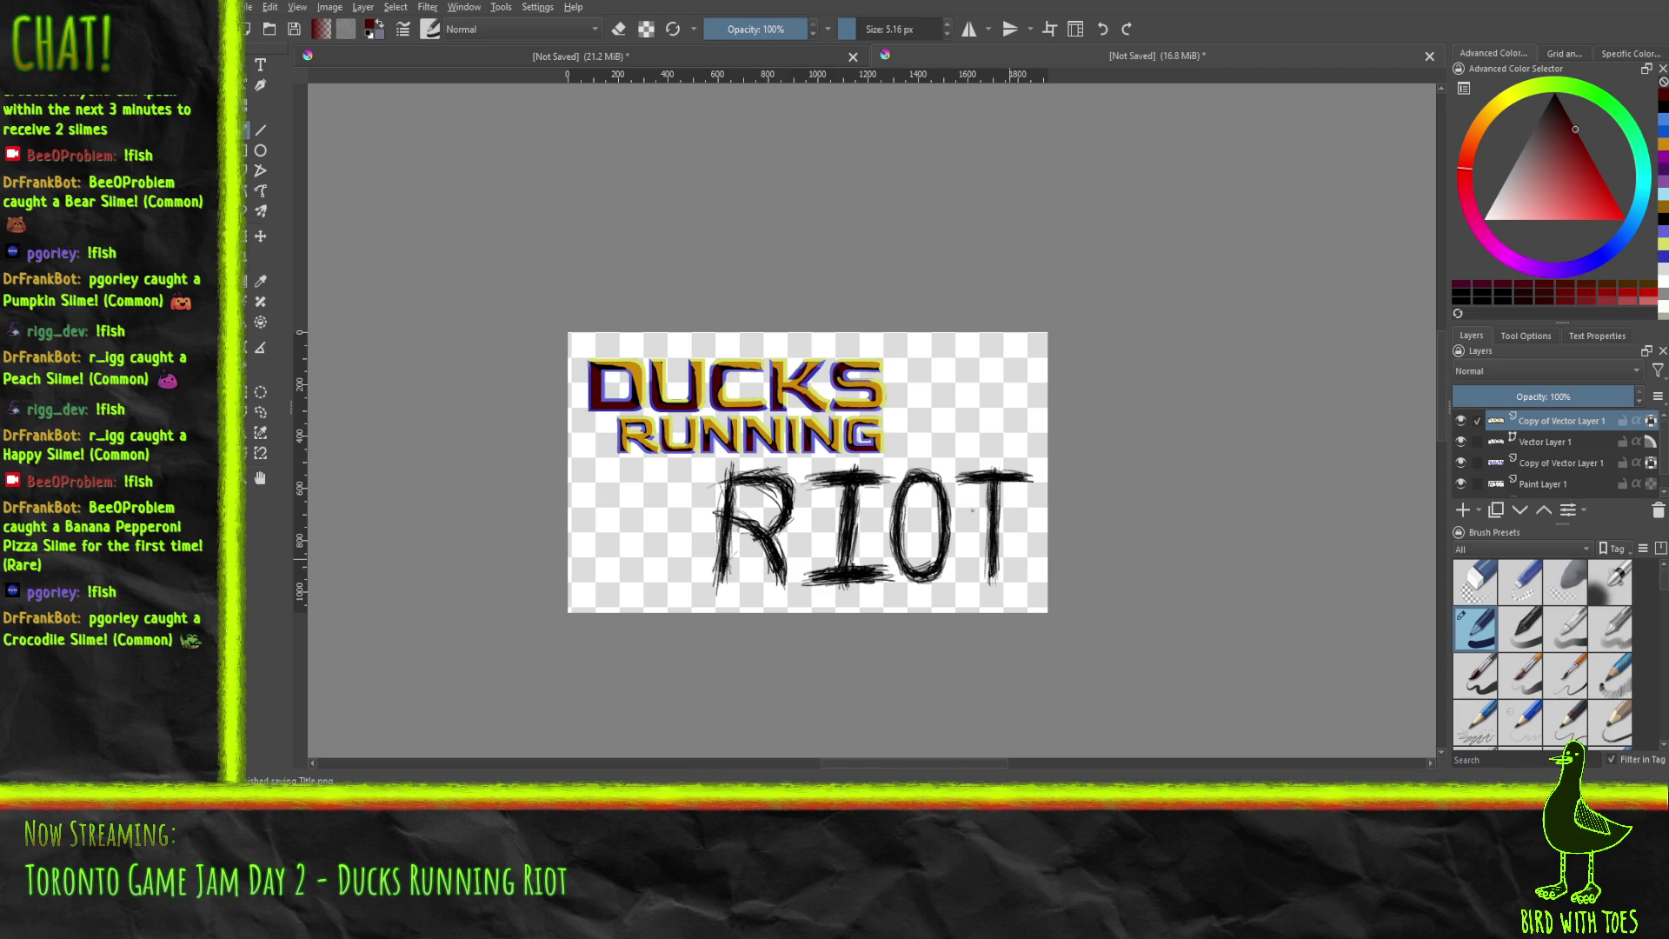
pyautogui.scroll(3, 808, 470)
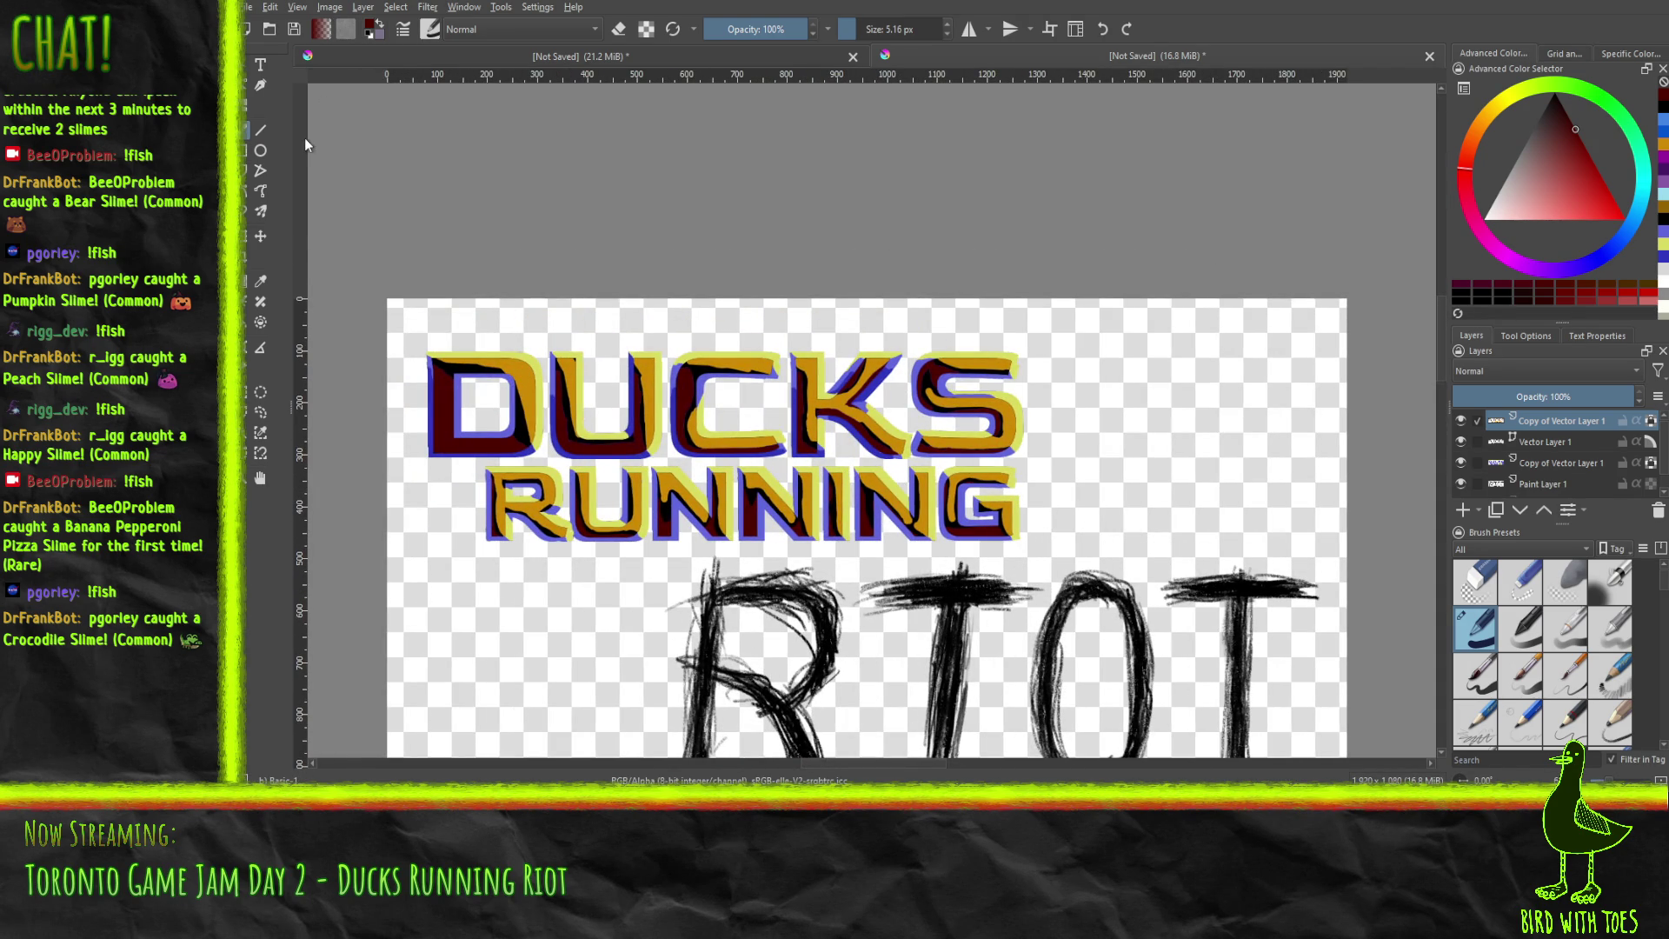
pyautogui.click(260, 433)
# Select the dark red areas and repaint them solidly with 52 px then 220 px brushes.
pyautogui.click(544, 452)
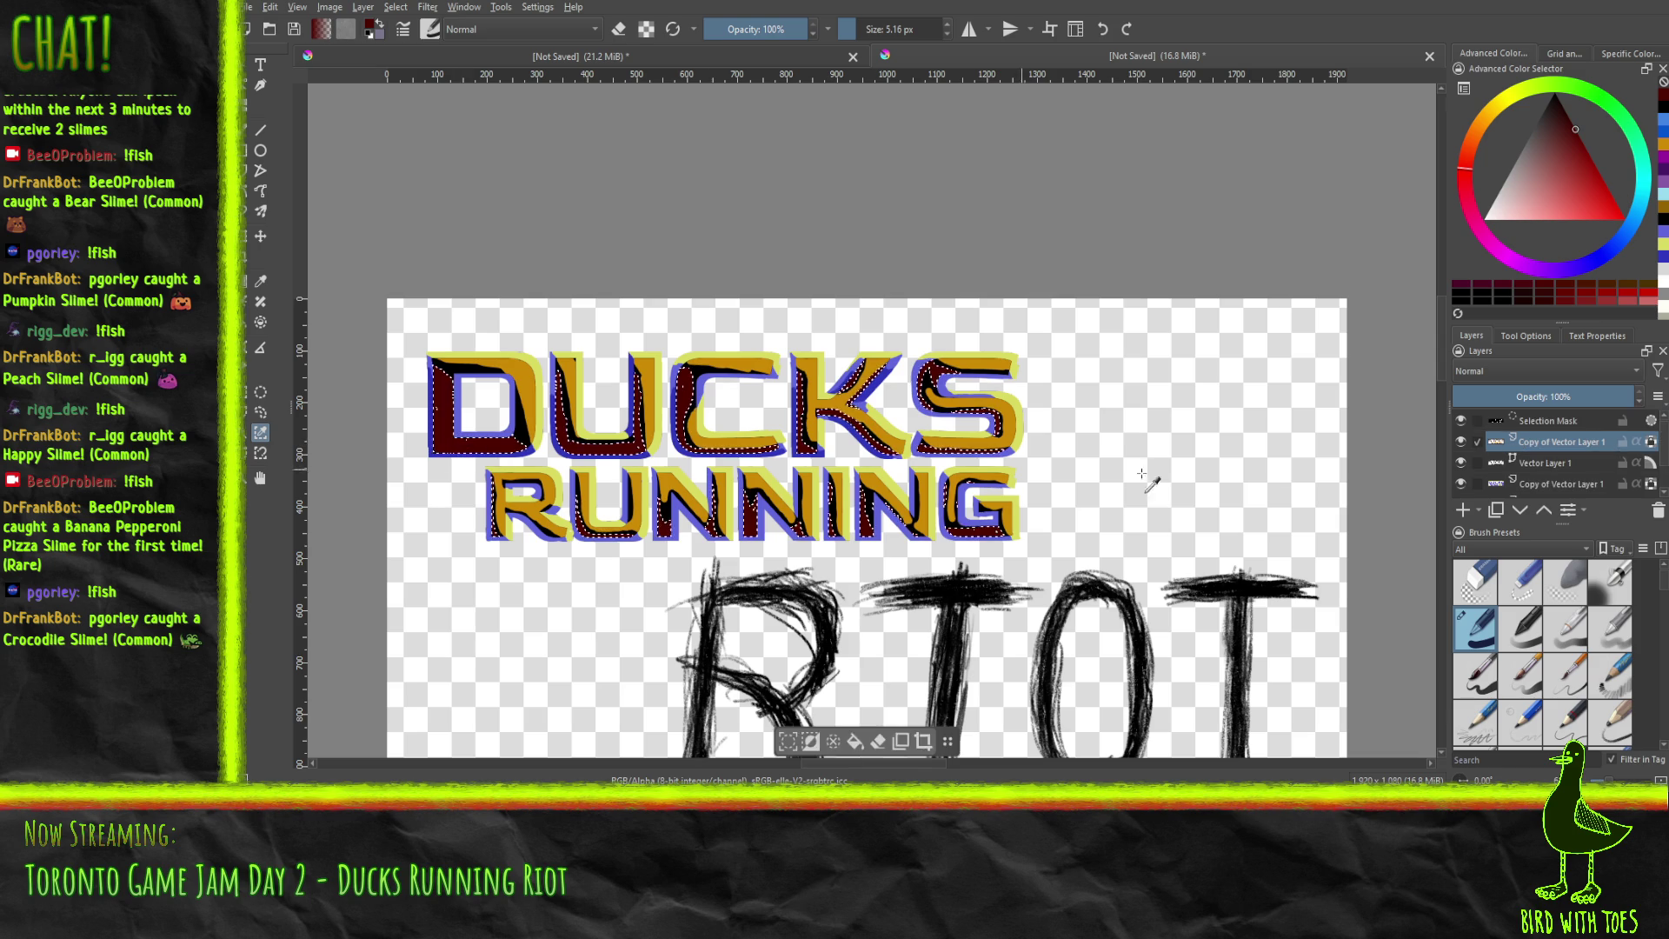
pyautogui.click(1581, 140)
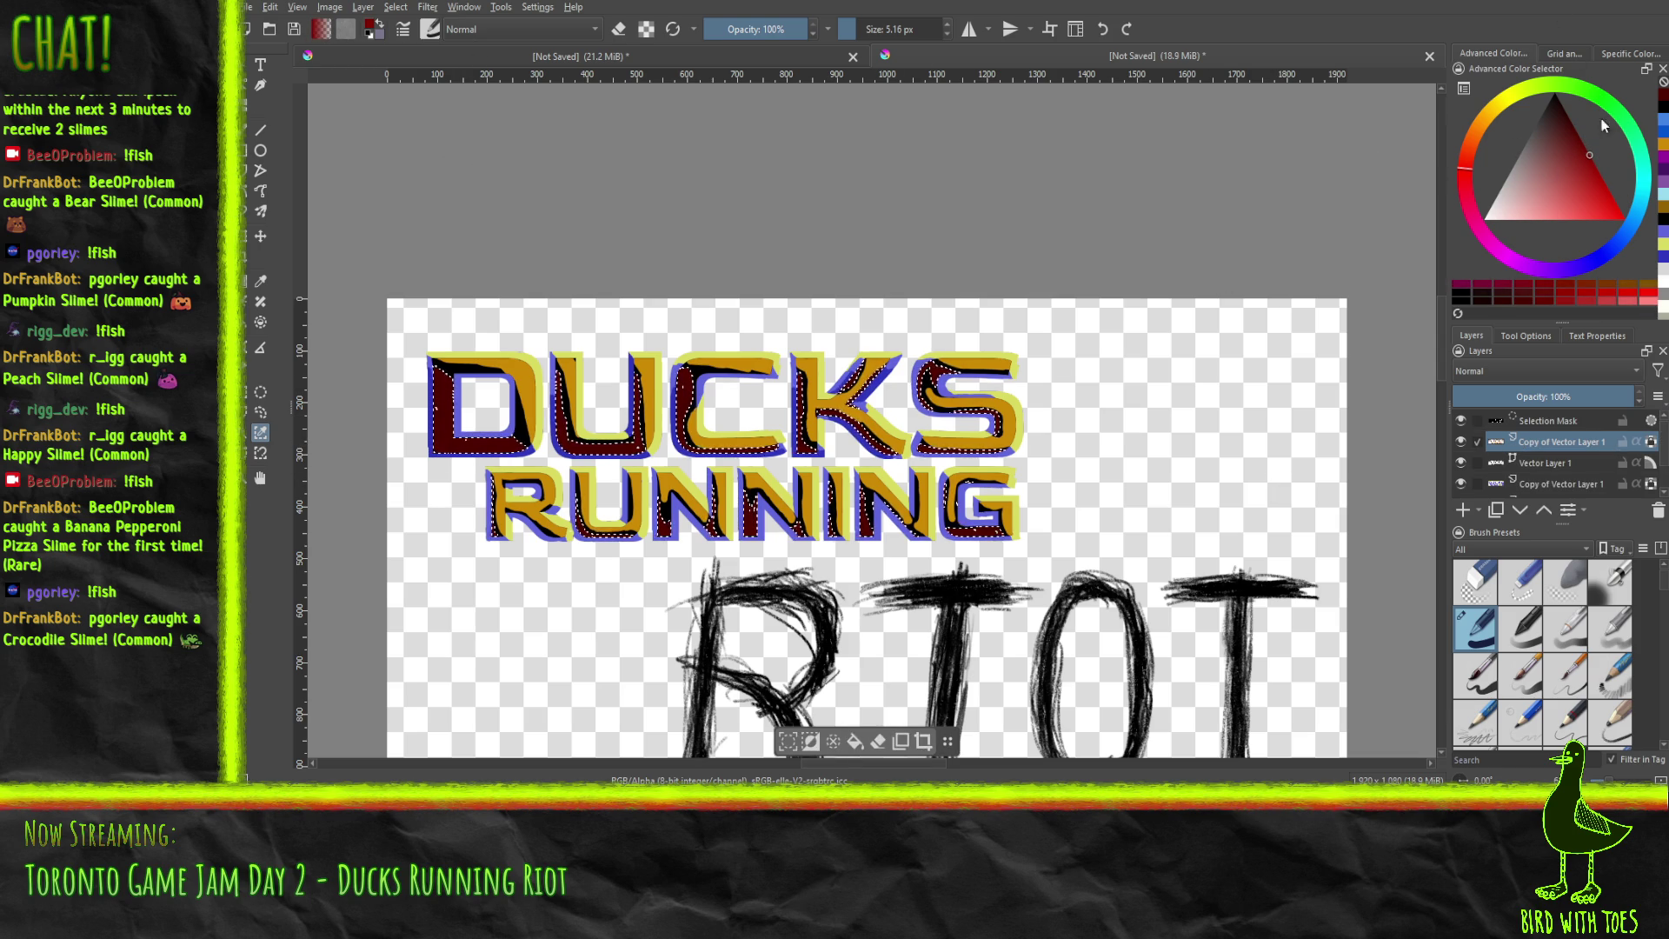
pyautogui.click(1467, 165)
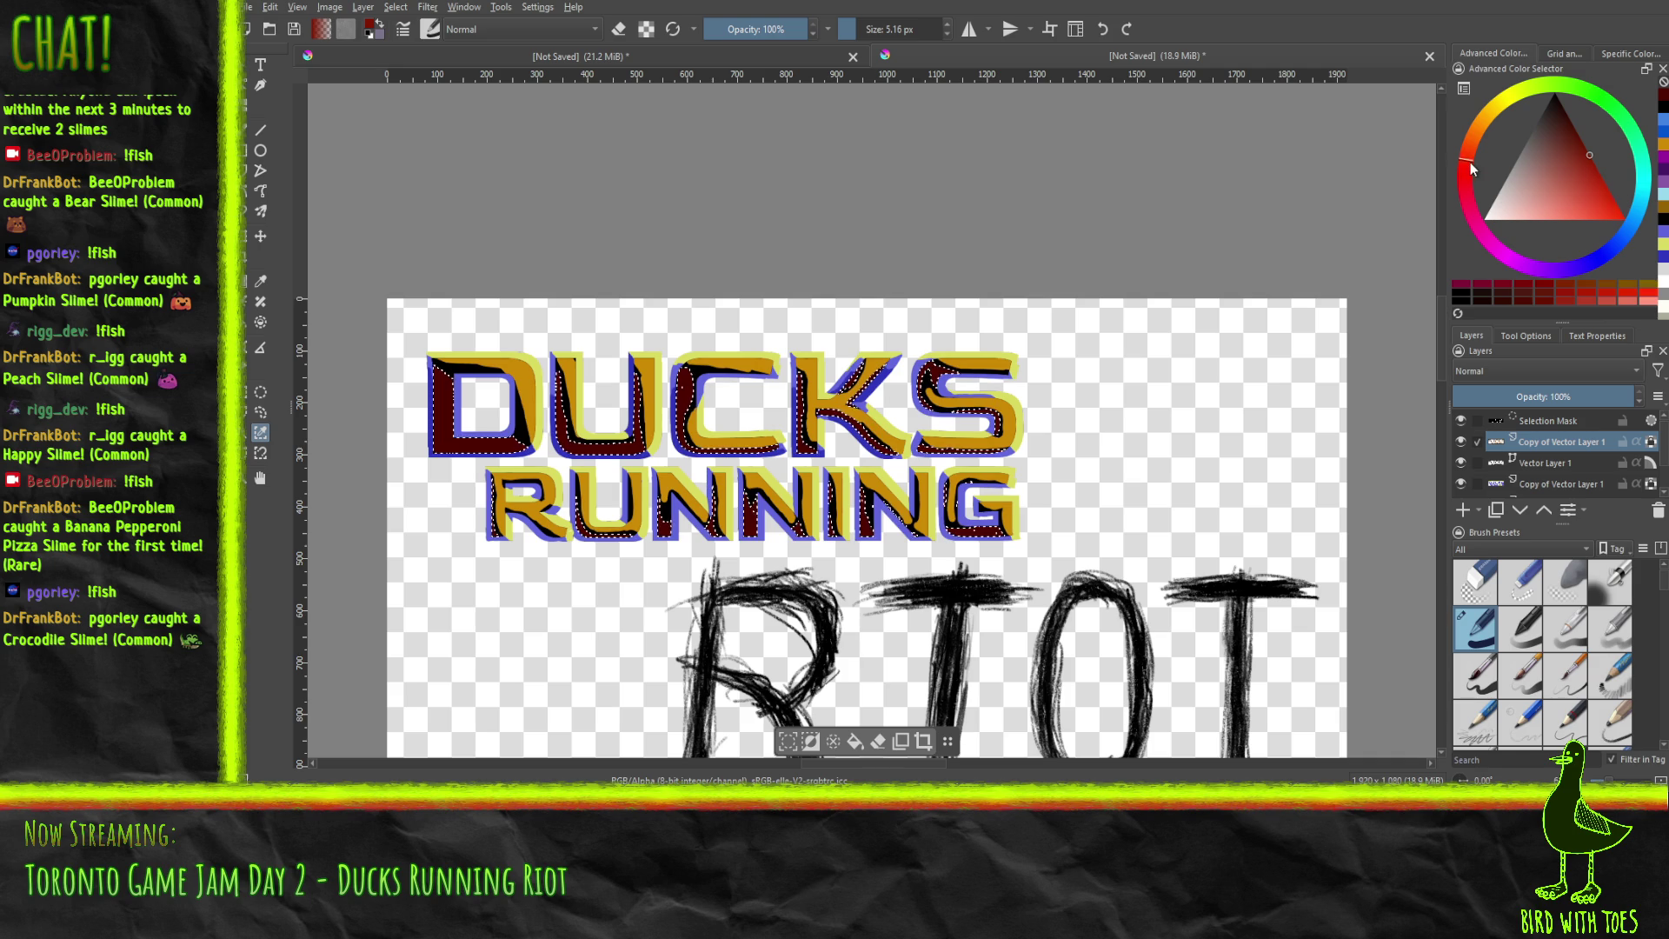
pyautogui.click(246, 130)
pyautogui.moveTo(860, 29); pyautogui.dragTo(878, 29)
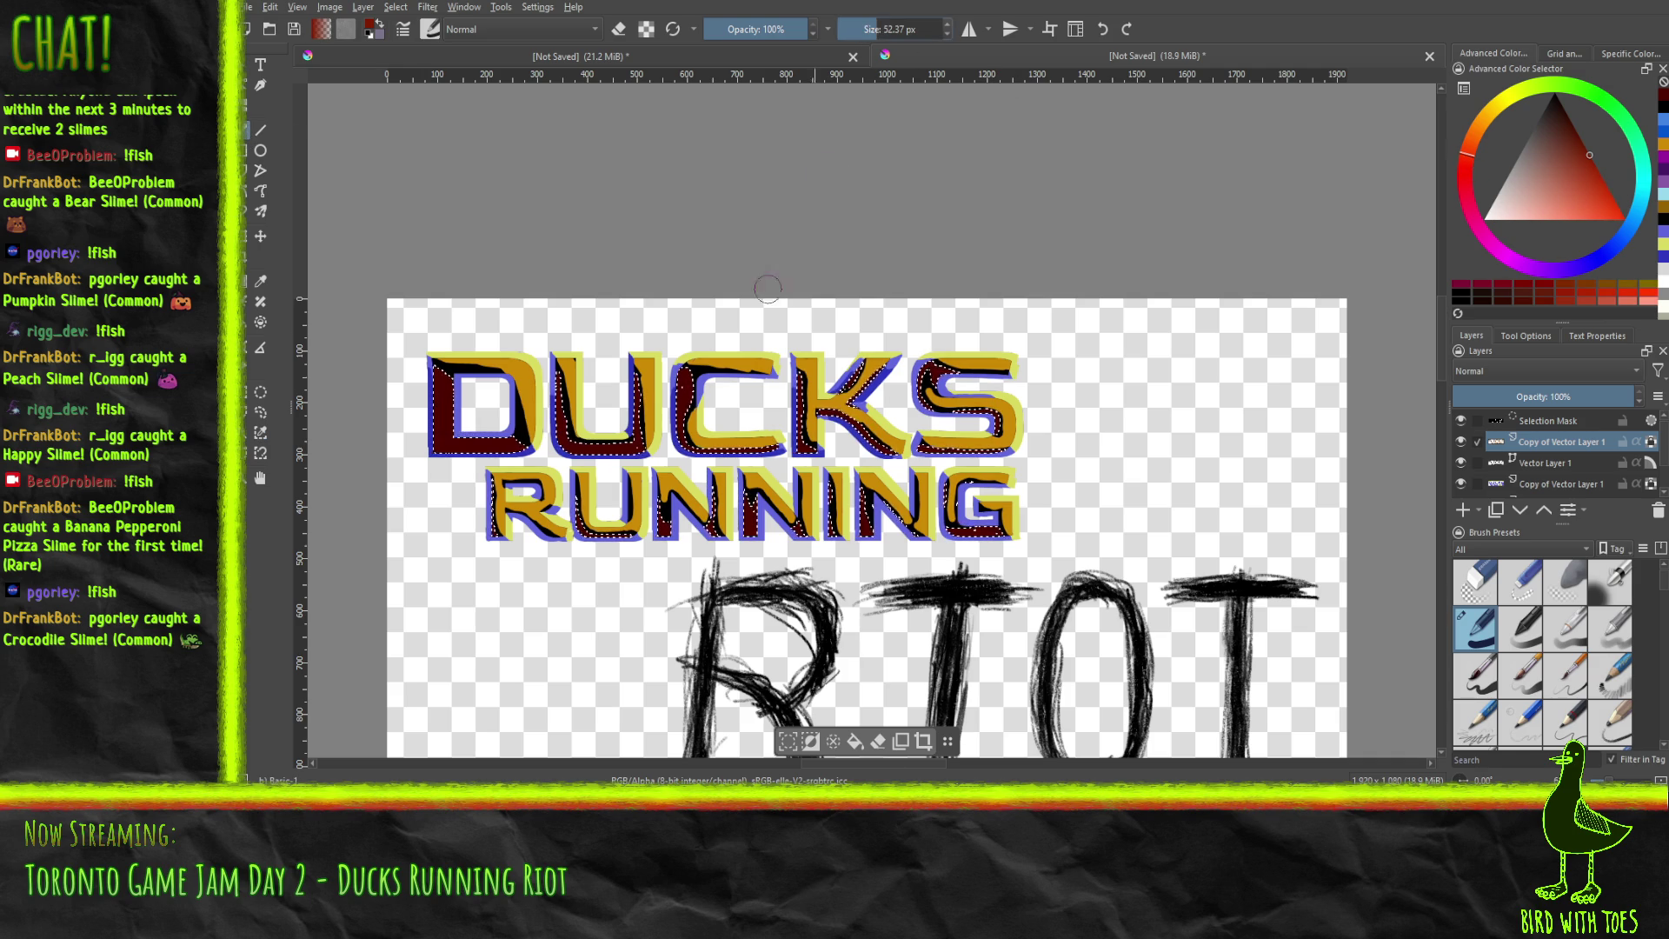
pyautogui.moveTo(566, 399); pyautogui.dragTo(653, 447)
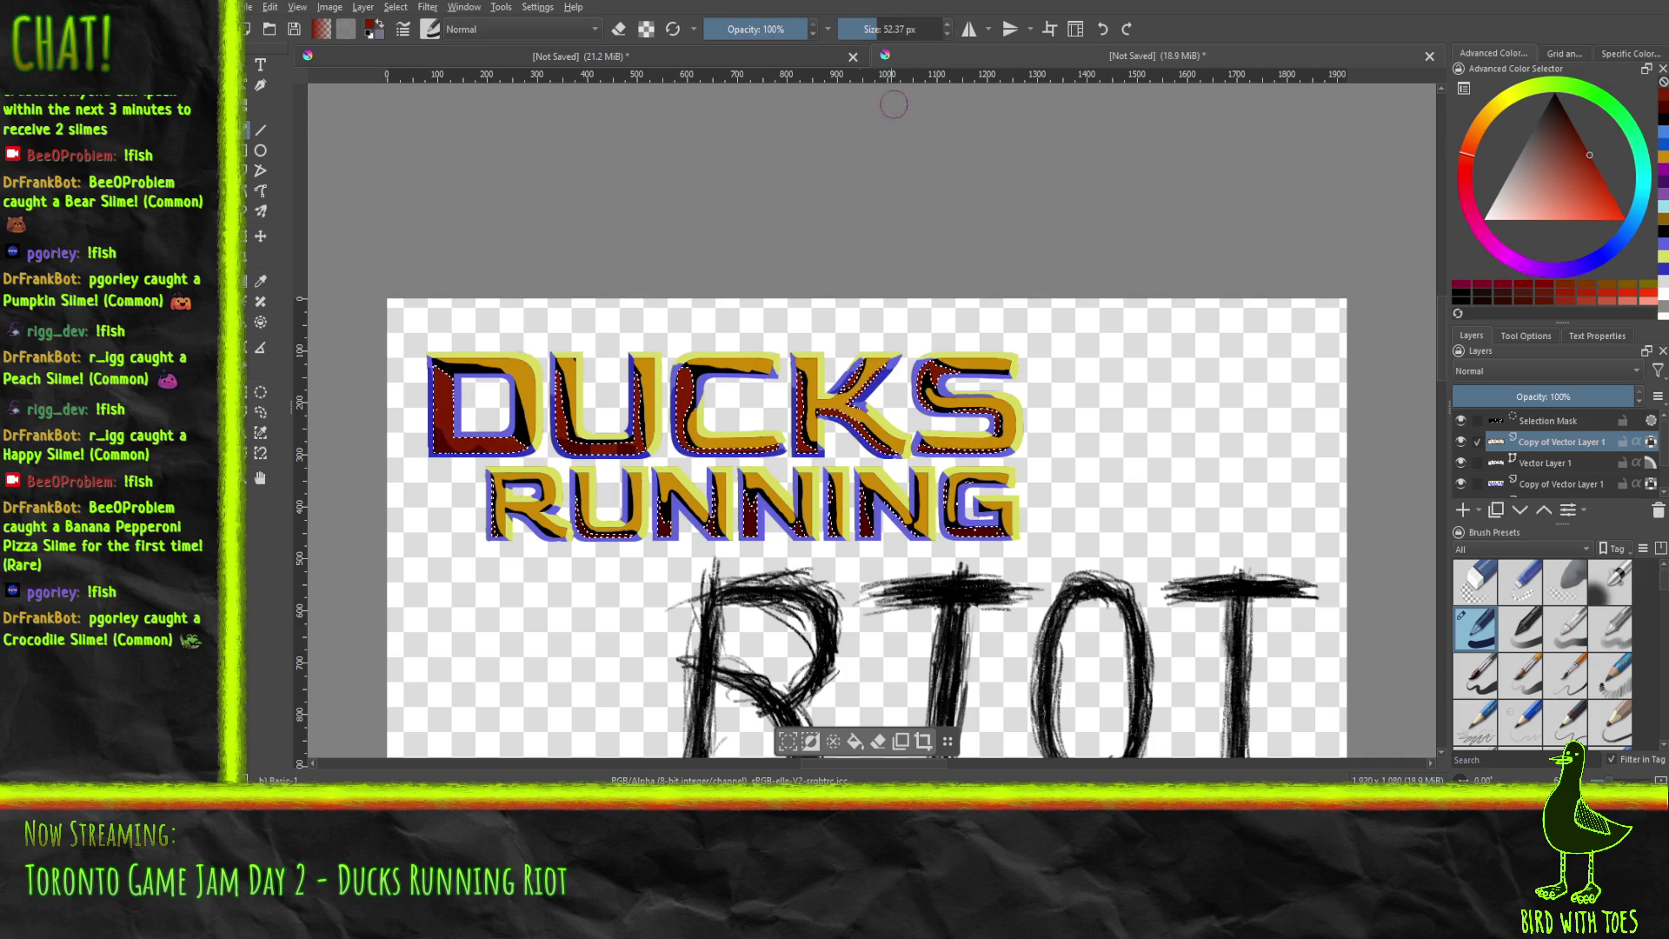
pyautogui.moveTo(887, 29); pyautogui.dragTo(904, 28)
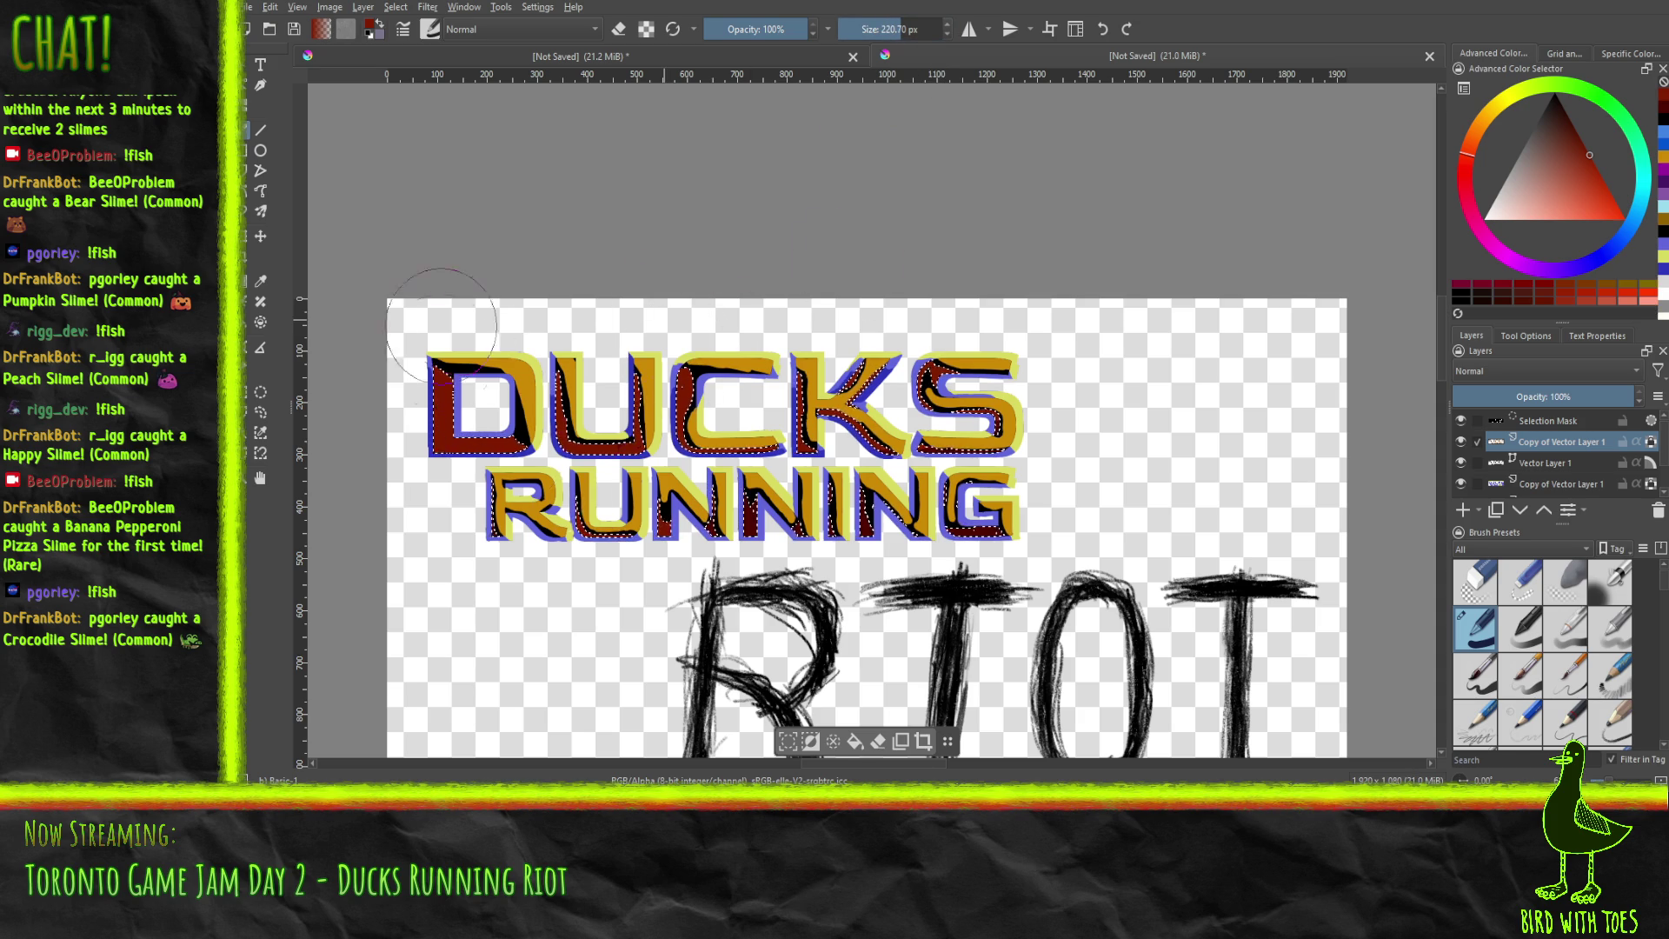
pyautogui.moveTo(409, 426); pyautogui.dragTo(696, 423)
pyautogui.moveTo(908, 509); pyautogui.dragTo(991, 417)
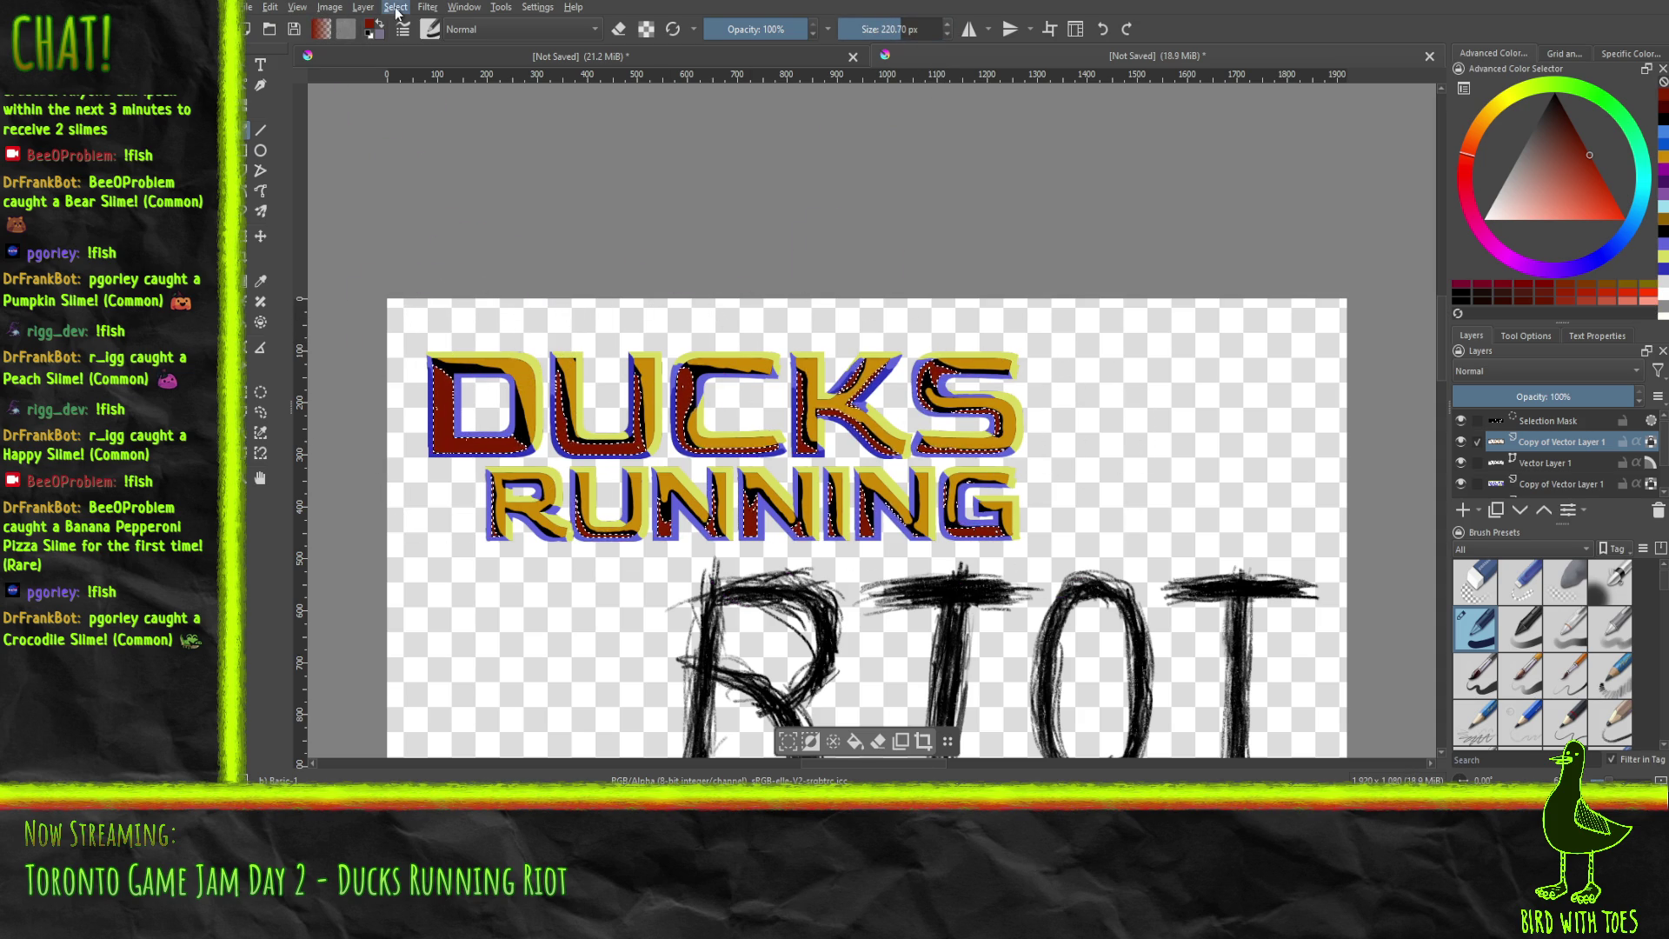
# Deselect, select the letters' black shading, and pick a pale peach paint colour.
pyautogui.hotkey('ctrl', 'shift', 'a')
pyautogui.scroll(-3, 634, 244)
pyautogui.moveTo(679, 278)
pyautogui.mouseDown()
pyautogui.moveTo(609, 313)
pyautogui.moveTo(667, 302)
pyautogui.mouseUp()
pyautogui.scroll(5, 670, 300)
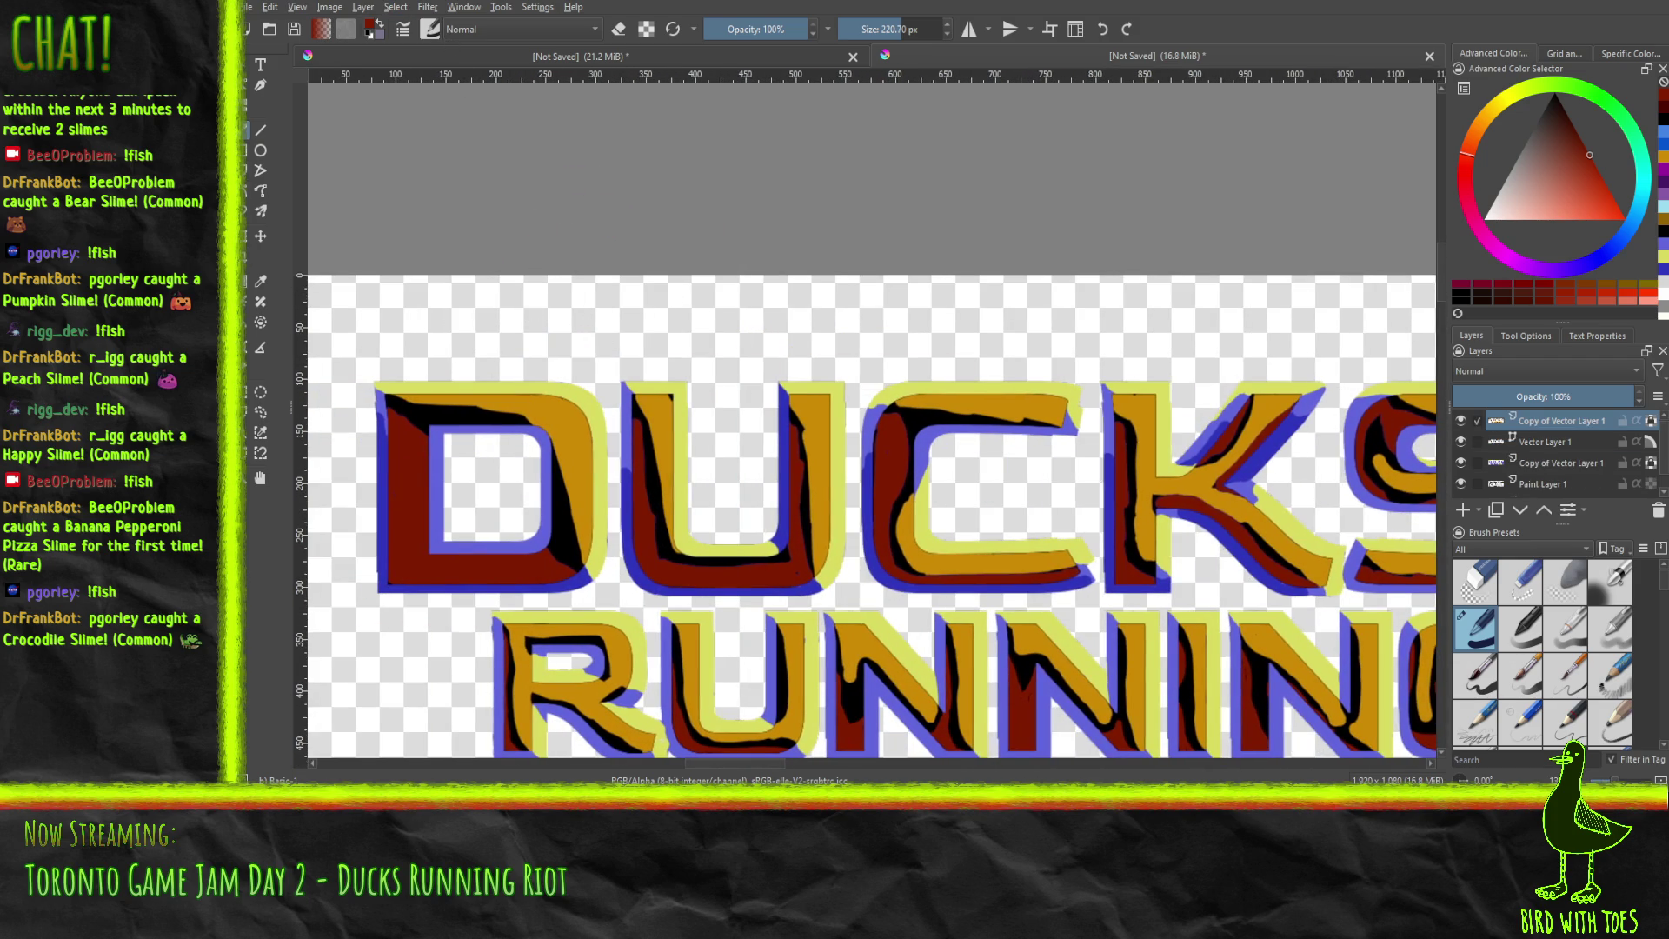
pyautogui.click(464, 412)
pyautogui.scroll(-2, 604, 101)
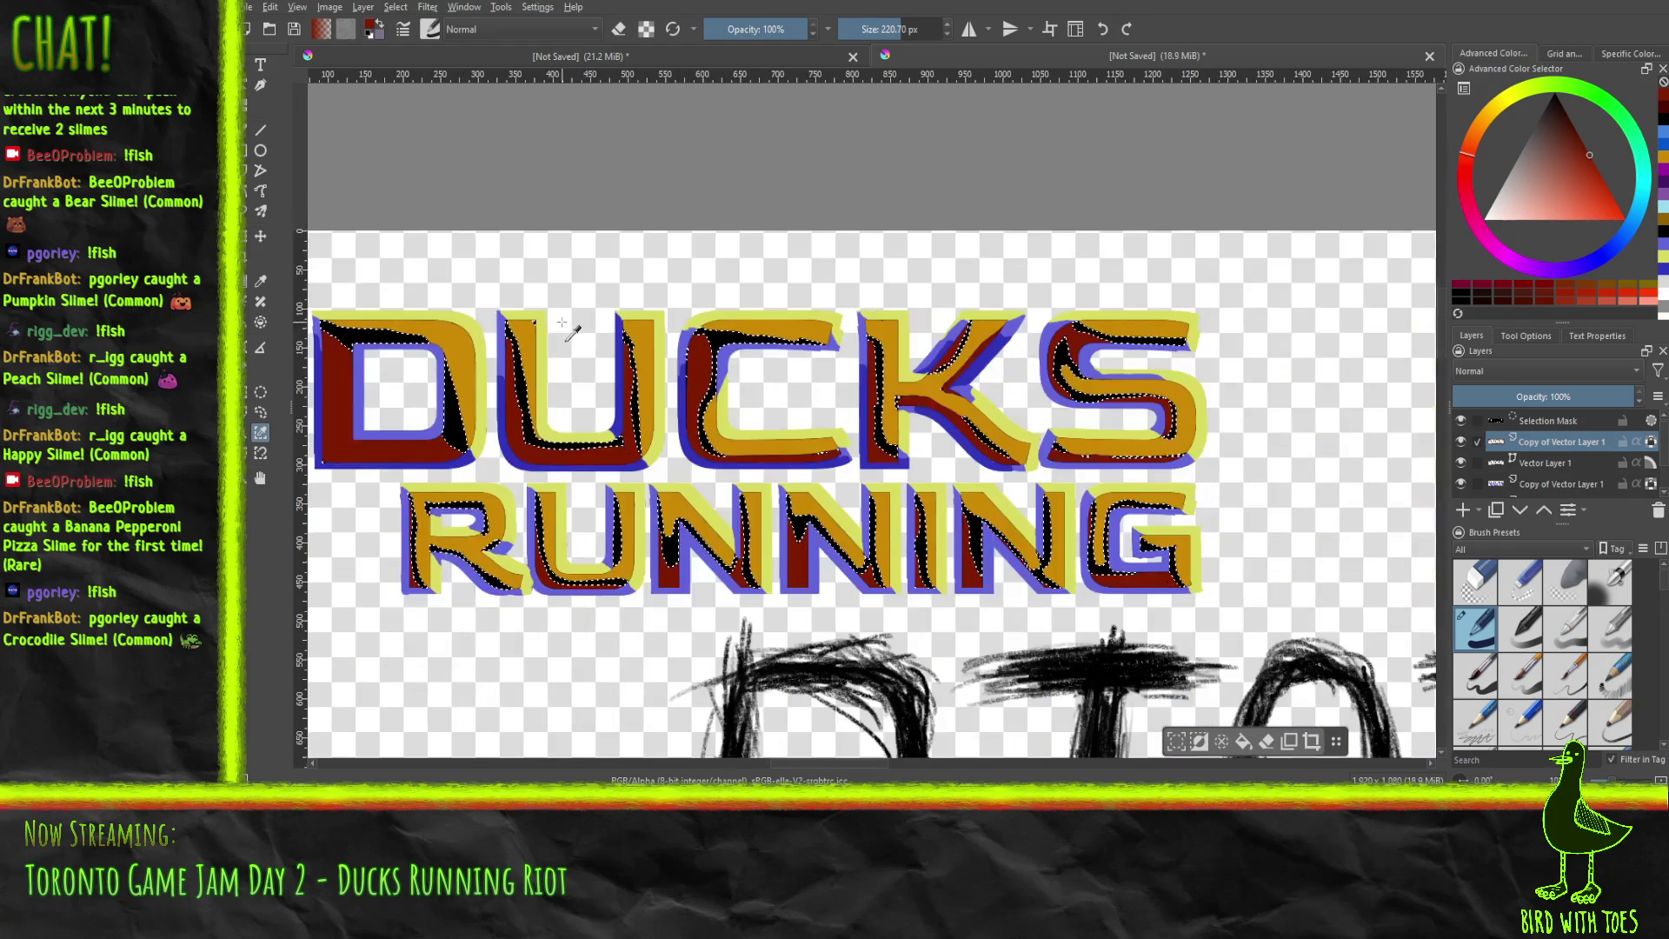
pyautogui.click(1606, 183)
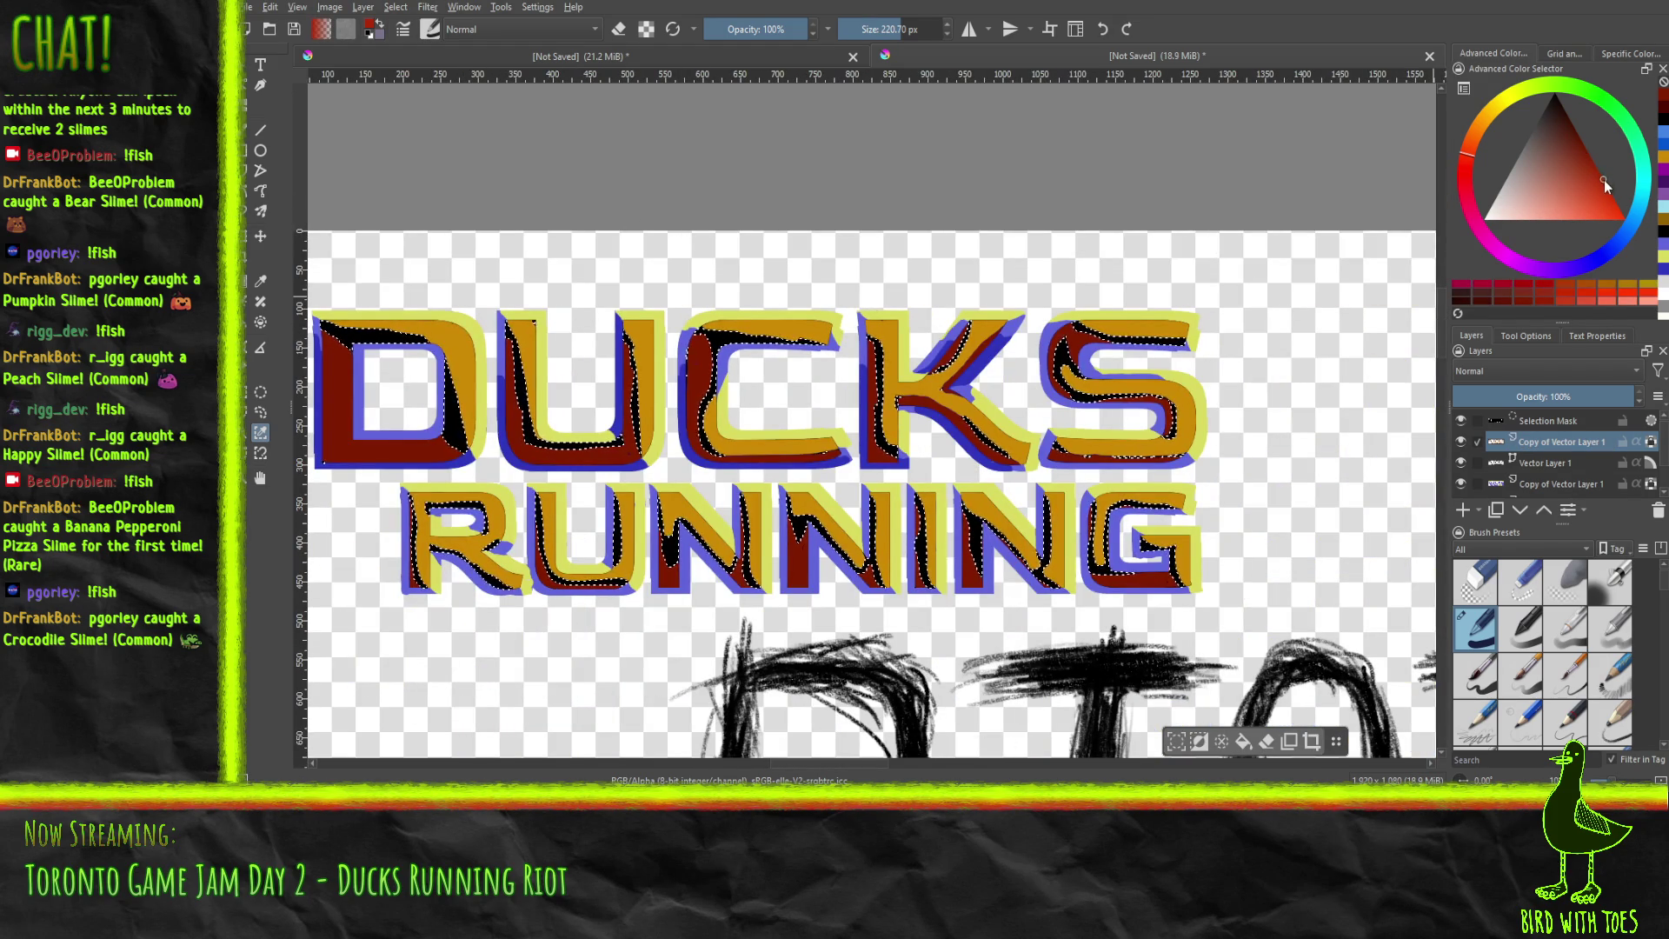
pyautogui.scroll(-2, 1279, 339)
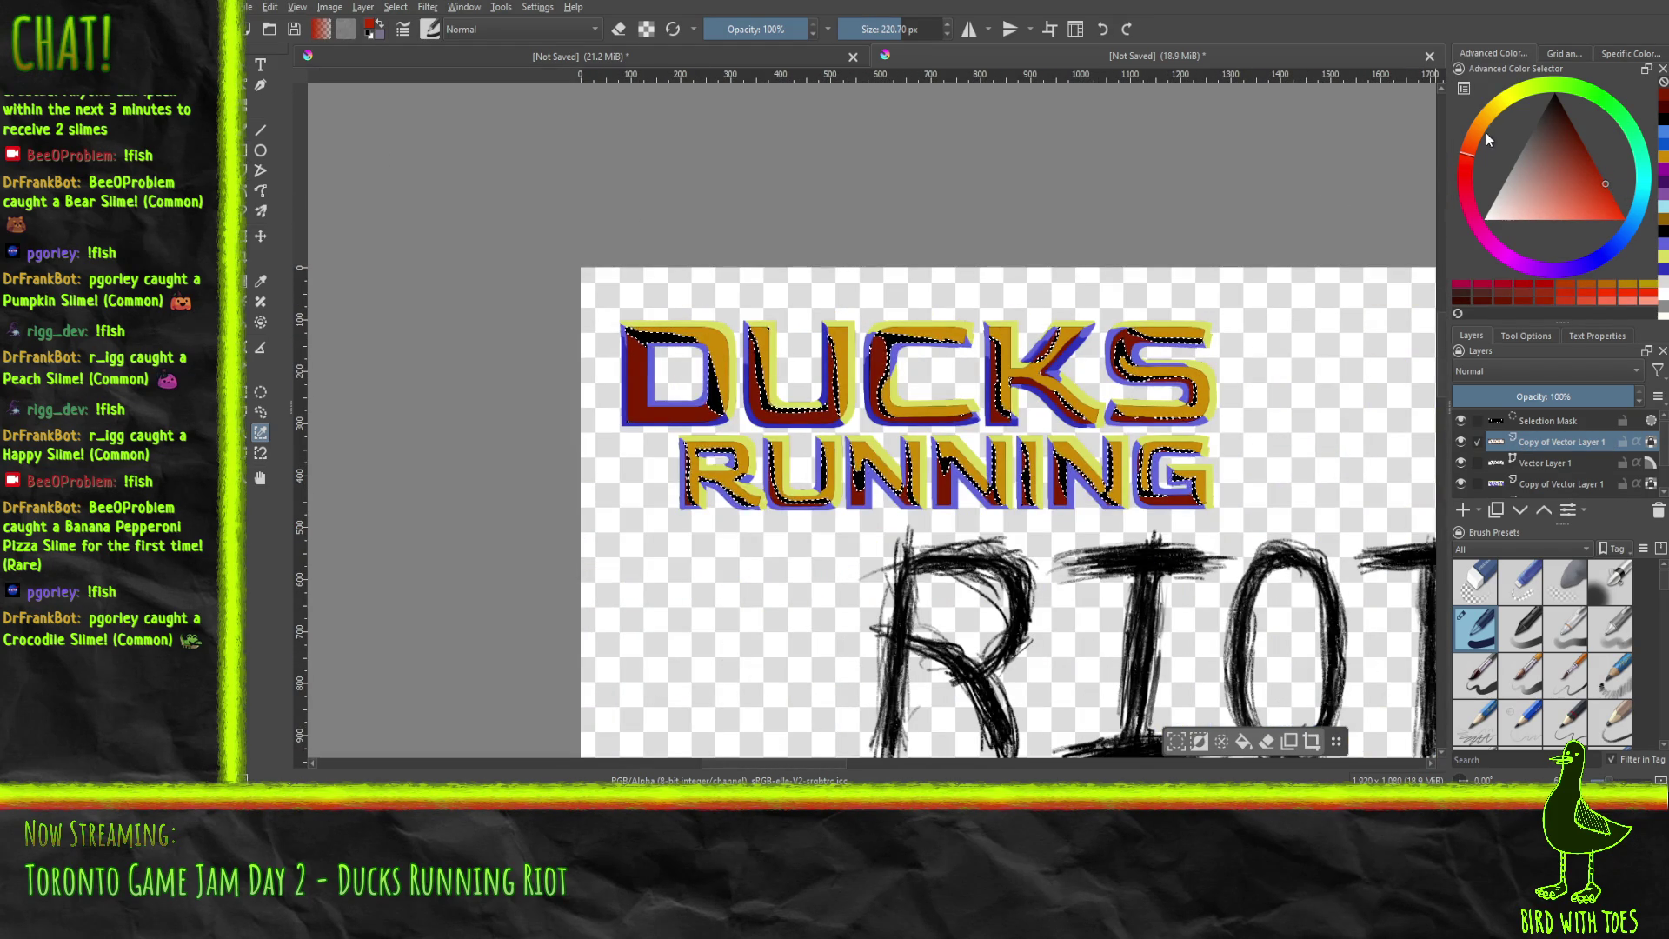
pyautogui.moveTo(1471, 154); pyautogui.dragTo(1473, 139)
pyautogui.moveTo(1619, 186)
pyautogui.mouseDown()
pyautogui.moveTo(1547, 188)
pyautogui.moveTo(1563, 188)
pyautogui.moveTo(1559, 215)
pyautogui.mouseUp()
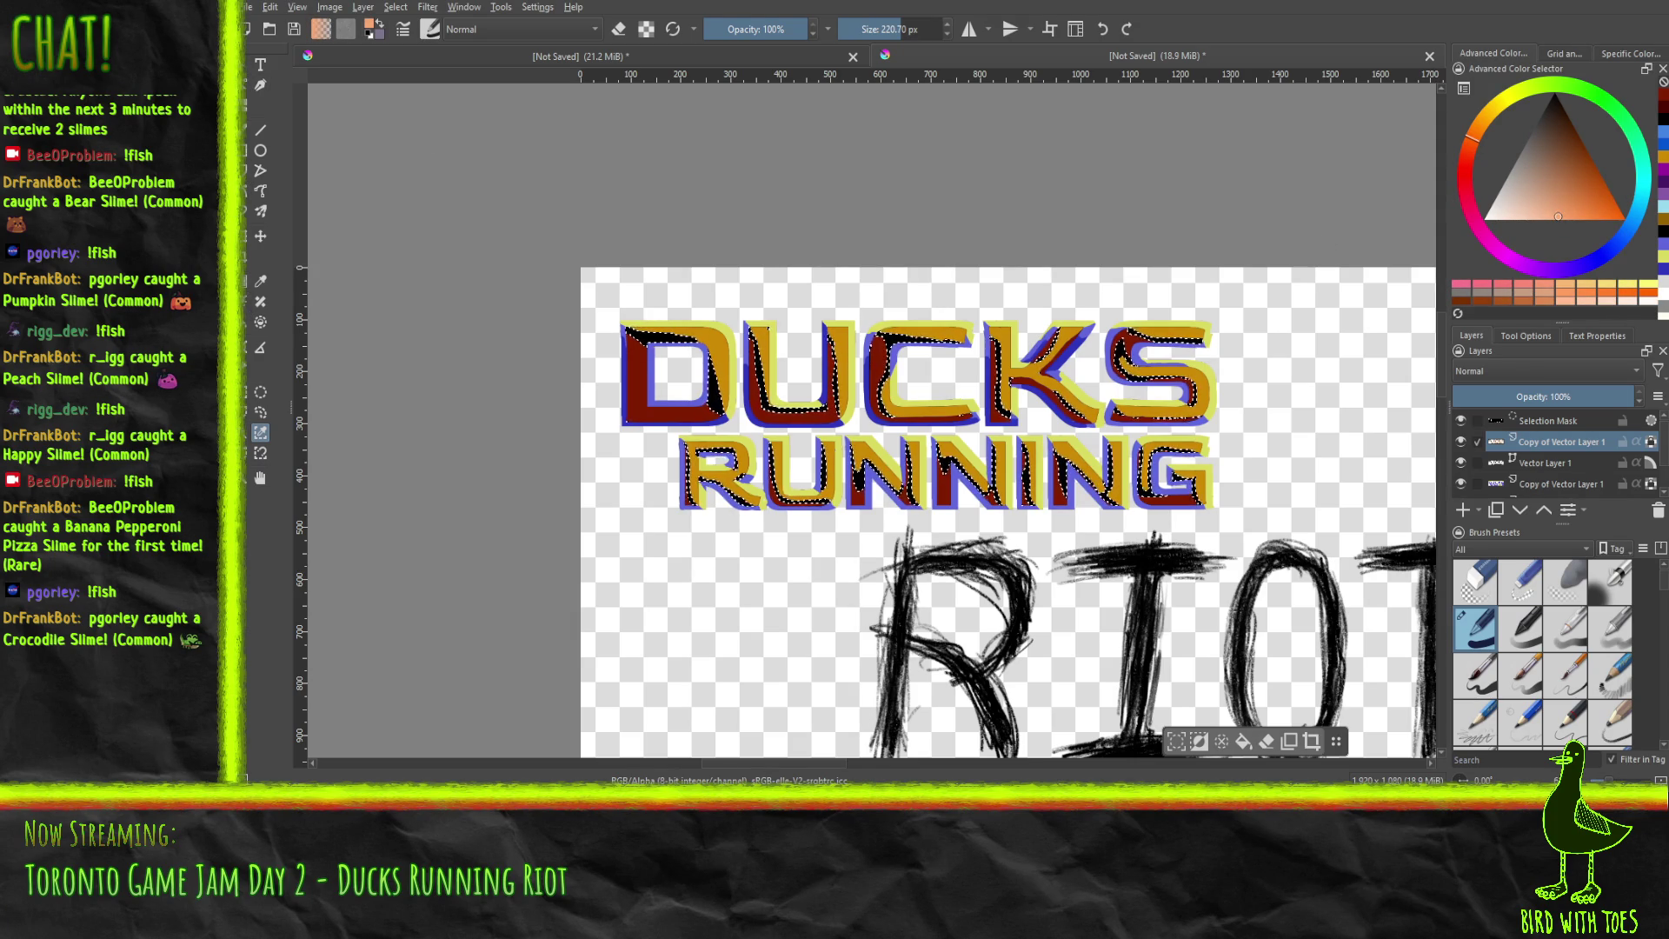
# Fill the selected black shading with peach, then paint dark red over the DUCKS and RUNNING interiors.
pyautogui.hotkey('shift', 'BackSpace')
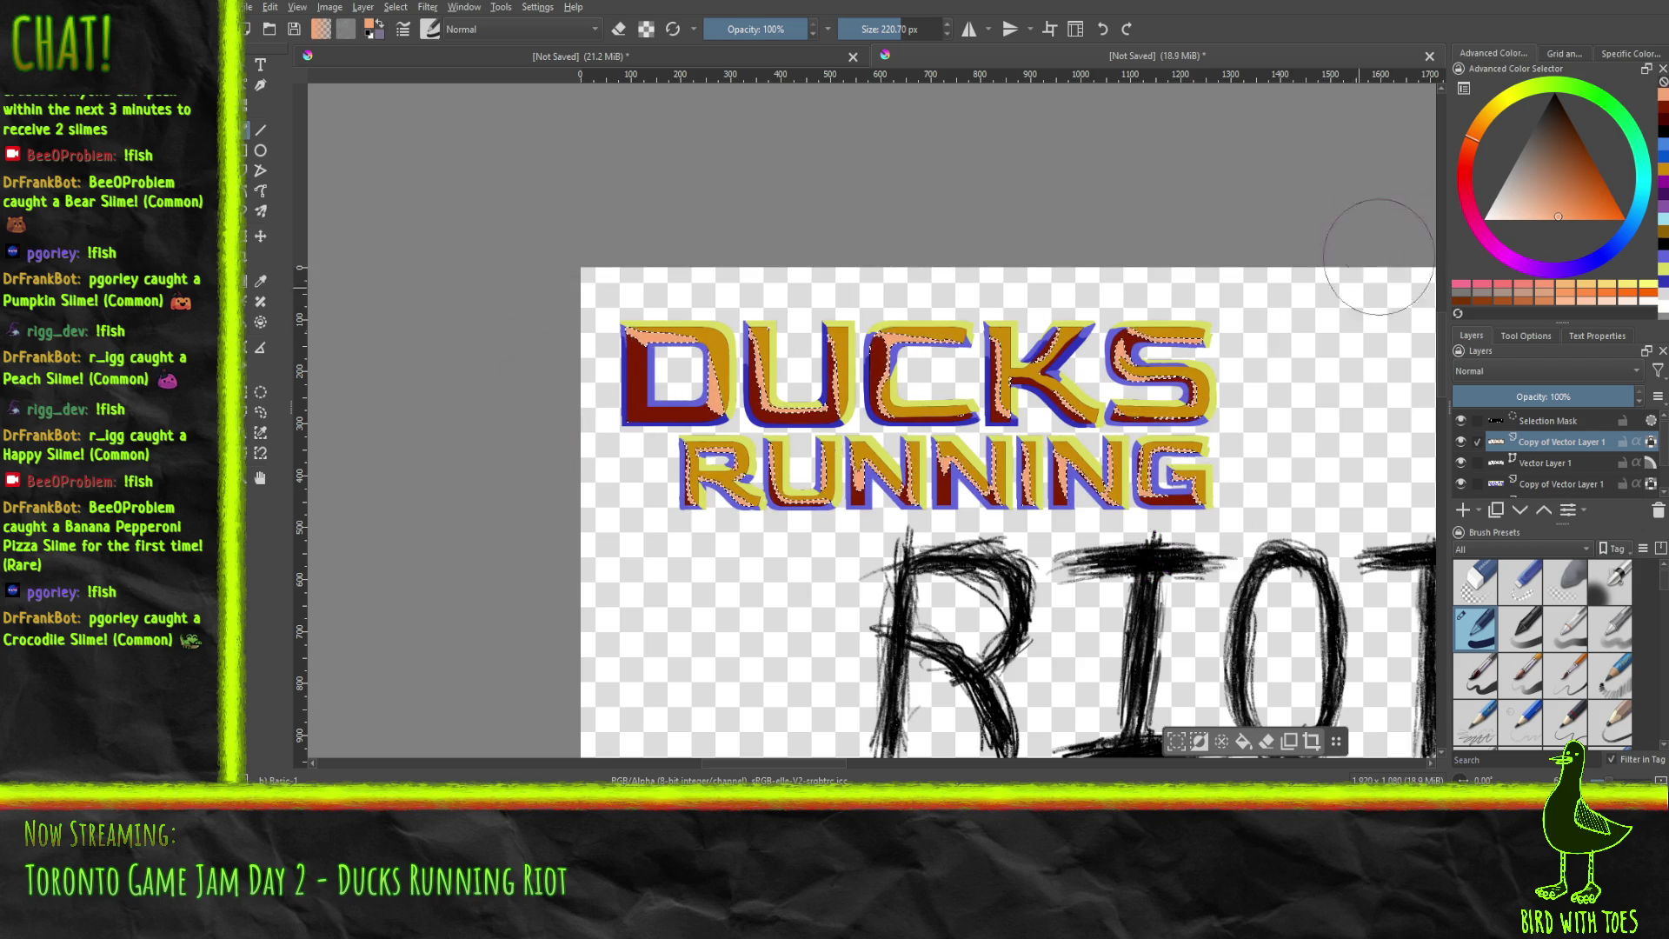
pyautogui.moveTo(1567, 175); pyautogui.dragTo(1598, 156)
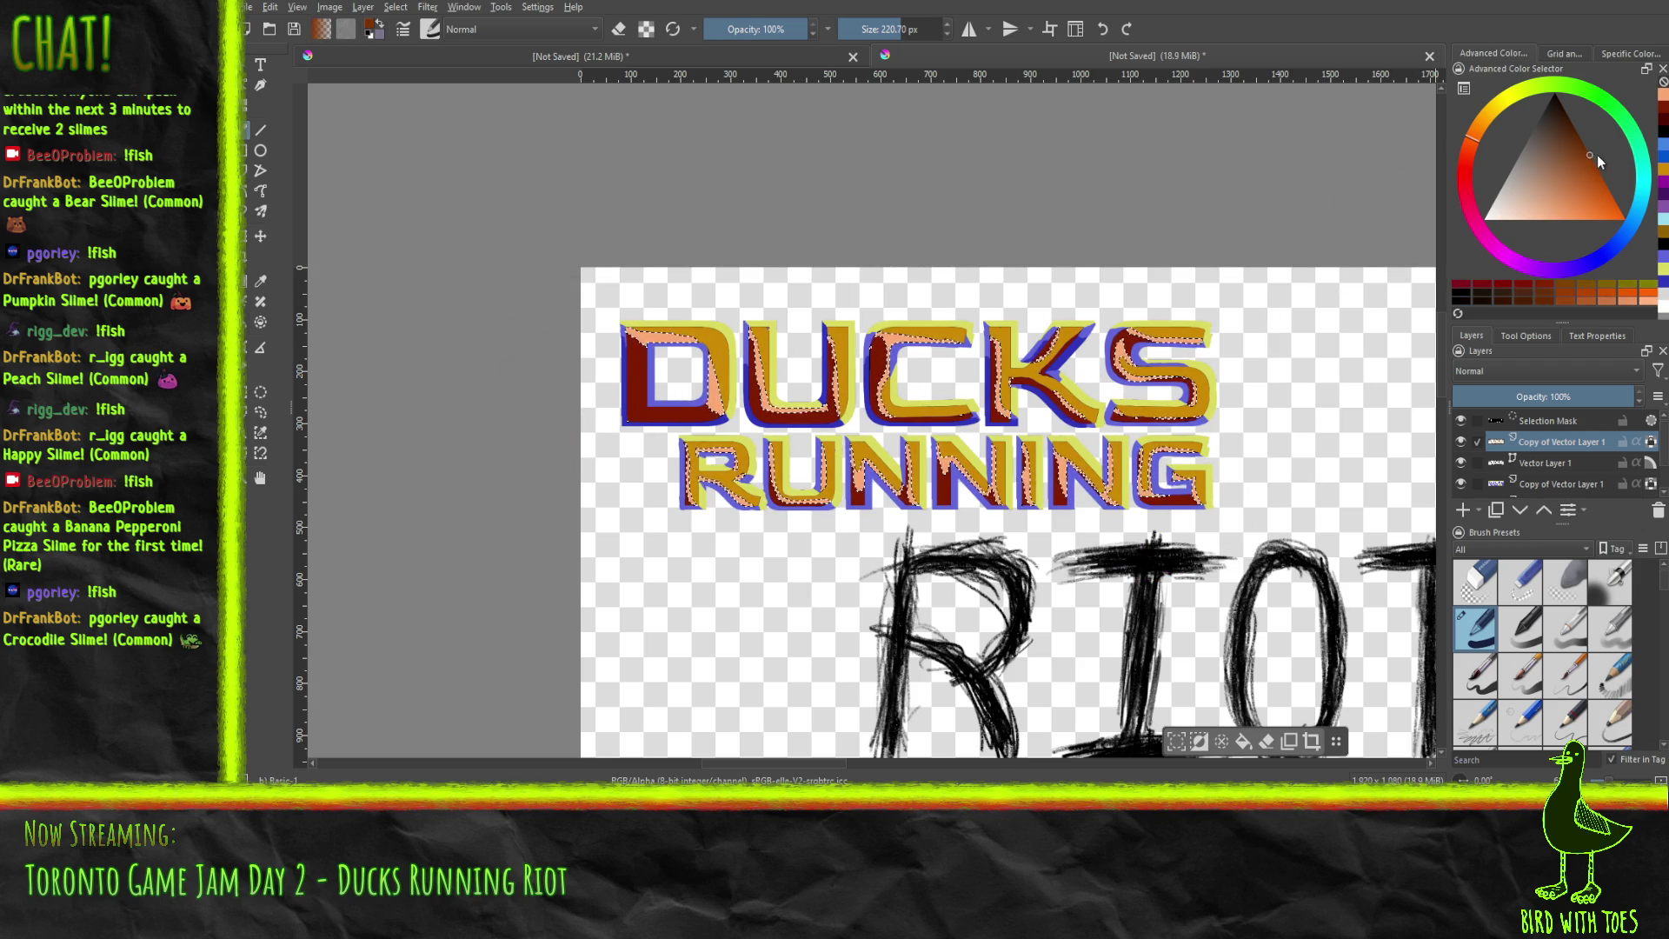
pyautogui.moveTo(870, 400)
pyautogui.mouseDown()
pyautogui.moveTo(813, 274)
pyautogui.moveTo(941, 452)
pyautogui.mouseUp()
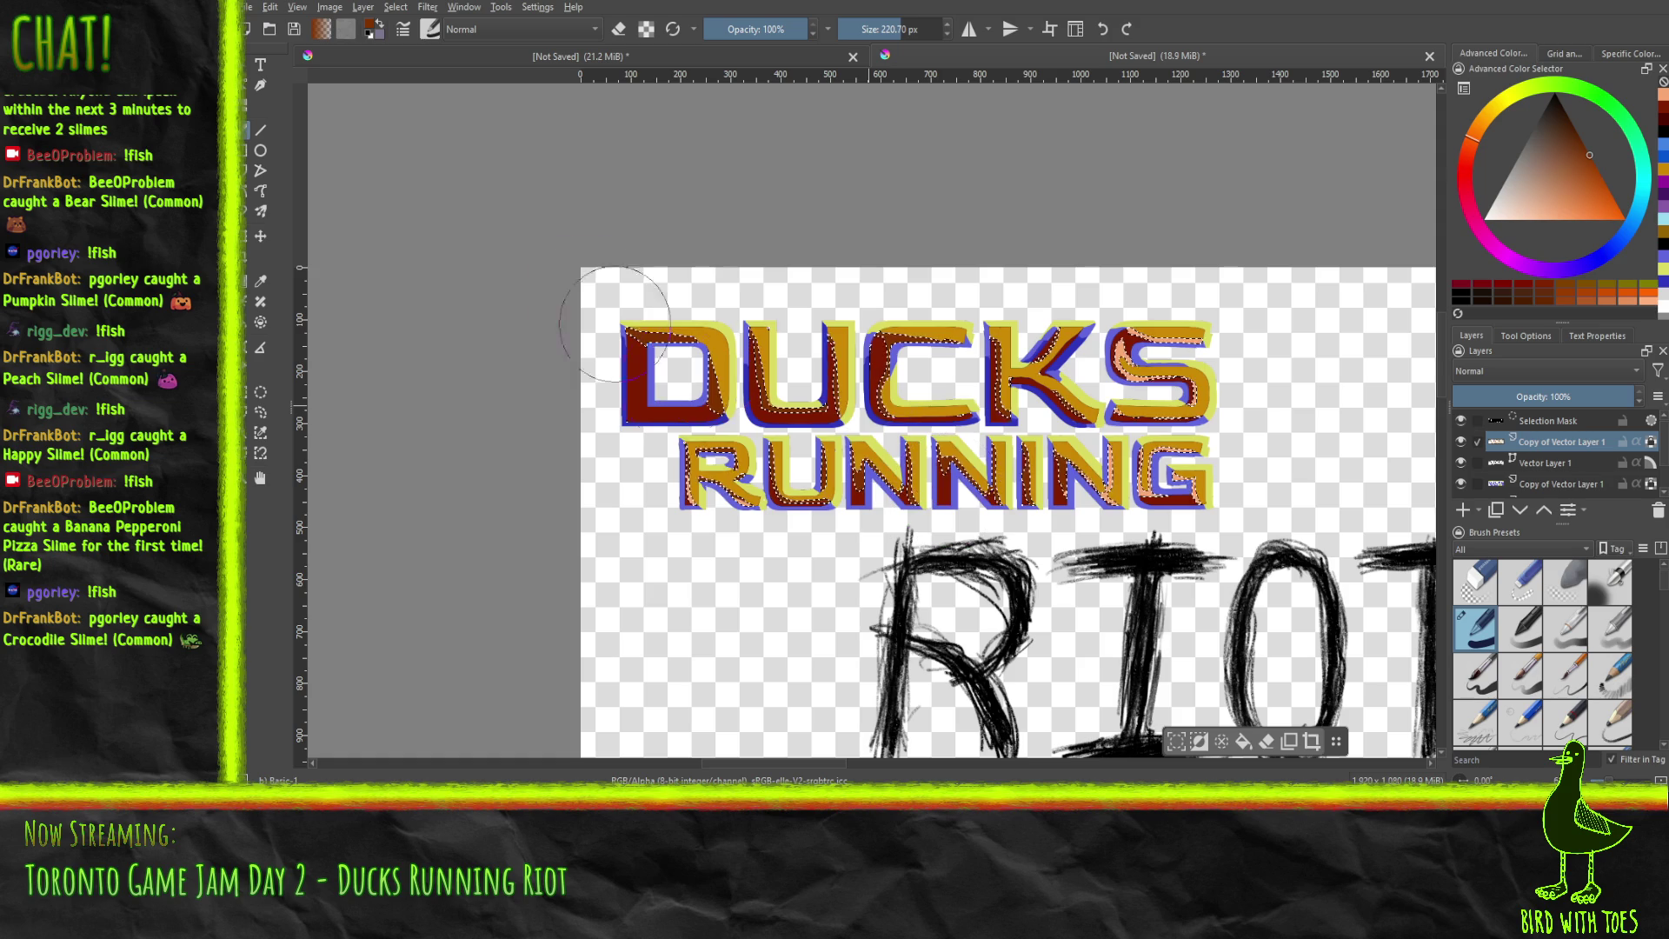
pyautogui.click(1580, 137)
pyautogui.moveTo(800, 483); pyautogui.dragTo(1031, 482)
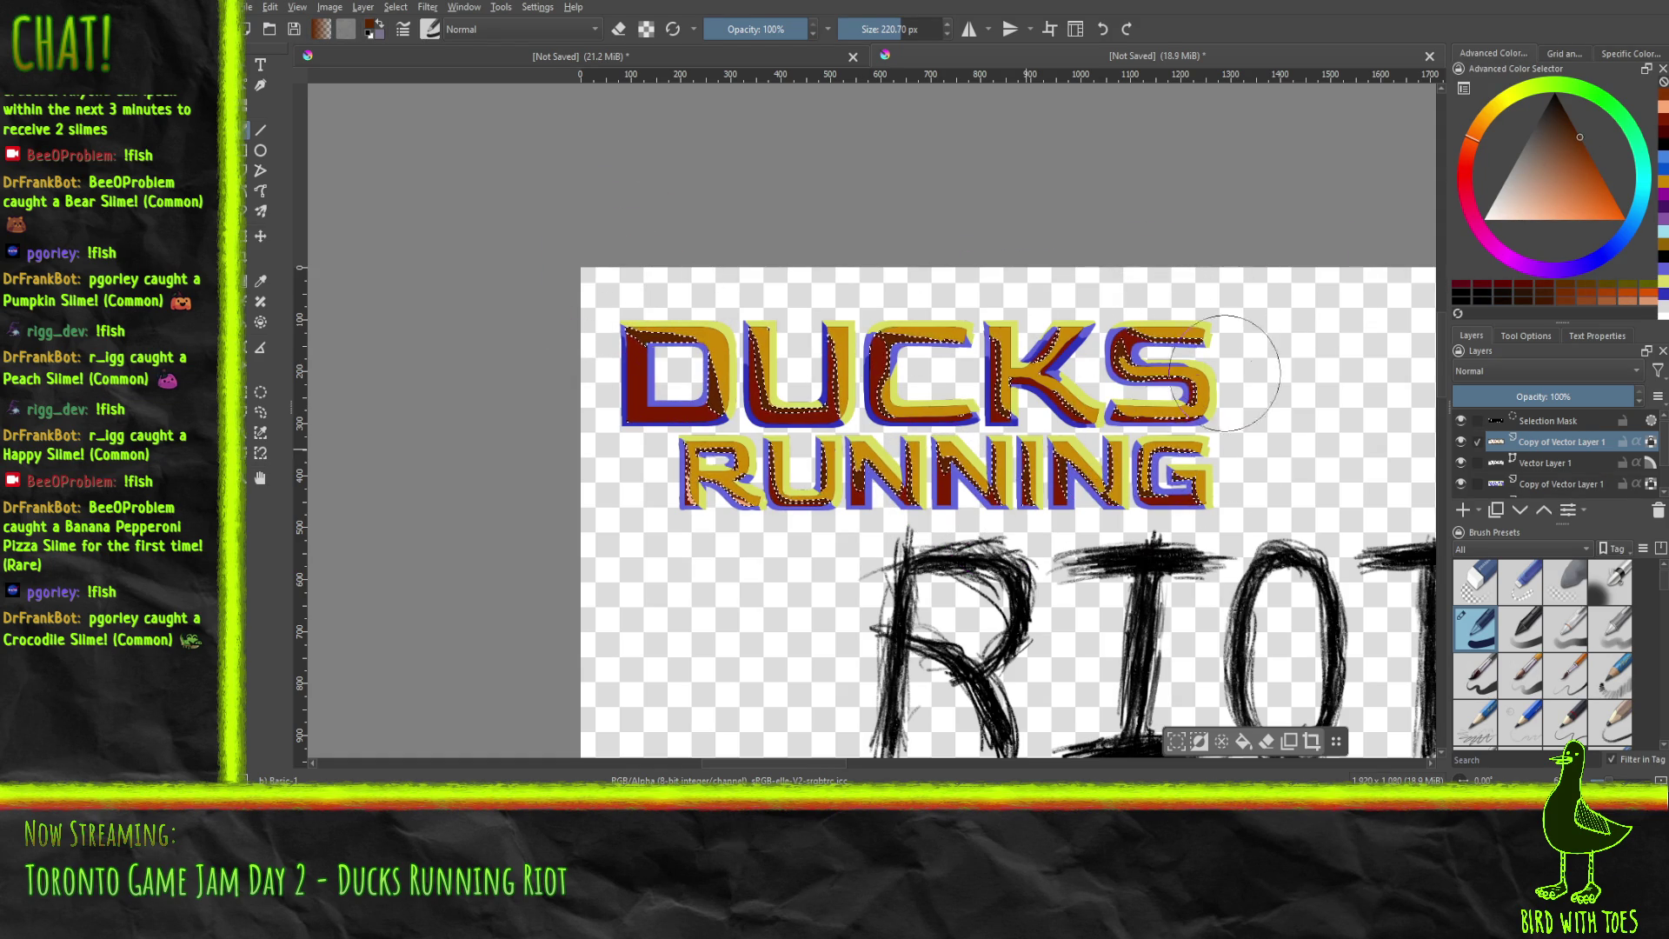
# Tint the inside of the S yellow-green, adjust that shade darker, and clear the selection.
pyautogui.moveTo(1498, 112); pyautogui.dragTo(1513, 103)
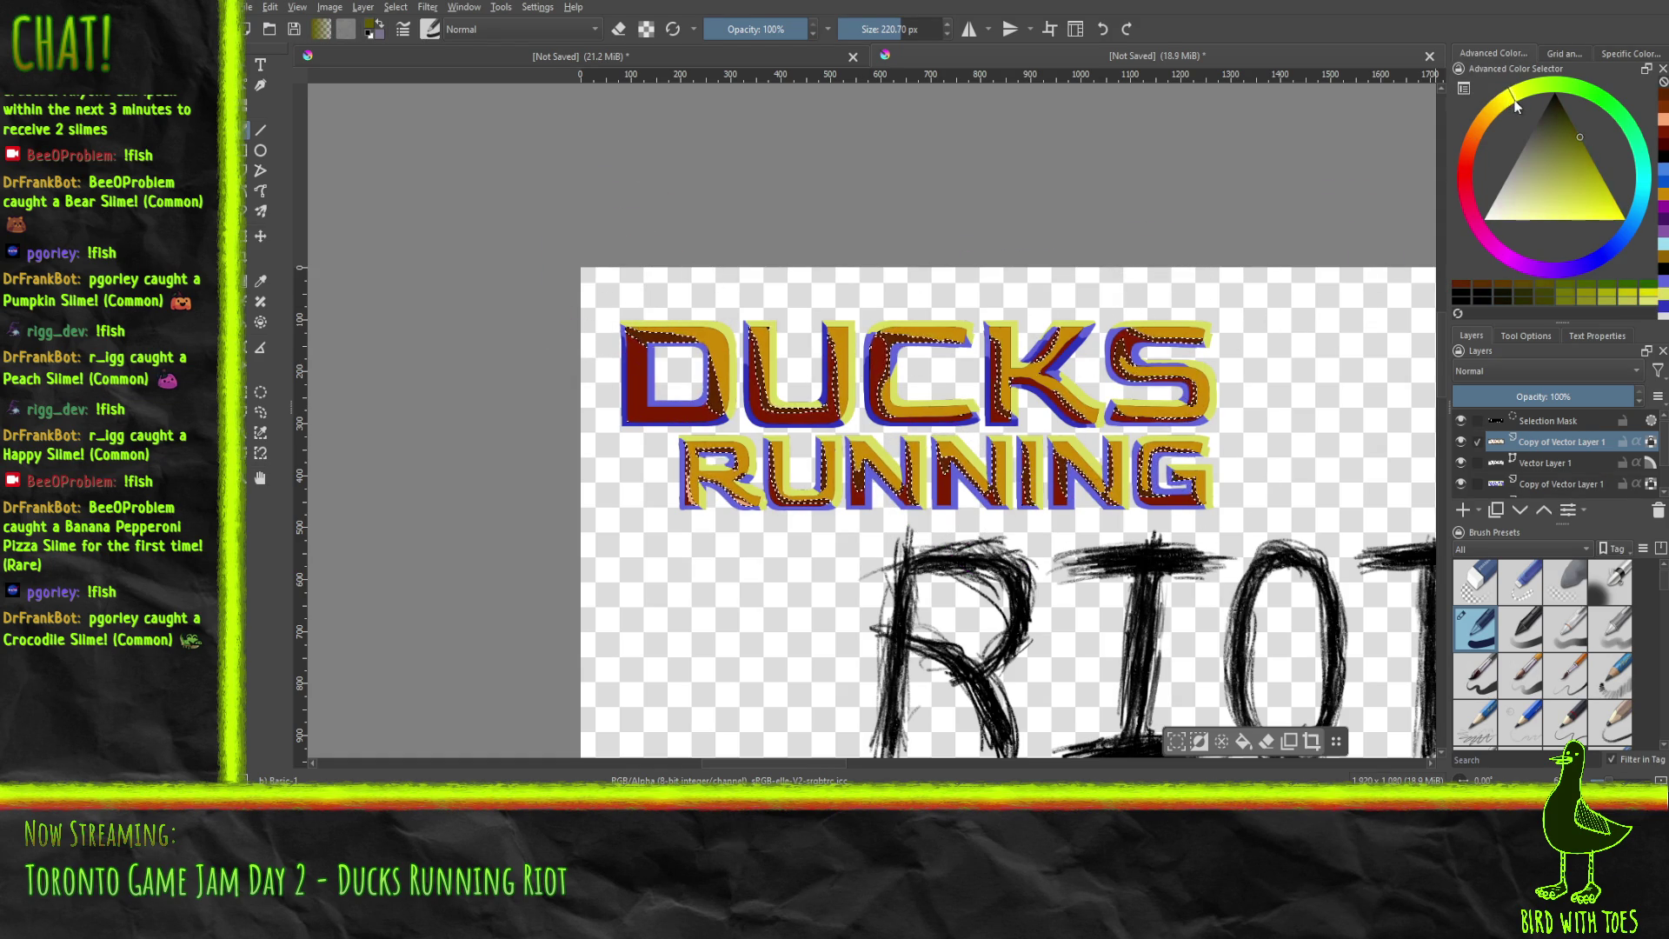
pyautogui.moveTo(1130, 369); pyautogui.dragTo(1105, 352)
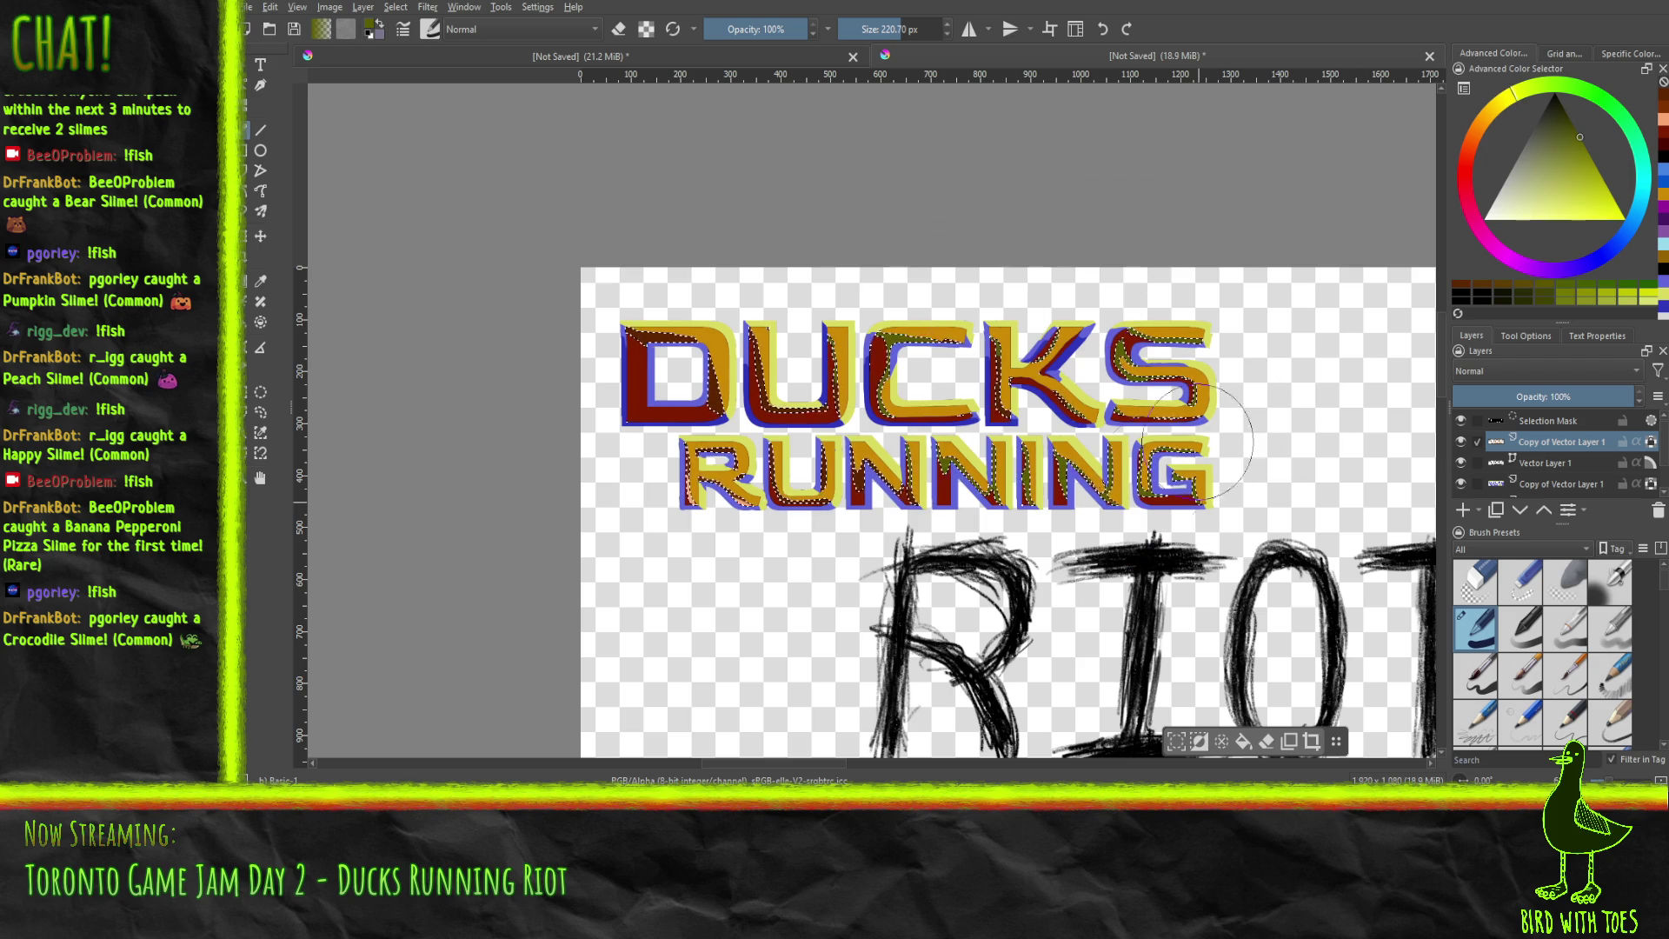
pyautogui.moveTo(1561, 207)
pyautogui.mouseDown()
pyautogui.moveTo(1583, 165)
pyautogui.moveTo(1600, 173)
pyautogui.mouseUp()
pyautogui.click(1506, 102)
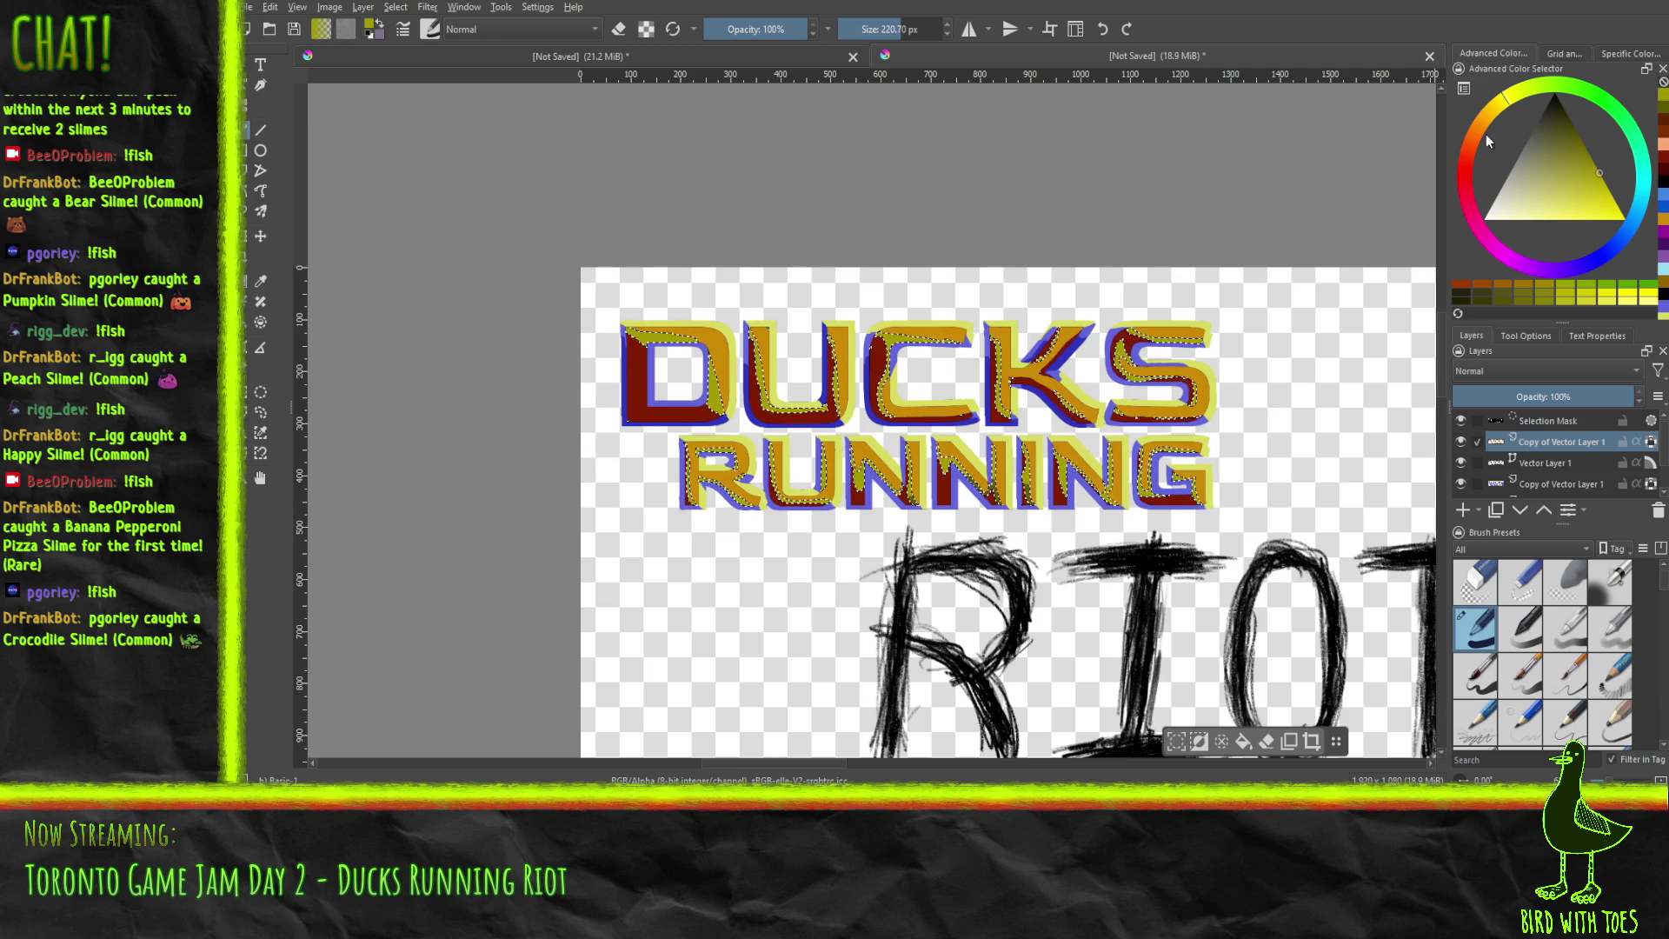
pyautogui.moveTo(1593, 172); pyautogui.dragTo(1593, 153)
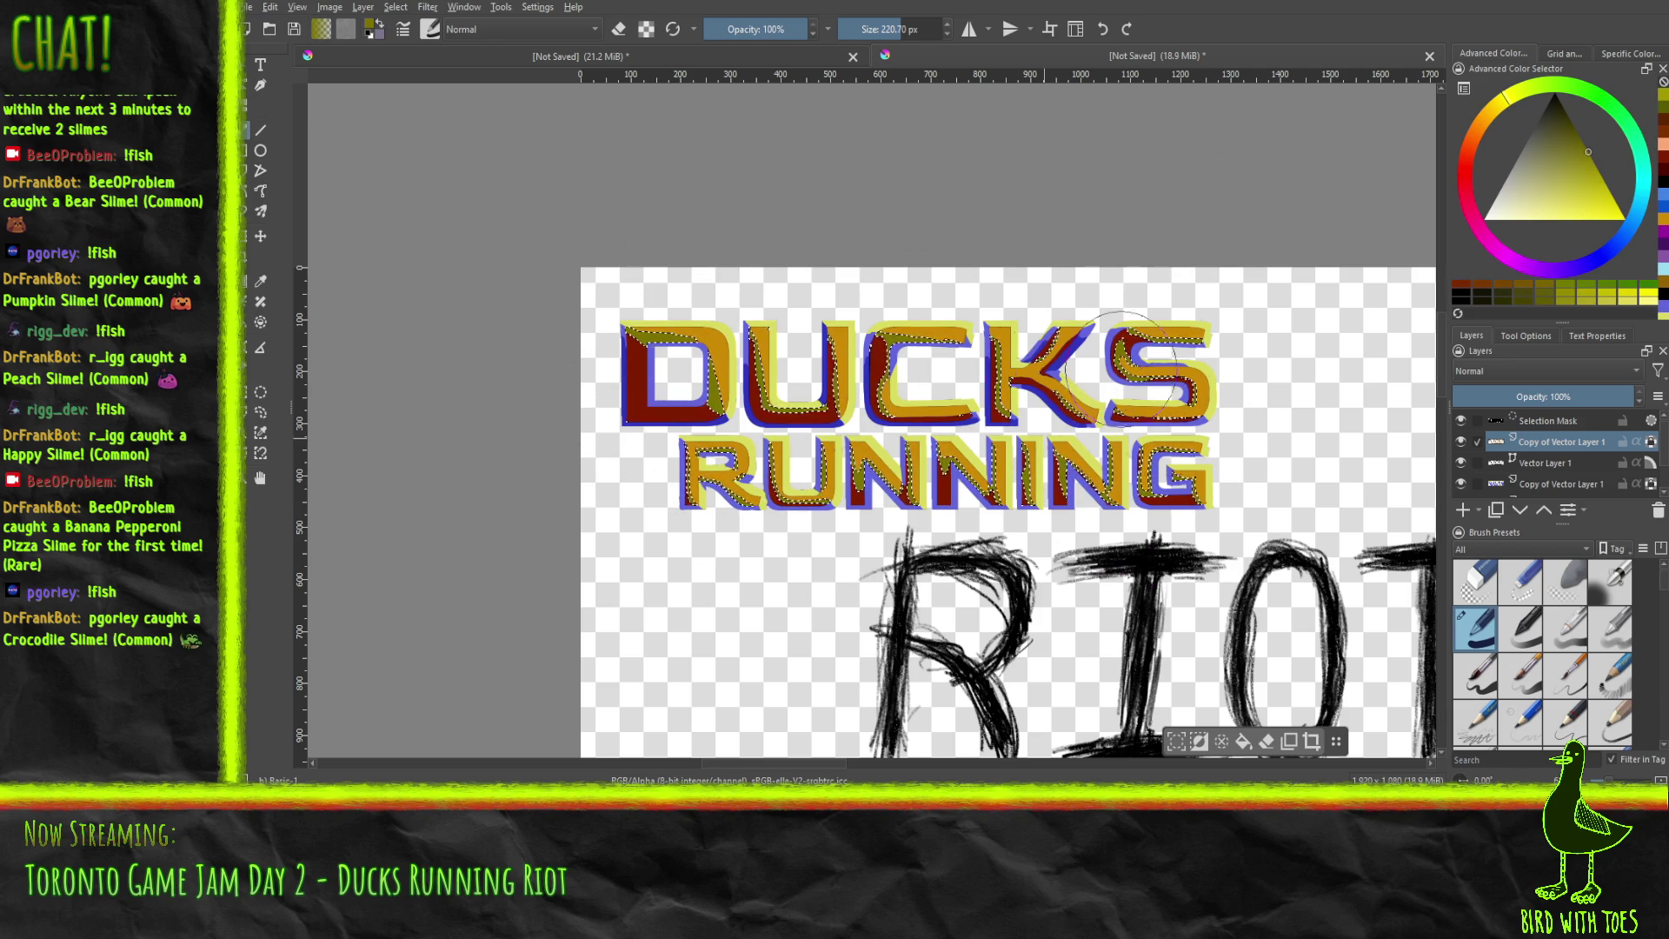
pyautogui.moveTo(1567, 153); pyautogui.dragTo(1588, 128)
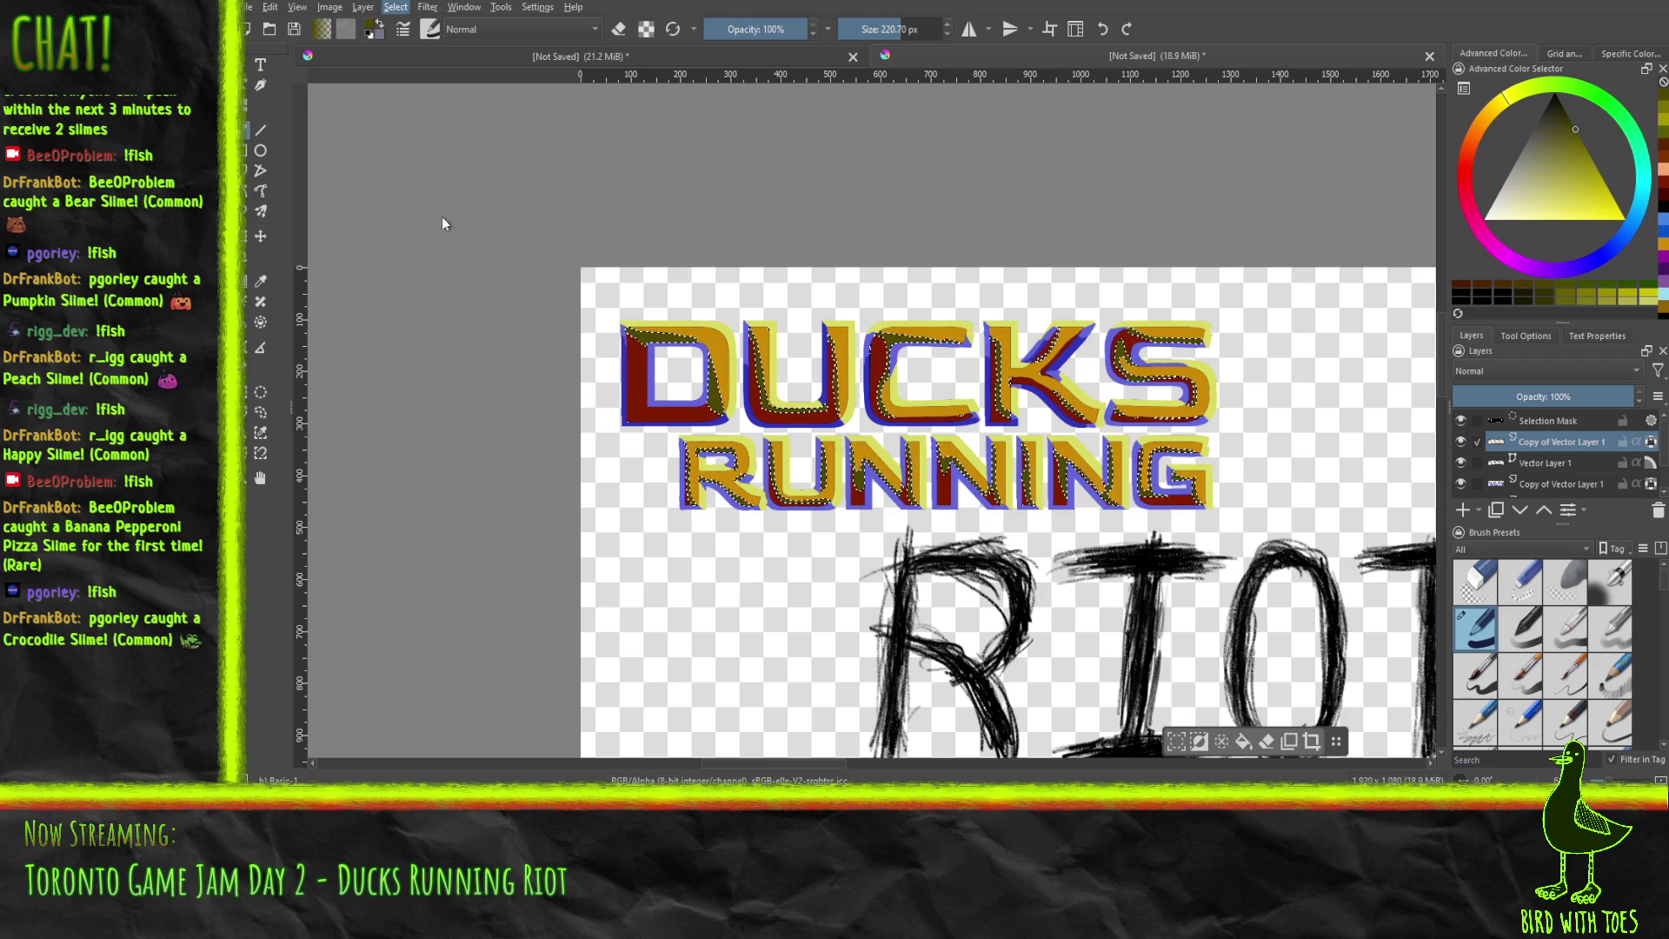
pyautogui.hotkey('ctrl', 'shift', 'a')
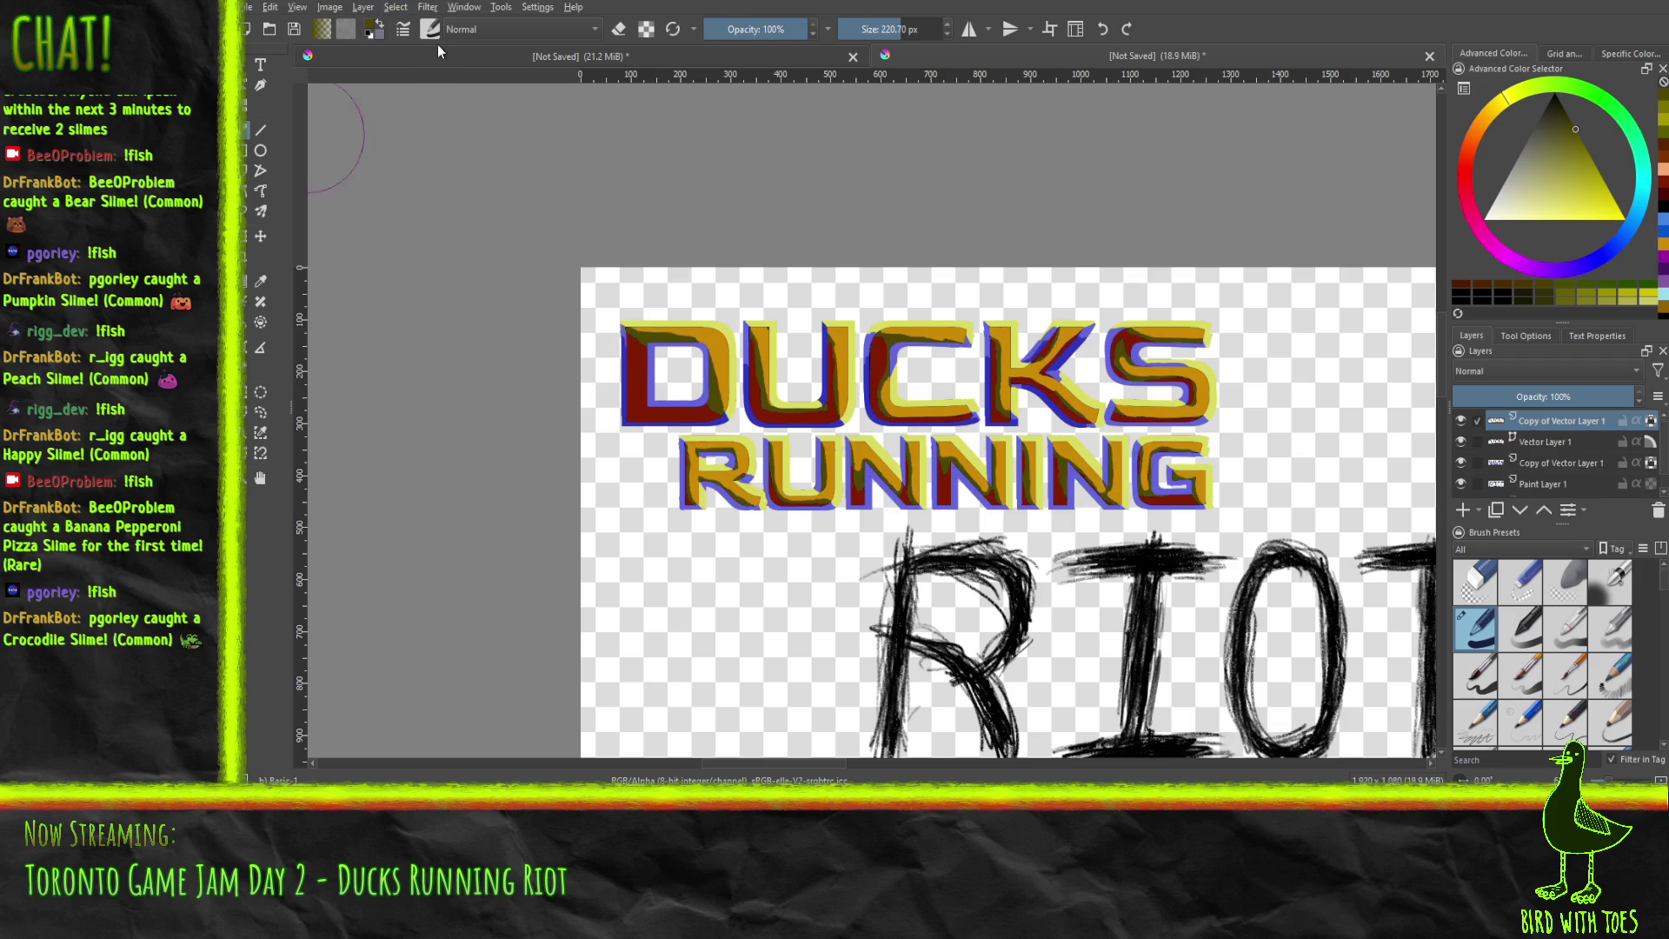
# Pan the title artwork into view and make the lower Copy of Vector Layer 1 active.
pyautogui.scroll(-1, 808, 302)
pyautogui.scroll(-2, 808, 302)
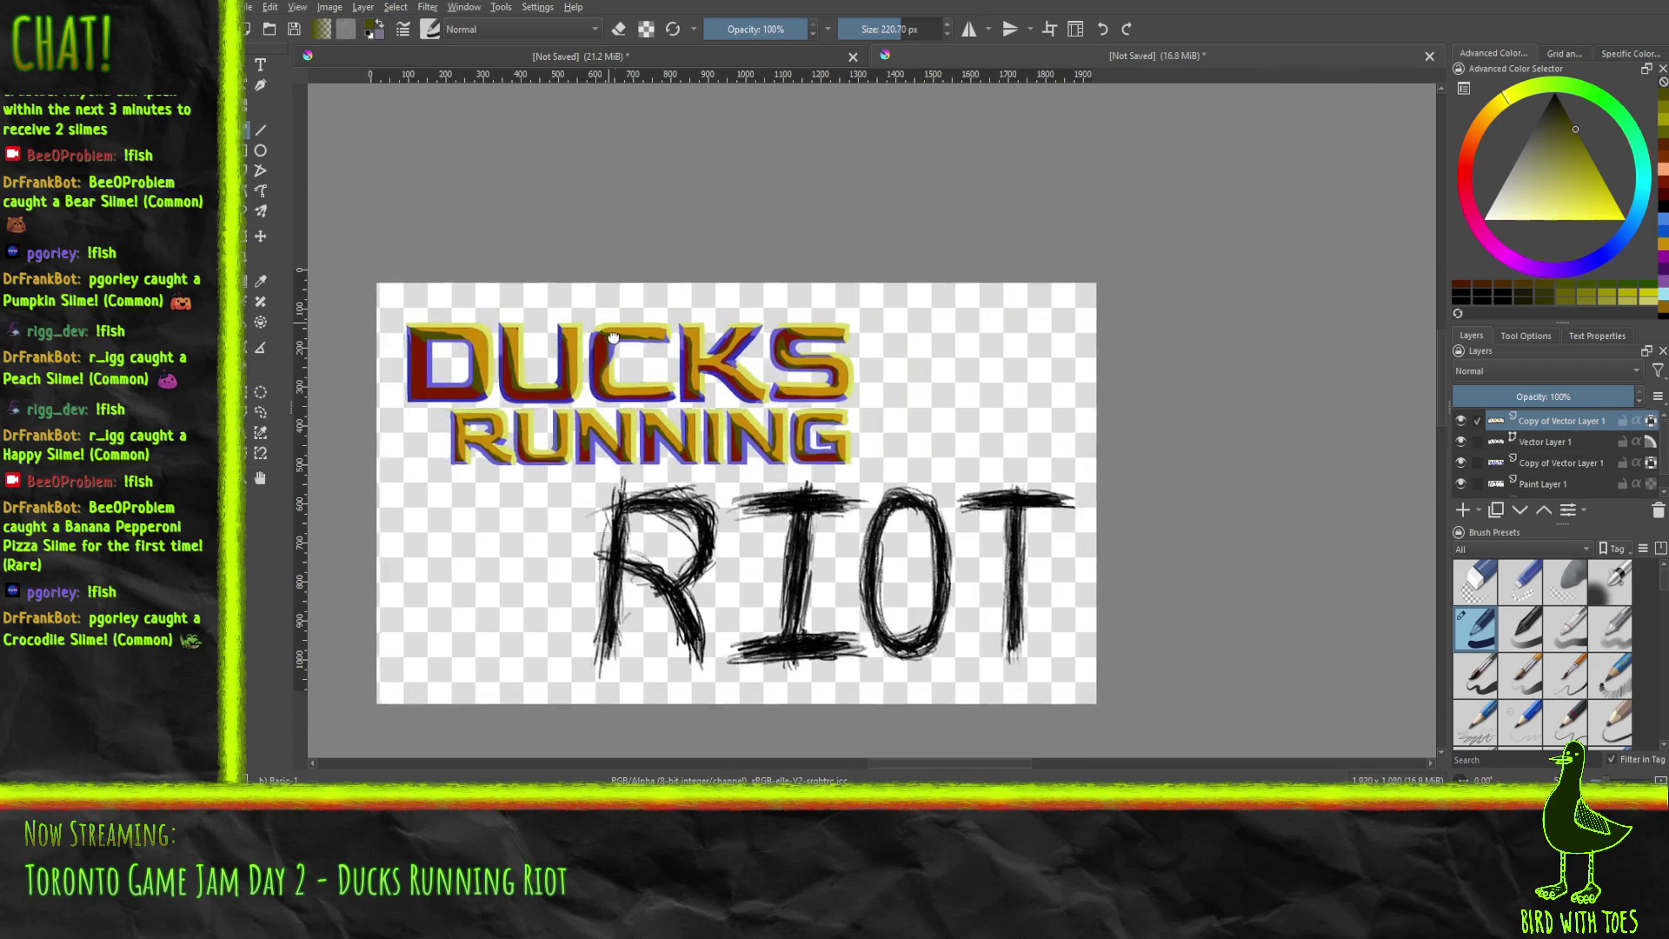
pyautogui.scroll(2, 644, 358)
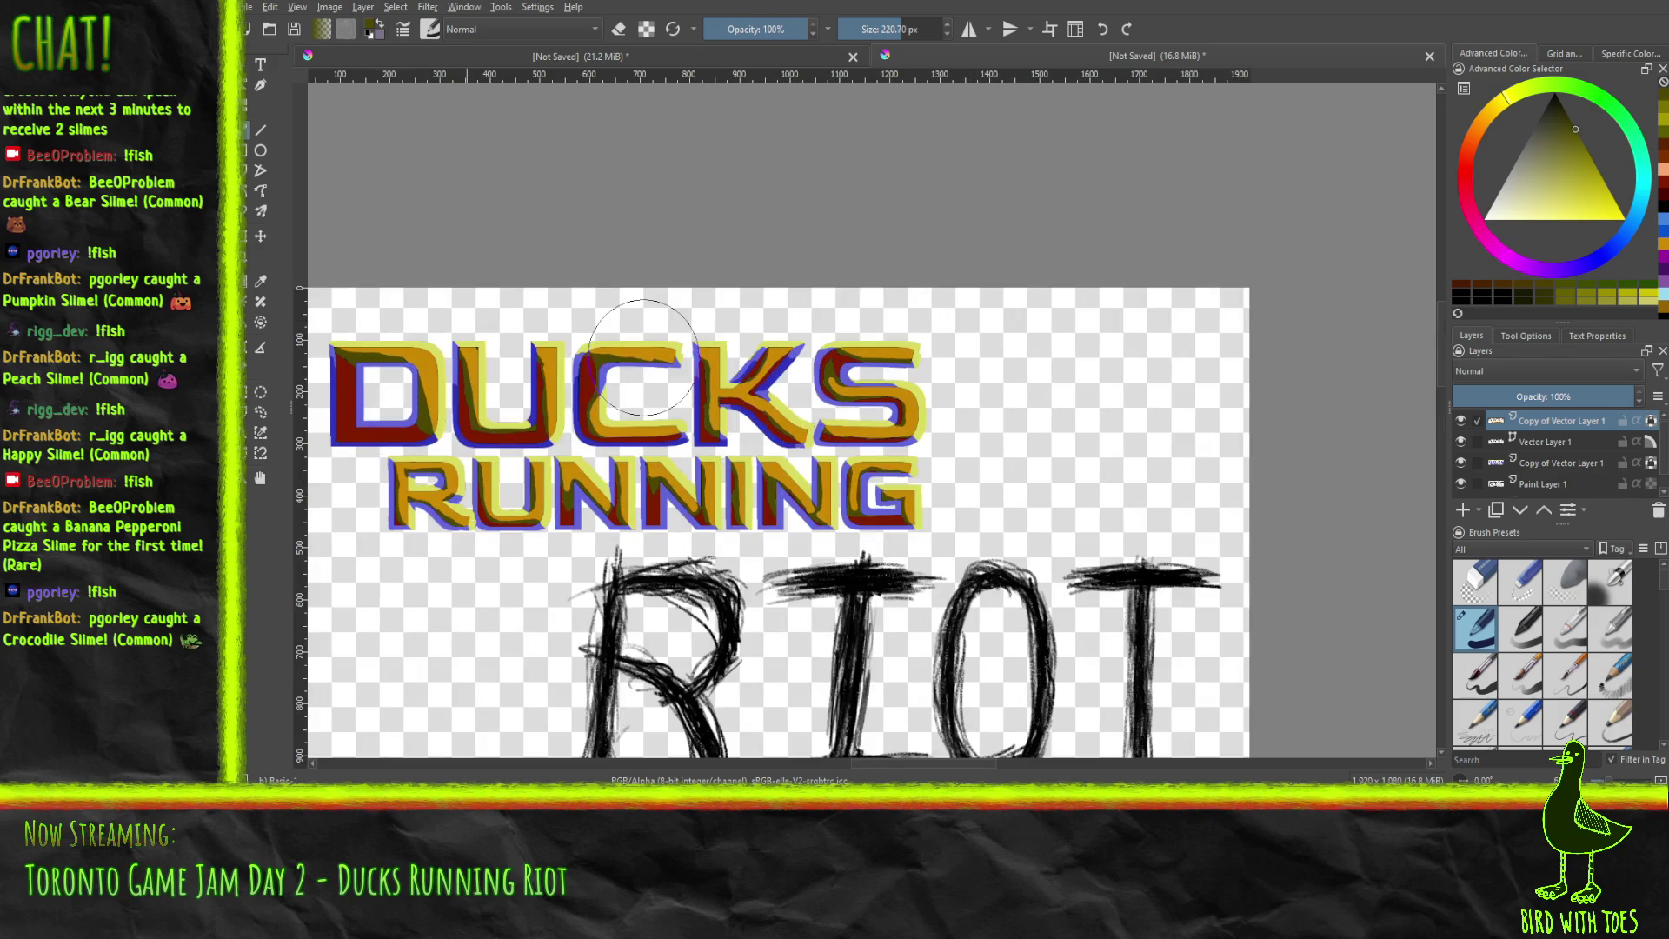
pyautogui.moveTo(644, 358); pyautogui.dragTo(772, 382)
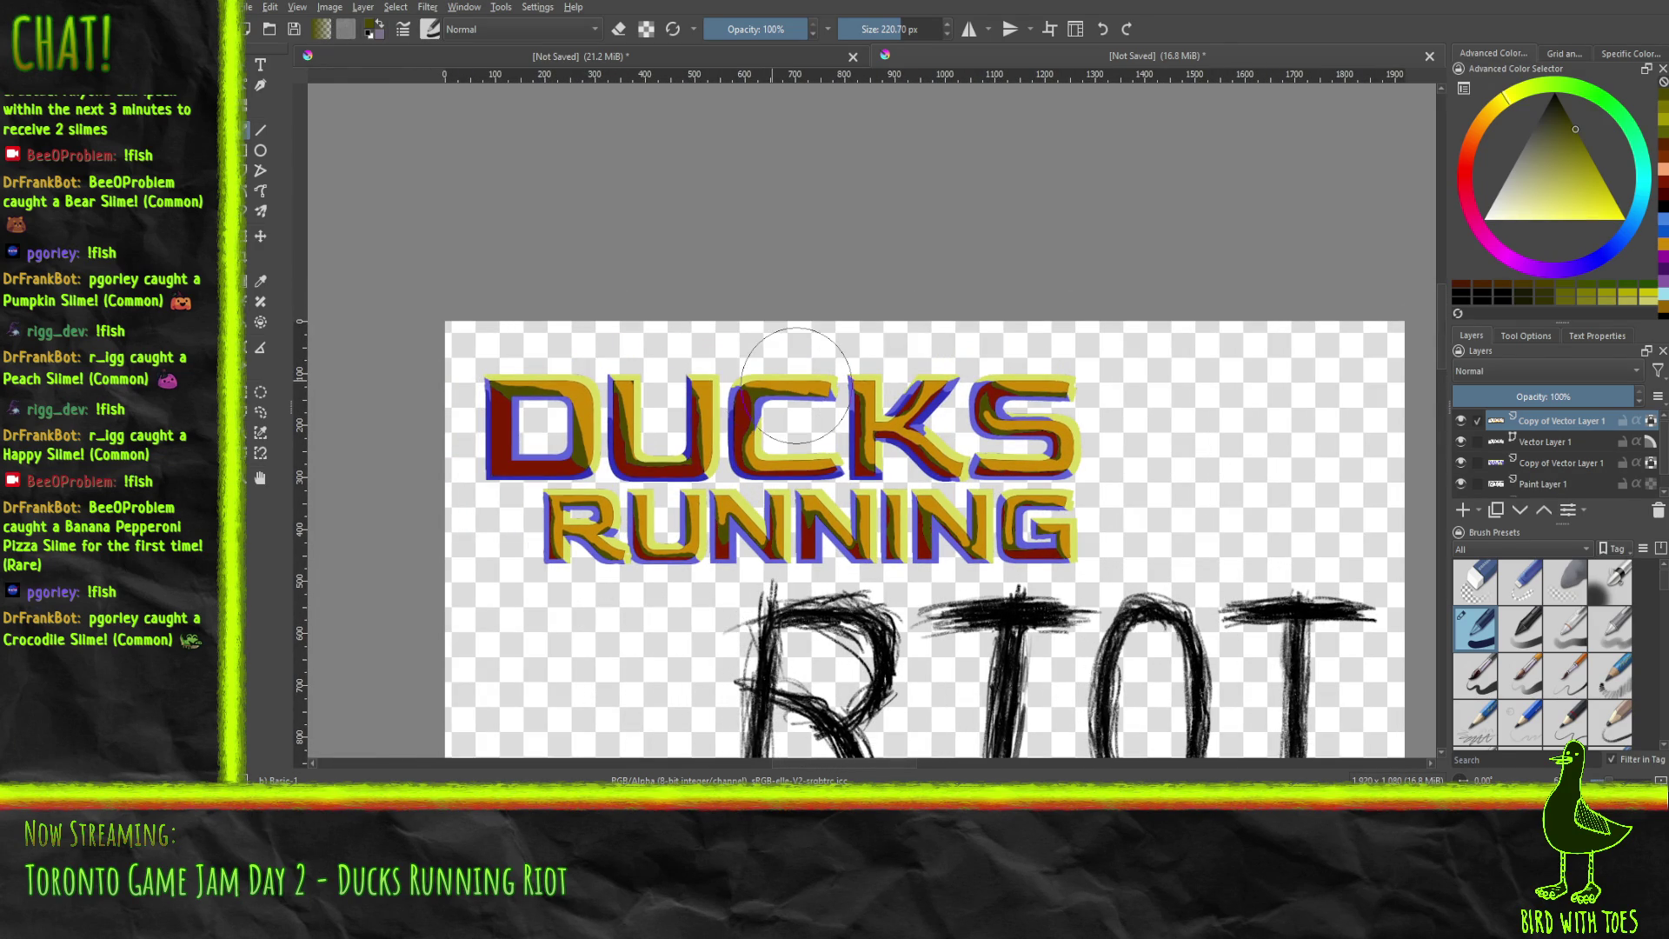
pyautogui.scroll(-2, 804, 374)
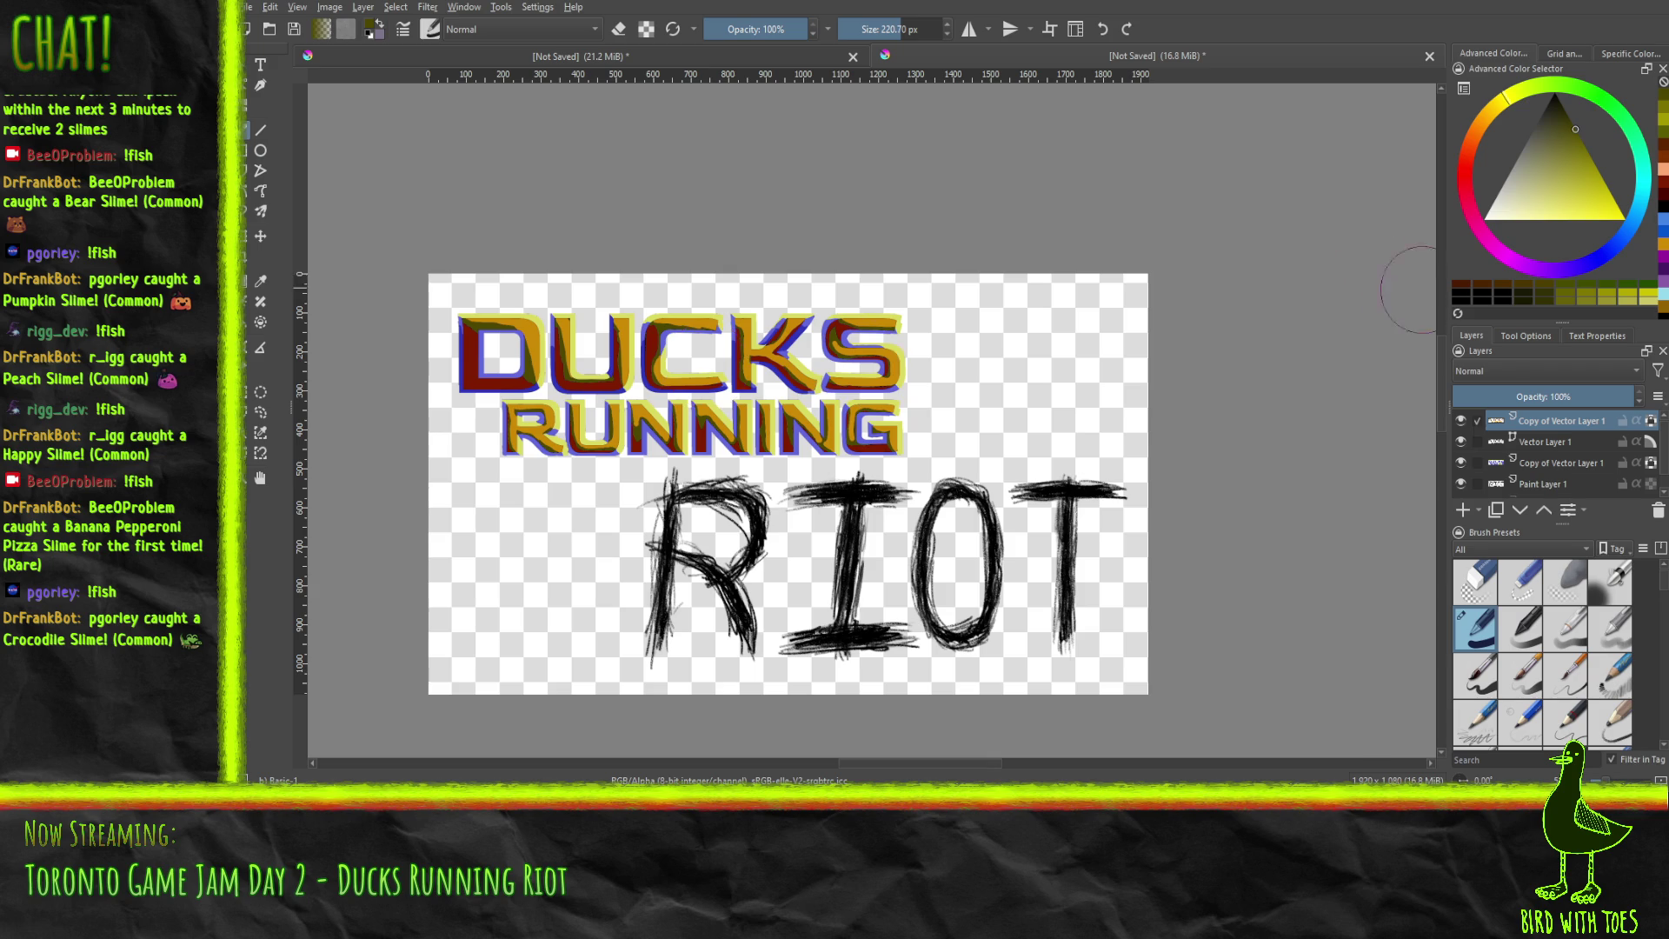
pyautogui.moveTo(918, 381); pyautogui.dragTo(940, 382)
pyautogui.scroll(2, 941, 382)
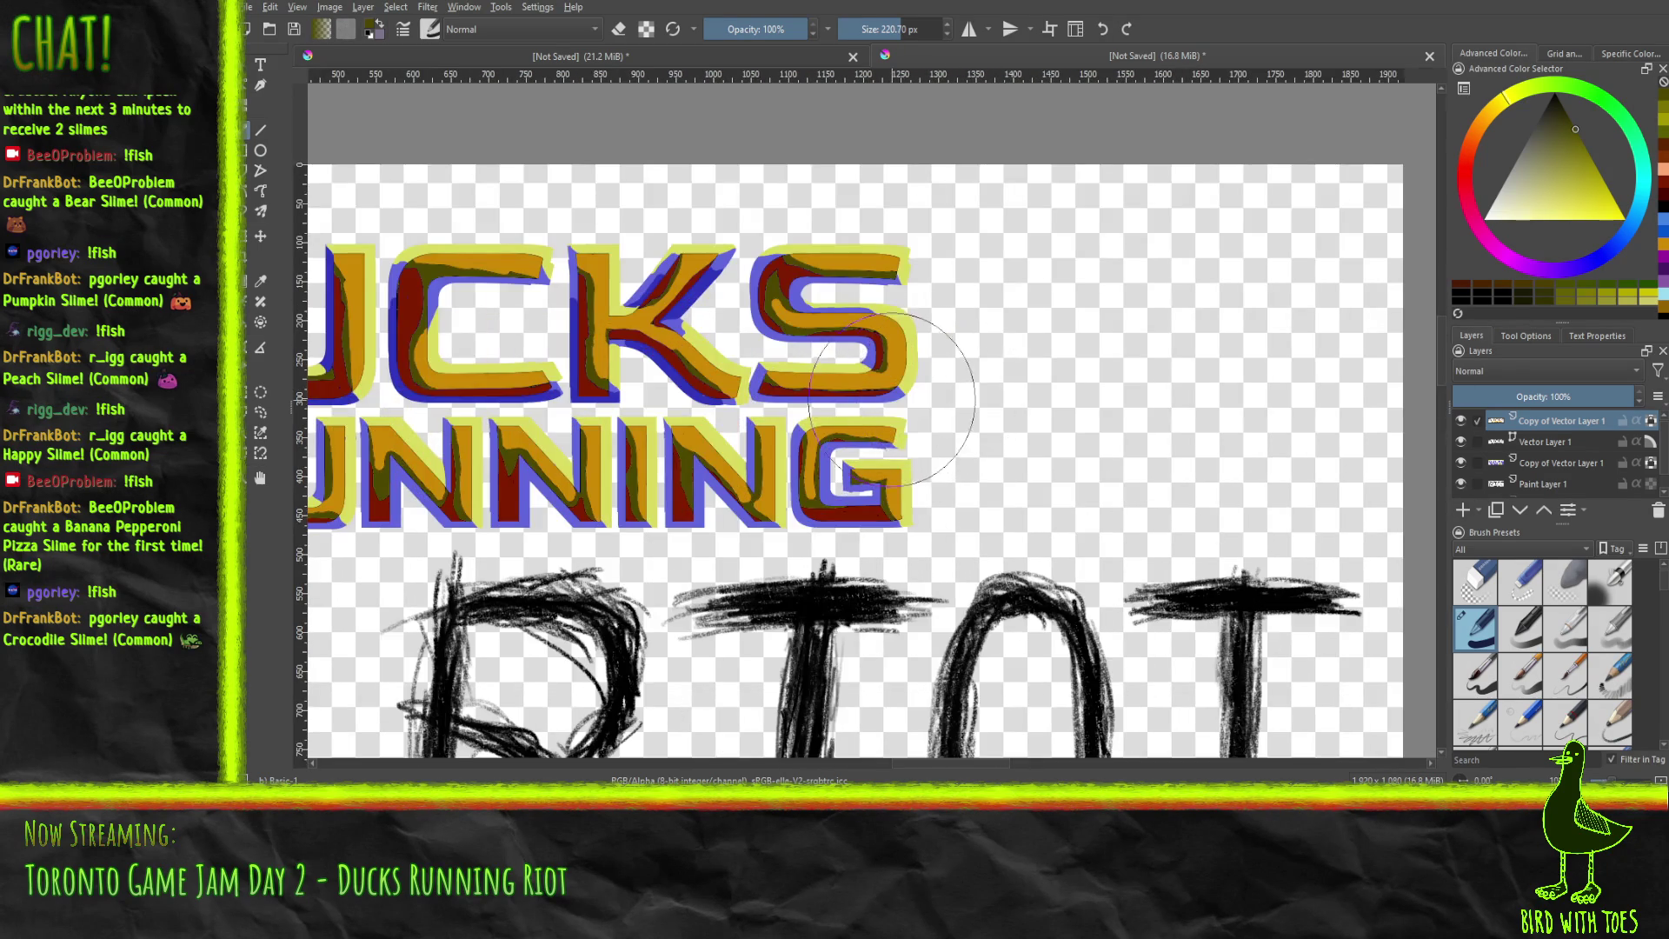
pyautogui.scroll(1, 597, 122)
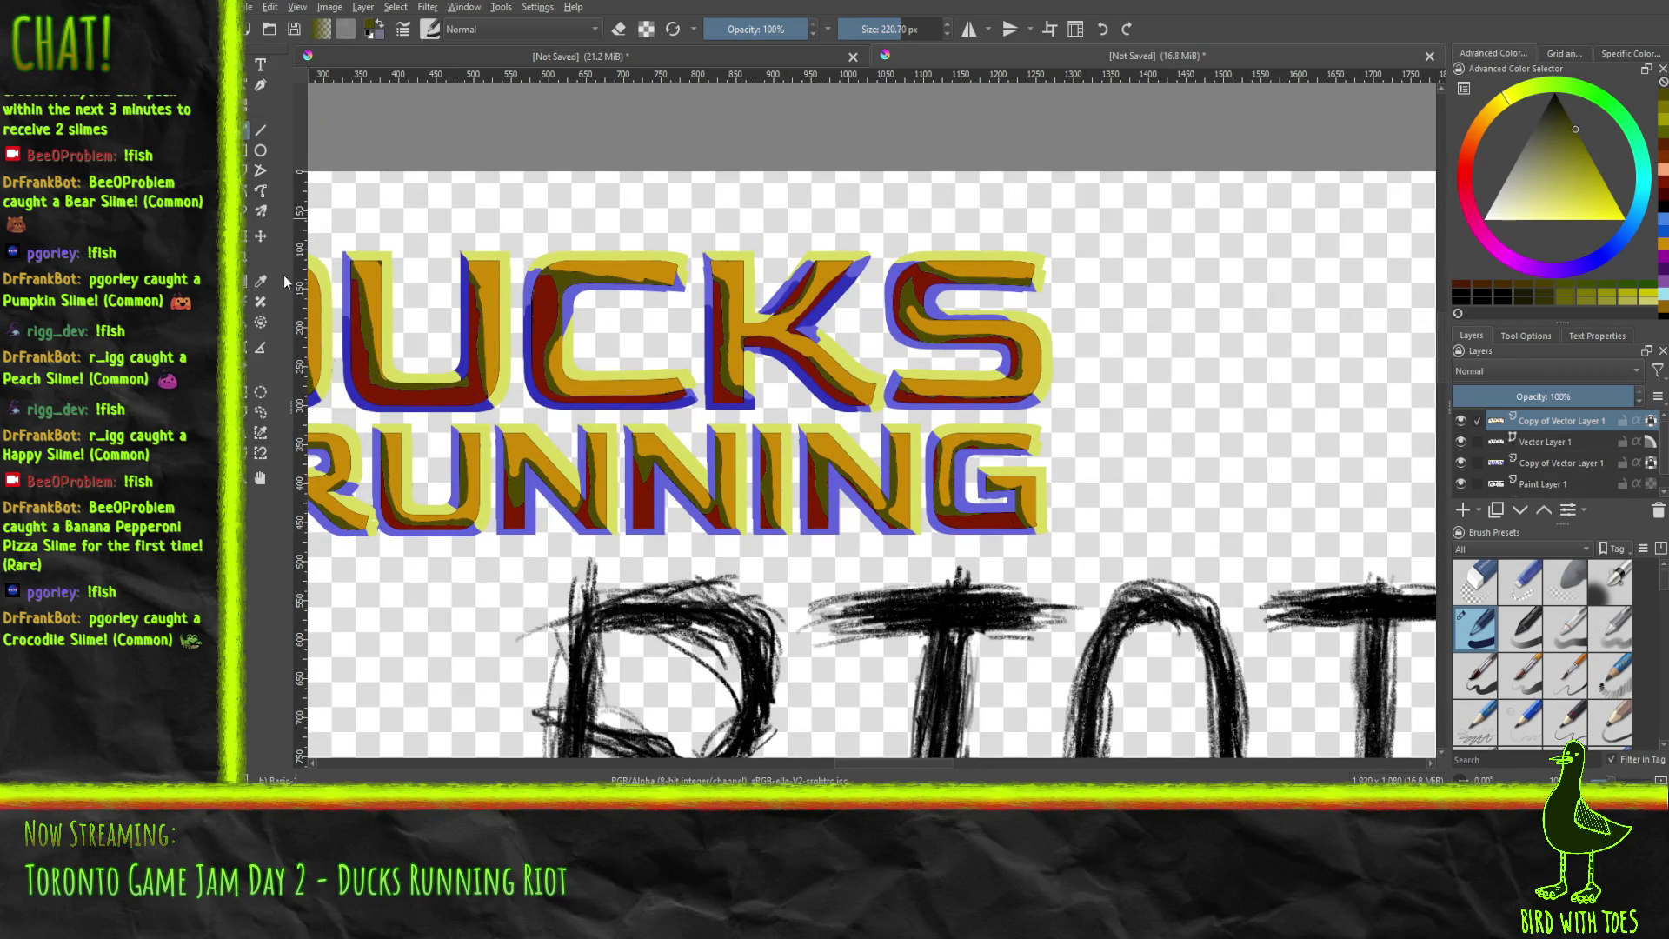
pyautogui.click(1460, 466)
pyautogui.click(1461, 466)
pyautogui.click(1554, 469)
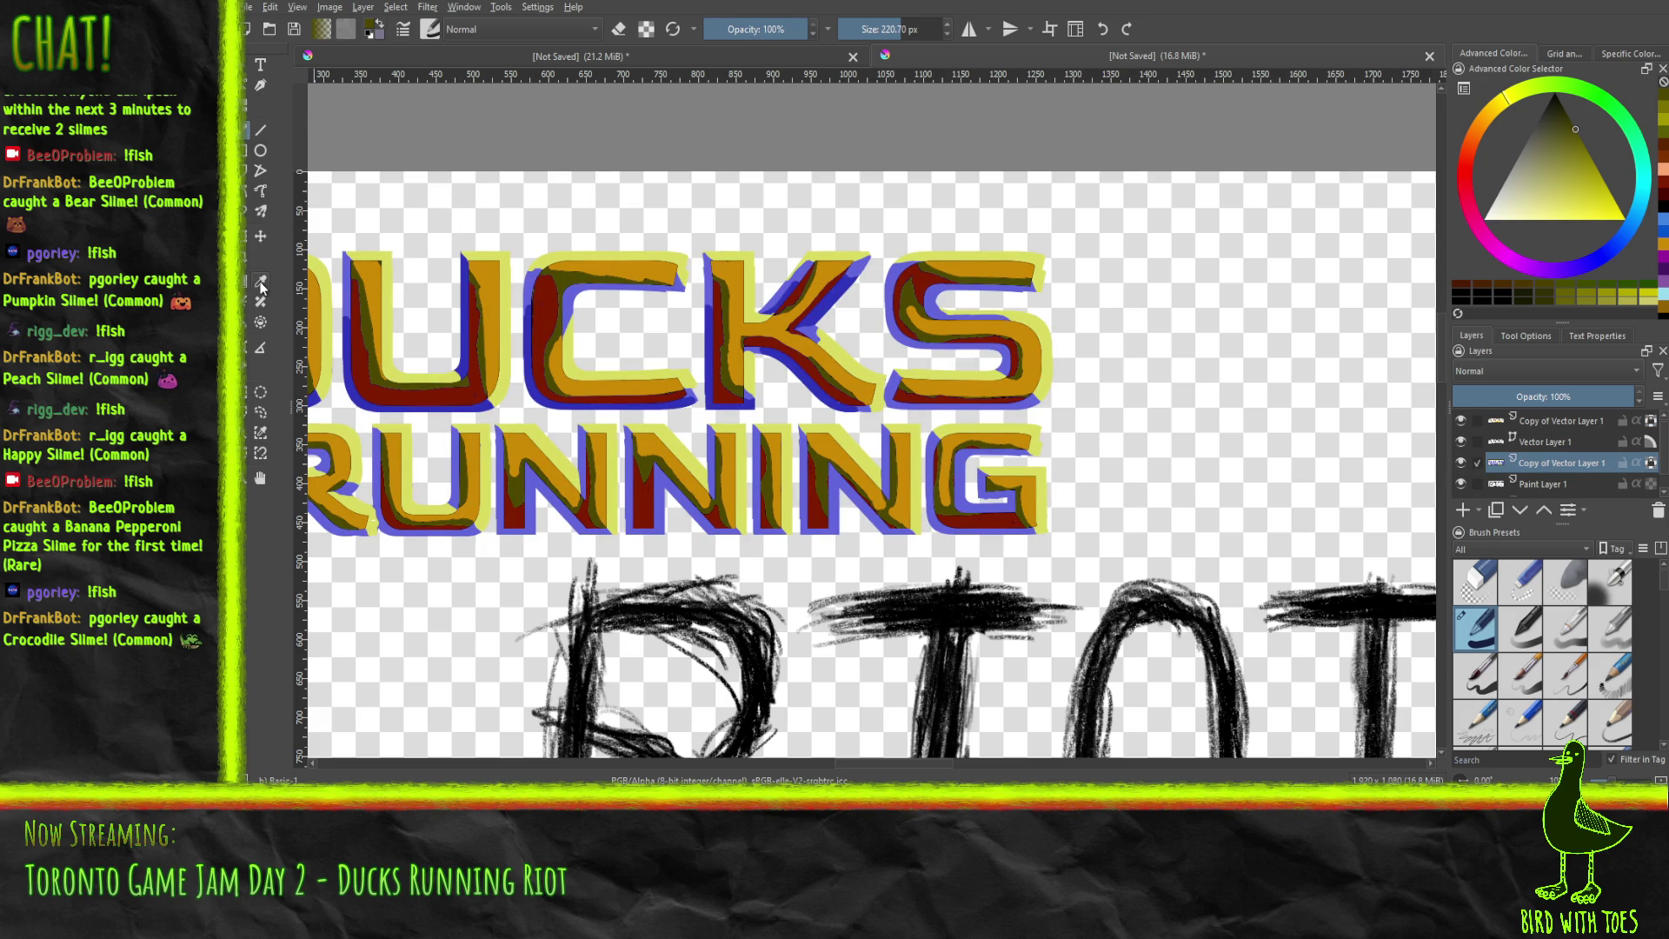
# Duplicate the DUCKS RUNNING layer, isolate the copy, and Select Opaque to outline its letters.
pyautogui.hscroll(-5, 870, 435)
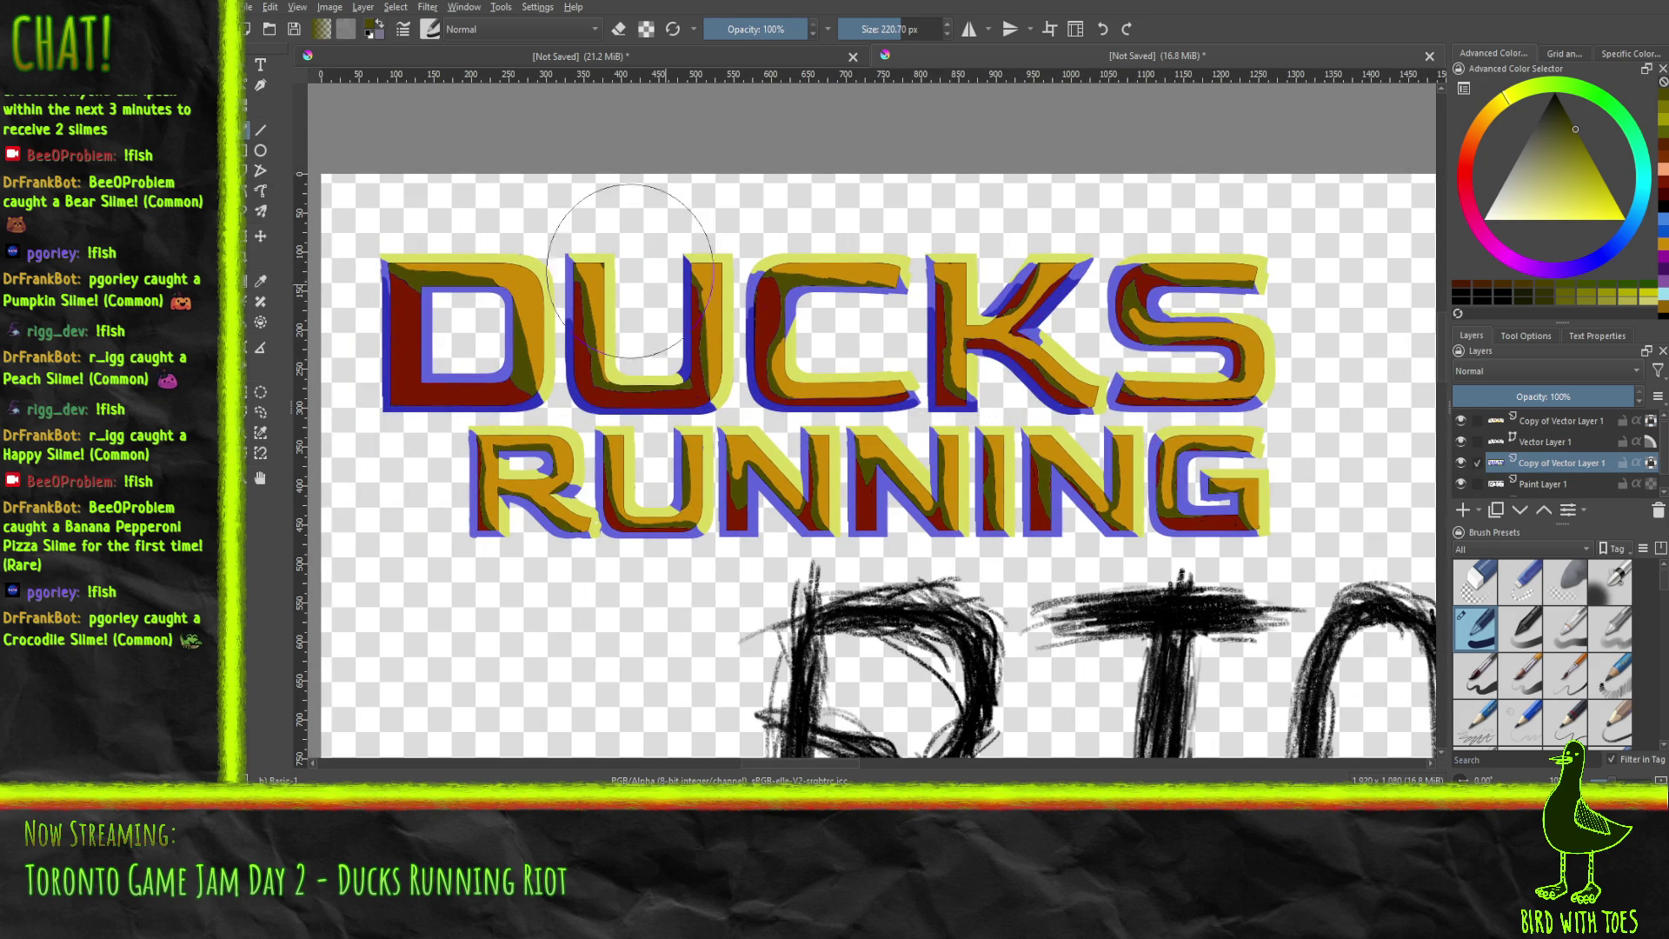
pyautogui.click(1496, 511)
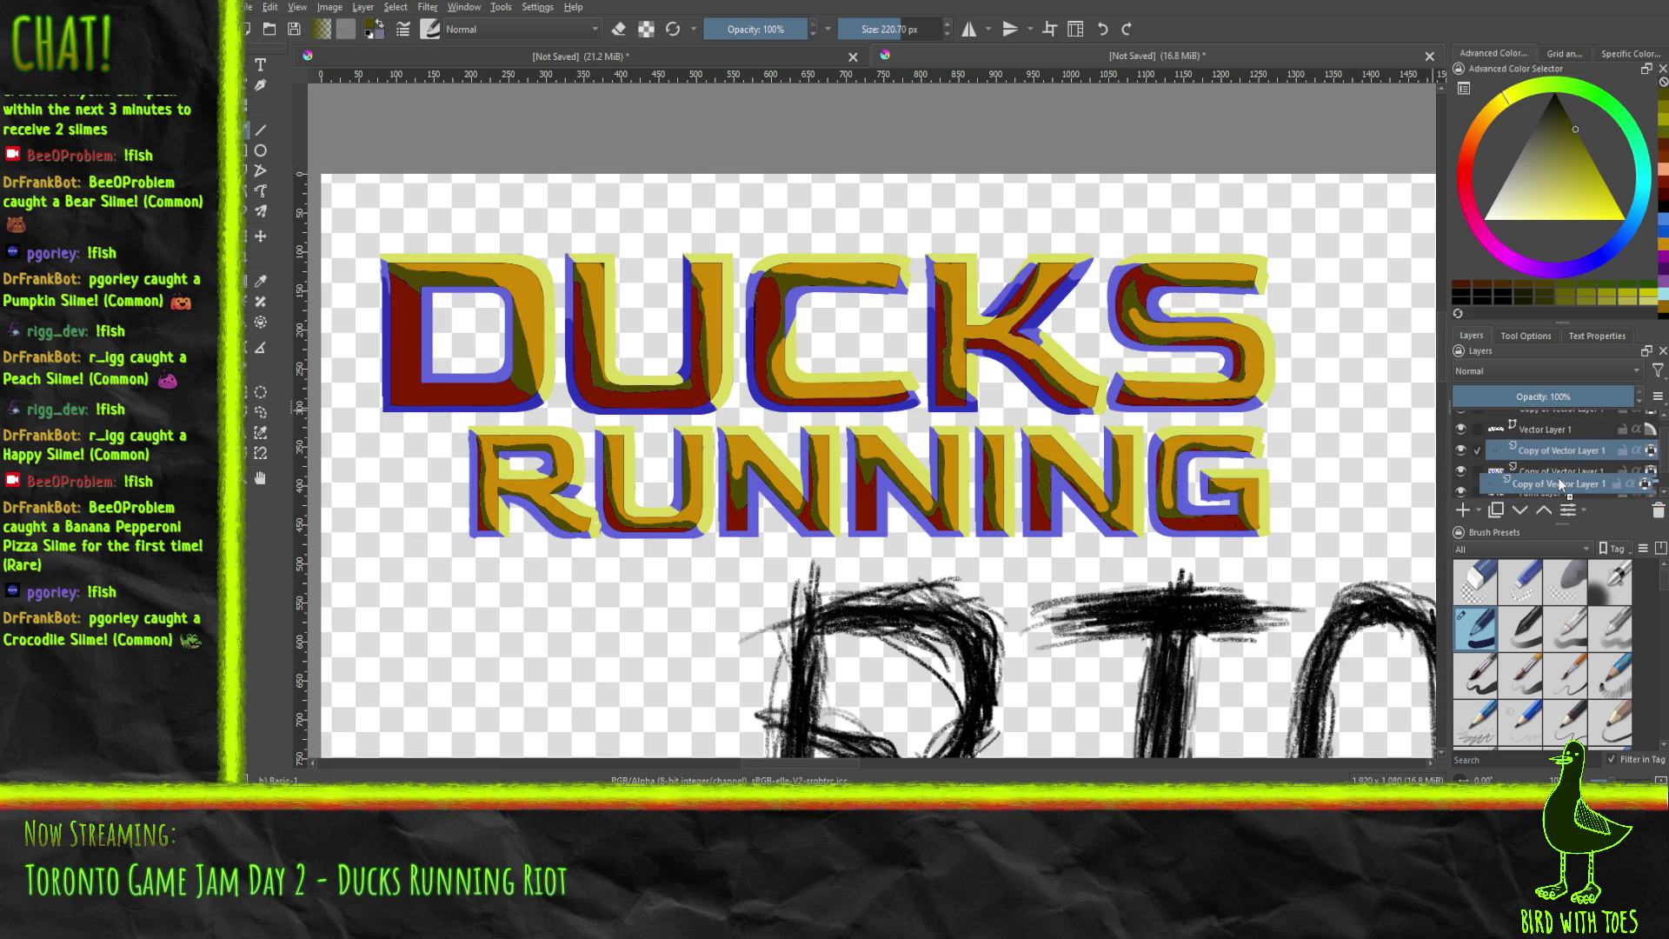
pyautogui.click(1558, 477)
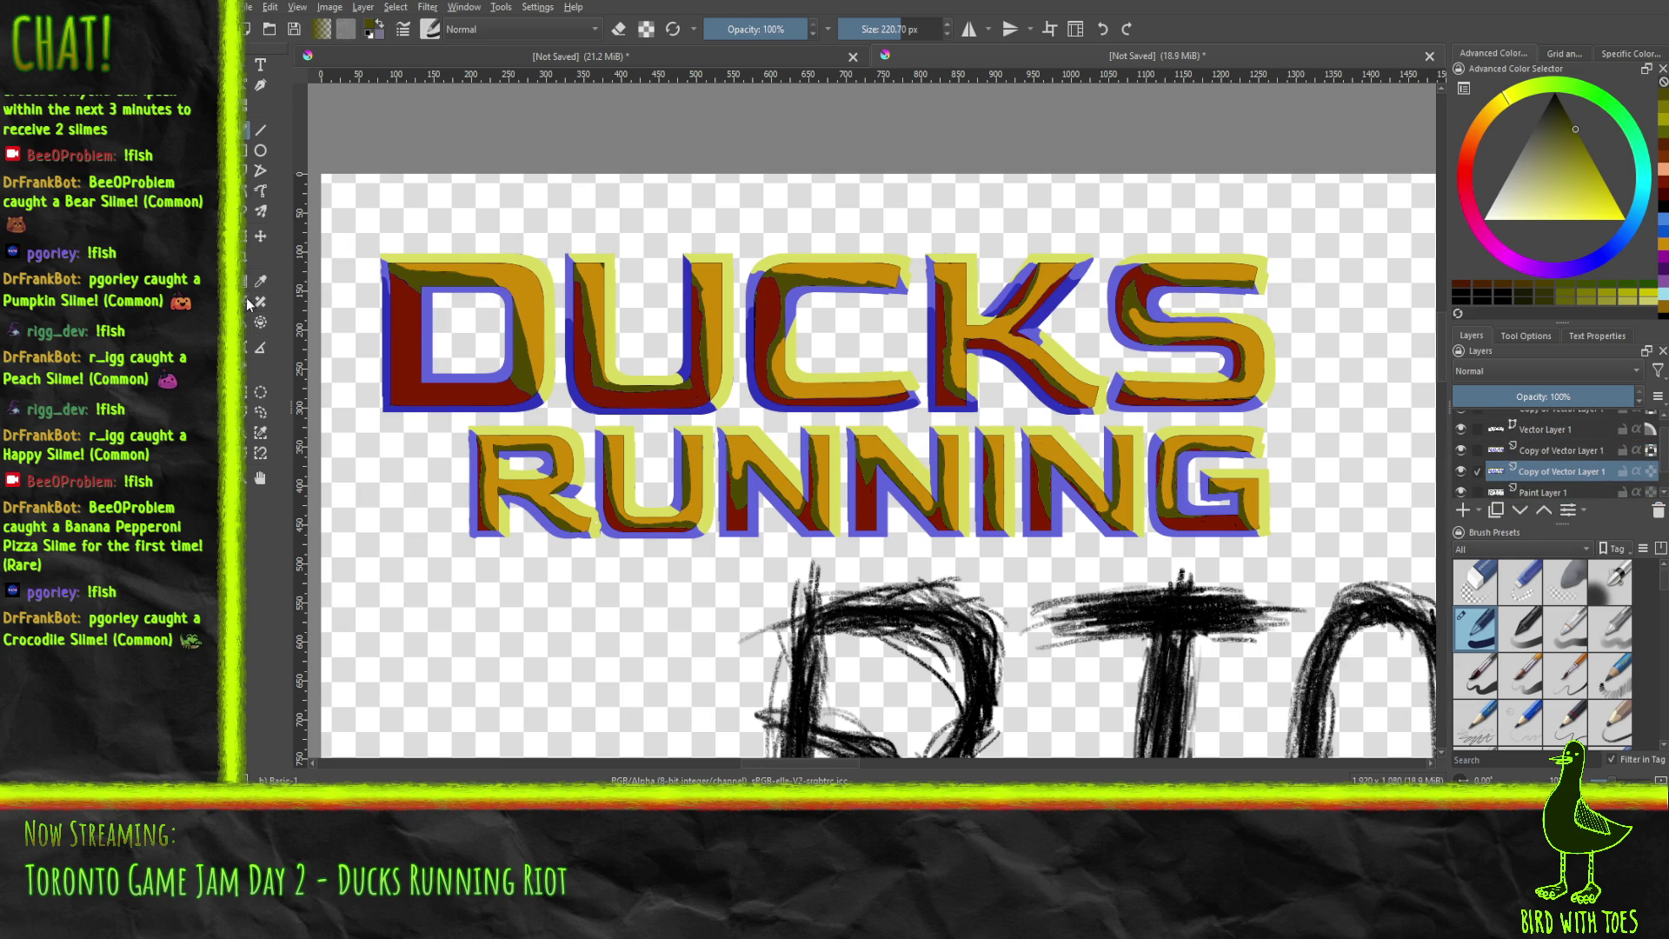
pyautogui.click(260, 432)
pyautogui.click(382, 565)
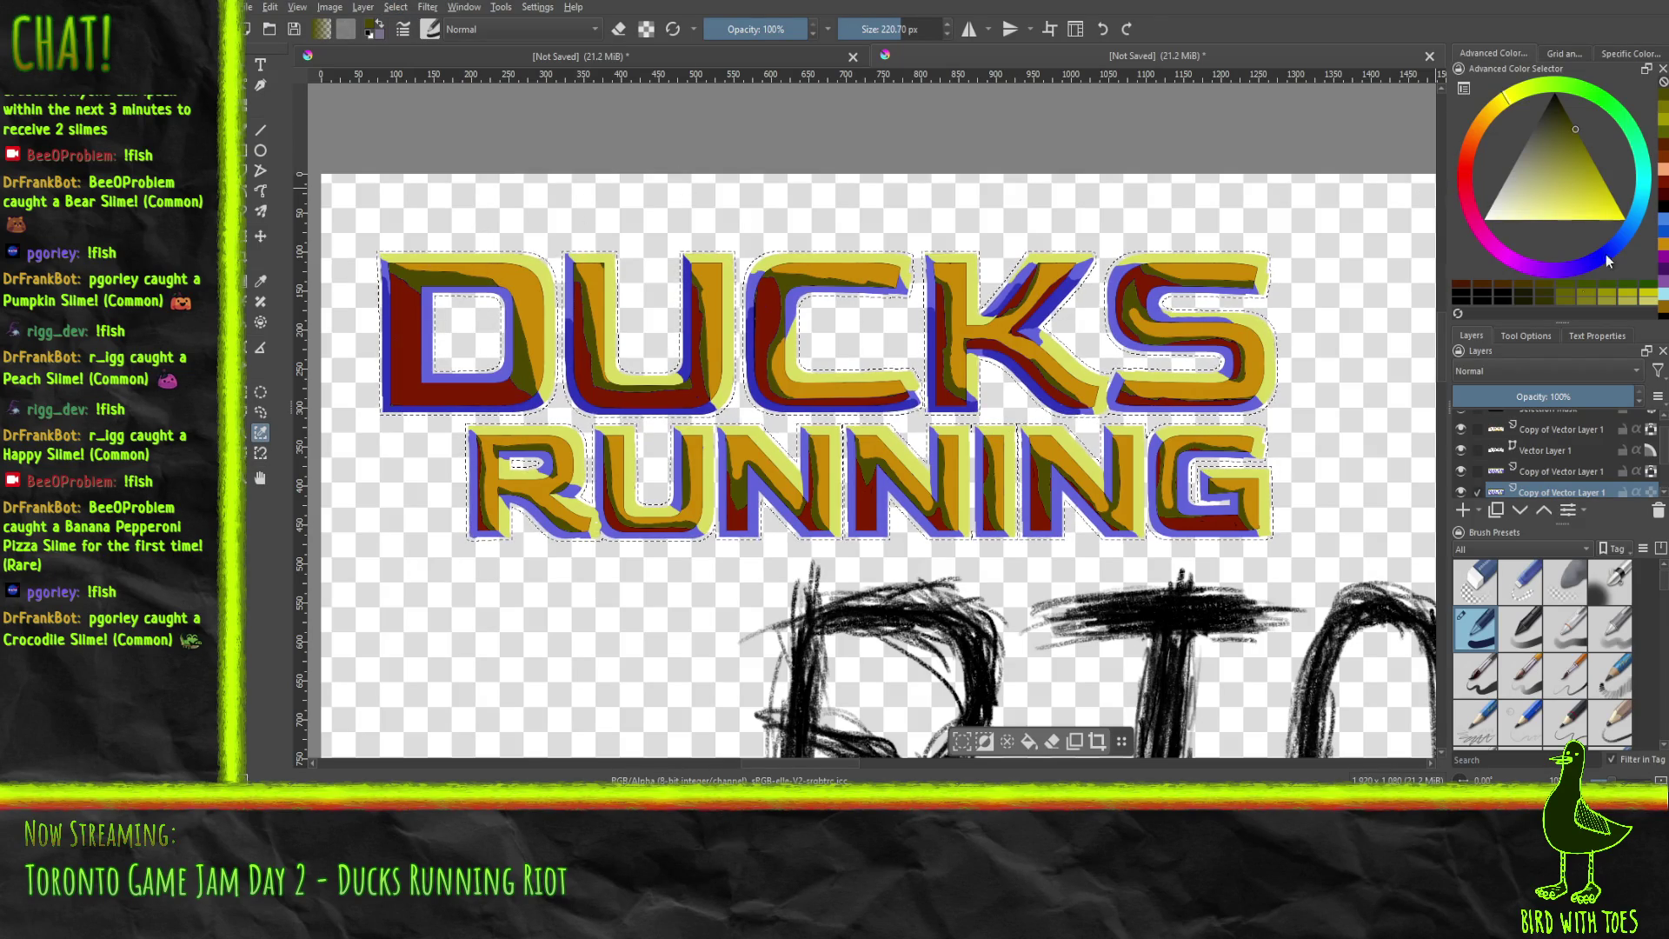
# Pick a dark purple shade on the colour ring and triangle, then clear the selection.
pyautogui.click(1556, 273)
pyautogui.moveTo(1557, 283); pyautogui.dragTo(1566, 300)
pyautogui.moveTo(1553, 177); pyautogui.dragTo(1581, 110)
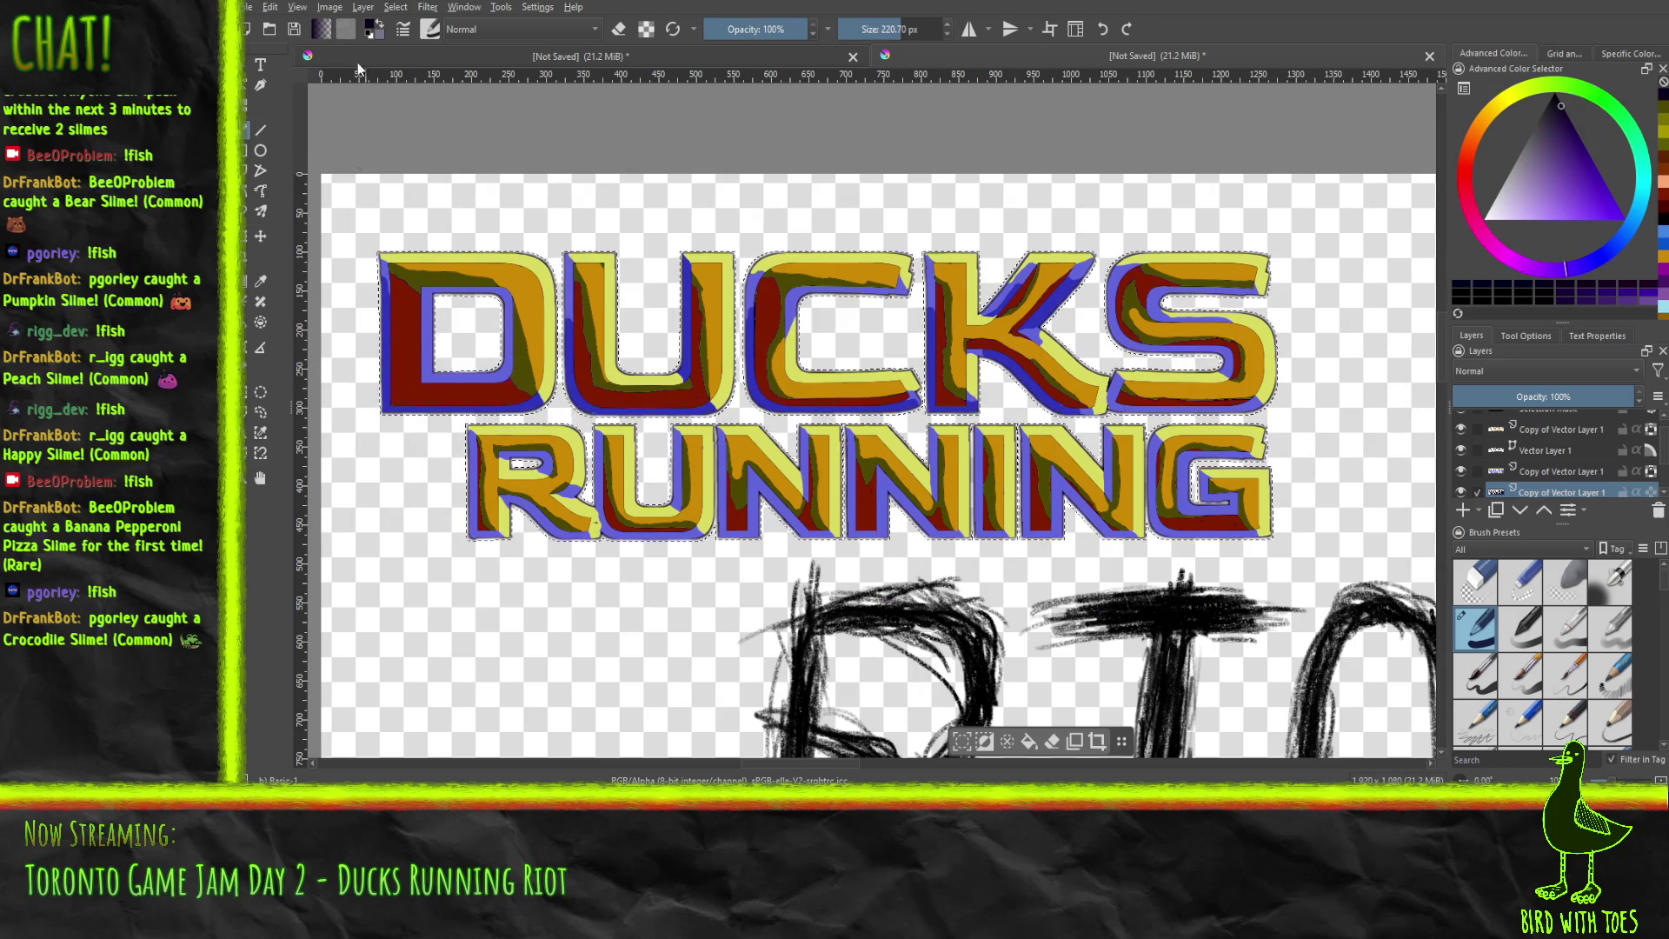
pyautogui.click(1551, 174)
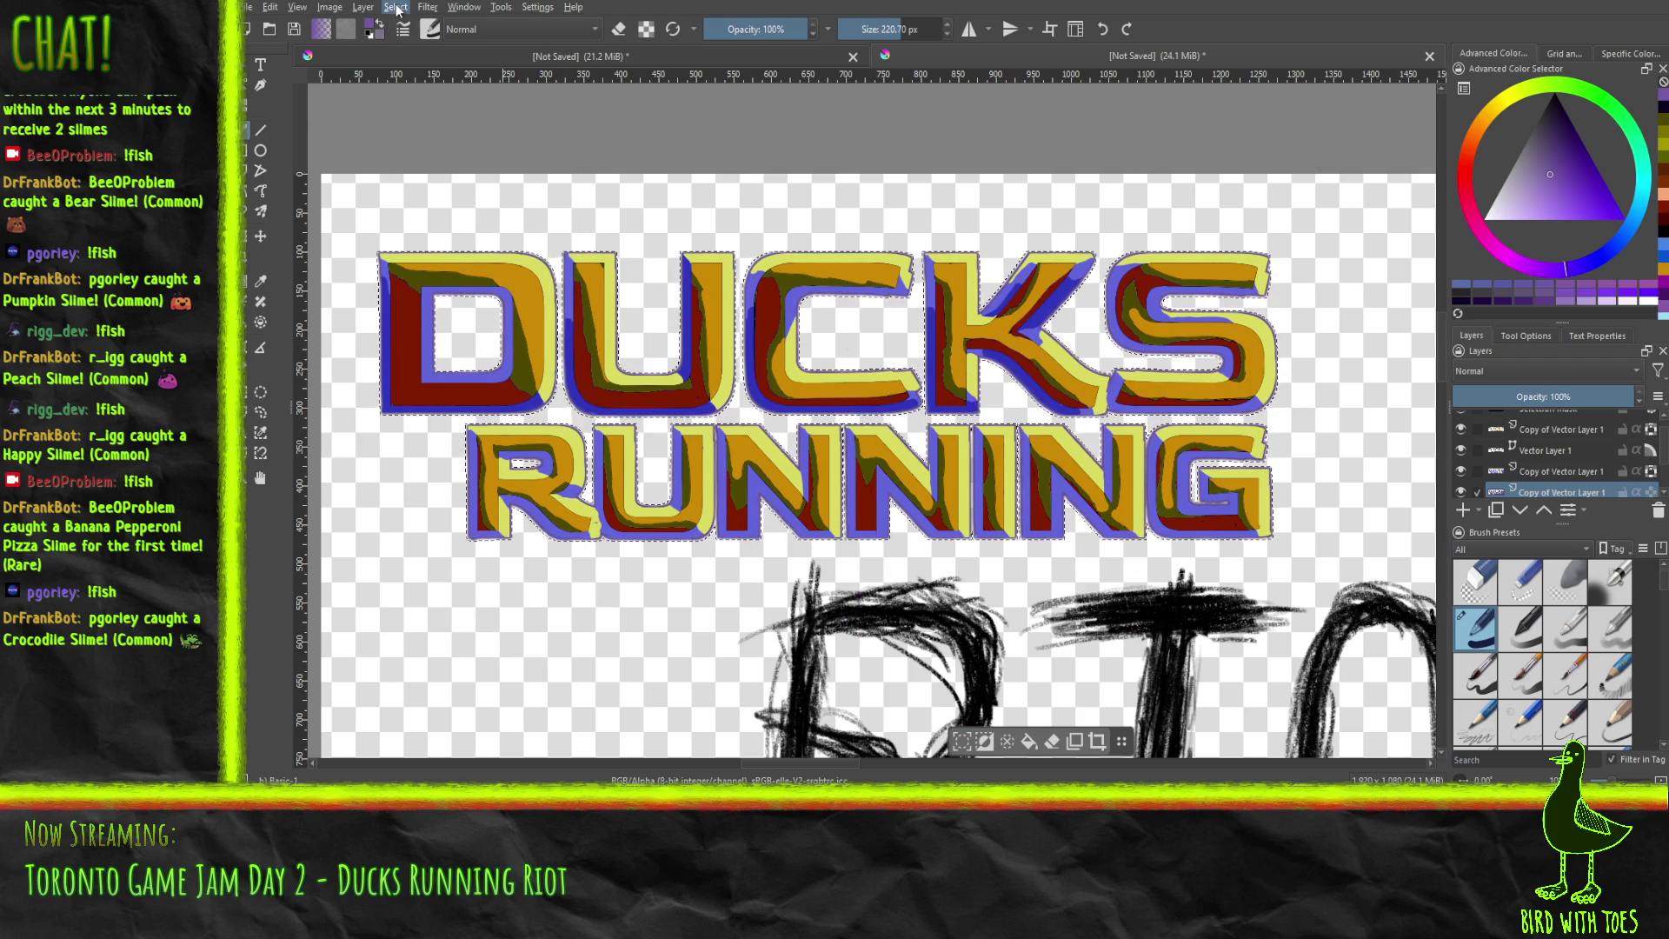
pyautogui.hotkey('ctrl', 'shift', 'a')
# Reposition the artwork and make the RIOT sketch layer, Paint Layer 1, active.
pyautogui.scroll(-5, 700, 308)
pyautogui.scroll(4, 700, 308)
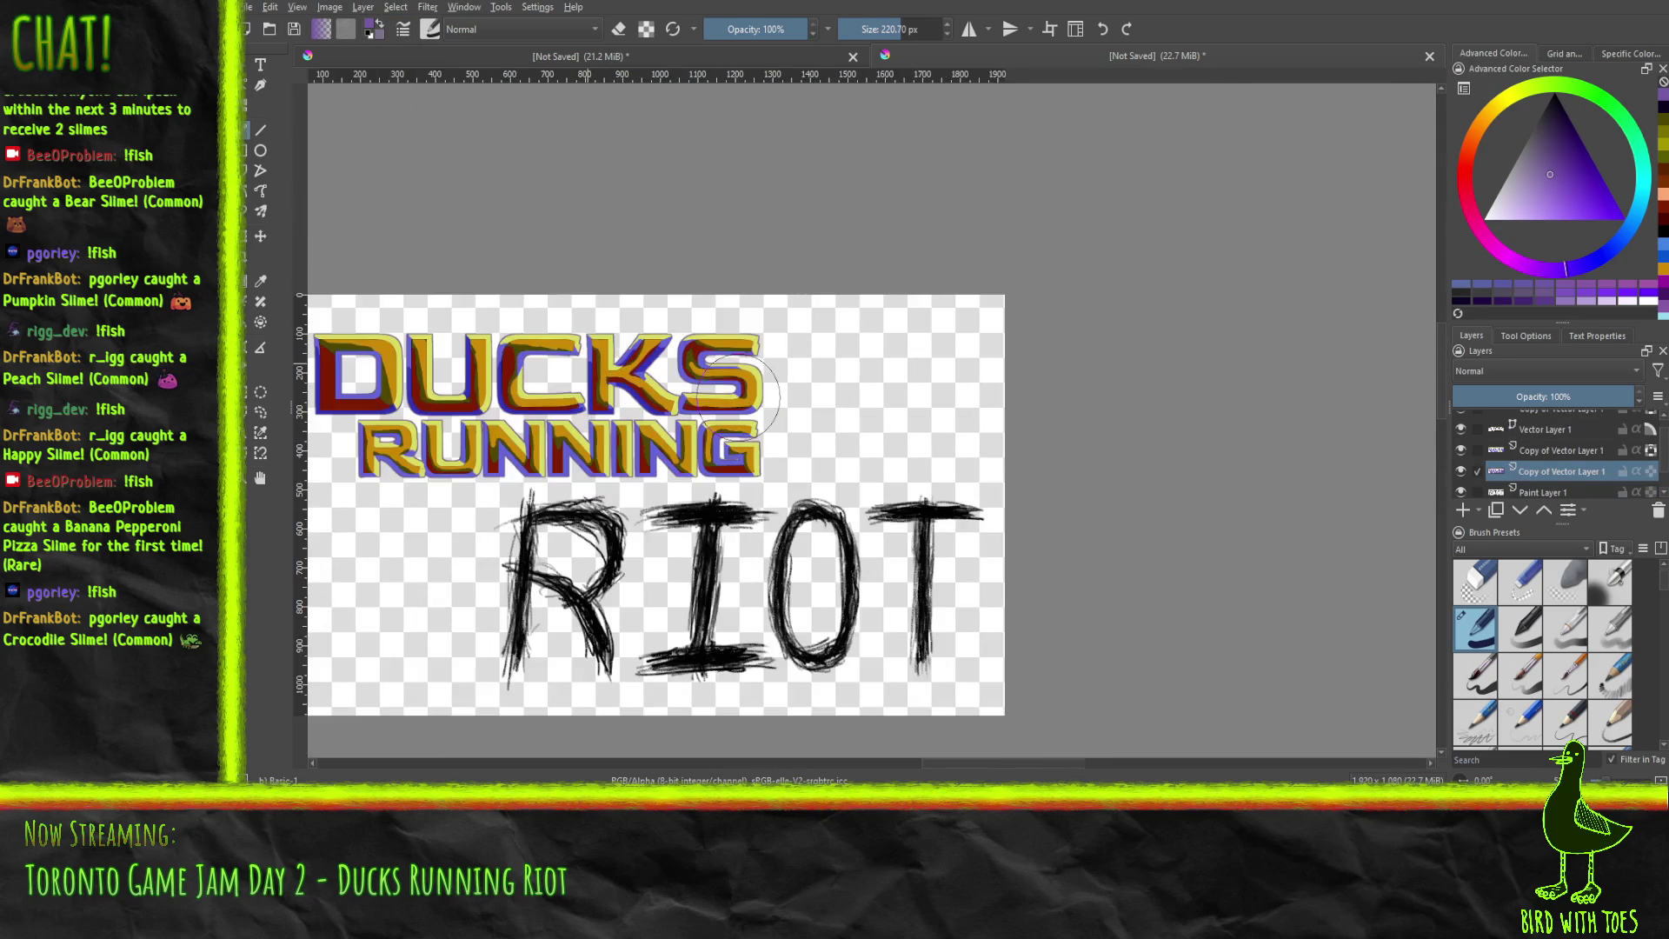
pyautogui.scroll(1, 635, 434)
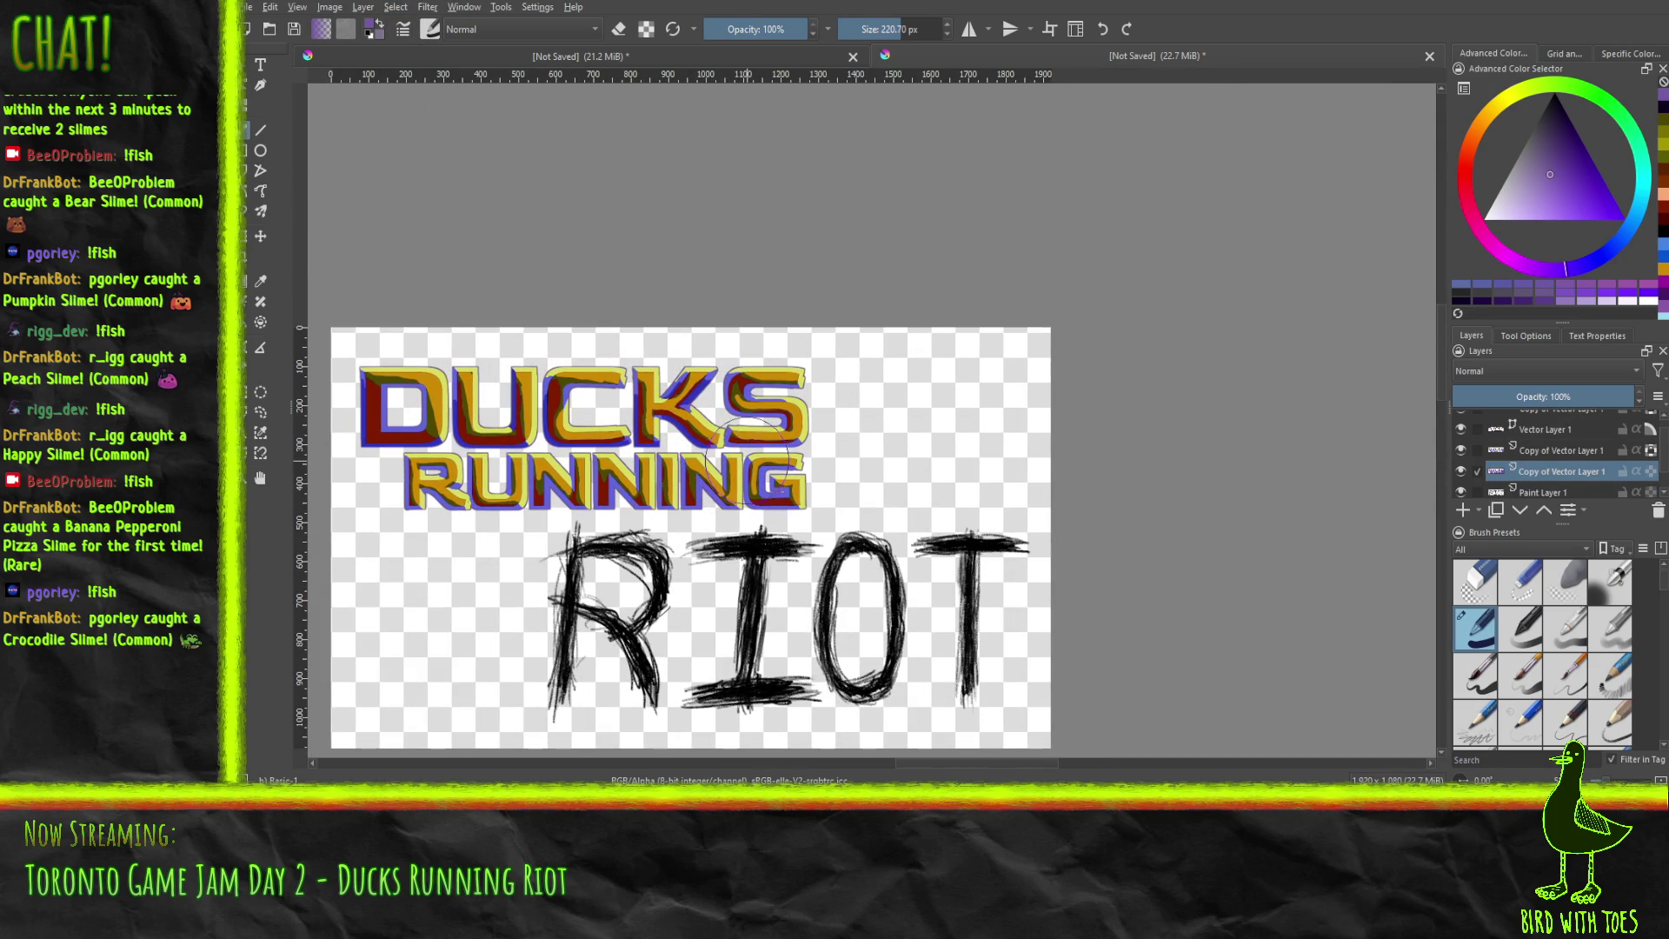
pyautogui.scroll(2, 751, 456)
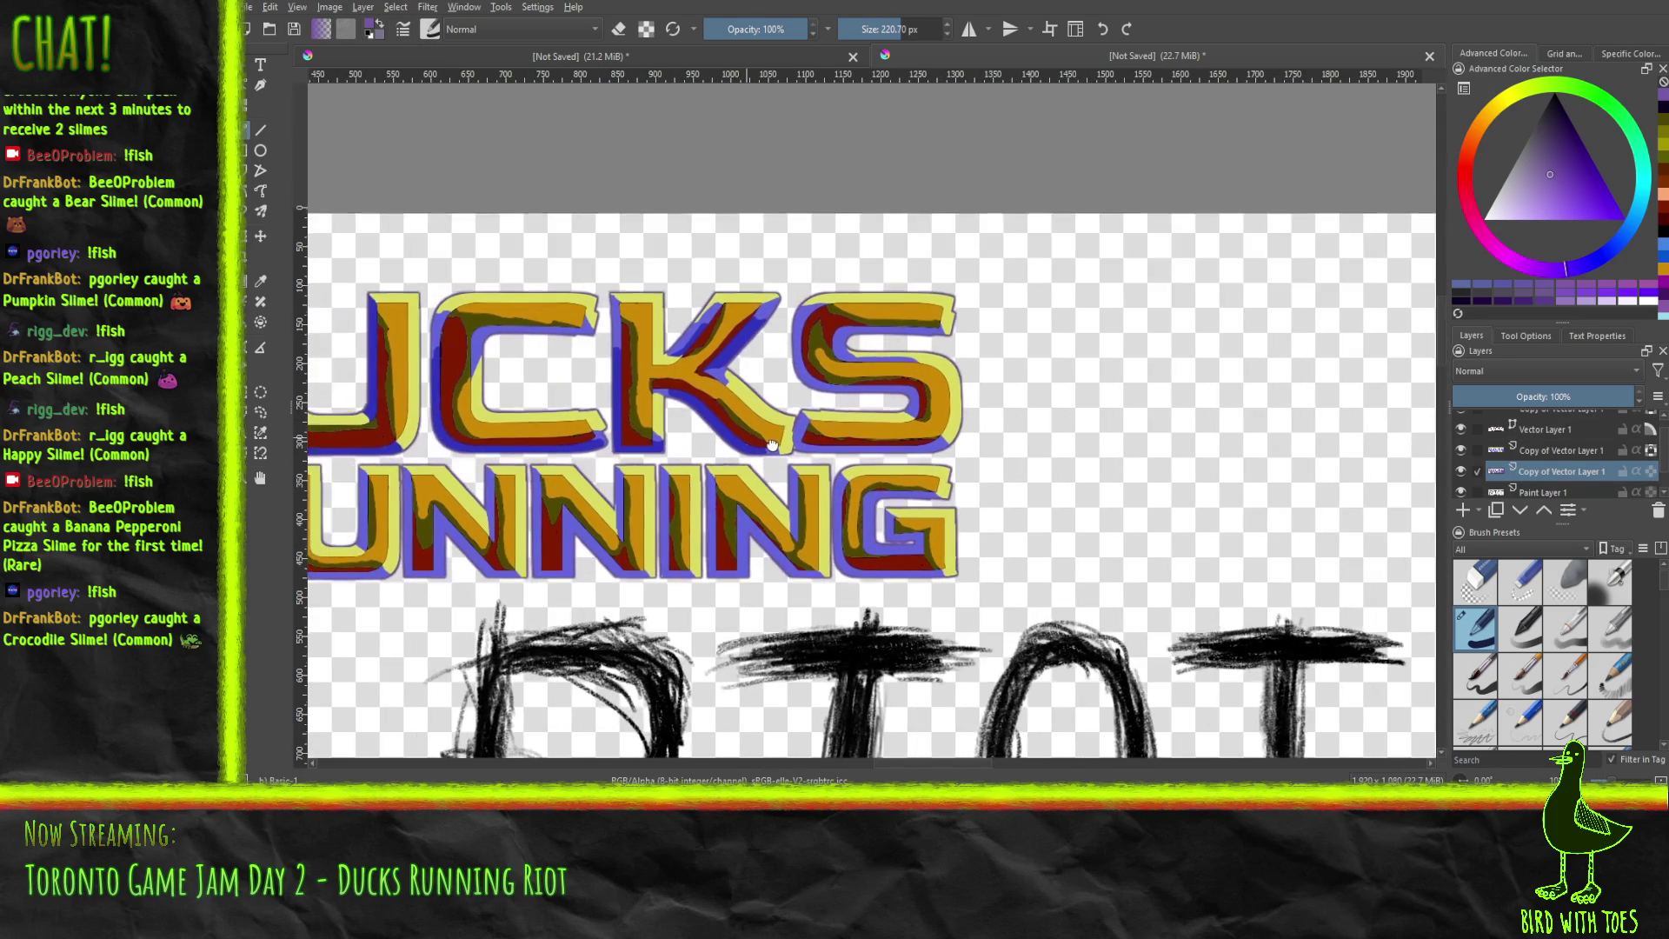
pyautogui.scroll(-3, 776, 451)
pyautogui.moveTo(776, 450); pyautogui.dragTo(742, 346)
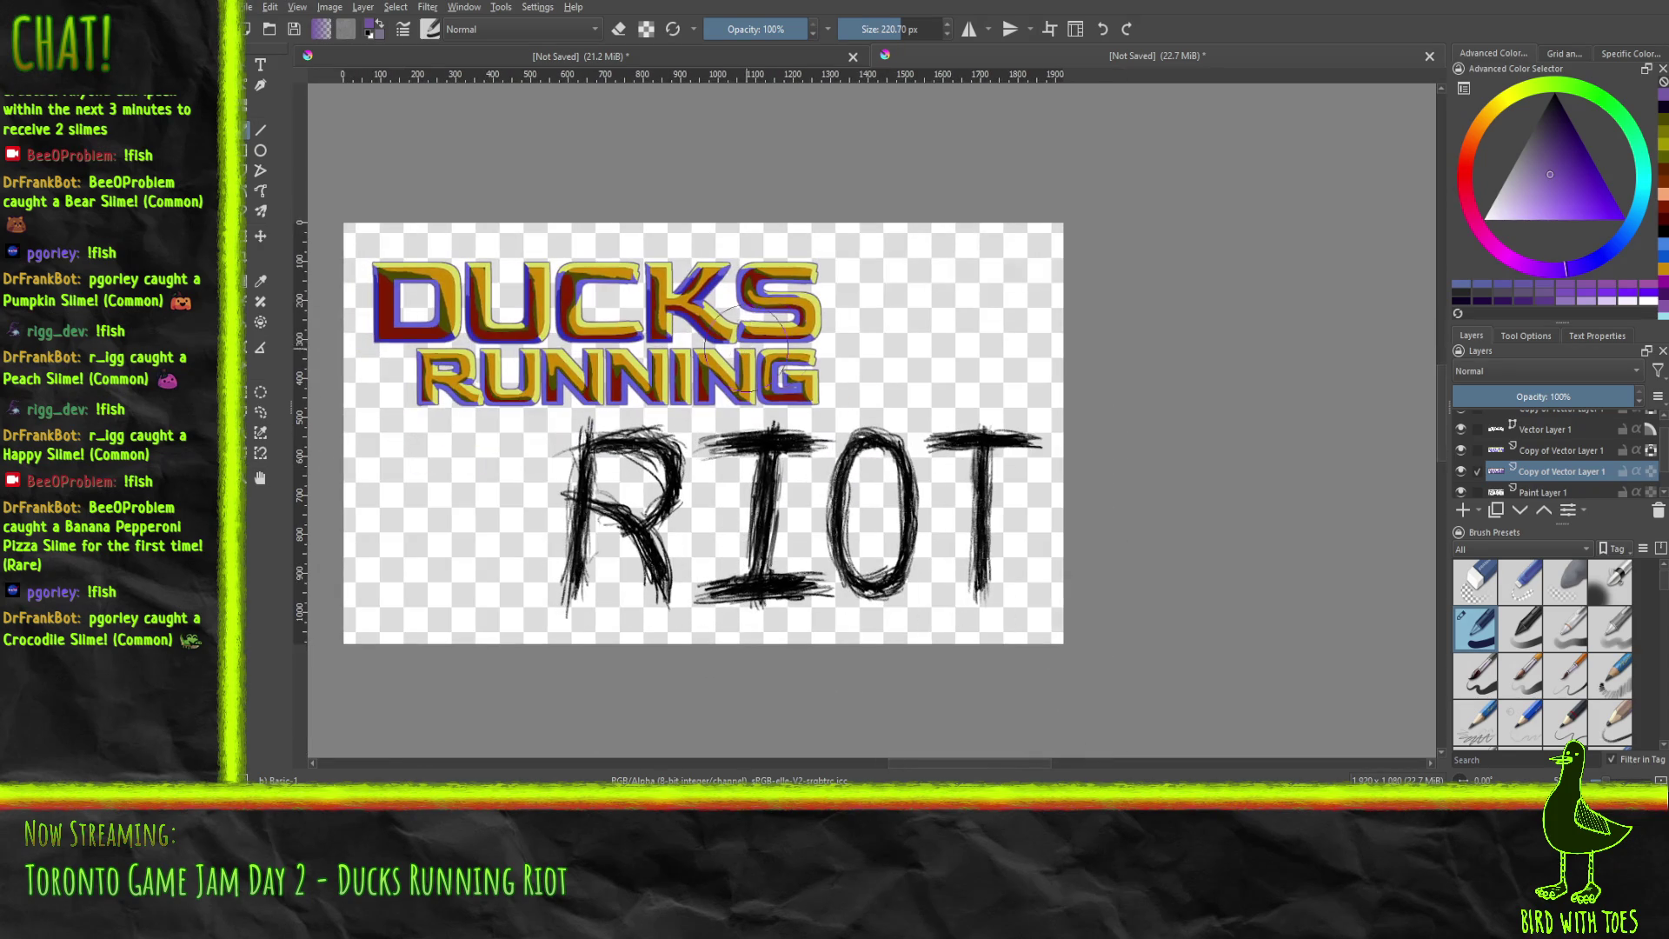
pyautogui.scroll(-2, 1585, 478)
pyautogui.click(1557, 467)
pyautogui.click(1461, 466)
pyautogui.click(1460, 466)
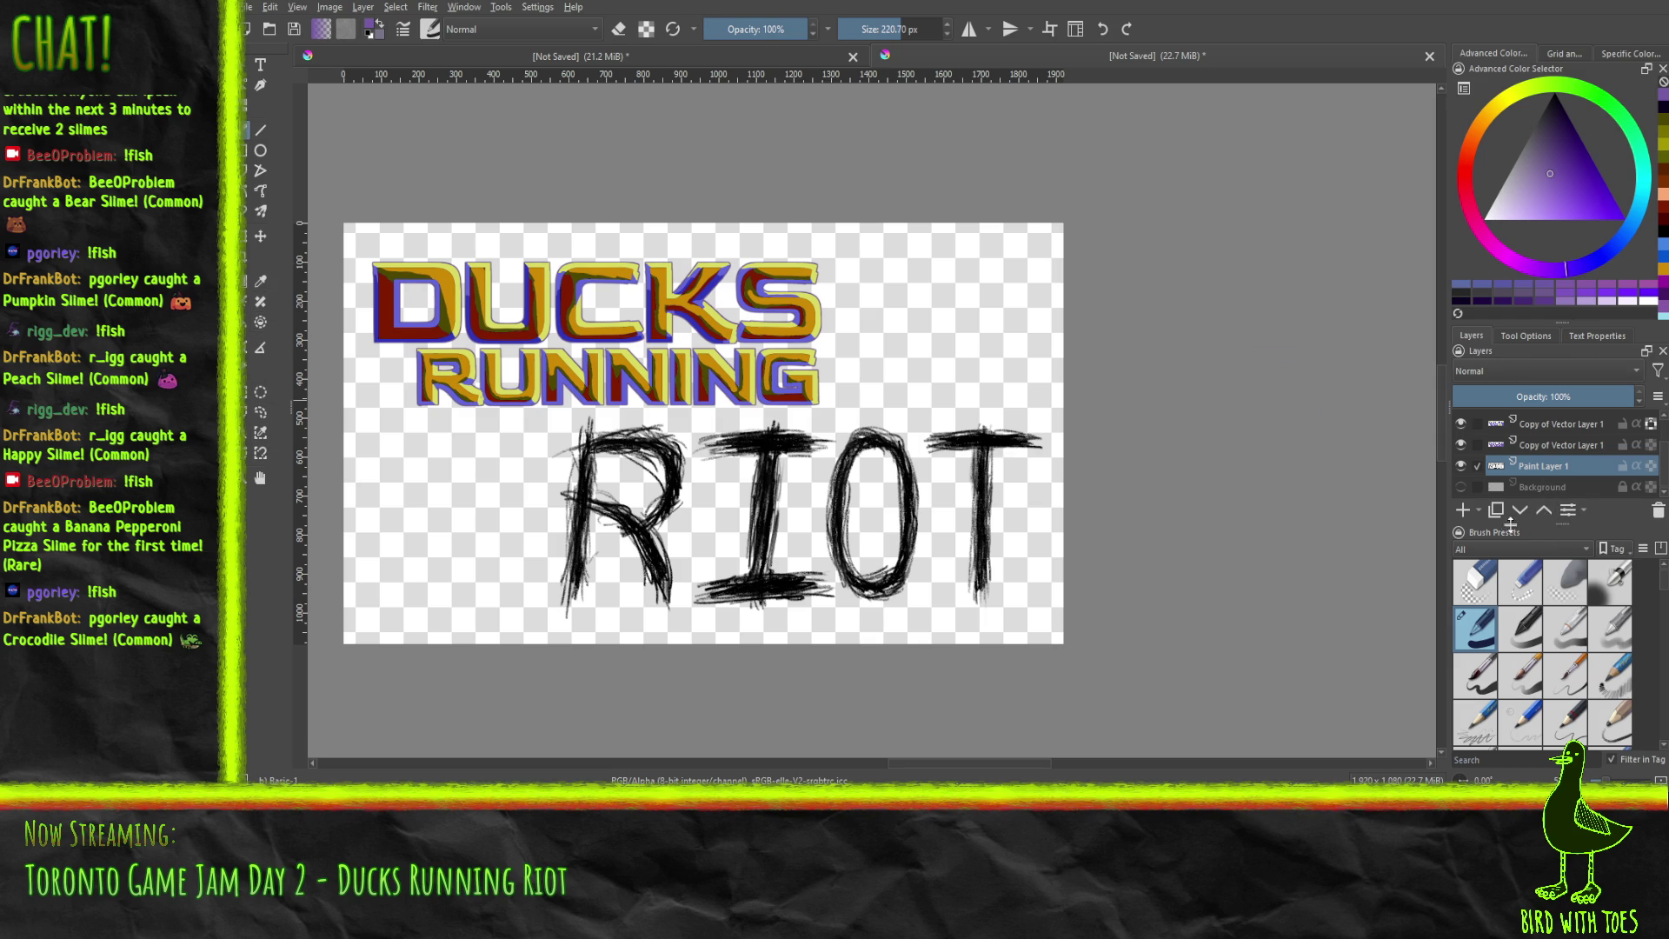
# Add a new paint layer beneath the RIOT sketch and select around RIOT by similar colour.
pyautogui.click(1463, 511)
pyautogui.moveTo(1527, 464)
pyautogui.mouseDown()
pyautogui.moveTo(1530, 451)
pyautogui.moveTo(1526, 480)
pyautogui.mouseUp()
pyautogui.click(1537, 447)
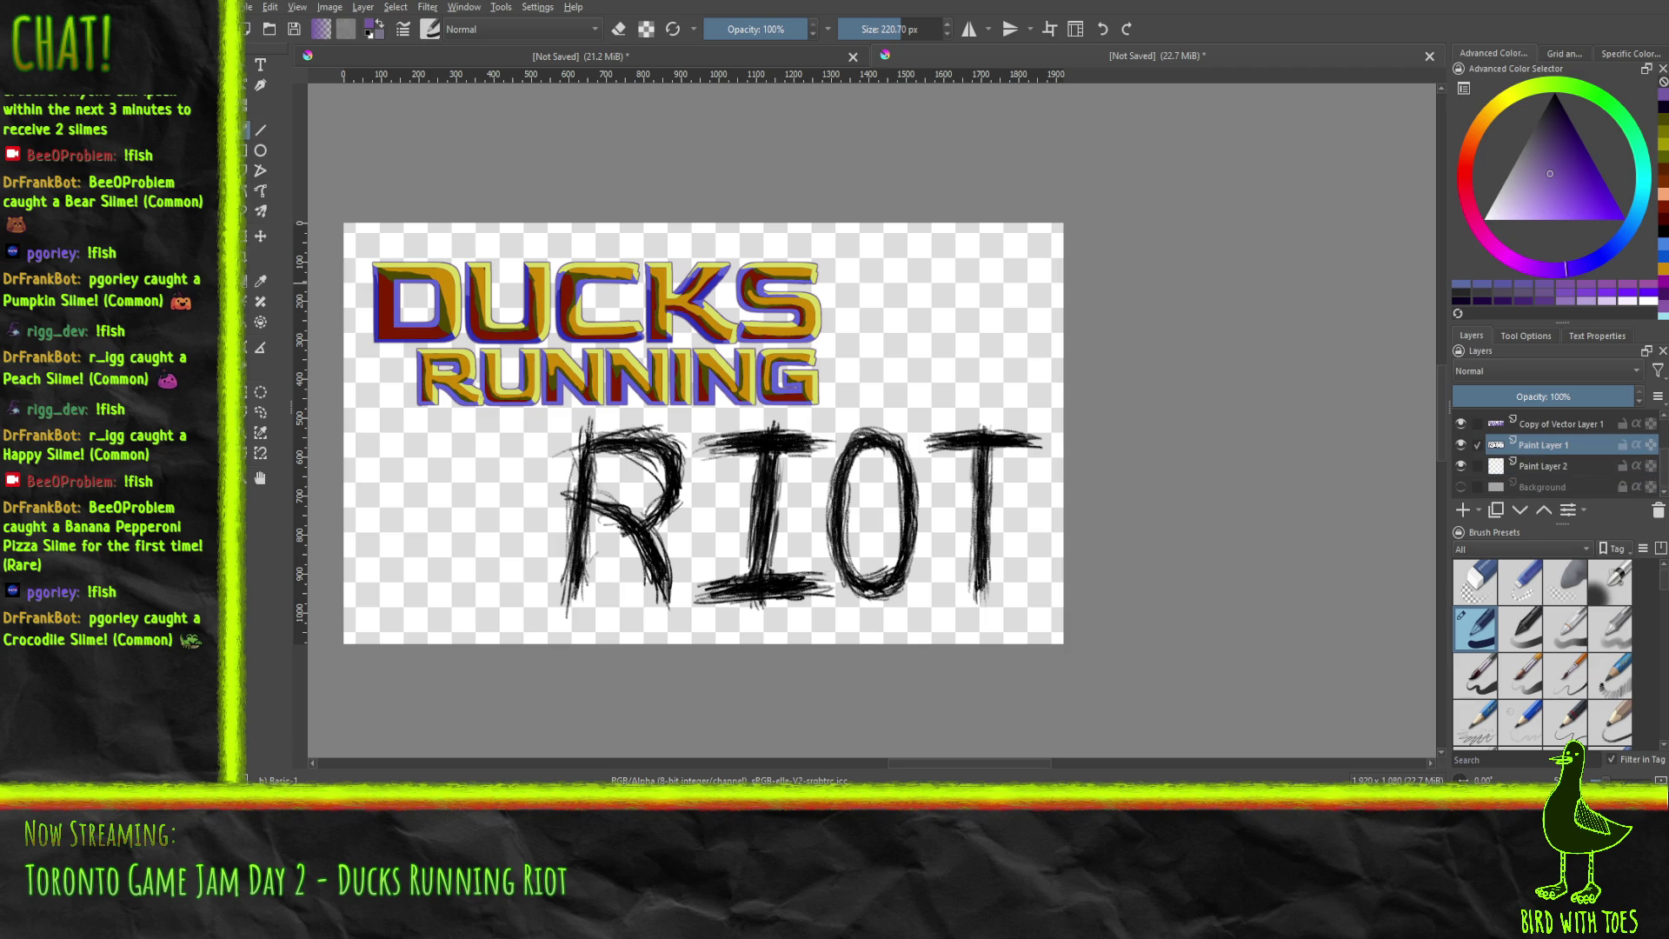
pyautogui.click(260, 432)
pyautogui.click(879, 547)
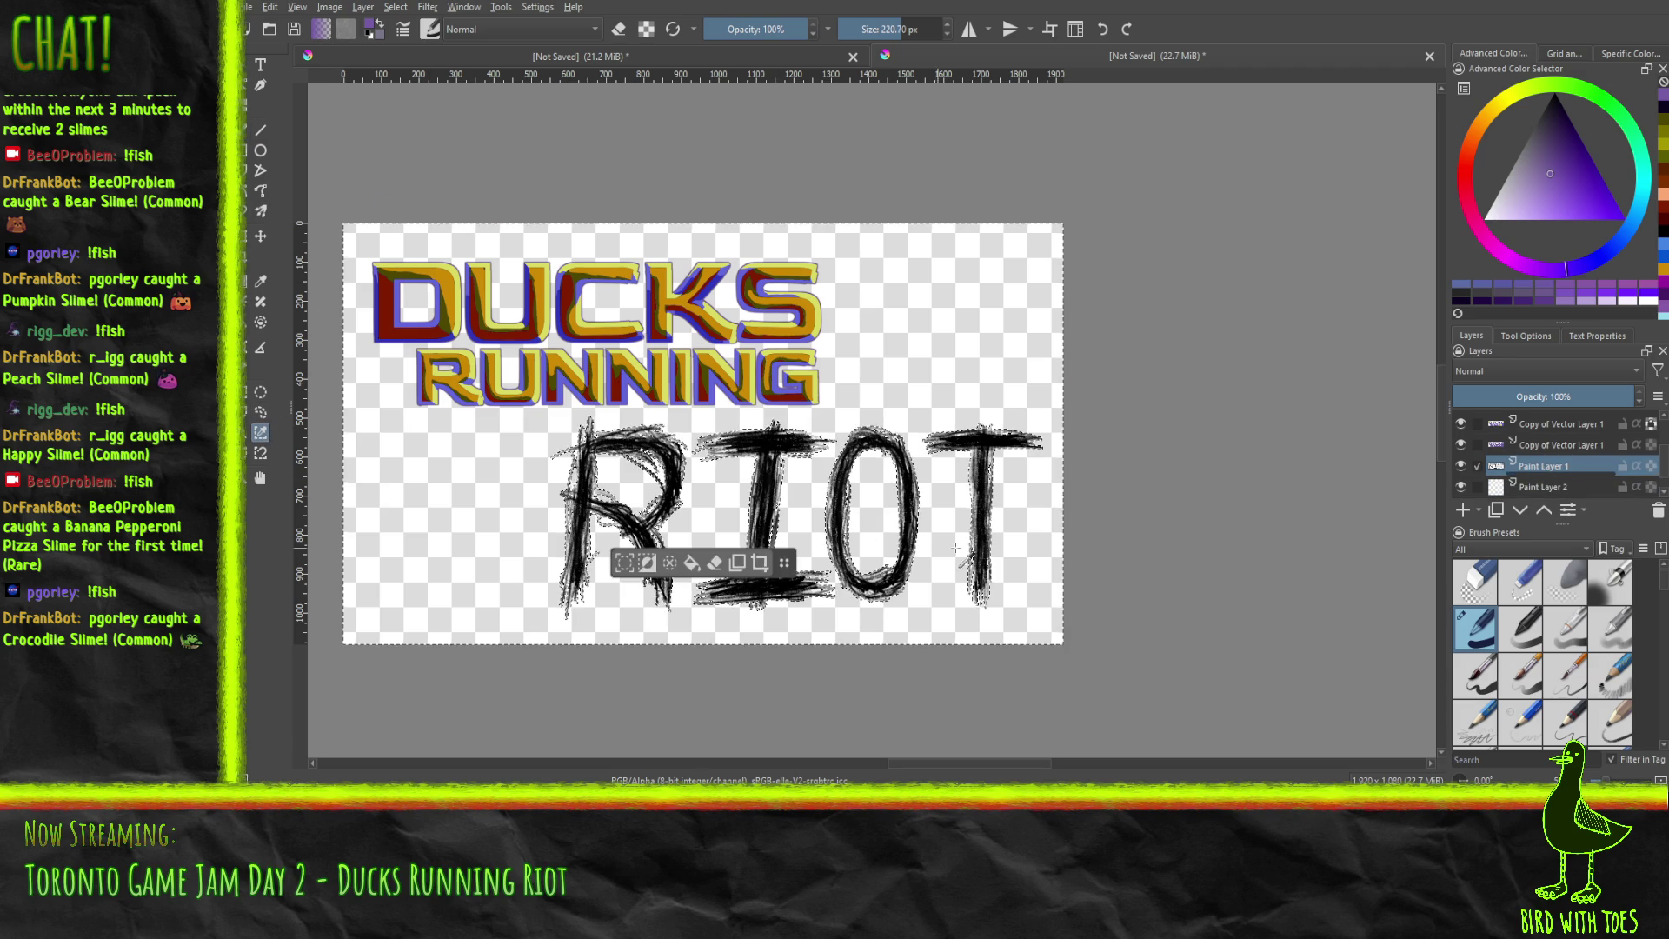
pyautogui.click(1563, 486)
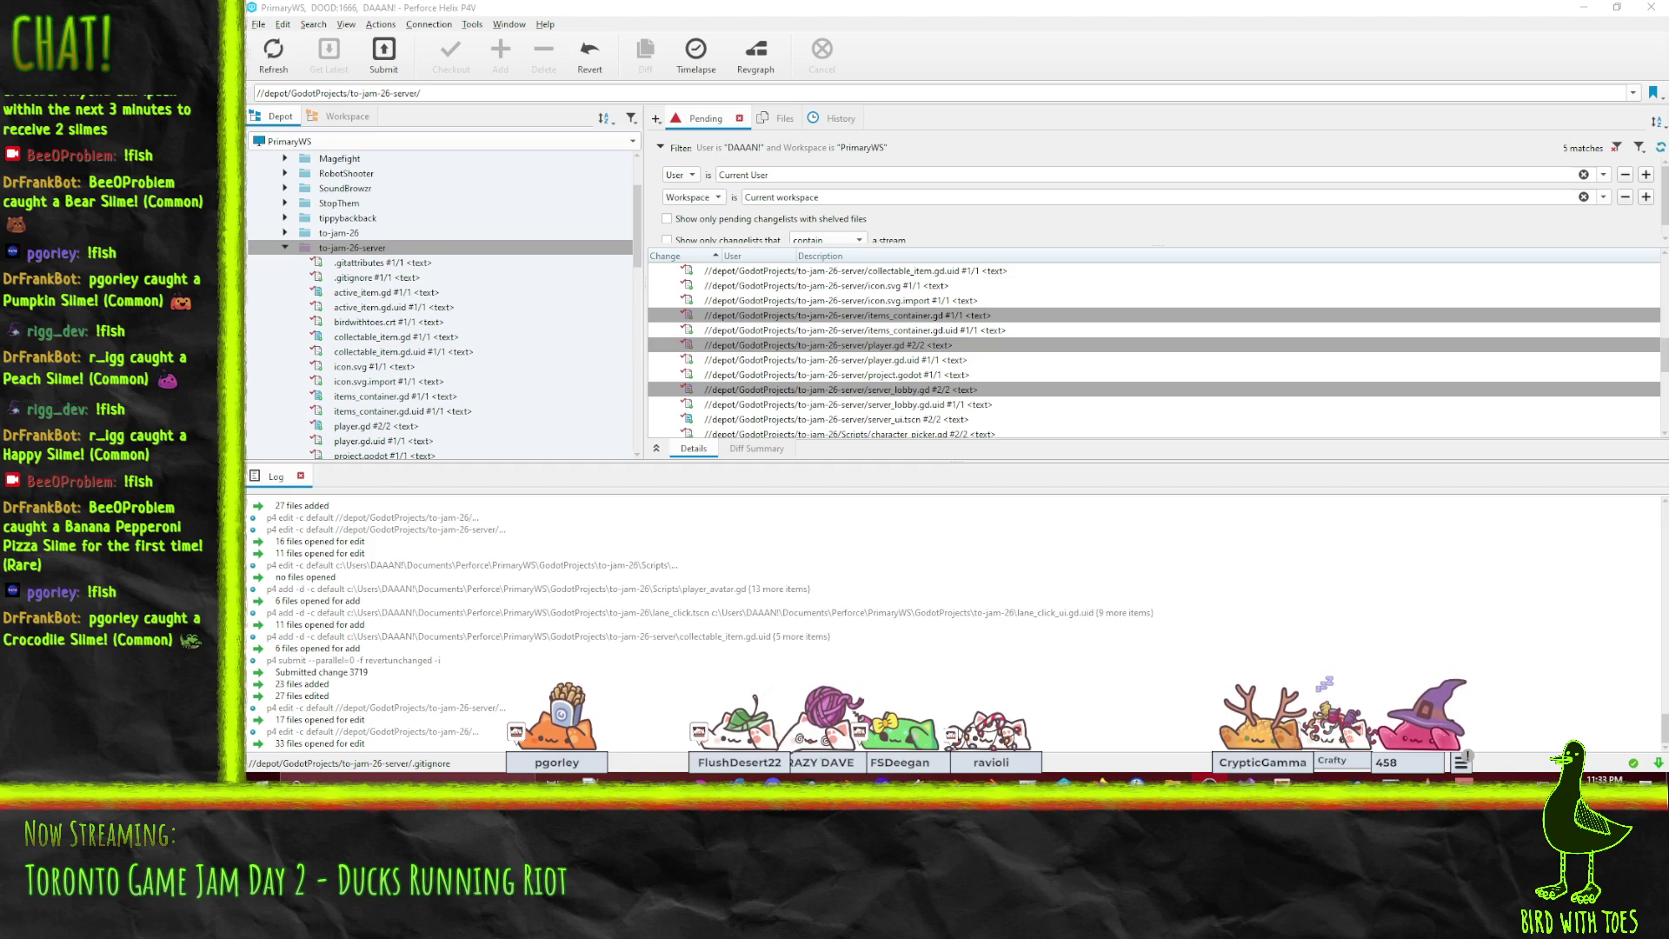
pyautogui.hotkey('alt', 'Tab')
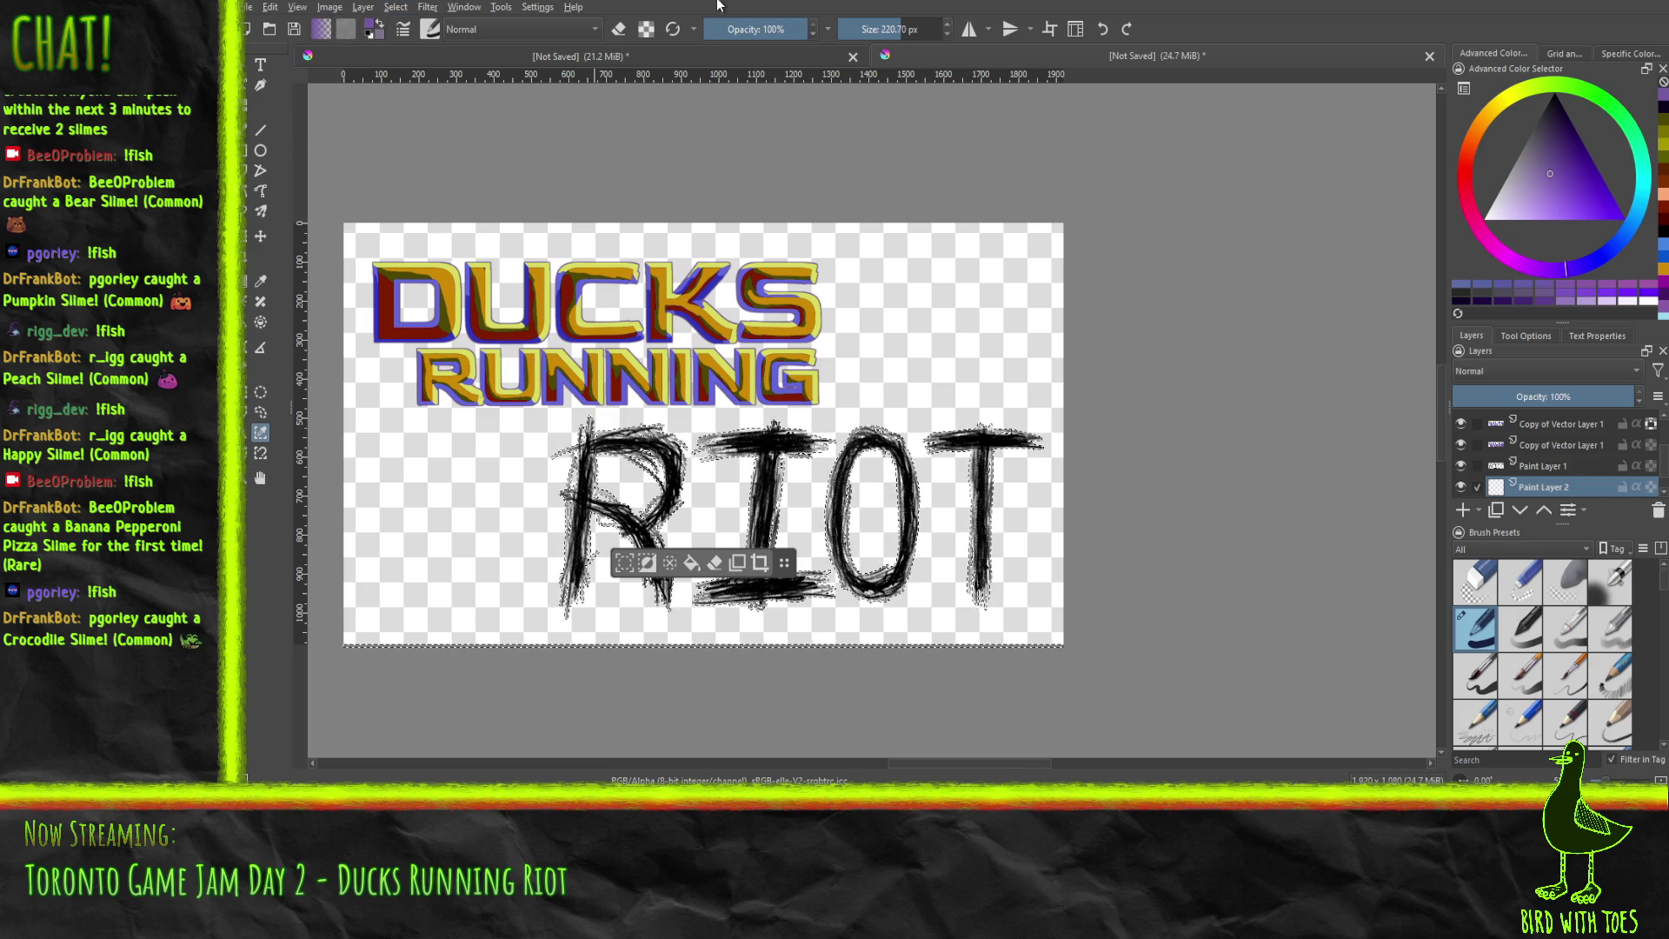
# Set Similar Colour Selection threshold to 26, select from Paint Layer 1, then brush on Paint Layer 2.
pyautogui.click(260, 433)
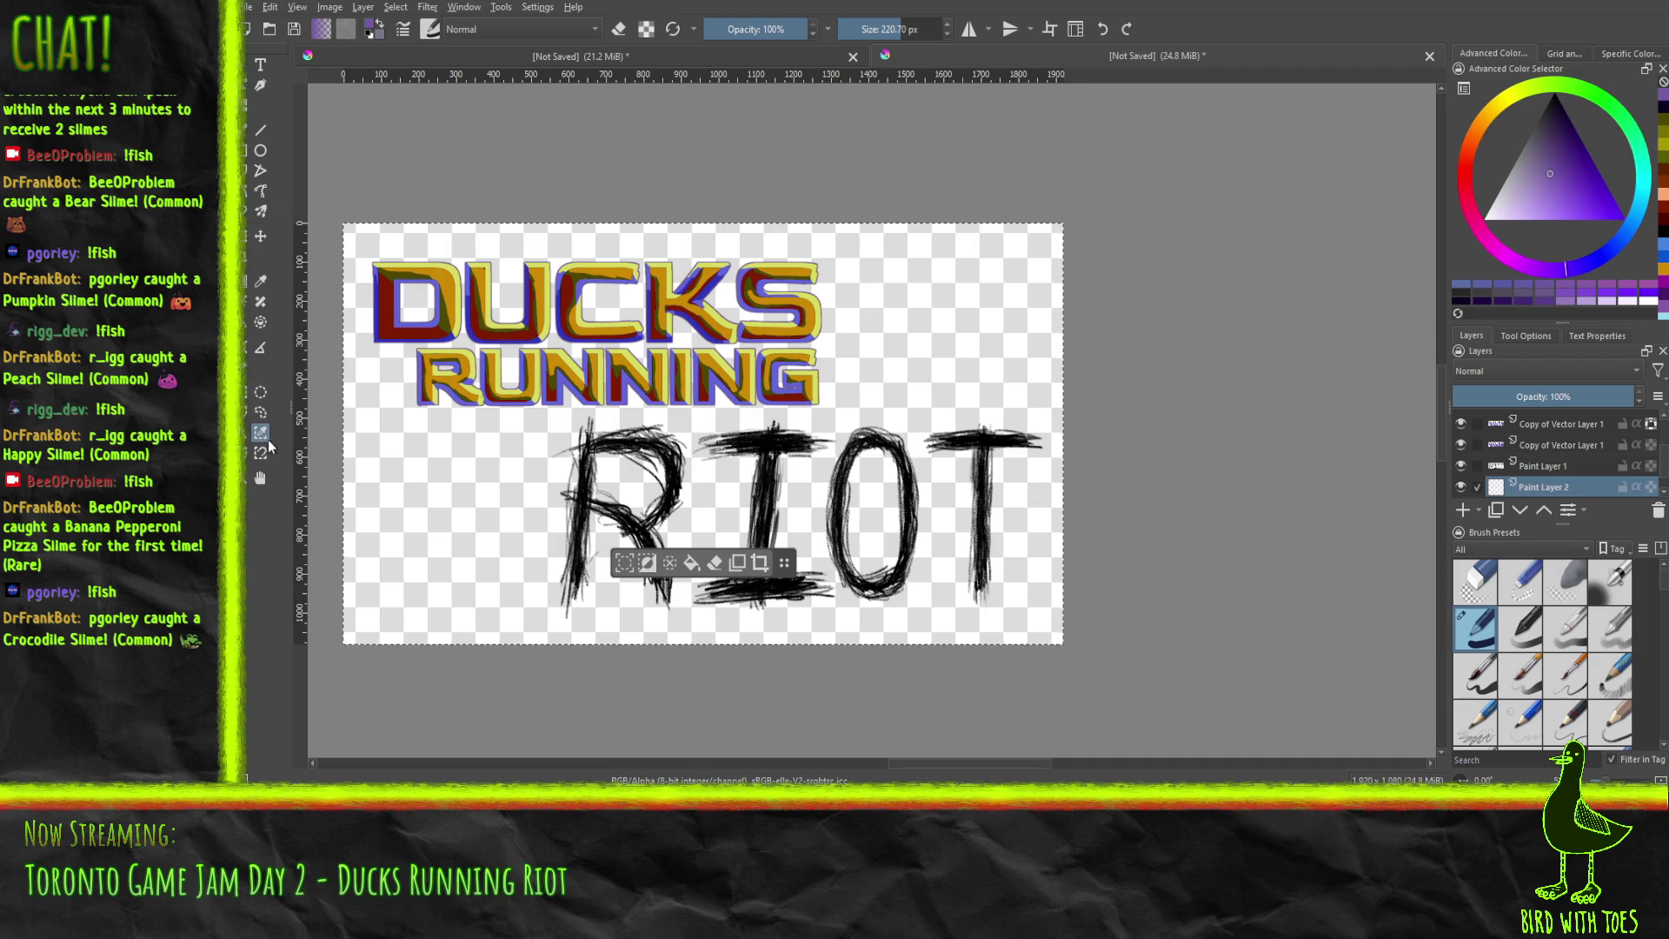
pyautogui.click(1526, 336)
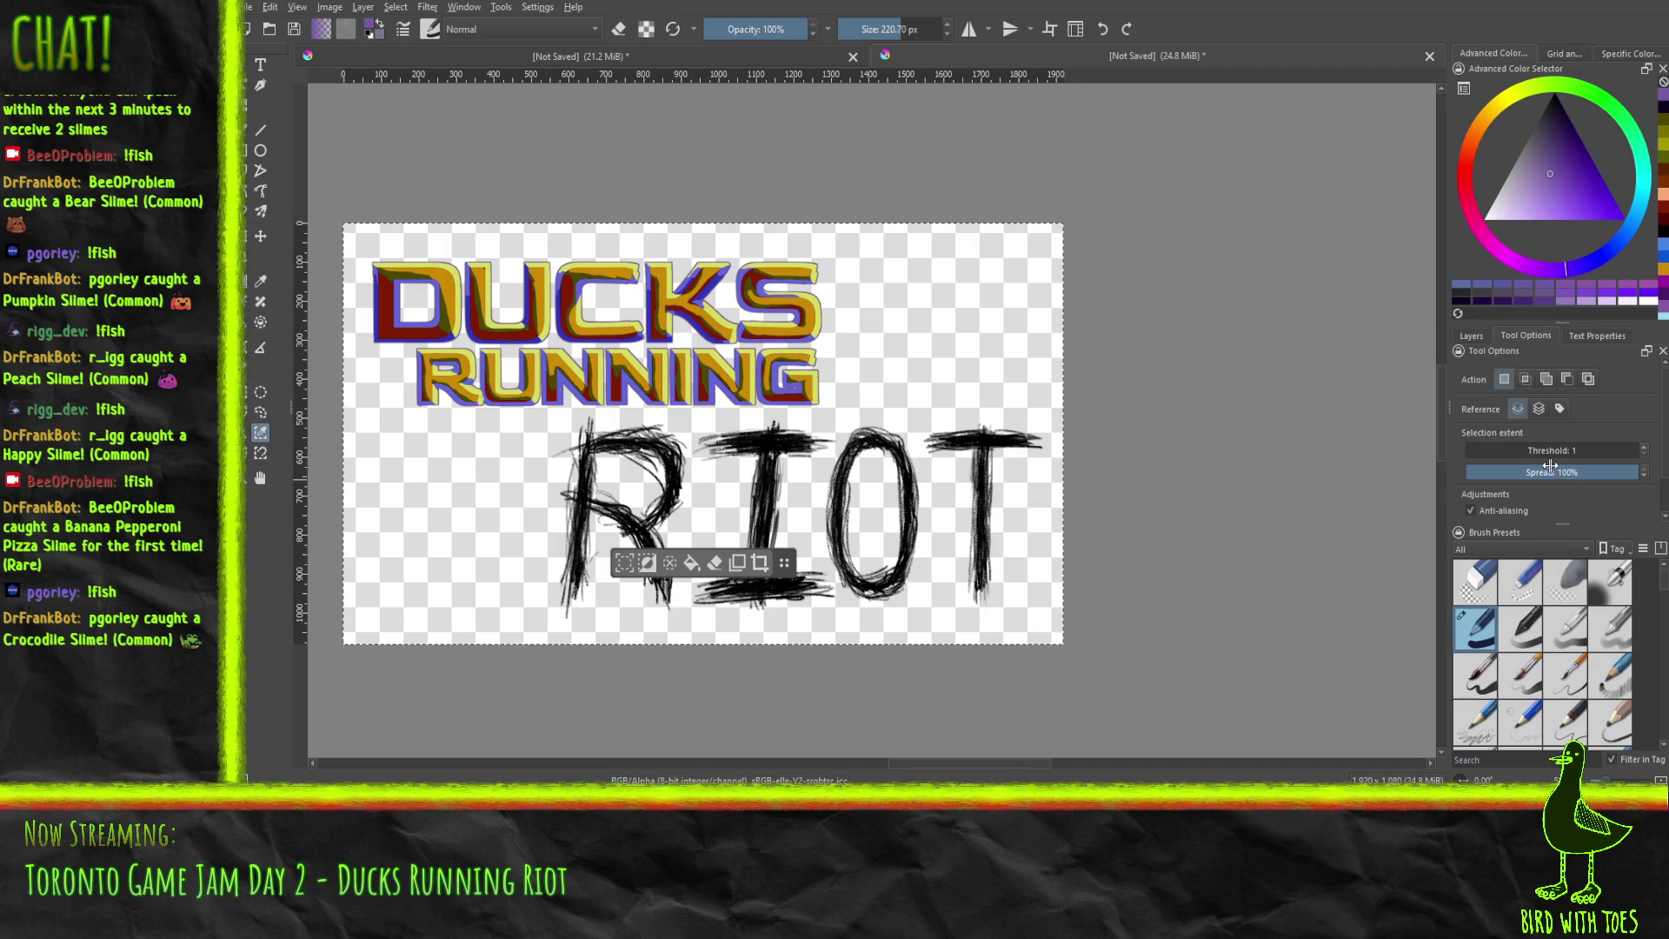
pyautogui.click(1511, 452)
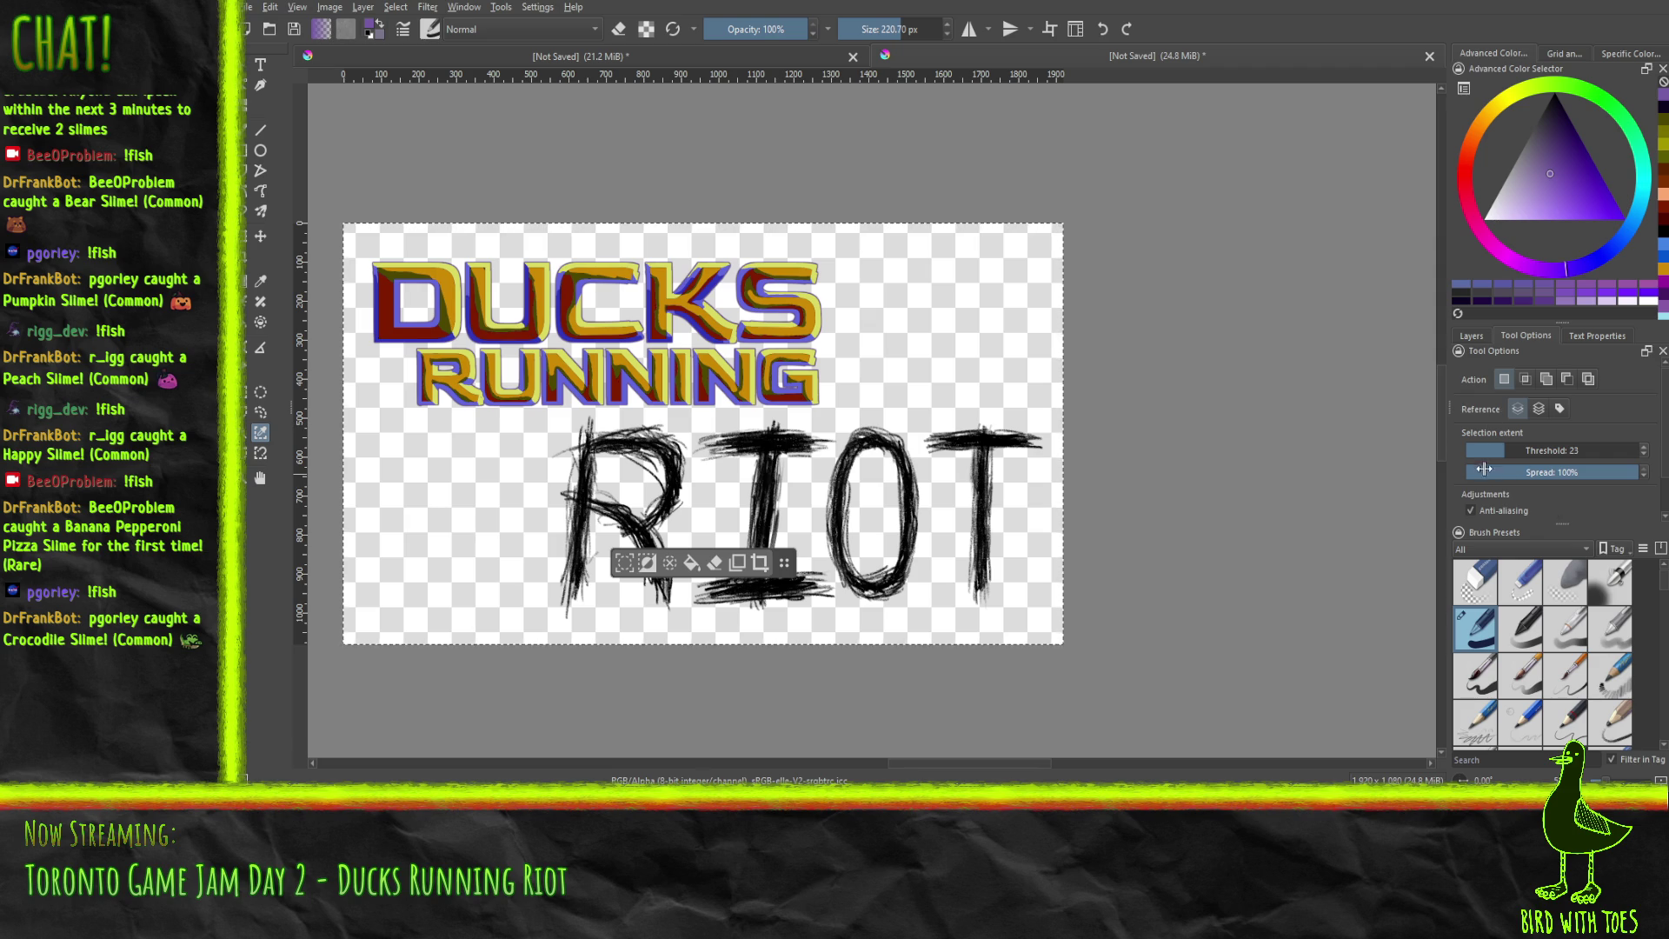
pyautogui.click(1471, 338)
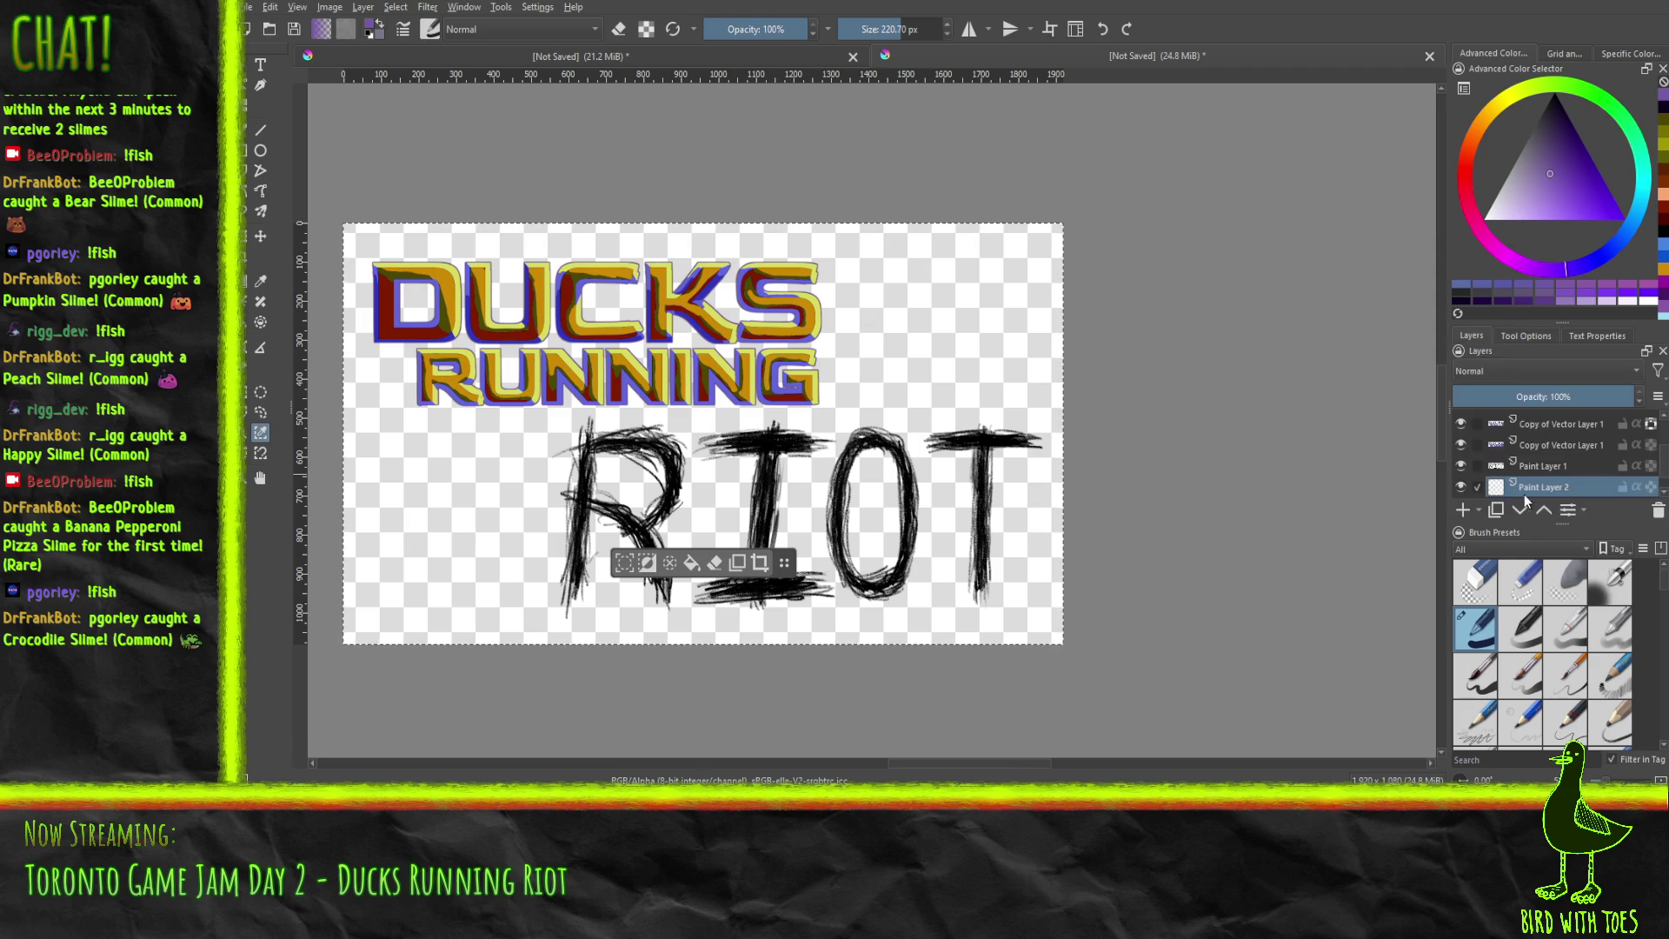
pyautogui.click(1523, 445)
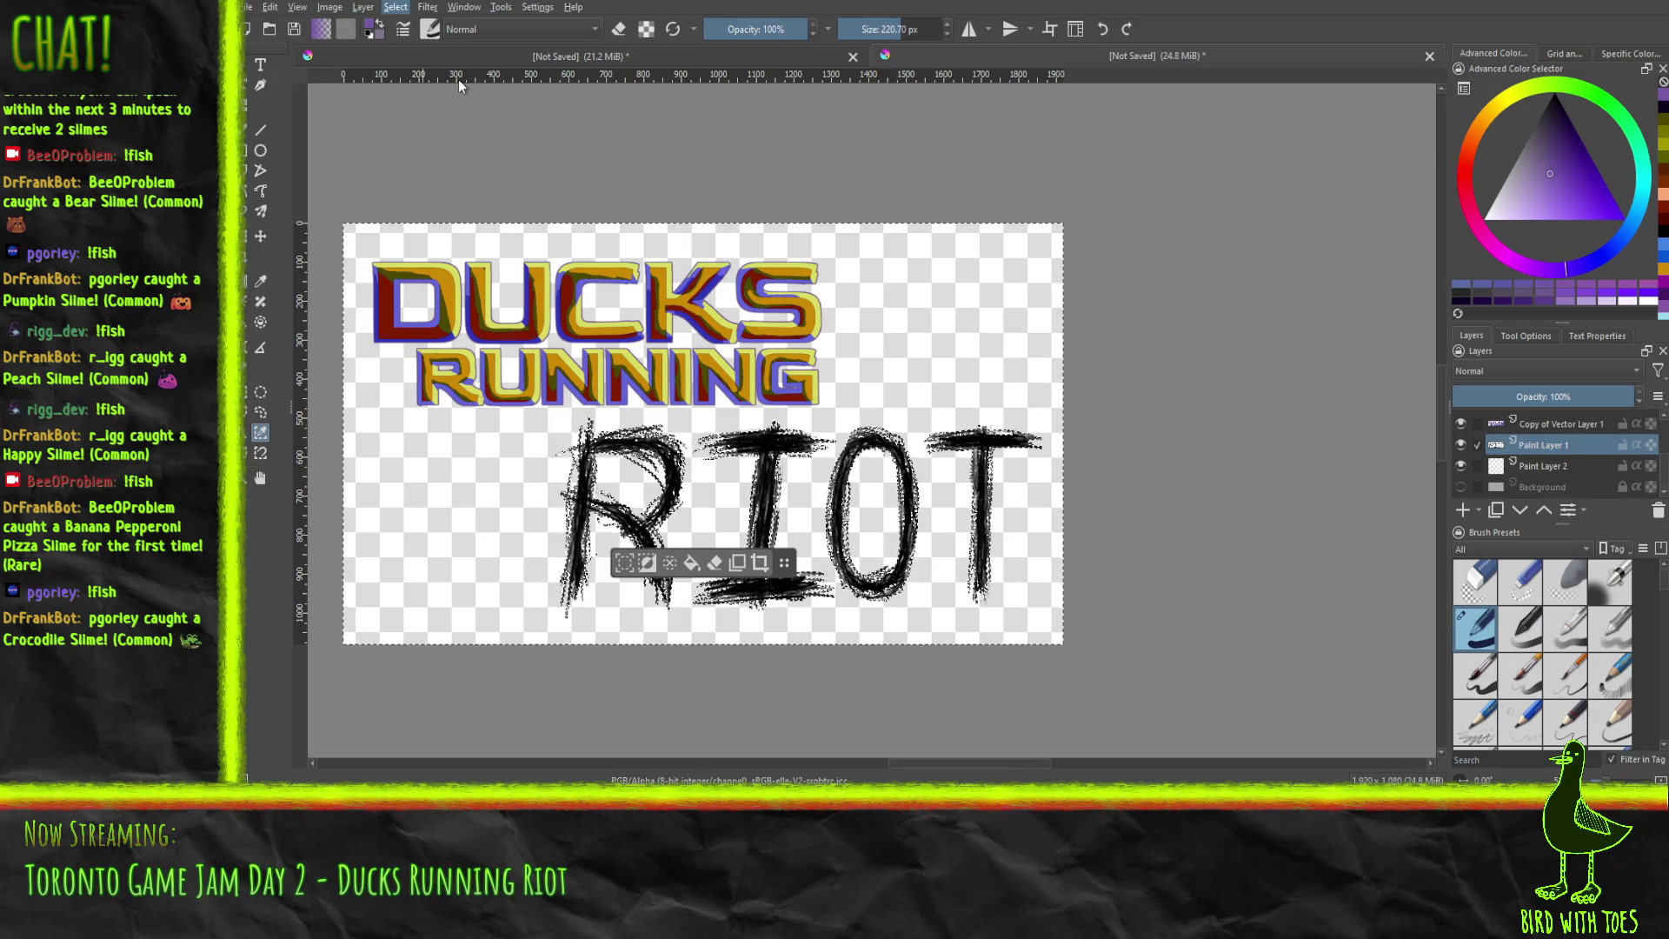
pyautogui.click(1556, 467)
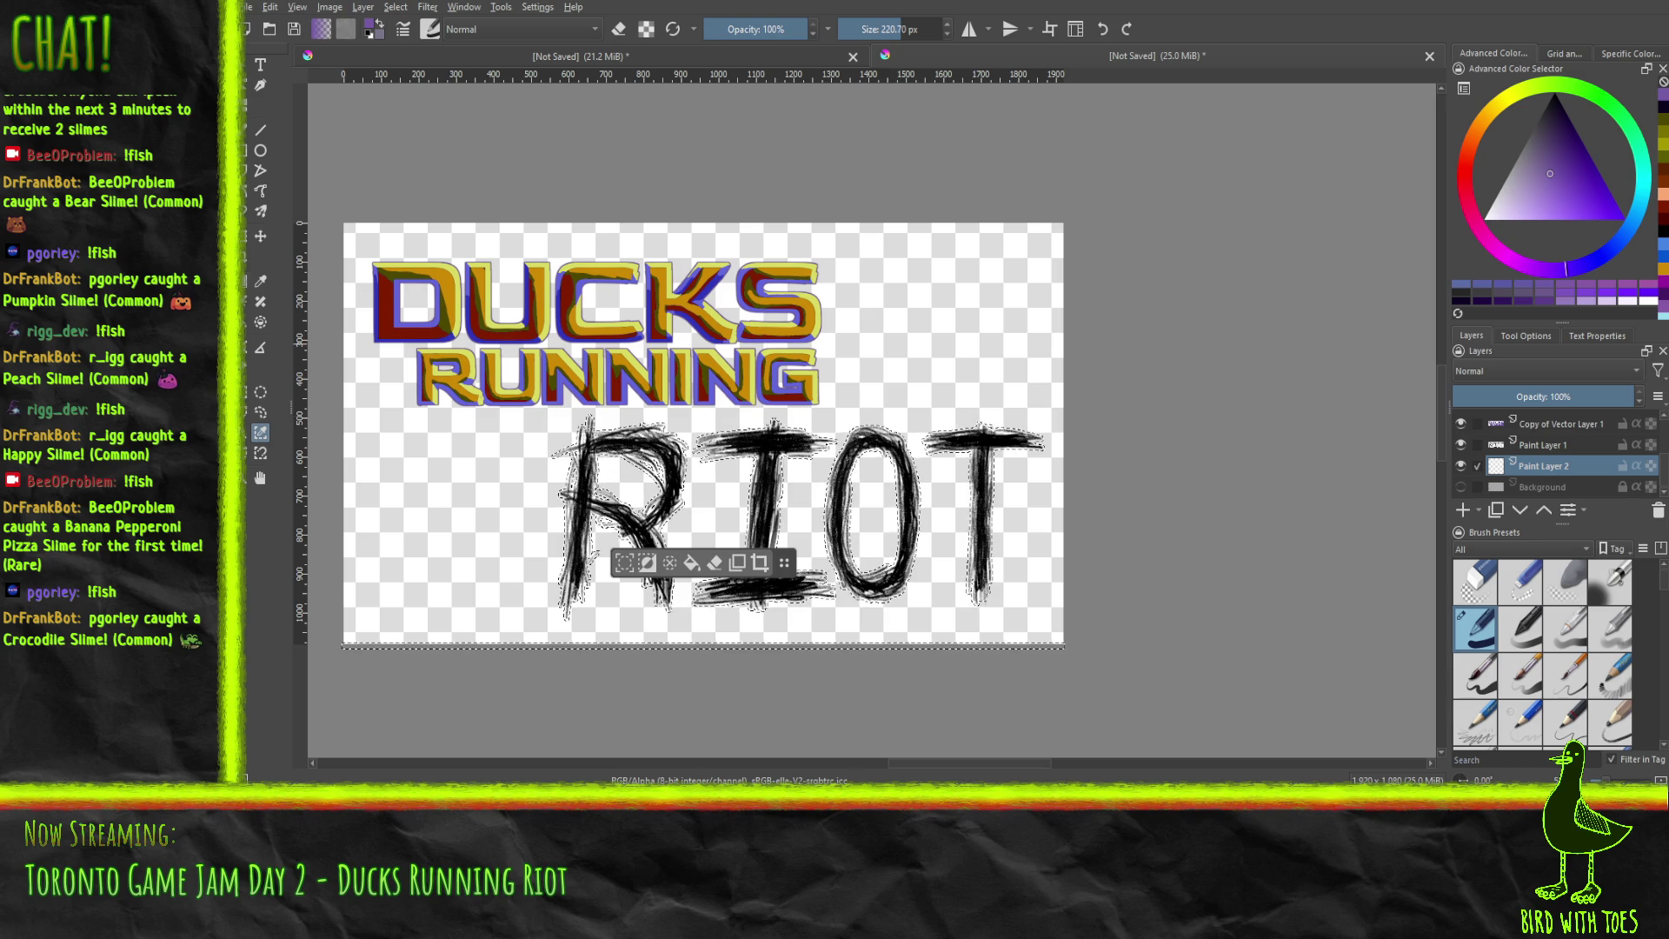
pyautogui.press('b')
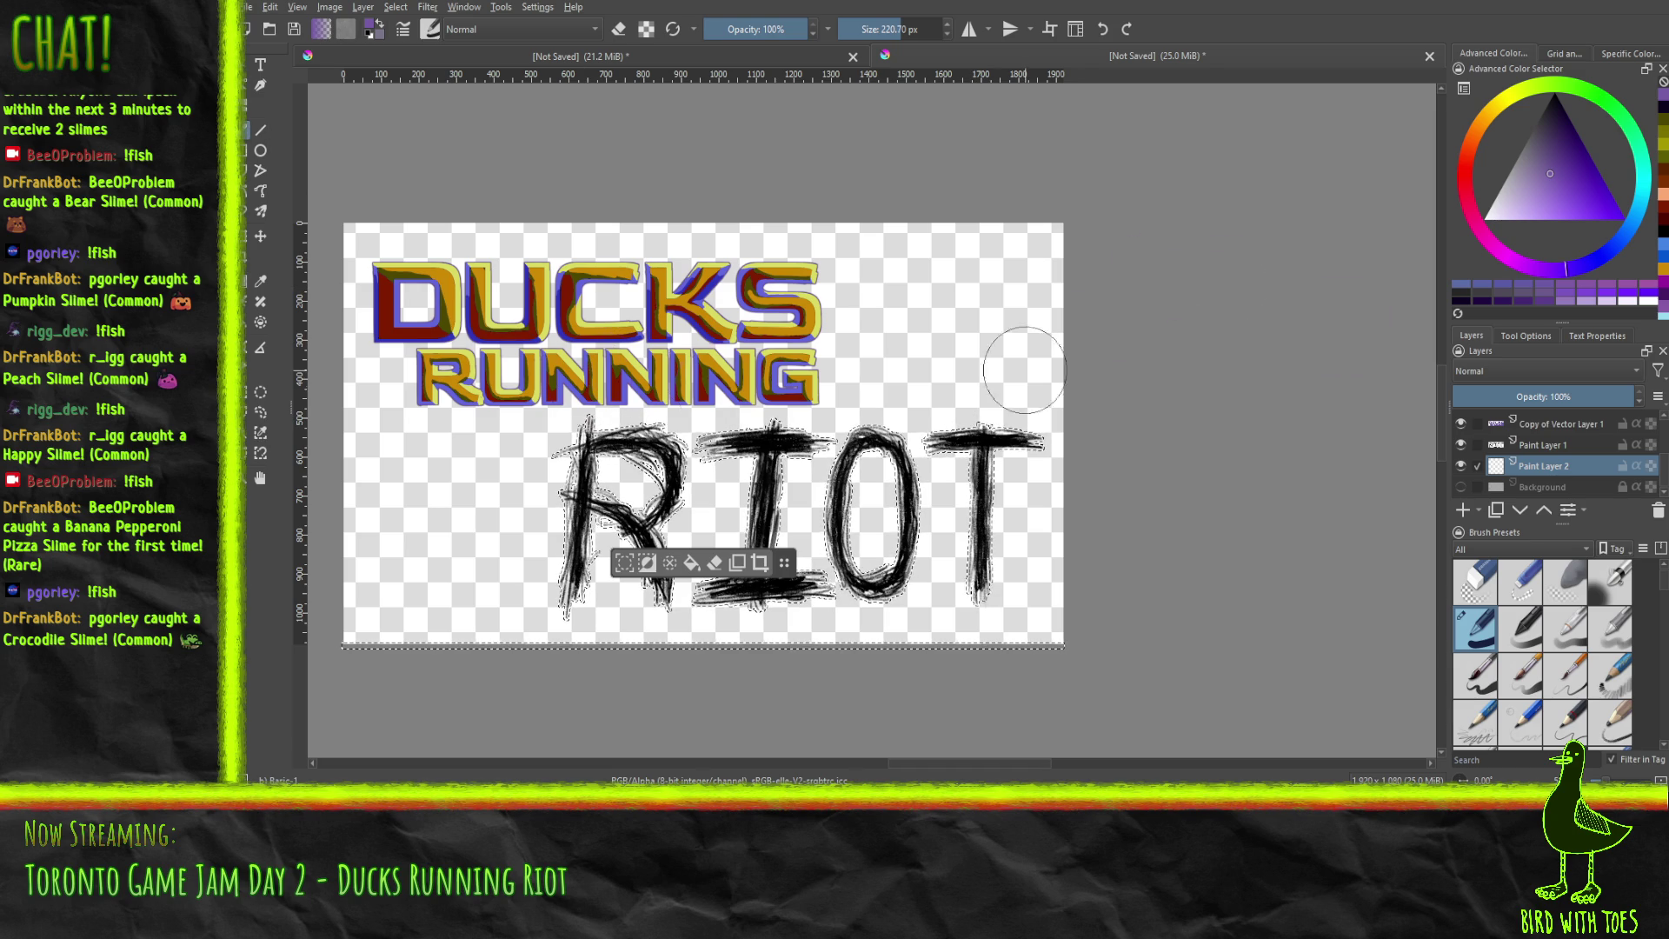
# Paint over the RIOT letters in deep dark red on Paint Layer 2.
pyautogui.click(1464, 185)
pyautogui.moveTo(1572, 193)
pyautogui.mouseDown()
pyautogui.moveTo(1623, 190)
pyautogui.moveTo(1617, 144)
pyautogui.mouseUp()
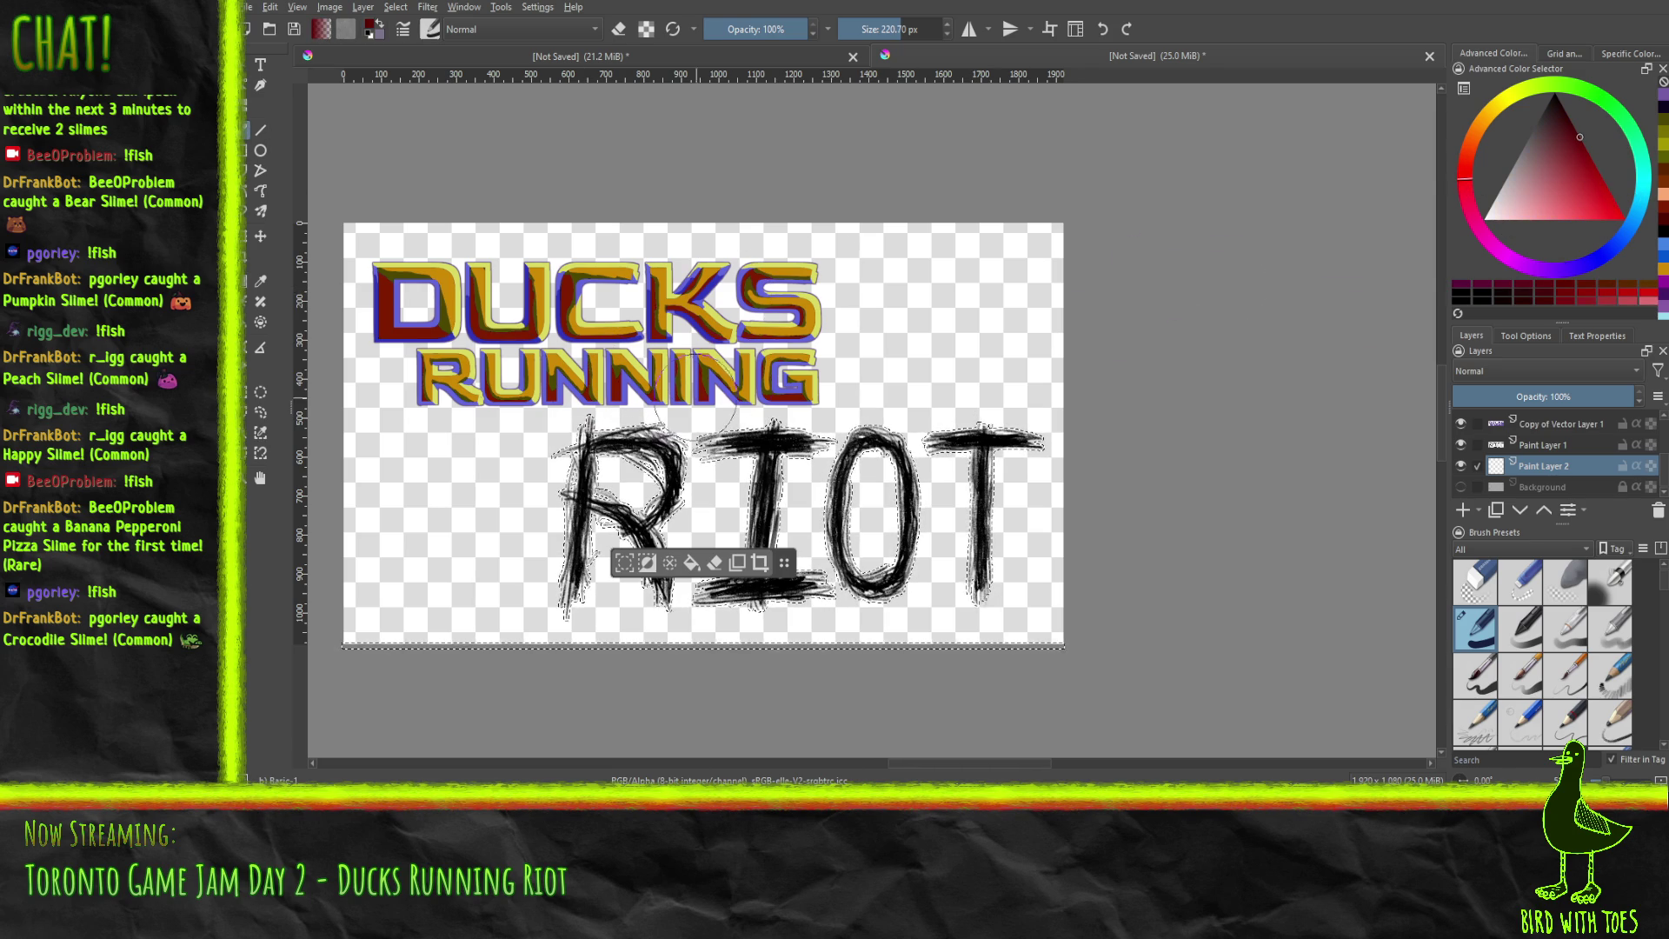
pyautogui.moveTo(1230, 559); pyautogui.dragTo(692, 556)
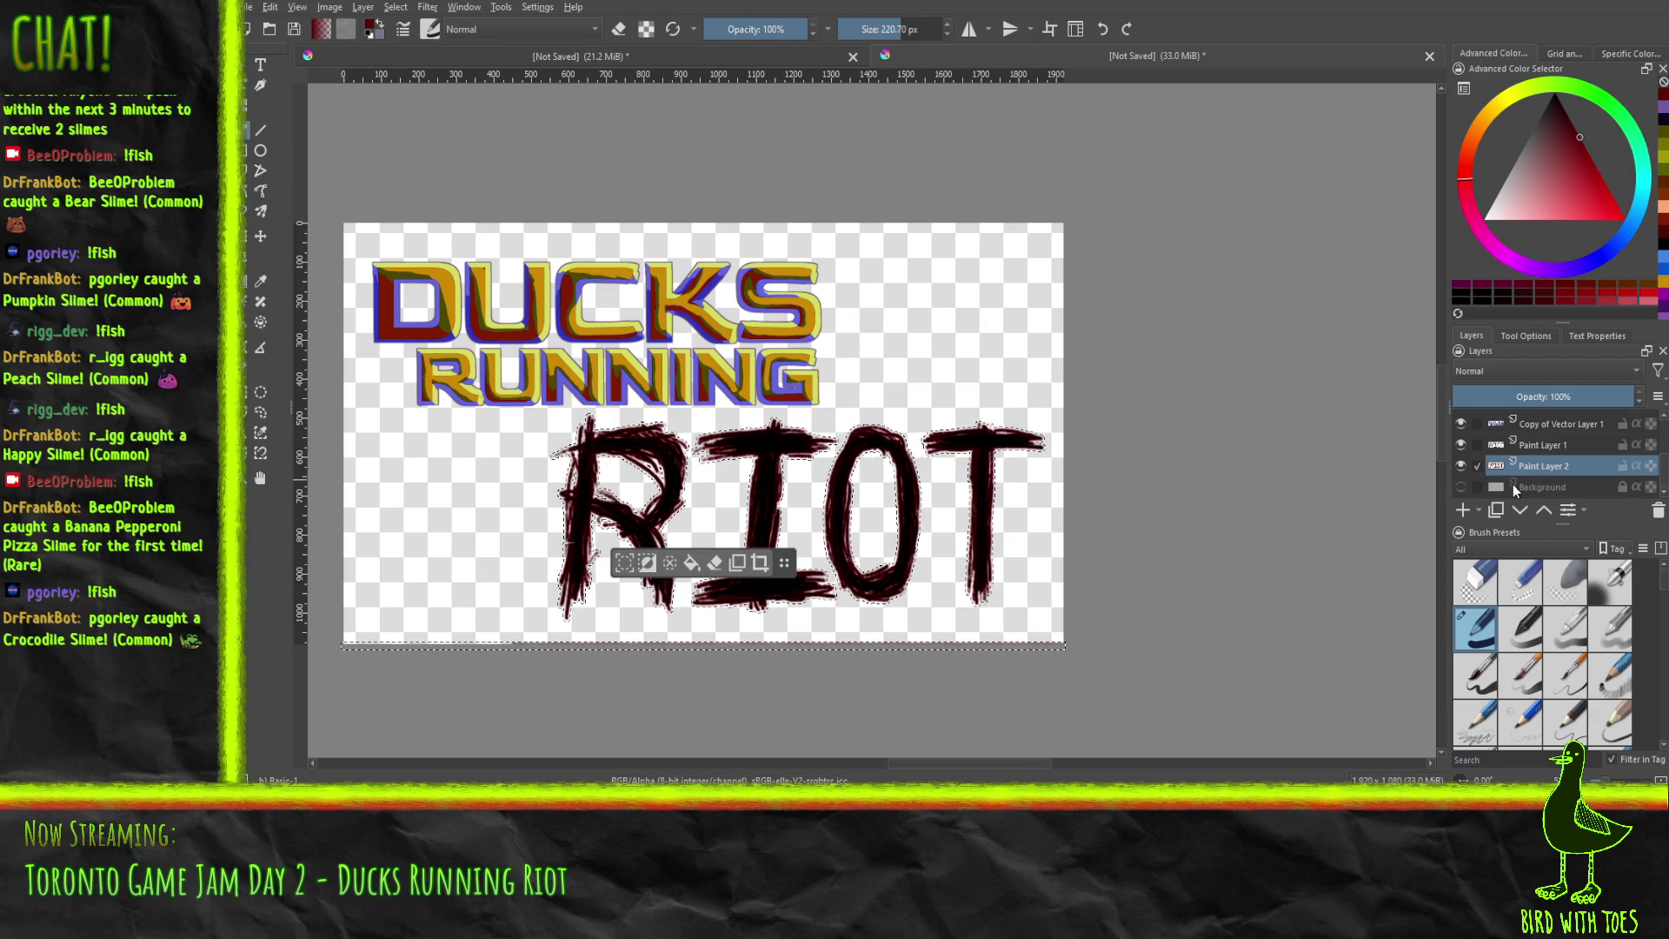
# Add Paint Layer 3 below the dark red letters and choose a brighter, then deeper, red.
pyautogui.click(1462, 513)
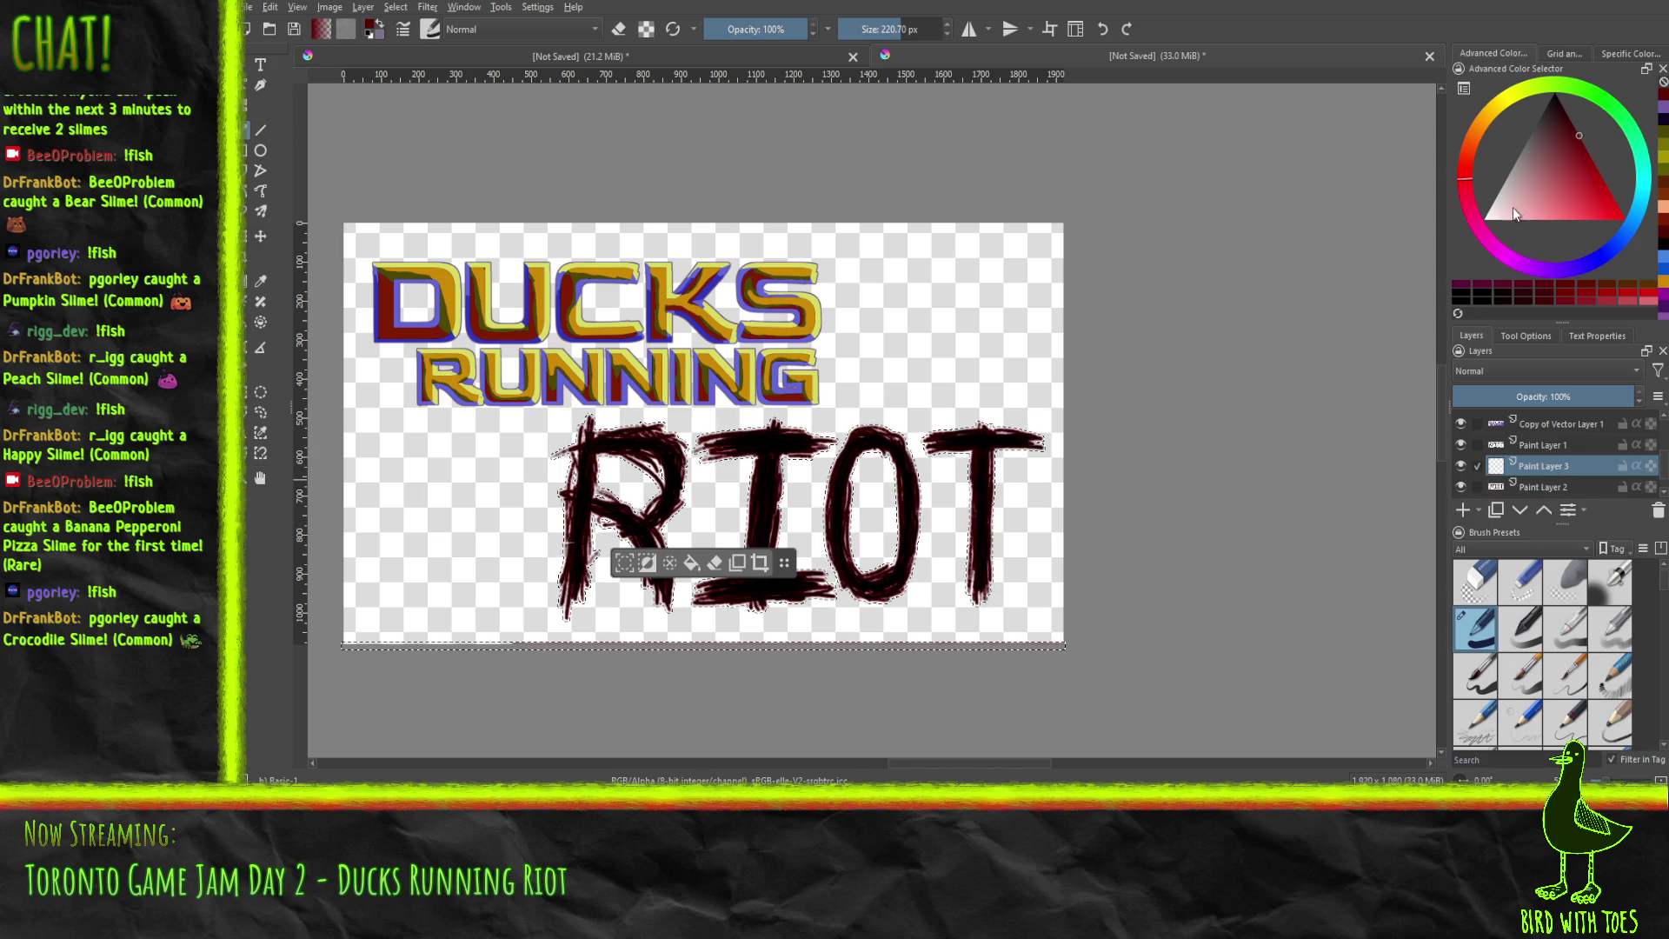
pyautogui.click(1596, 167)
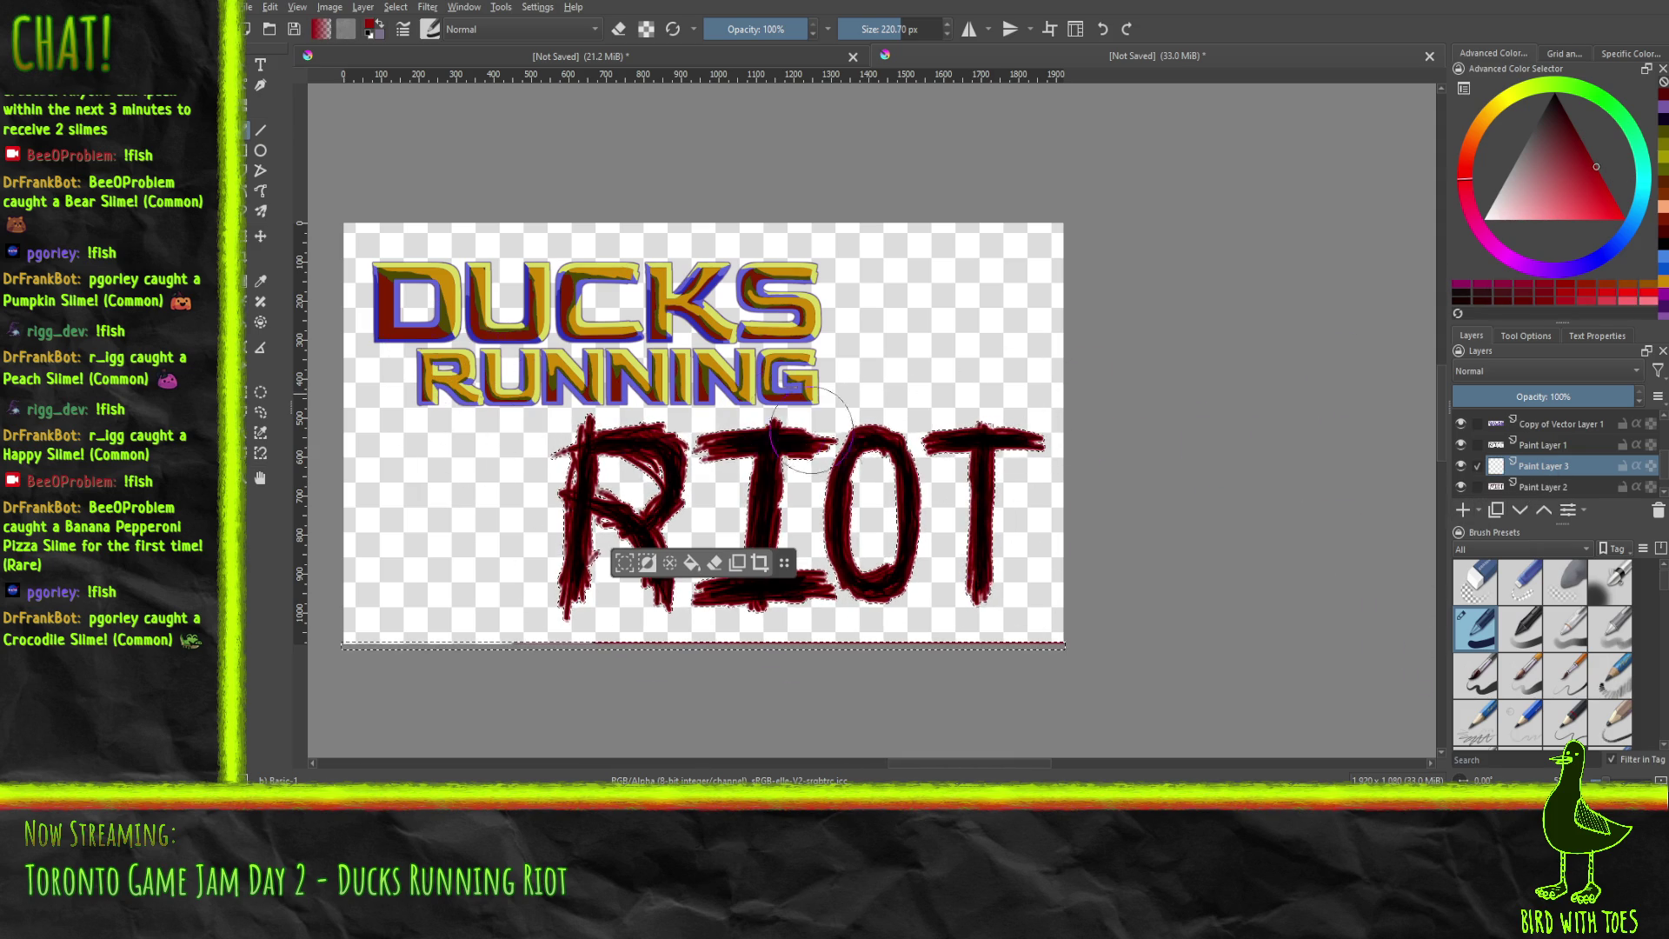
pyautogui.scroll(-1, 1559, 474)
pyautogui.moveTo(1537, 446); pyautogui.dragTo(1539, 478)
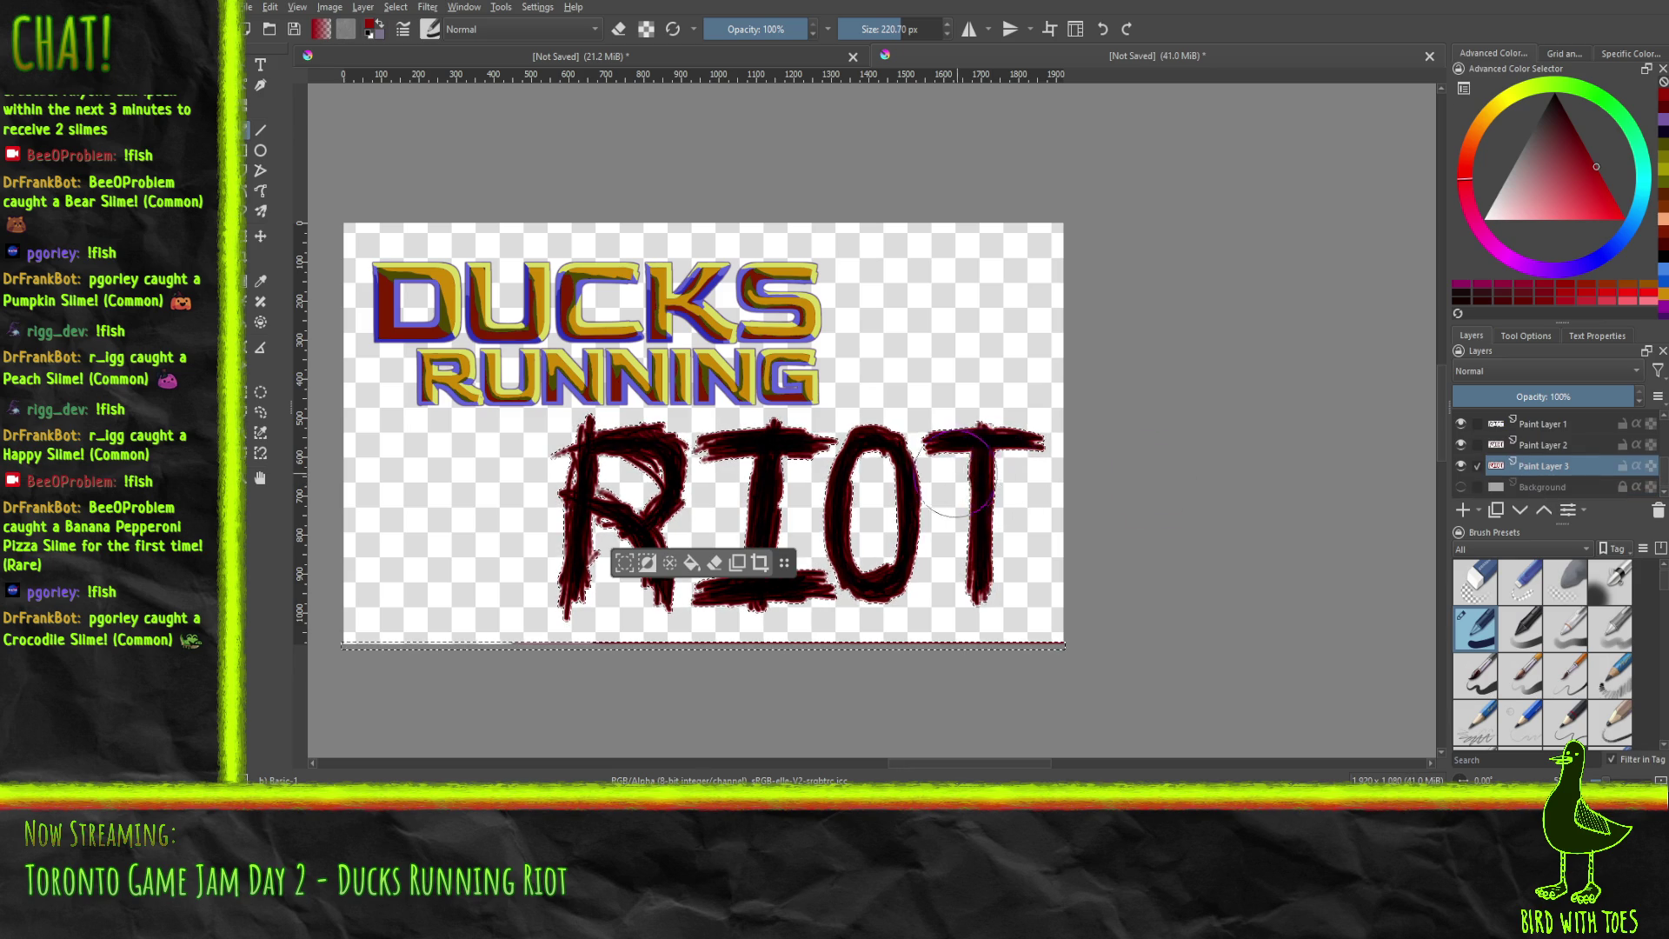
pyautogui.scroll(-2, 948, 335)
pyautogui.moveTo(732, 341)
pyautogui.mouseDown()
pyautogui.moveTo(789, 388)
pyautogui.moveTo(718, 371)
pyautogui.mouseUp()
pyautogui.click(1533, 424)
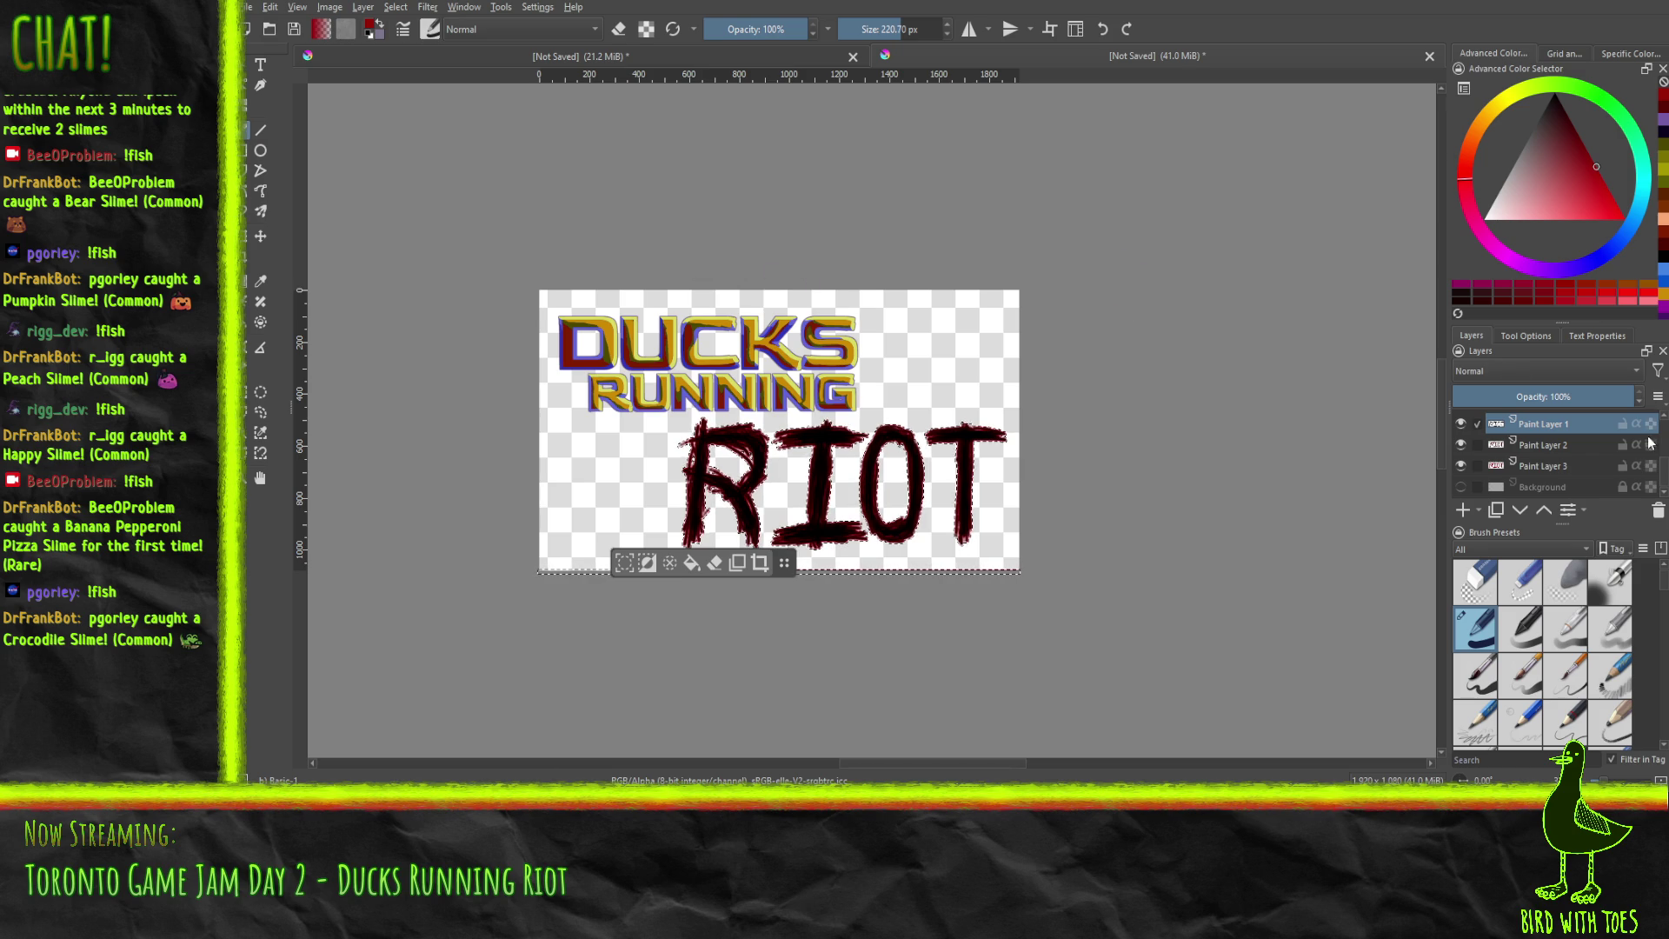
pyautogui.moveTo(1558, 212); pyautogui.dragTo(1603, 127)
# Change the painting colour to a lighter orange-brown and bring the whole title artwork into view.
pyautogui.click(1471, 136)
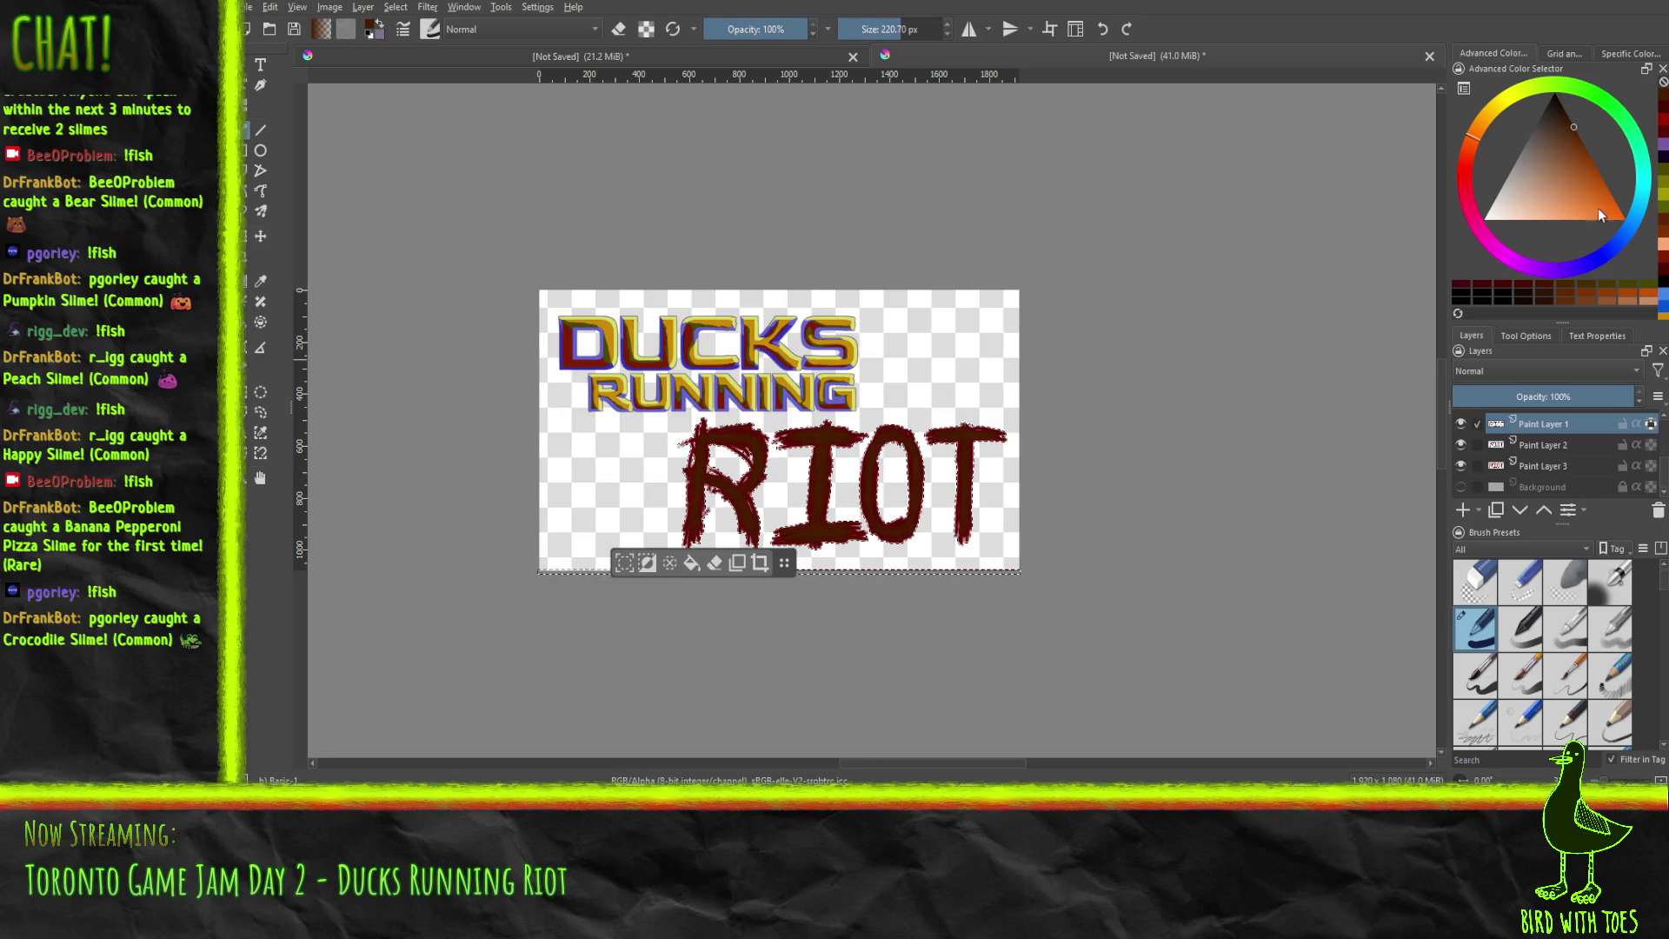
pyautogui.click(1584, 145)
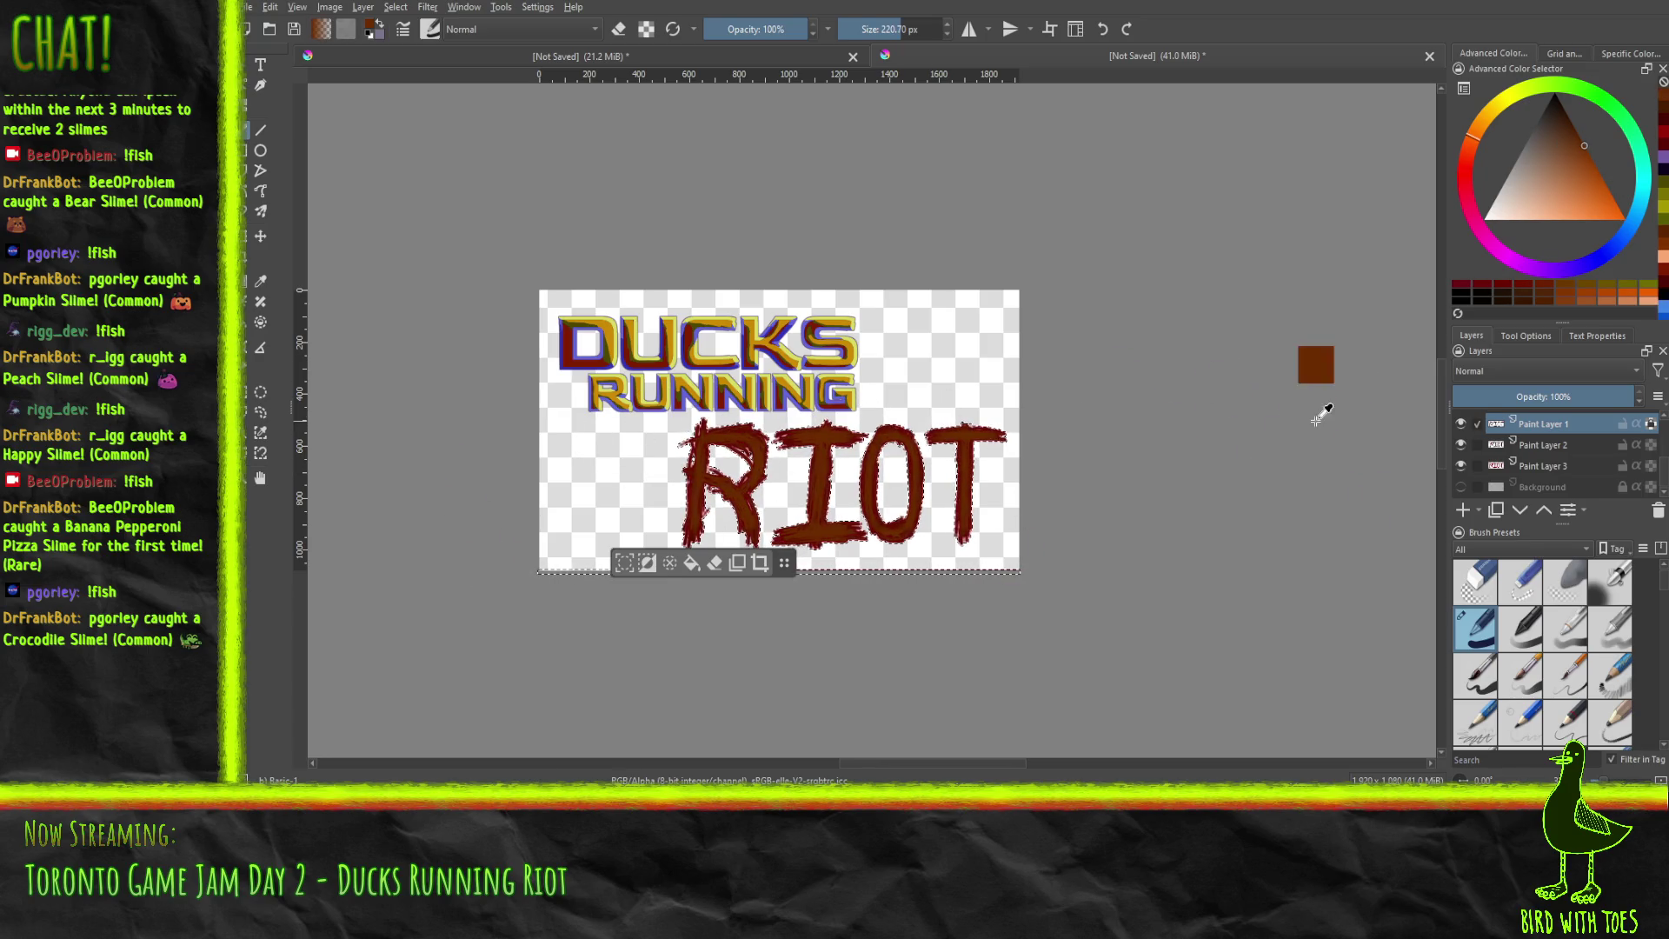
pyautogui.scroll(2, 1031, 441)
pyautogui.scroll(3, 1031, 441)
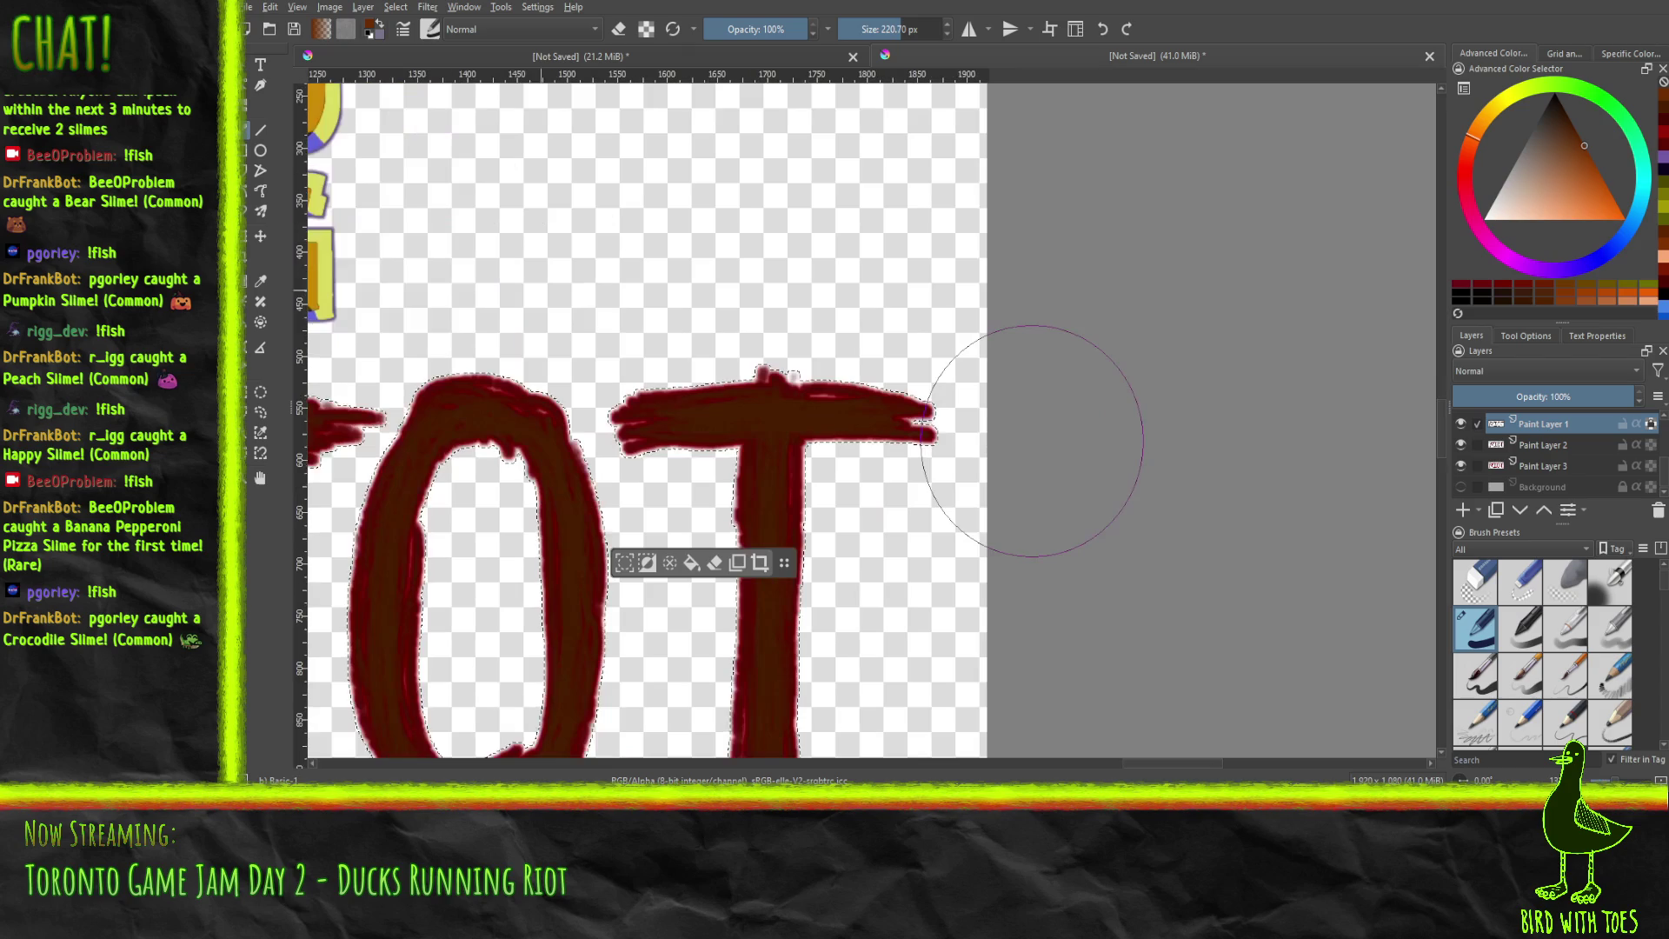
pyautogui.scroll(-2, 1035, 440)
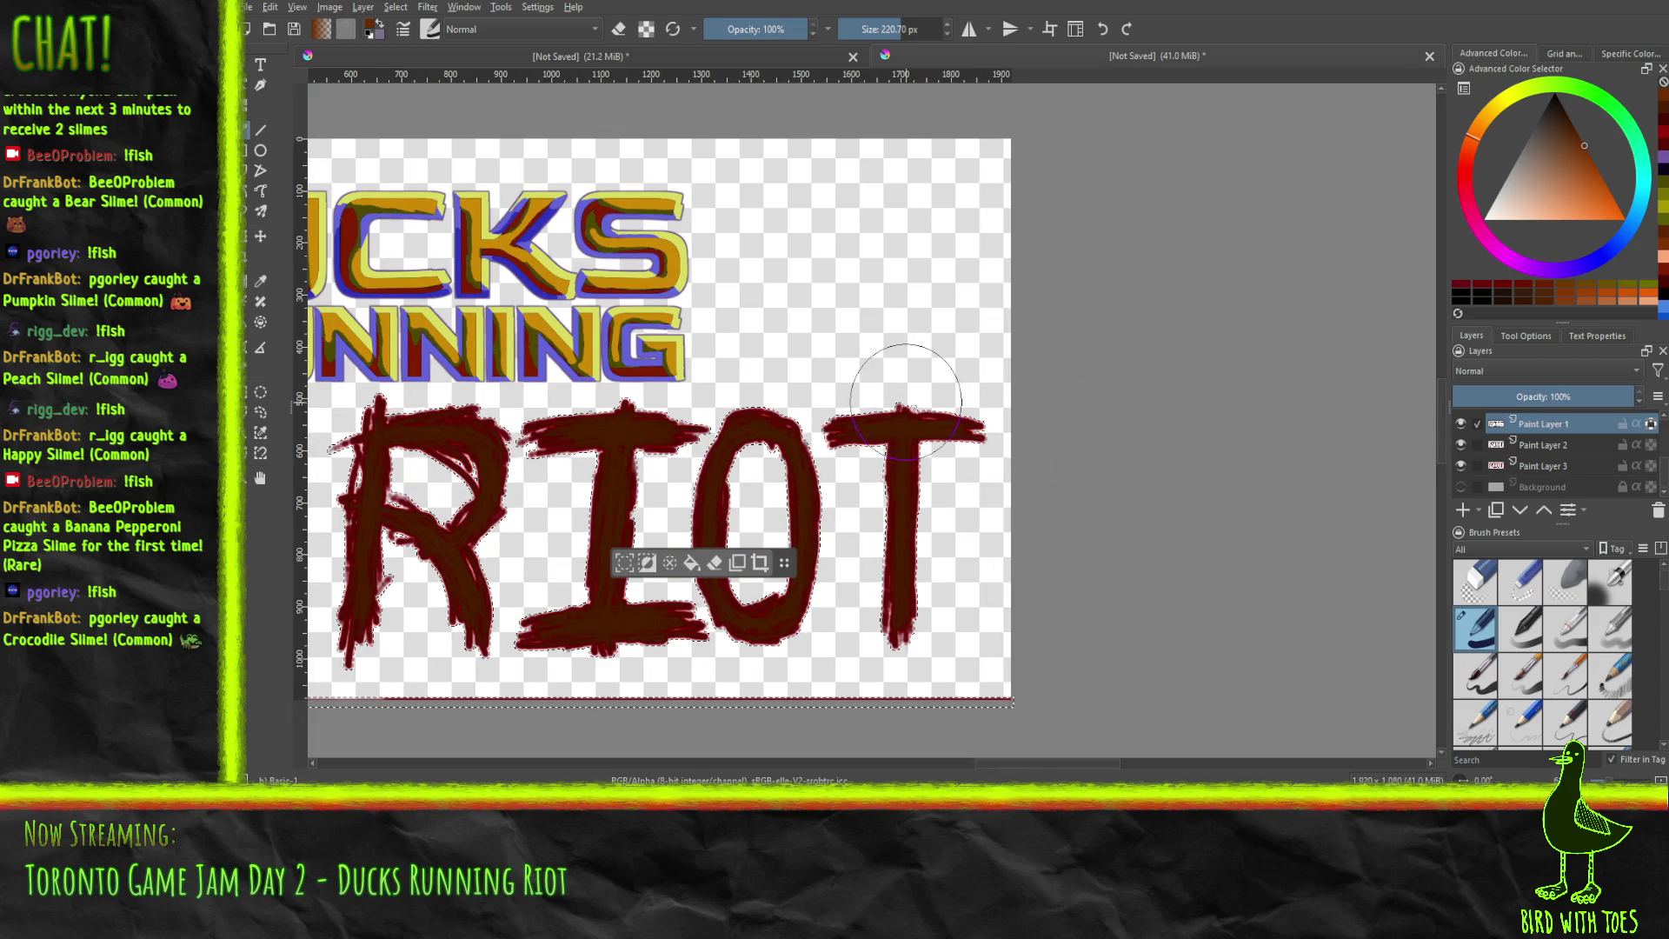
pyautogui.scroll(-2, 1038, 440)
pyautogui.moveTo(1024, 372); pyautogui.dragTo(1017, 394)
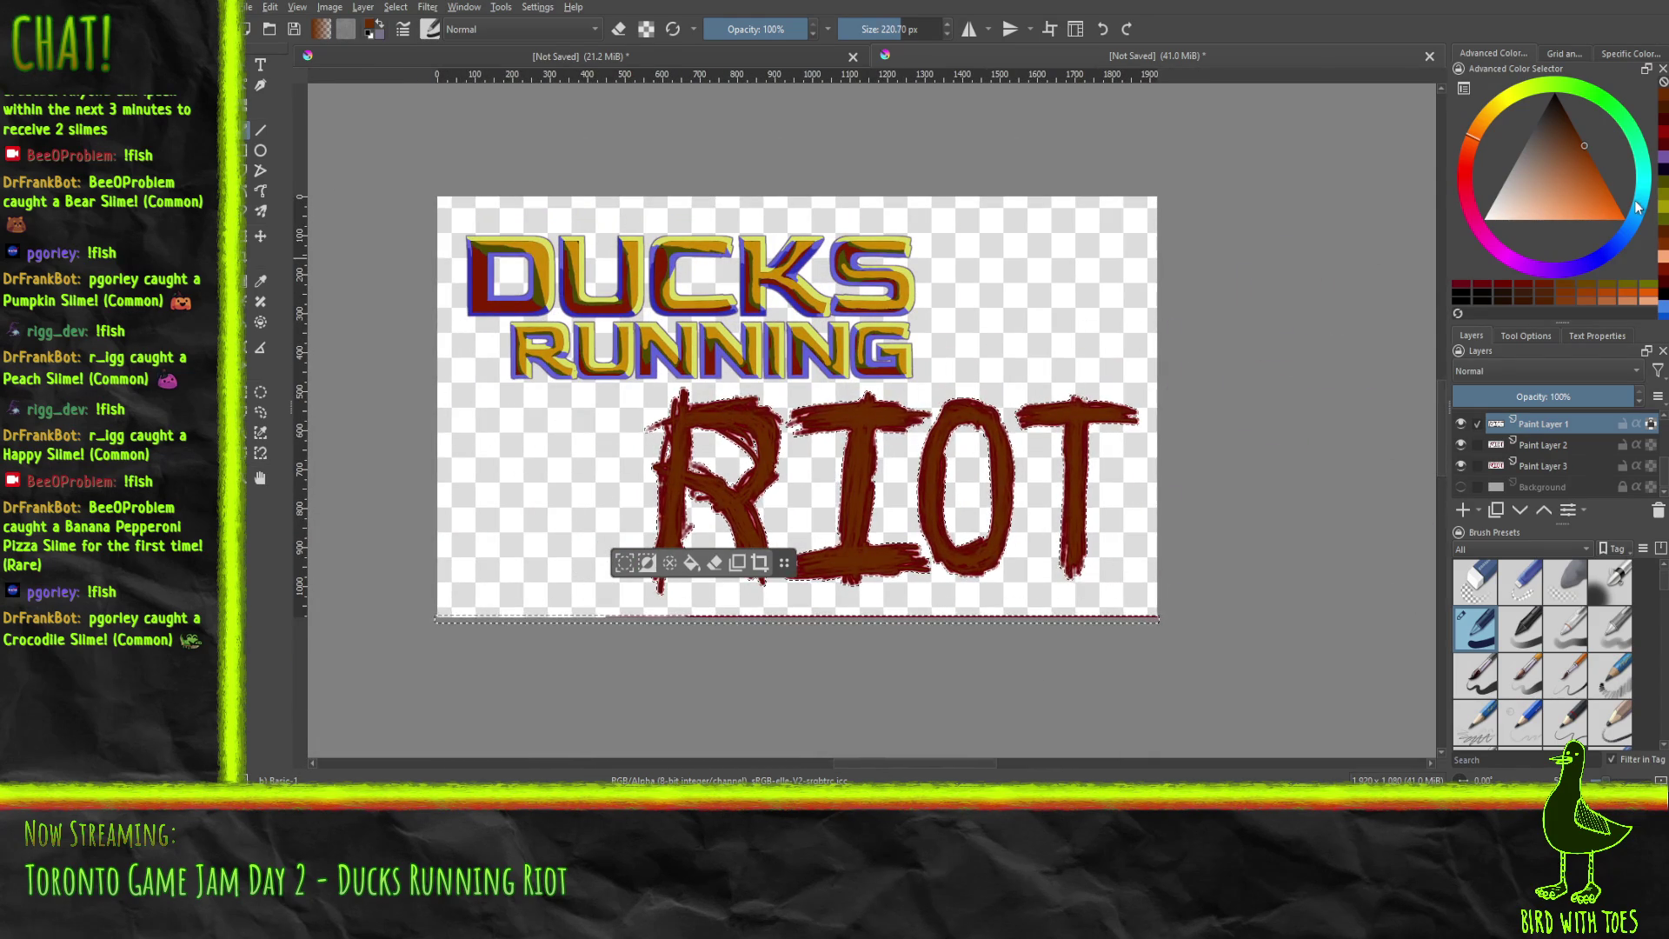
# Fine-tune the brush shade, zoom out over the artwork, and switch to Perforce P4V.
pyautogui.click(1572, 133)
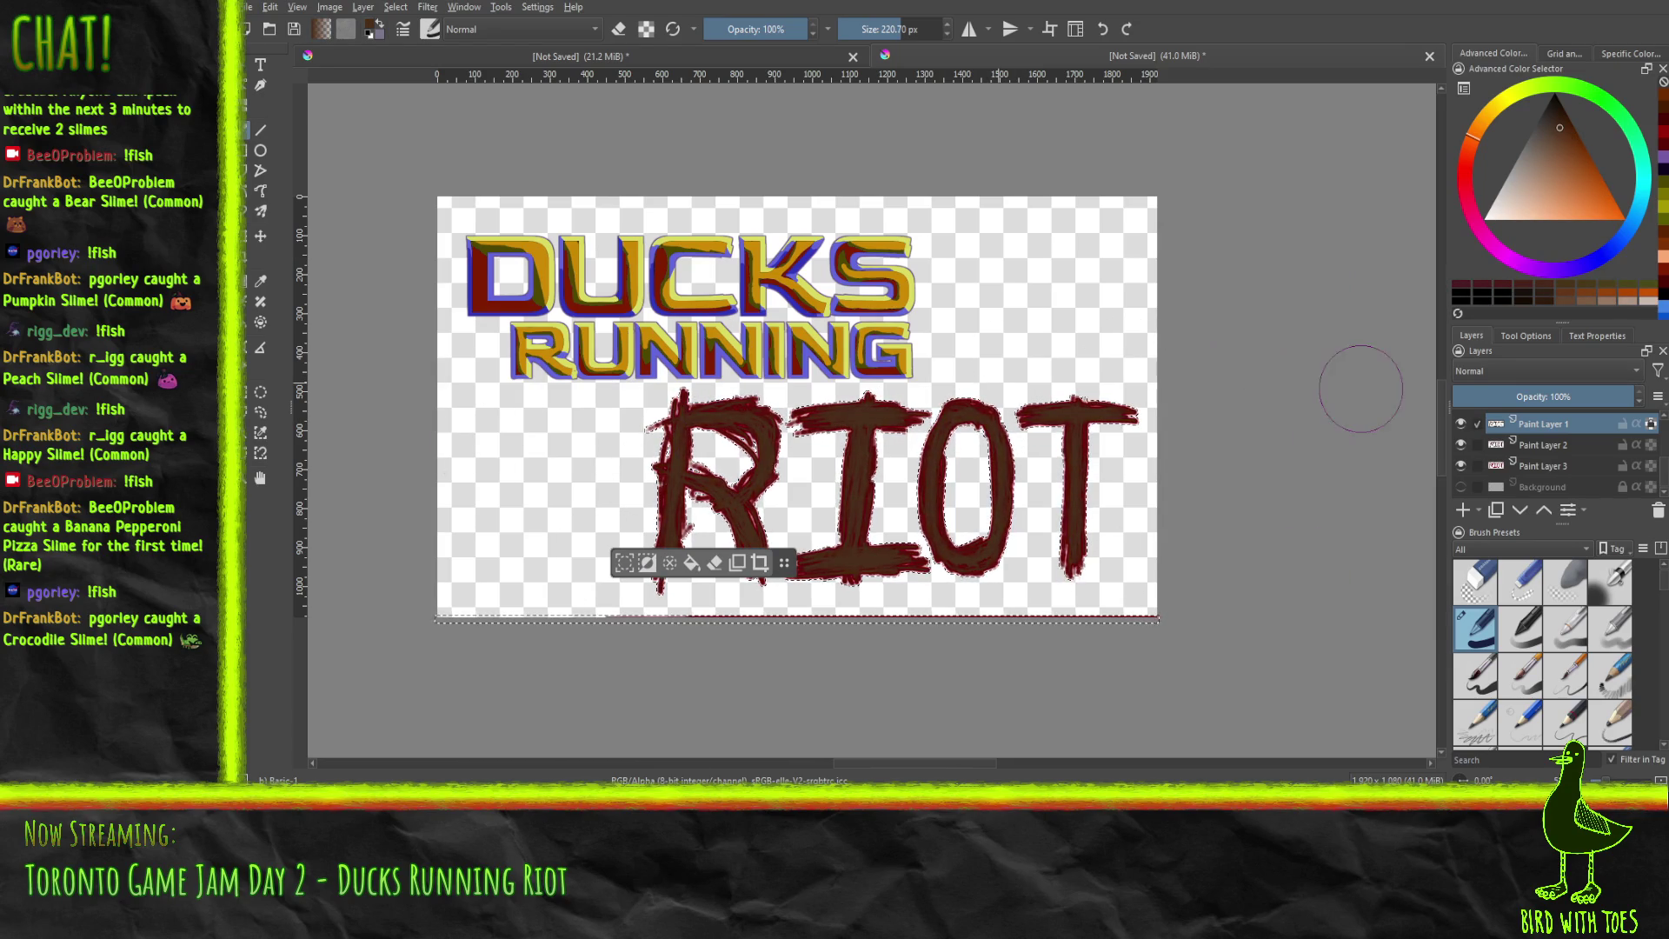
pyautogui.click(1561, 126)
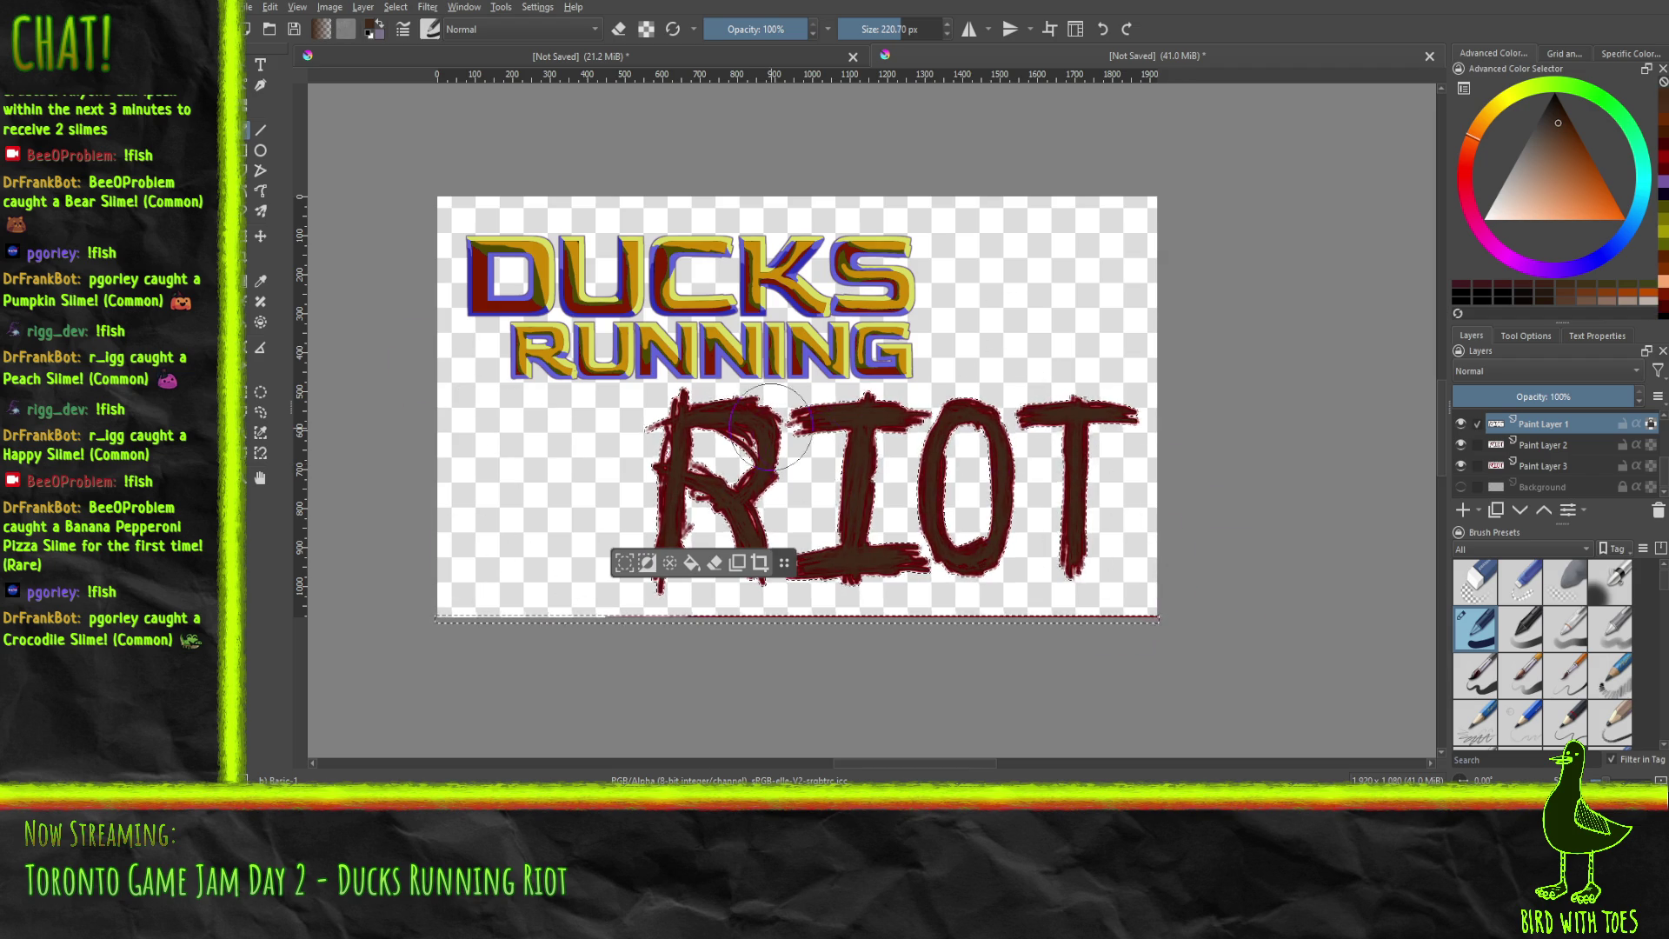
pyautogui.press('-')
pyautogui.click(1558, 132)
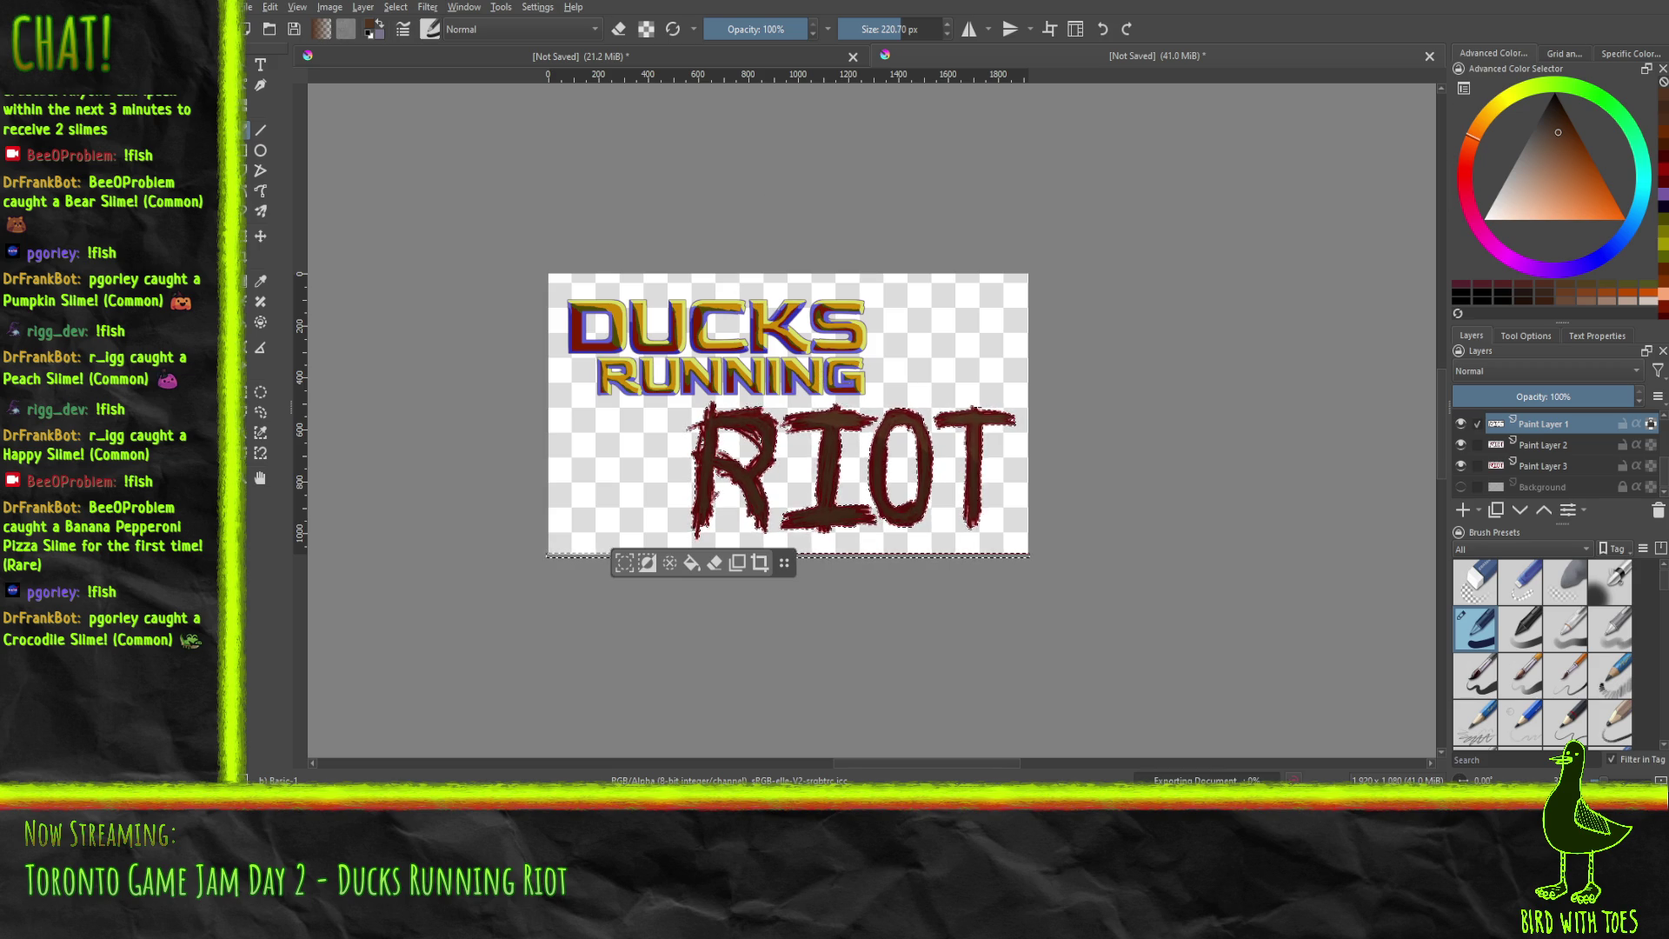
pyautogui.hotkey('alt', 'Tab')
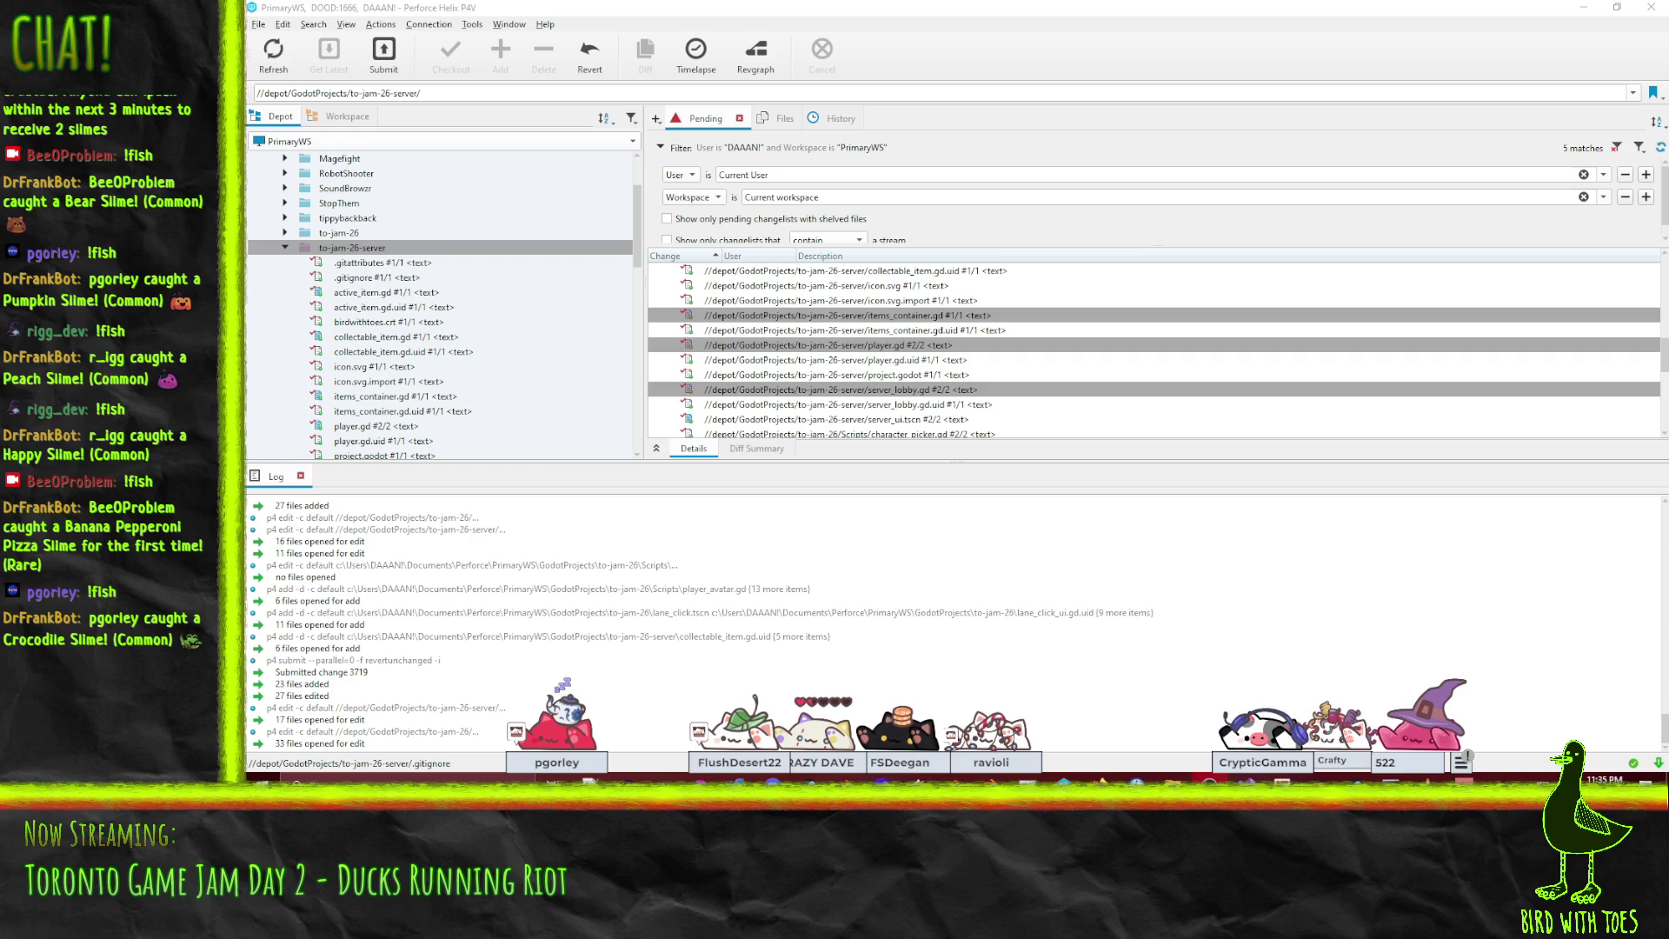
# Browse to F:\DAAAN\Godot\Godot_v4.6.1-stable-win64 and run Godot_v4.6.1-stable_win64.exe.
pyautogui.hotkey('alt', 'Tab')
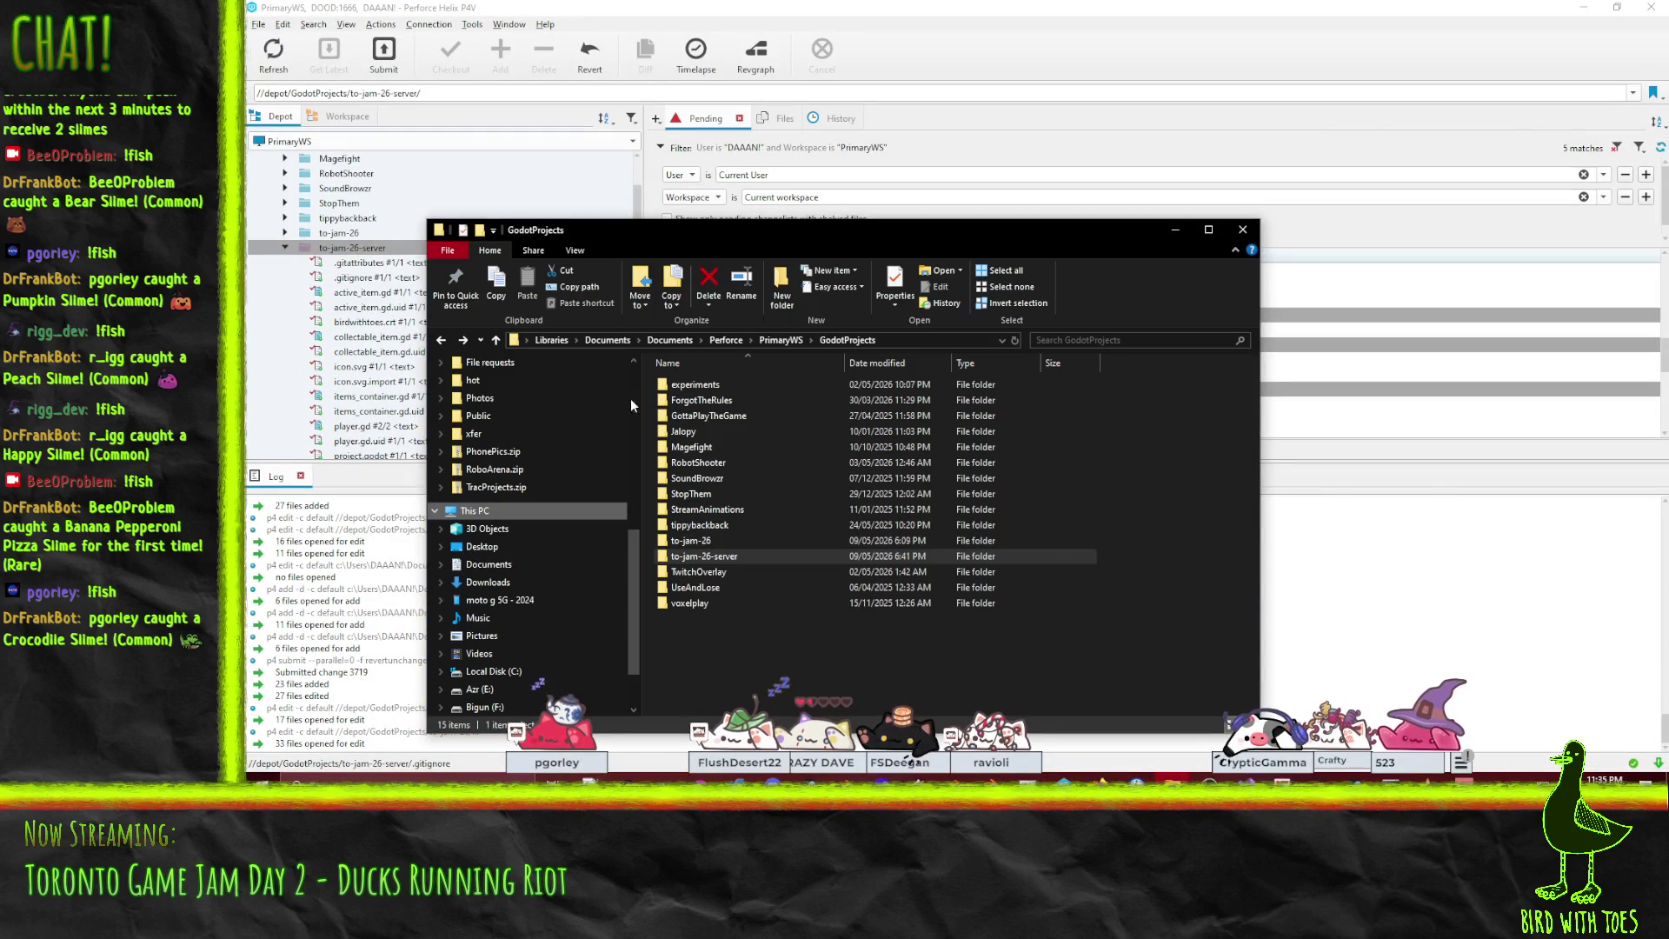
pyautogui.scroll(-2, 525, 517)
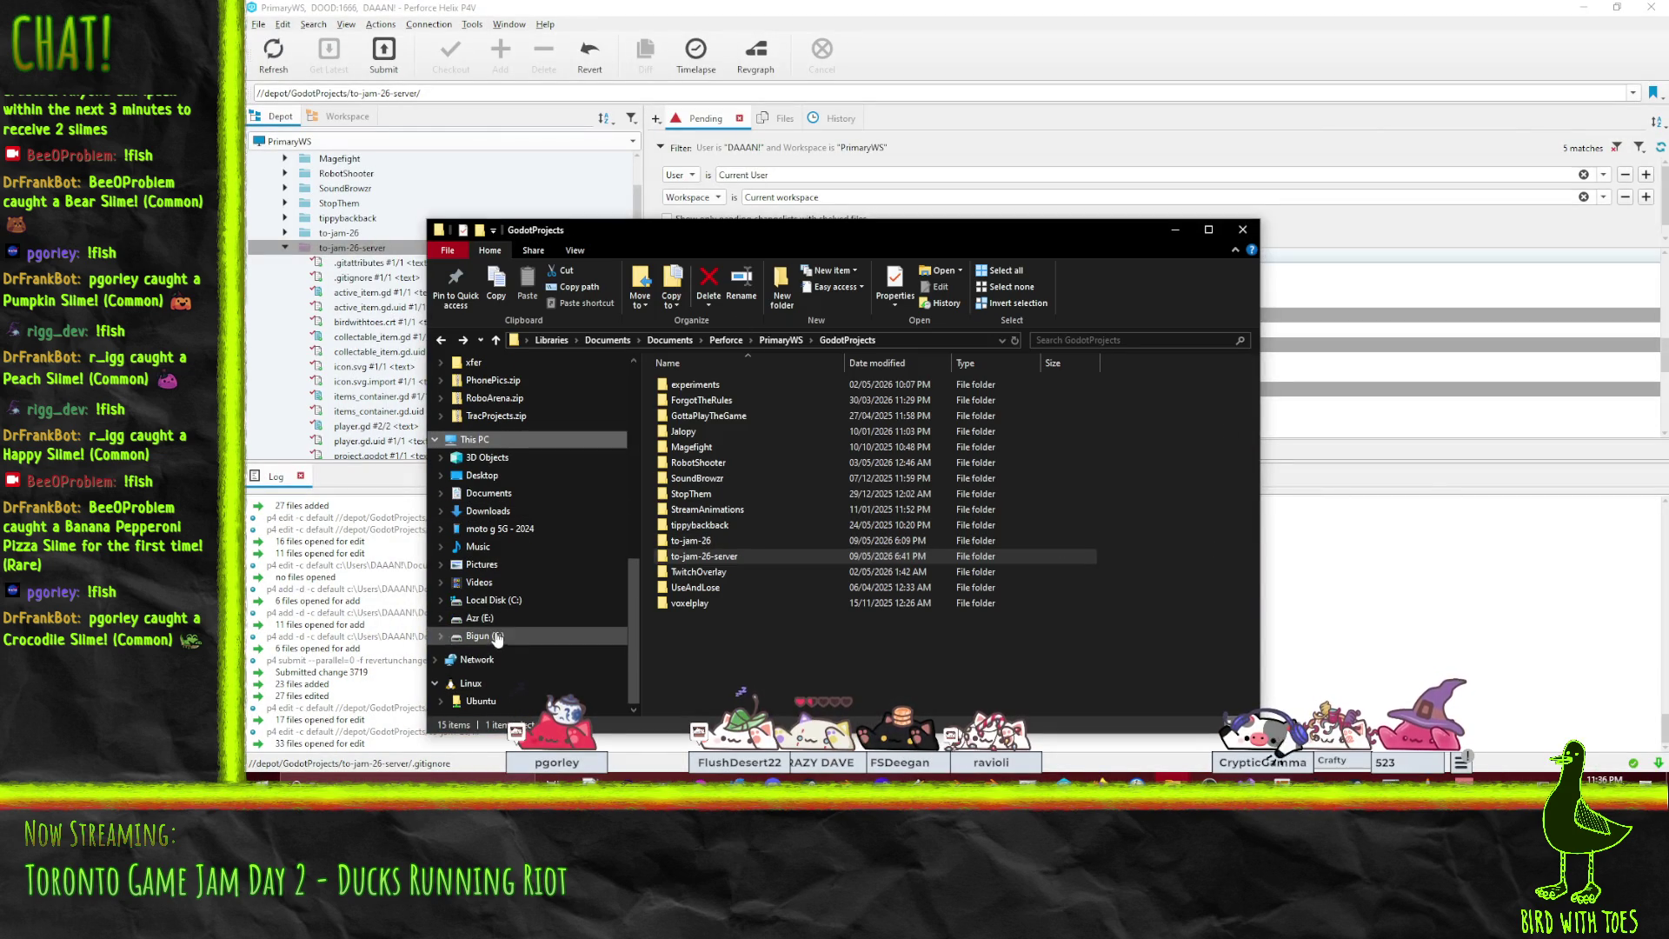
pyautogui.click(497, 637)
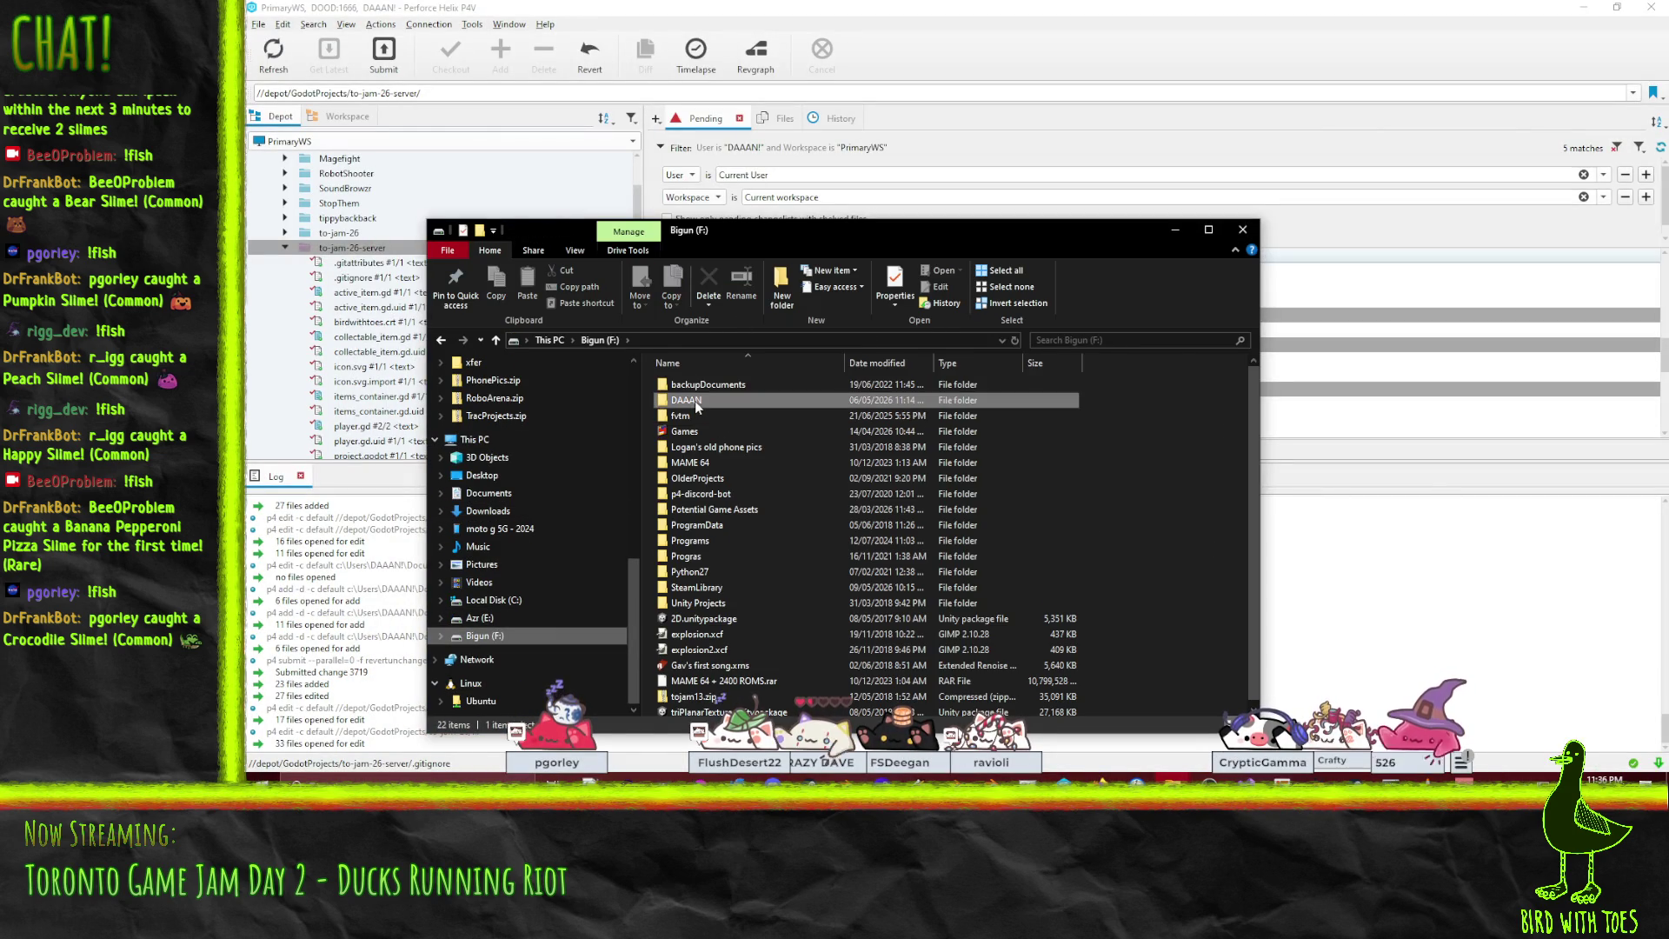
pyautogui.doubleClick(696, 400)
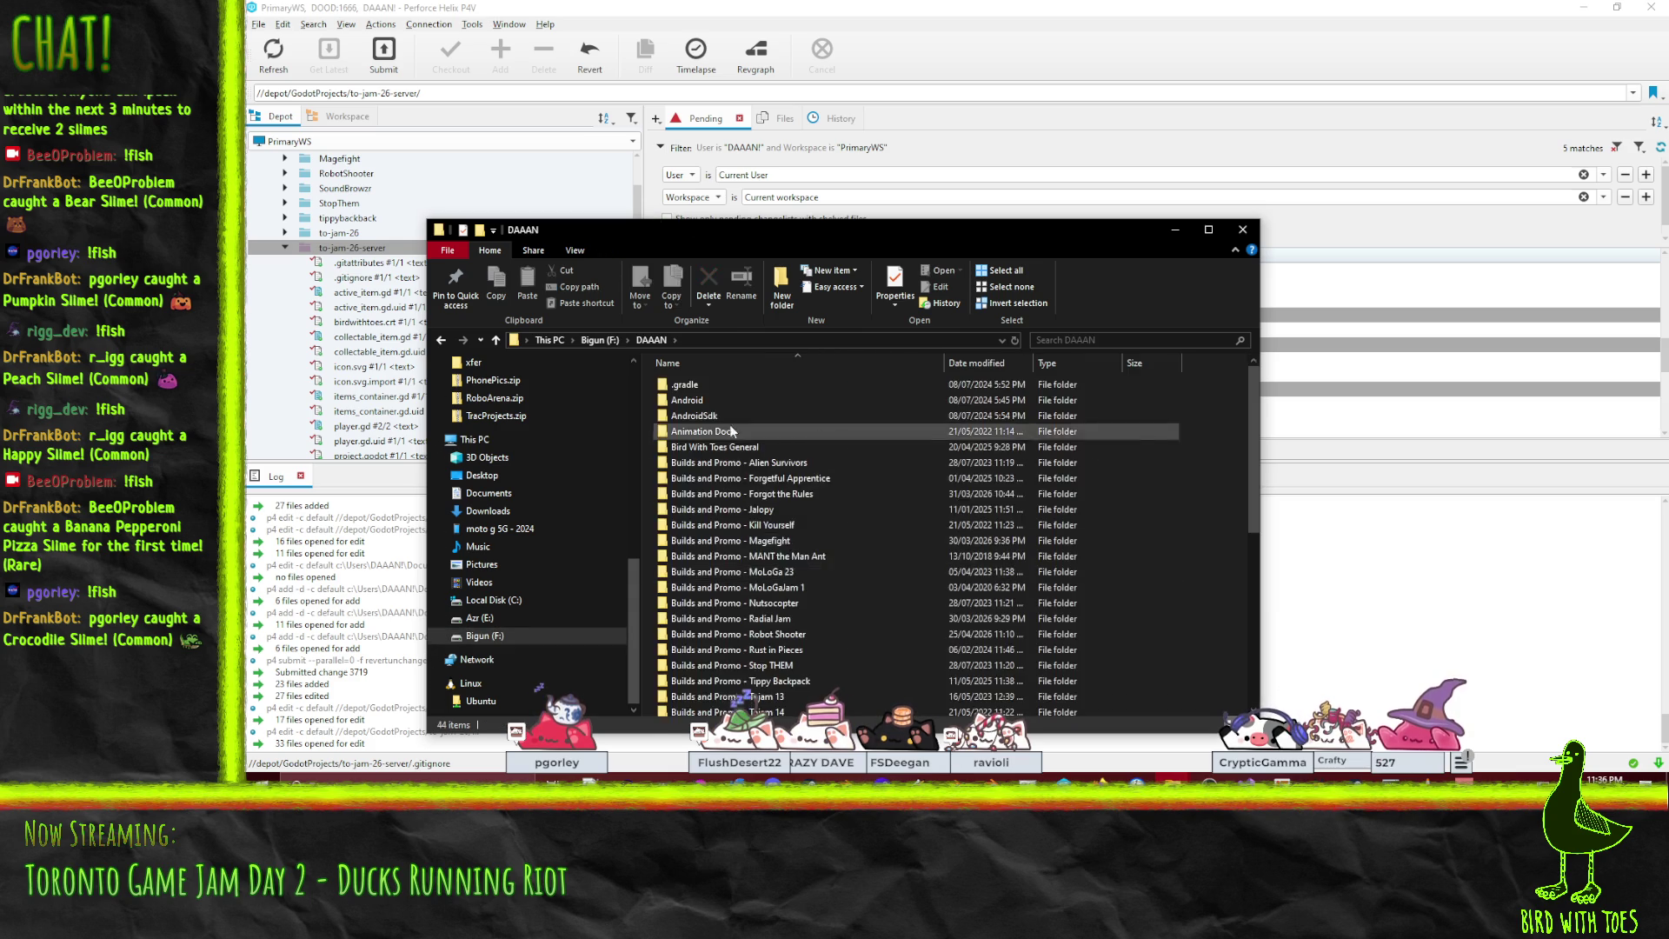
pyautogui.scroll(-7, 701, 504)
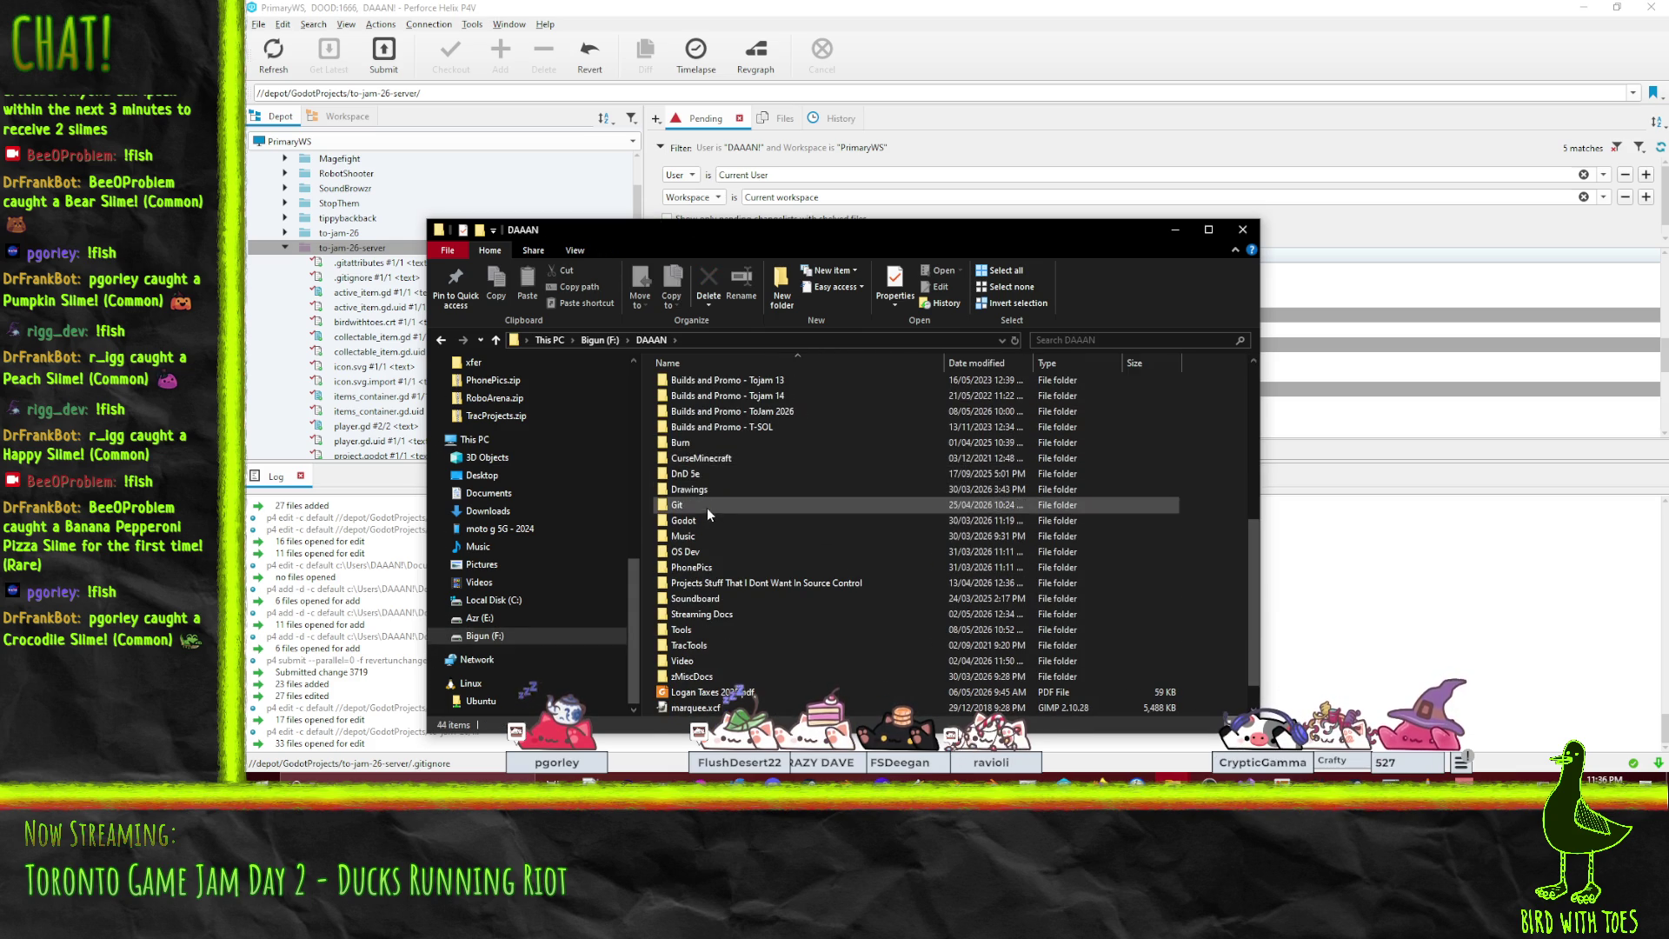
pyautogui.doubleClick(706, 519)
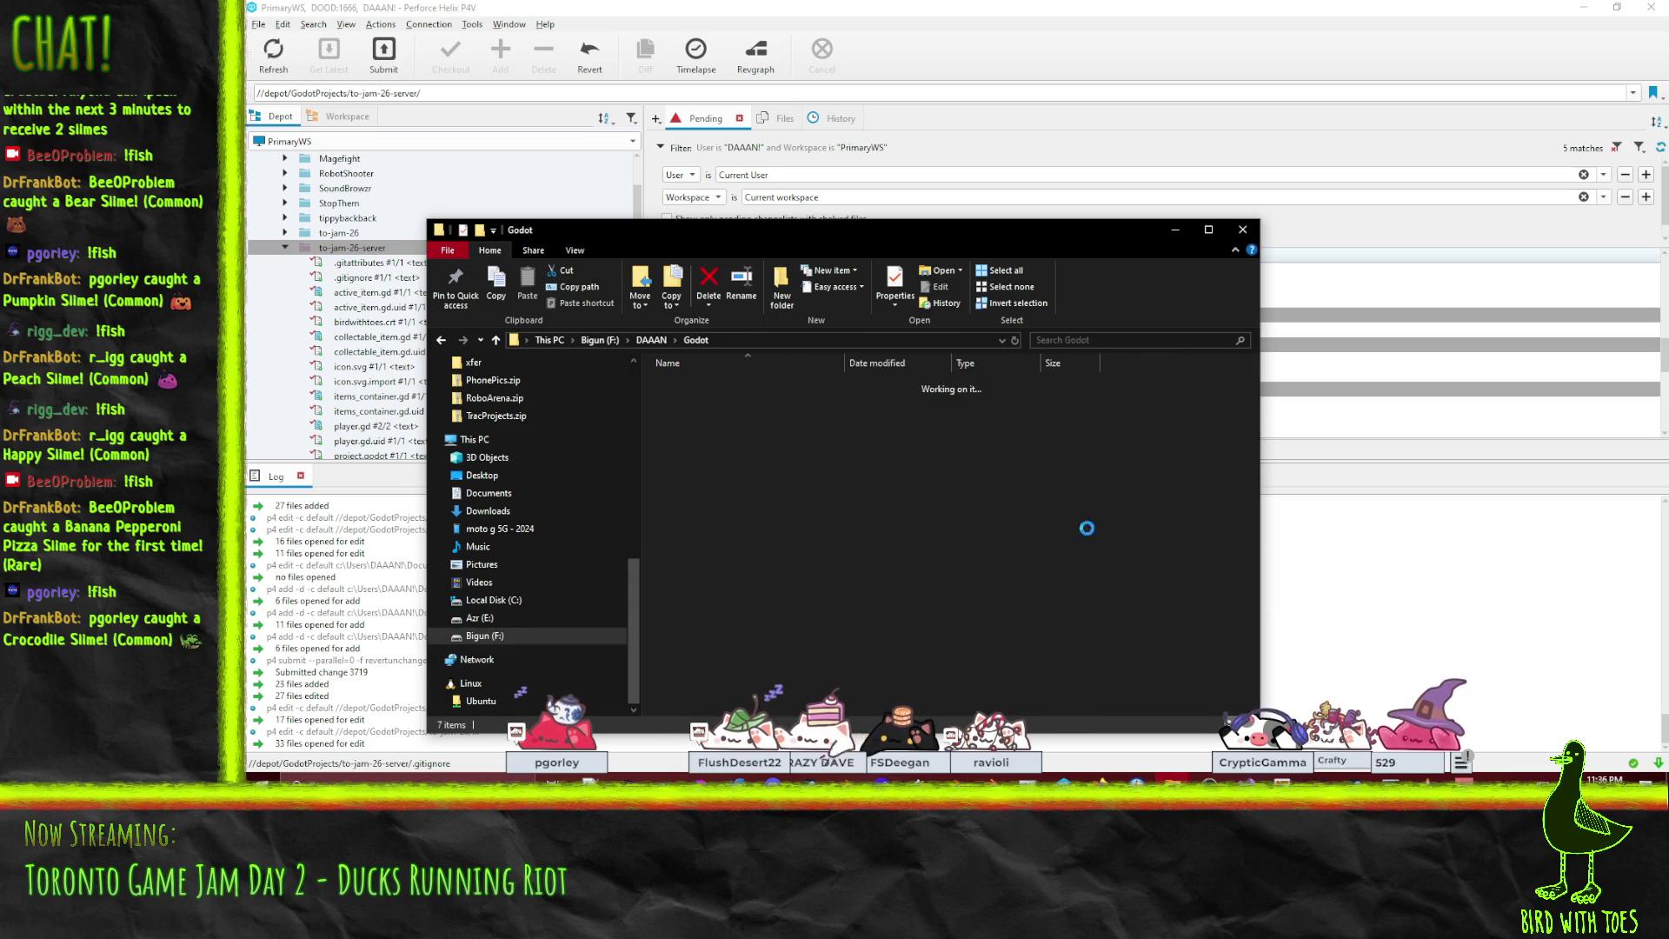
pyautogui.click(739, 414)
pyautogui.doubleClick(739, 406)
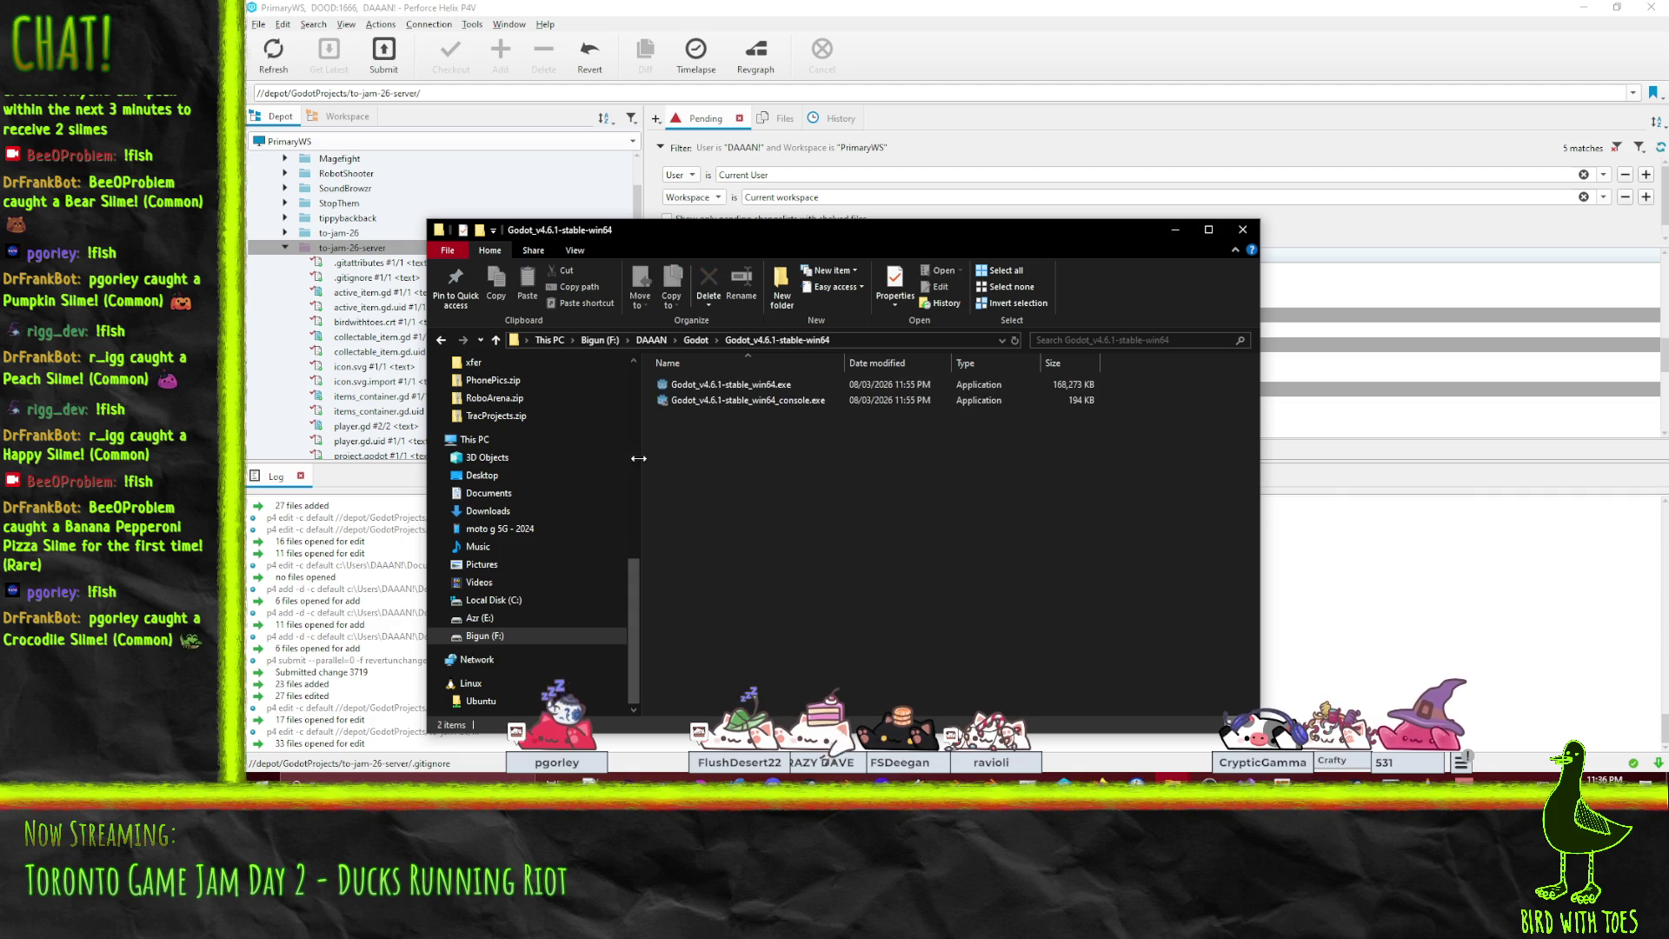
pyautogui.click(754, 388)
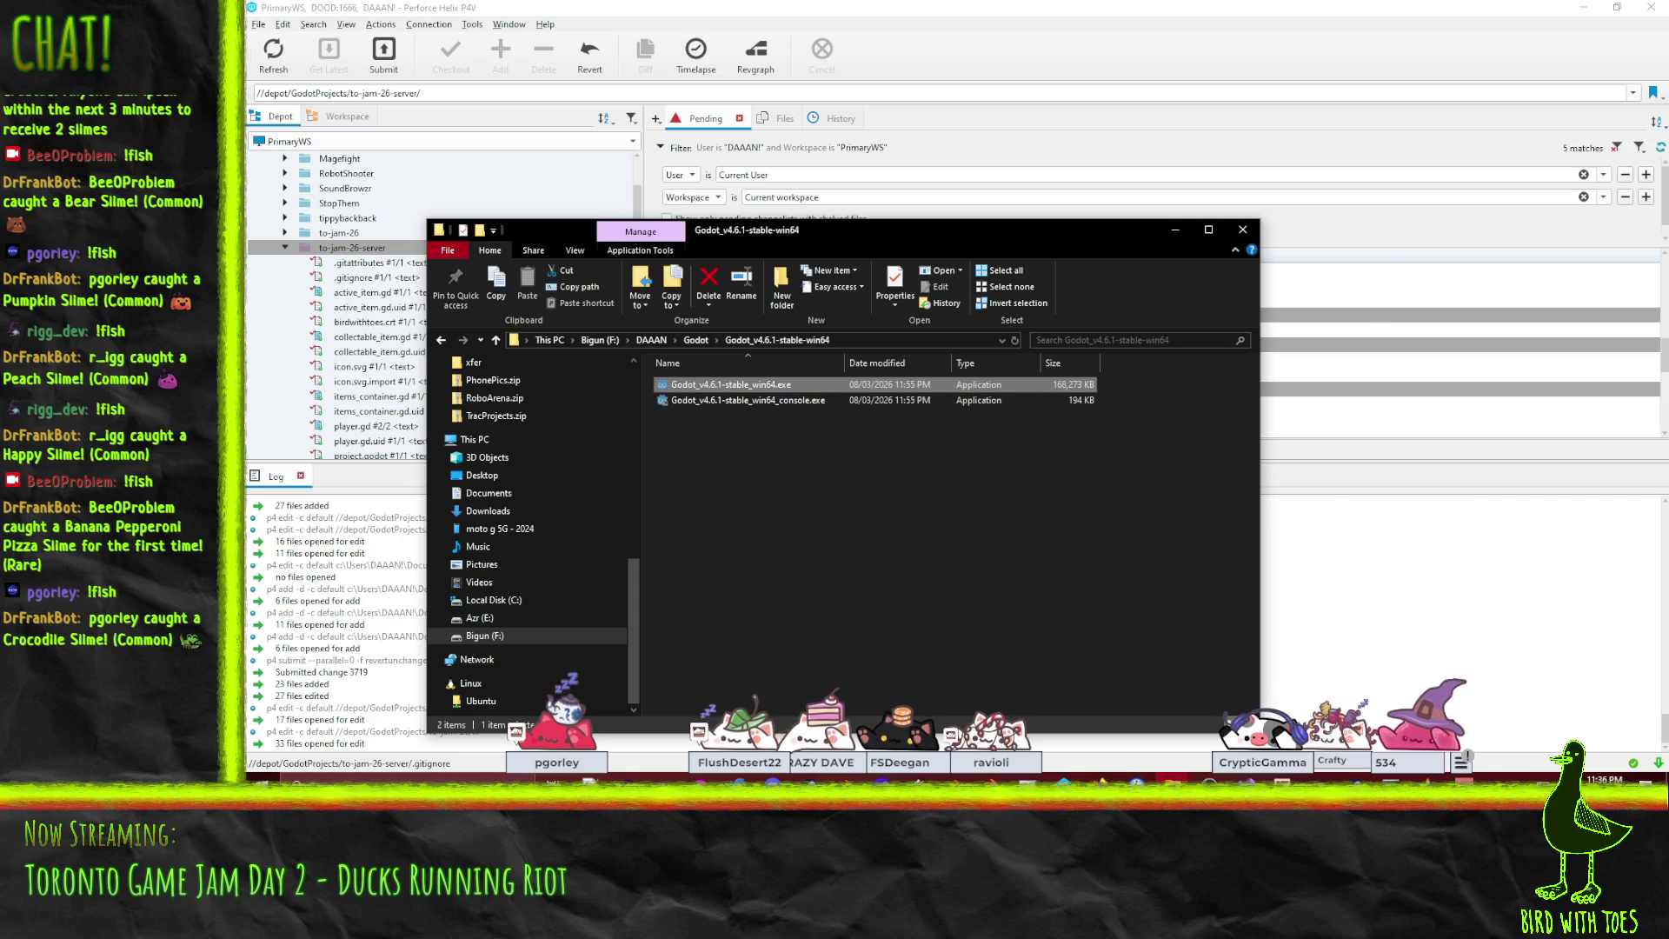
pyautogui.press('Return')
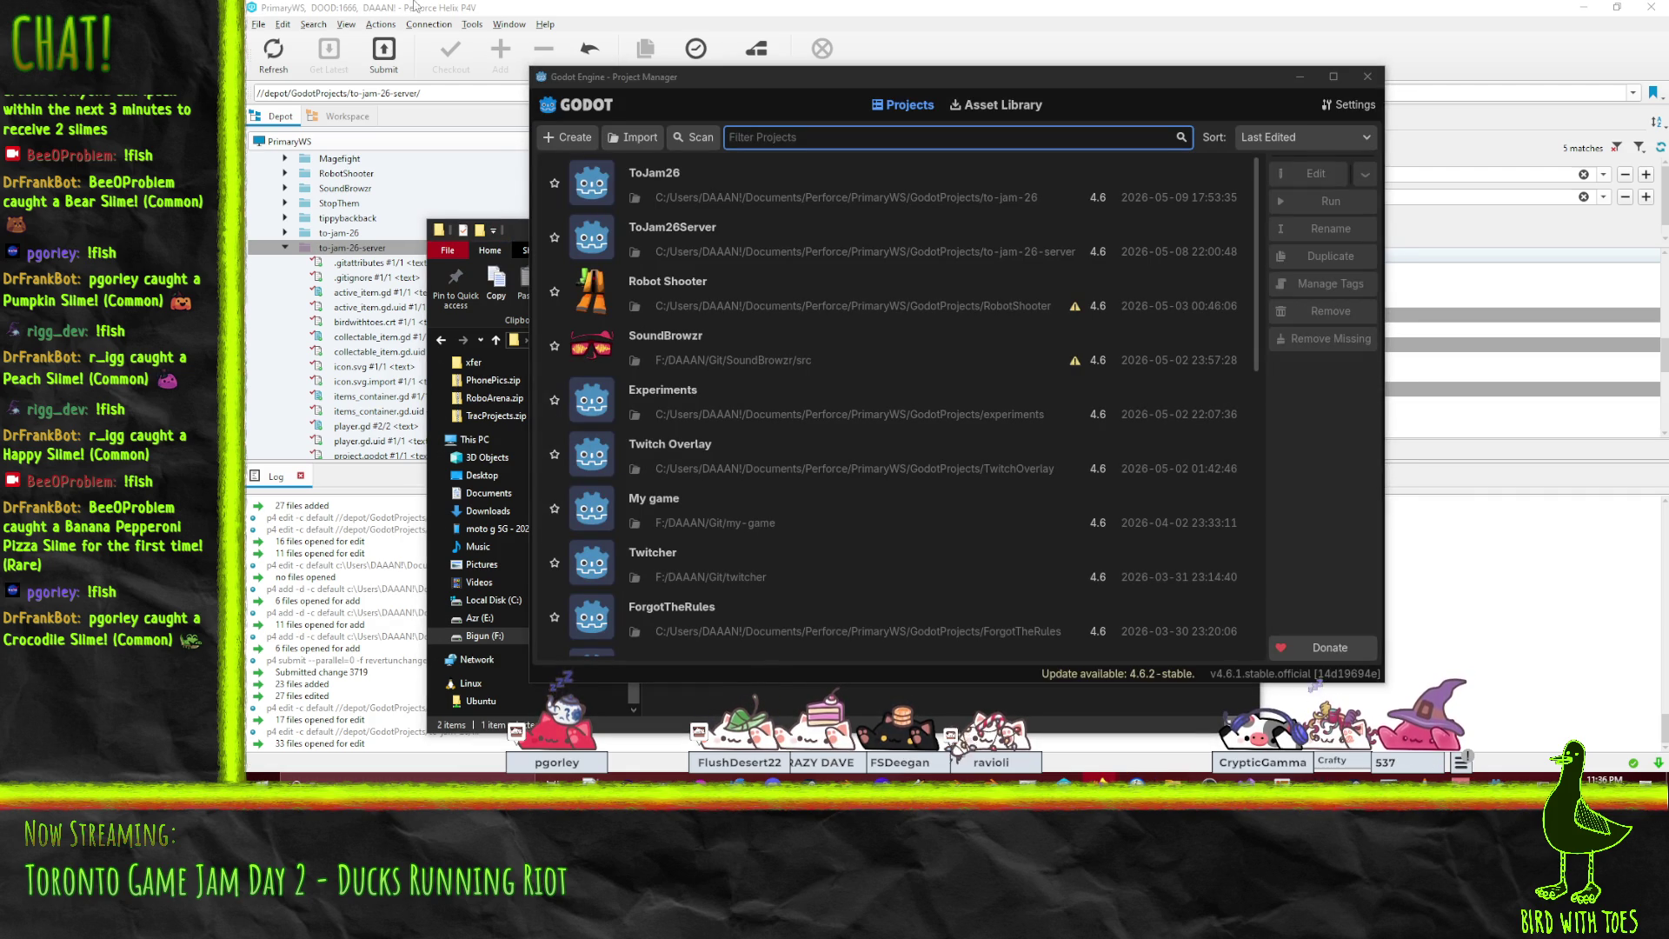
# Open the ToJam26 project, switch to the lobby_and_title scene, fit it in view, and select Game.
pyautogui.doubleClick(713, 188)
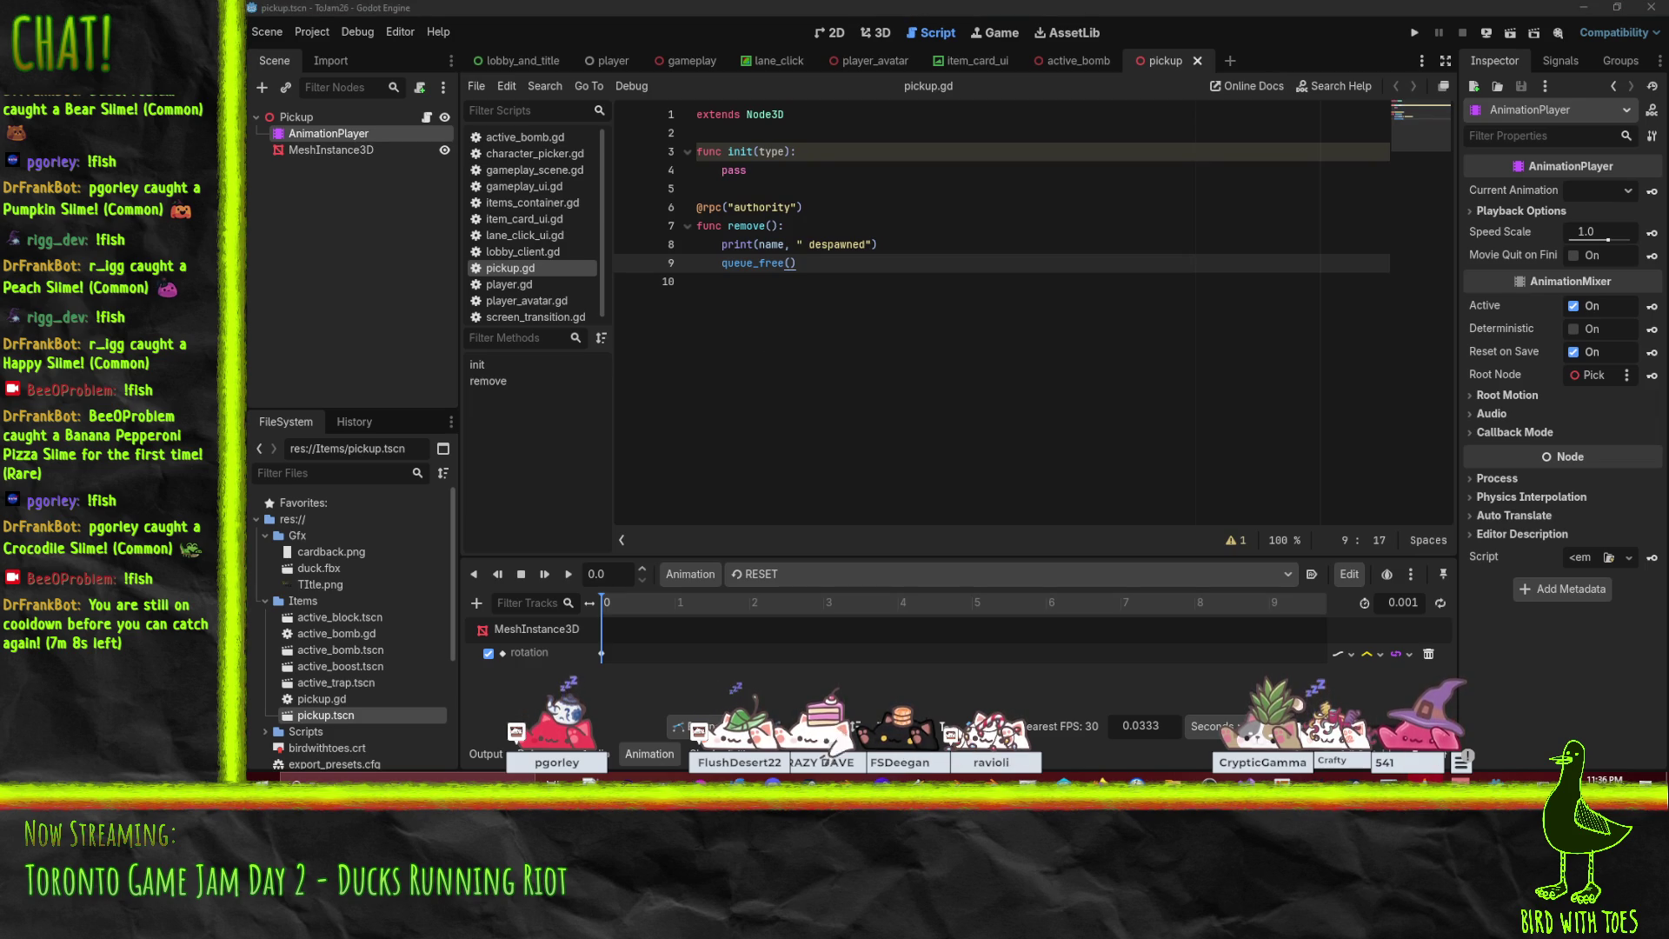
pyautogui.click(913, 244)
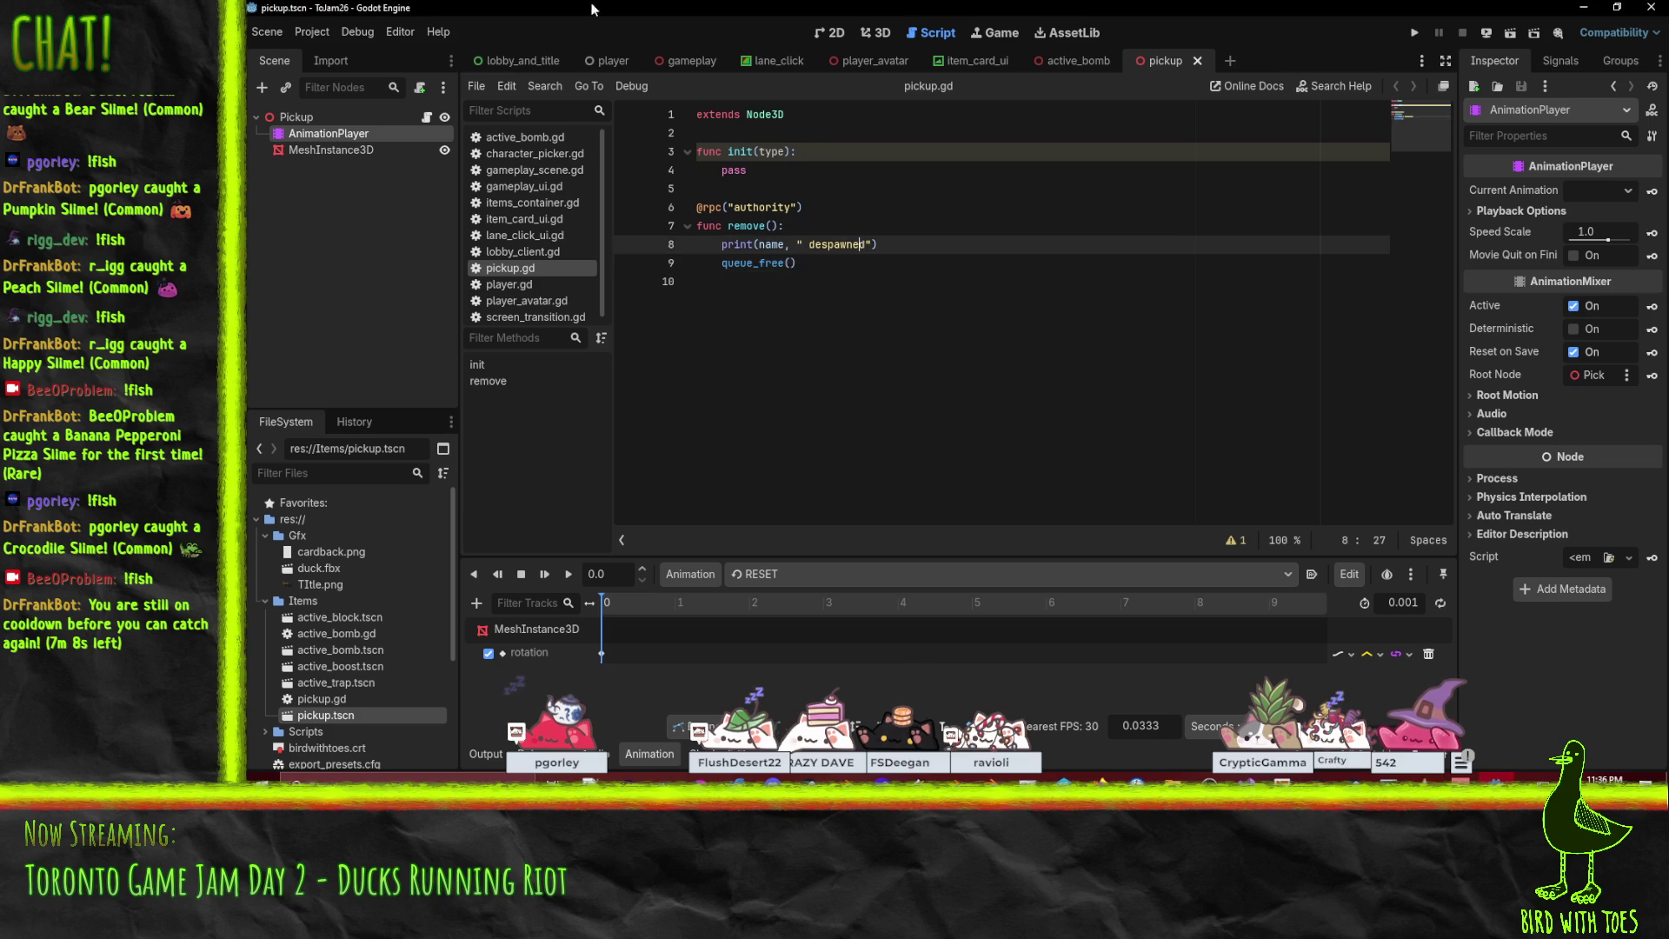
pyautogui.click(522, 60)
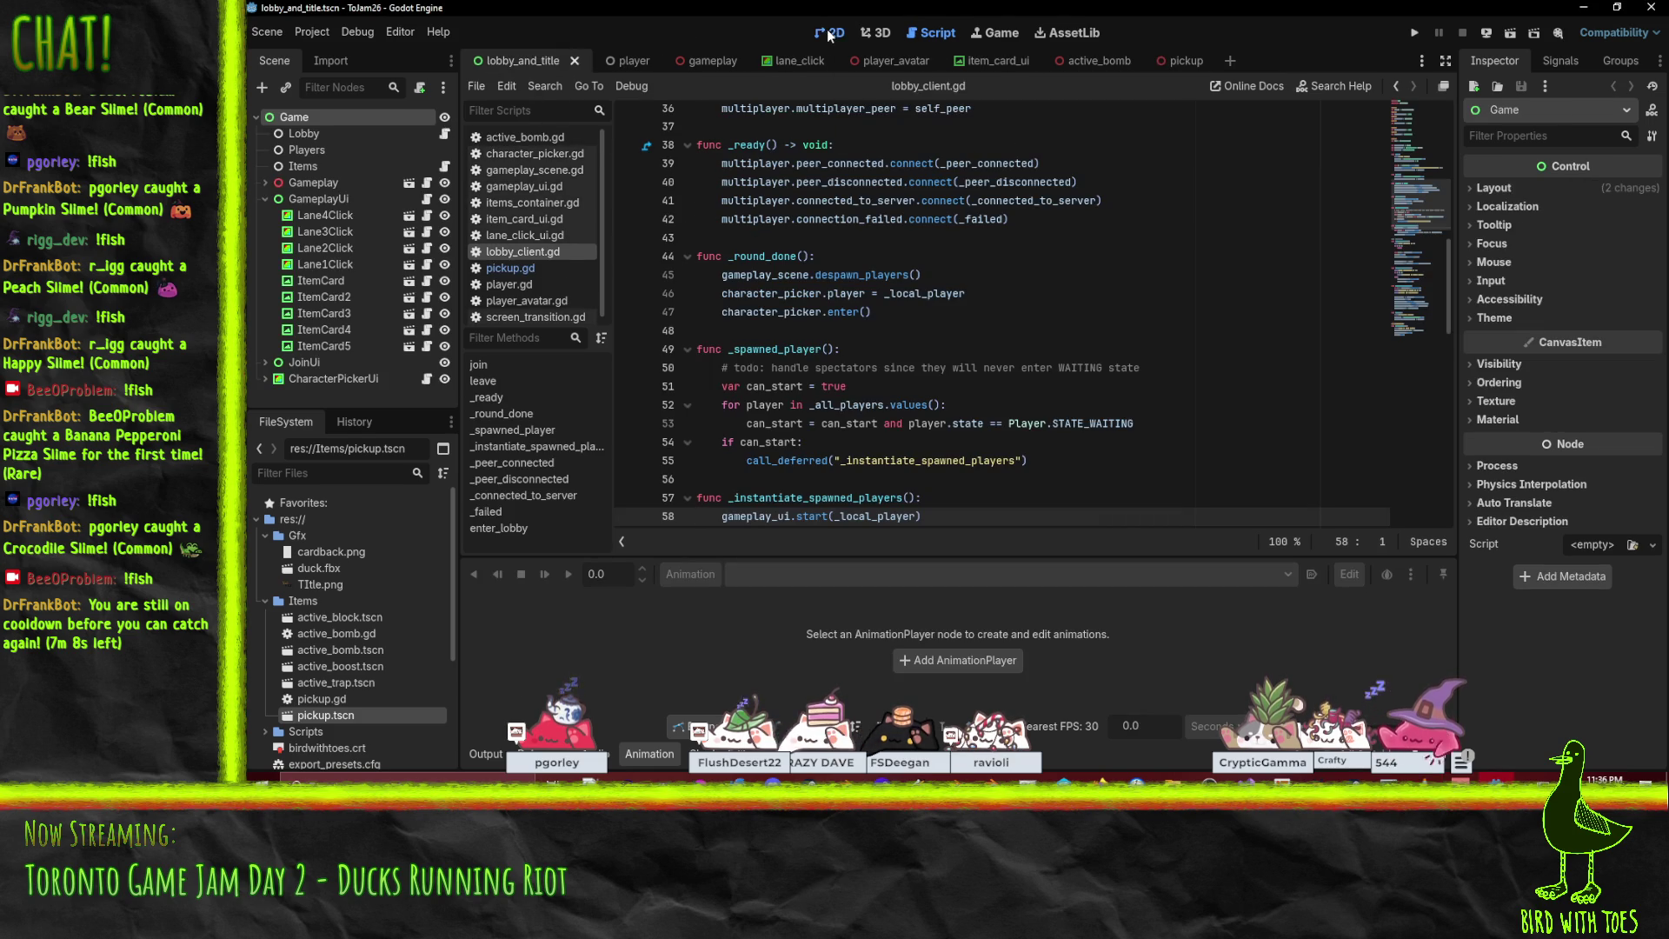
pyautogui.scroll(-1, 879, 283)
pyautogui.moveTo(879, 283)
pyautogui.mouseDown()
pyautogui.moveTo(913, 333)
pyautogui.moveTo(892, 329)
pyautogui.mouseUp()
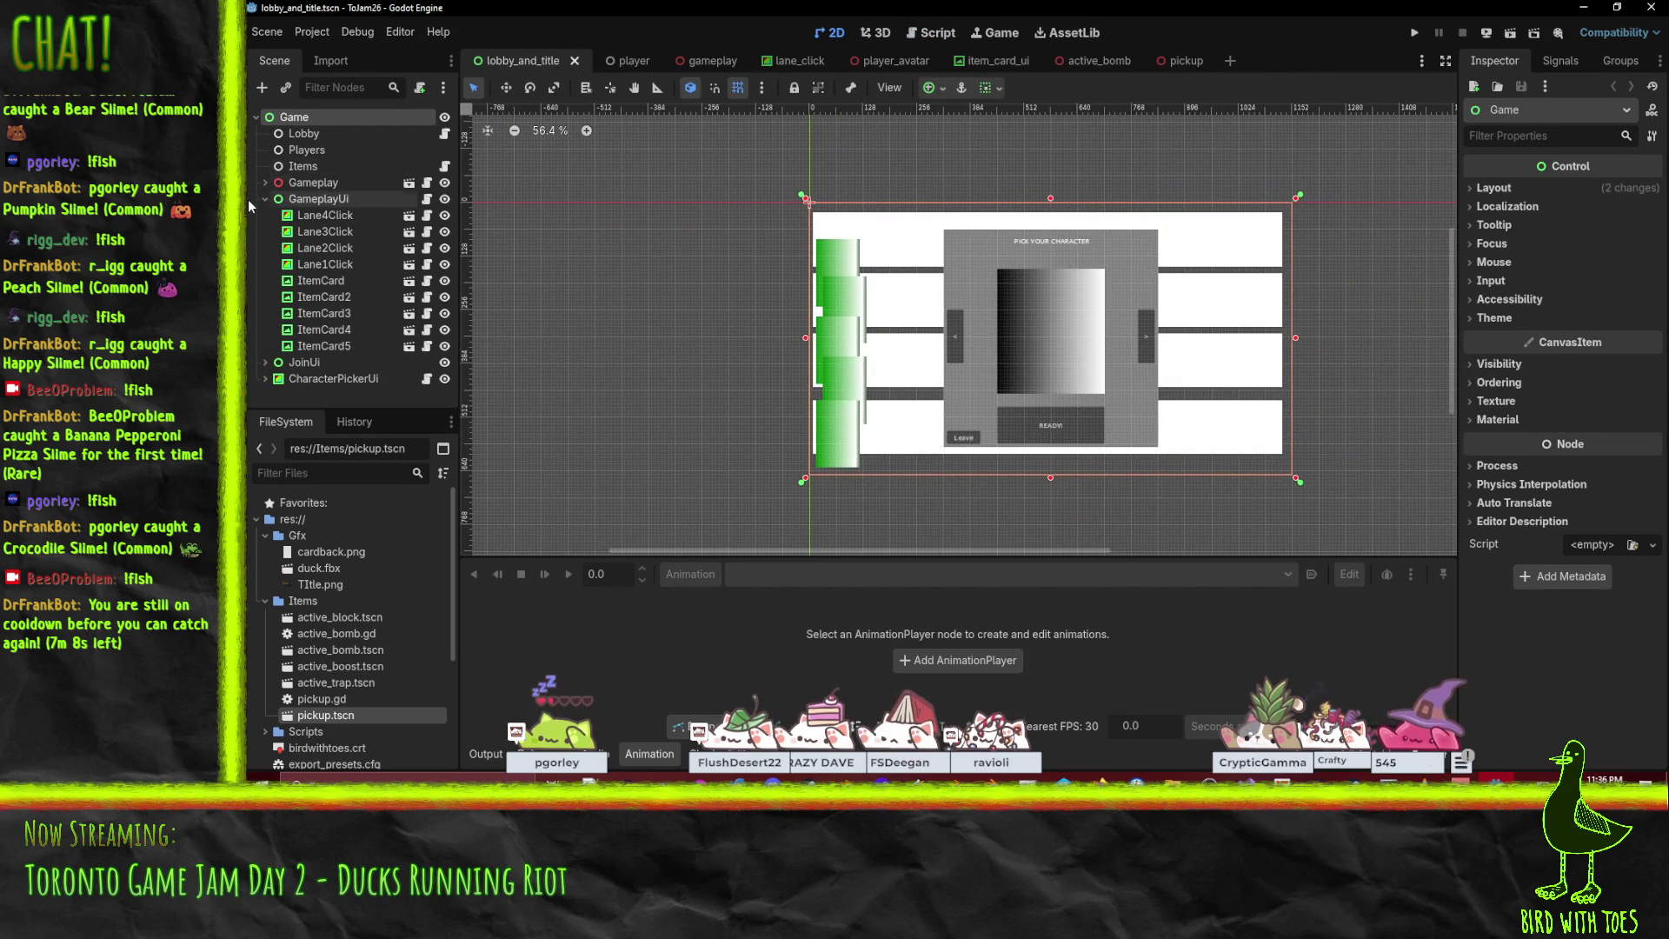
pyautogui.click(271, 200)
pyautogui.click(295, 116)
# Add a Control child node to Game and rename it TitleUi.
pyautogui.rightClick(297, 120)
pyautogui.click(365, 131)
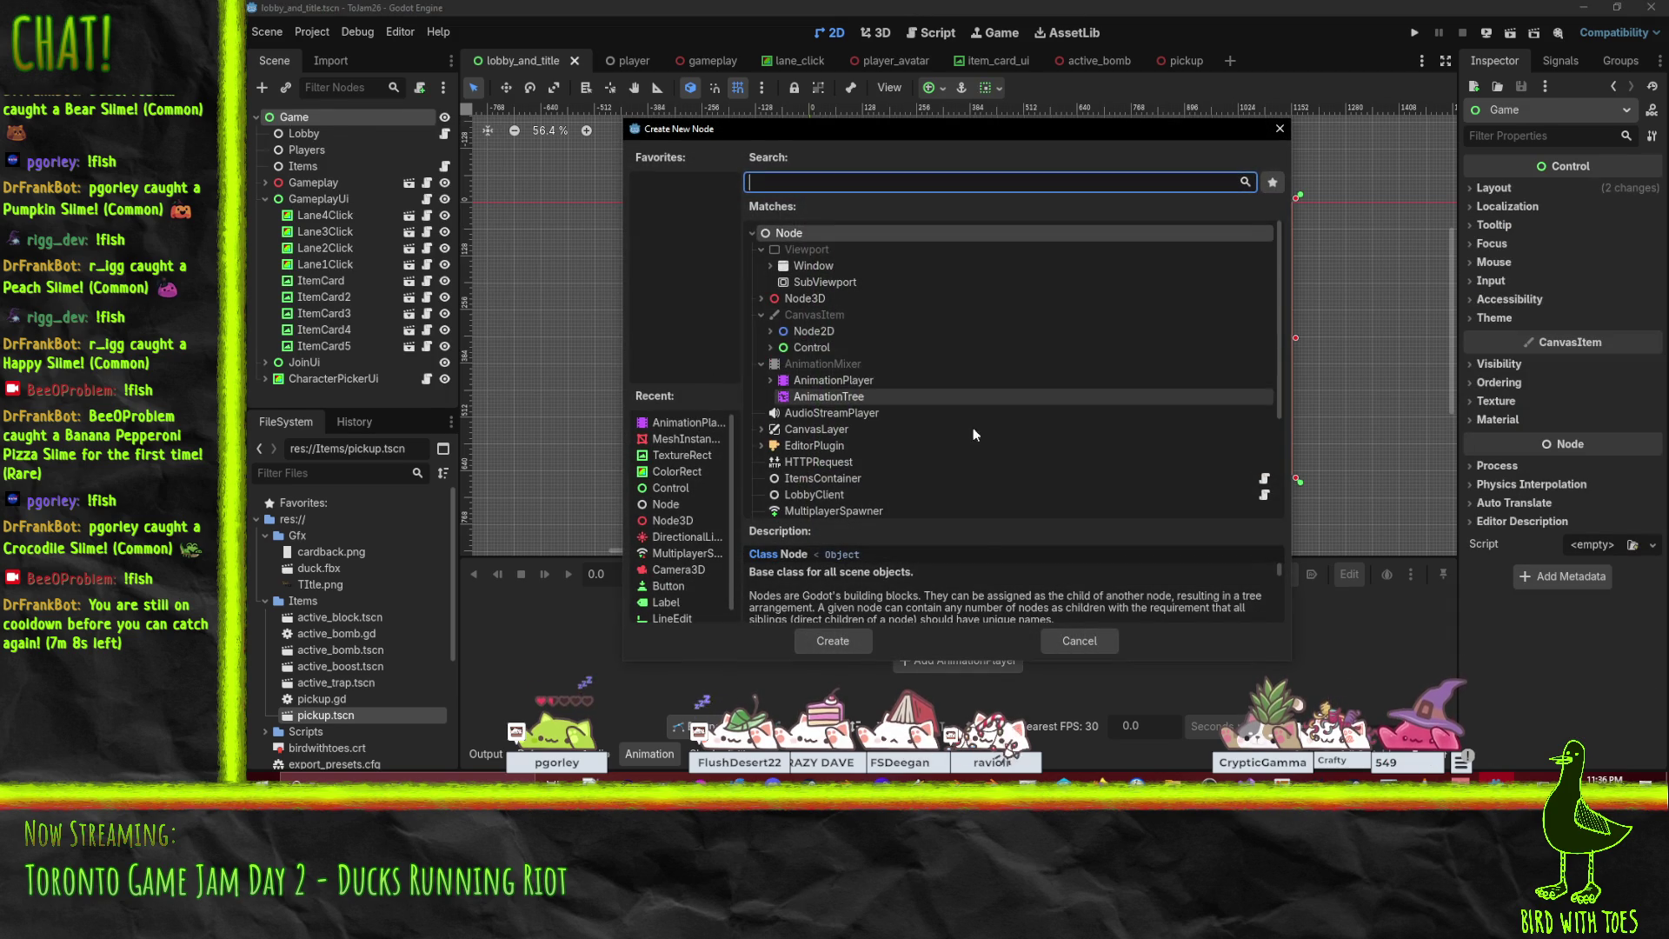
pyautogui.click(841, 345)
pyautogui.click(833, 642)
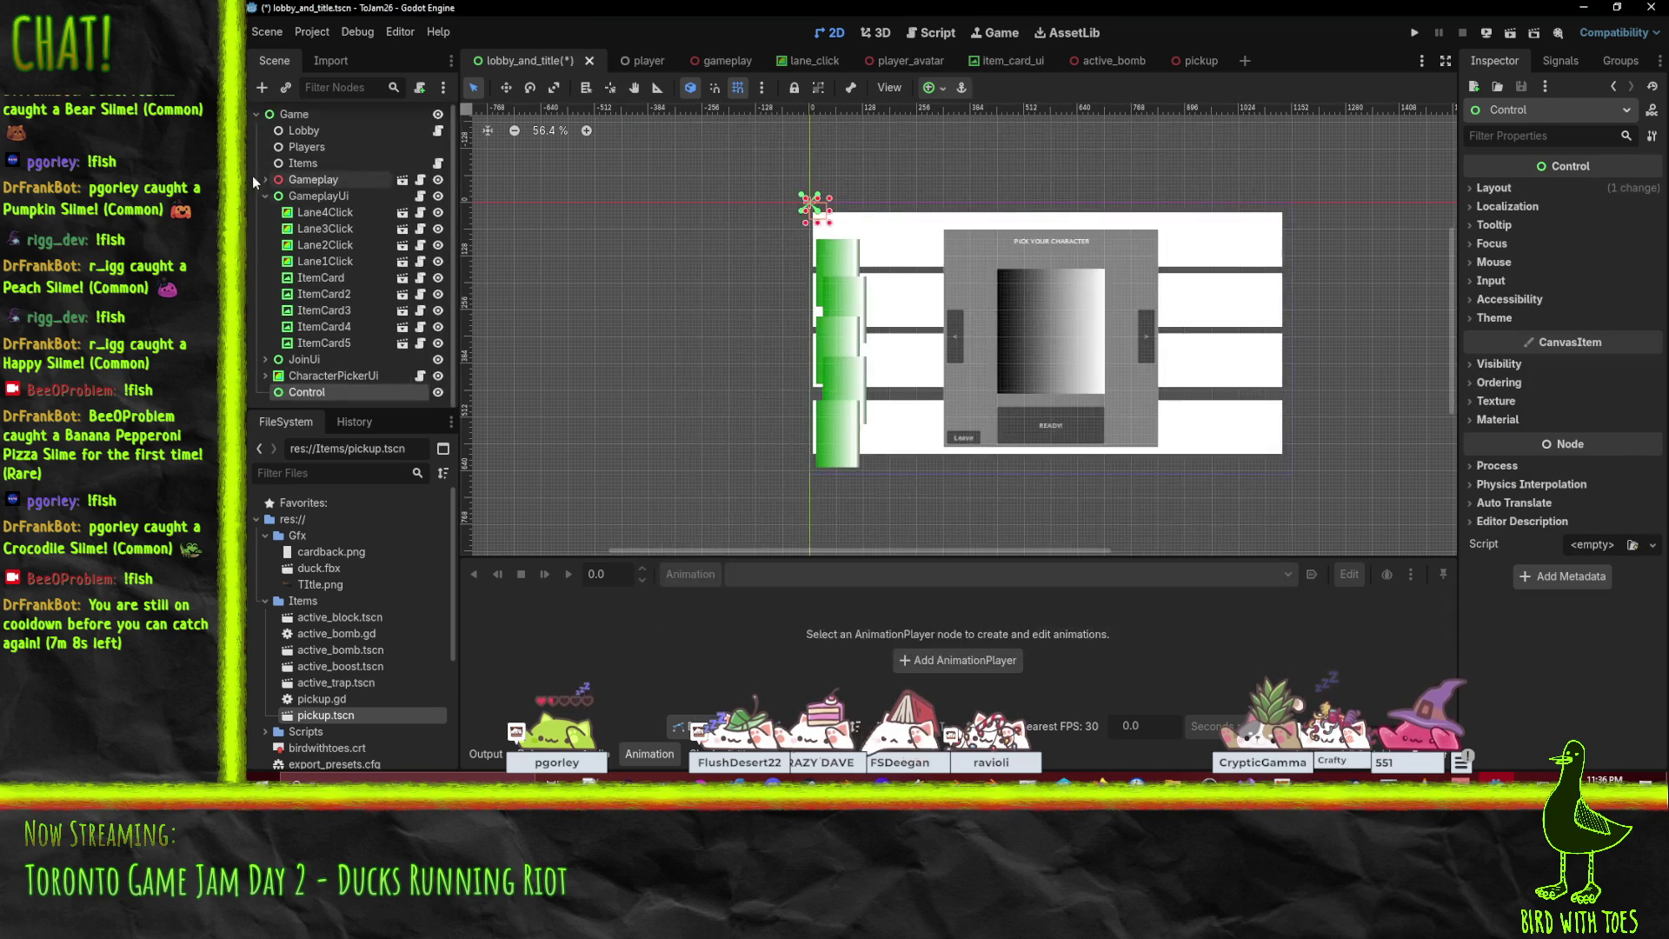
pyautogui.doubleClick(323, 392)
pyautogui.write('TitleUi')
pyautogui.press('Return')
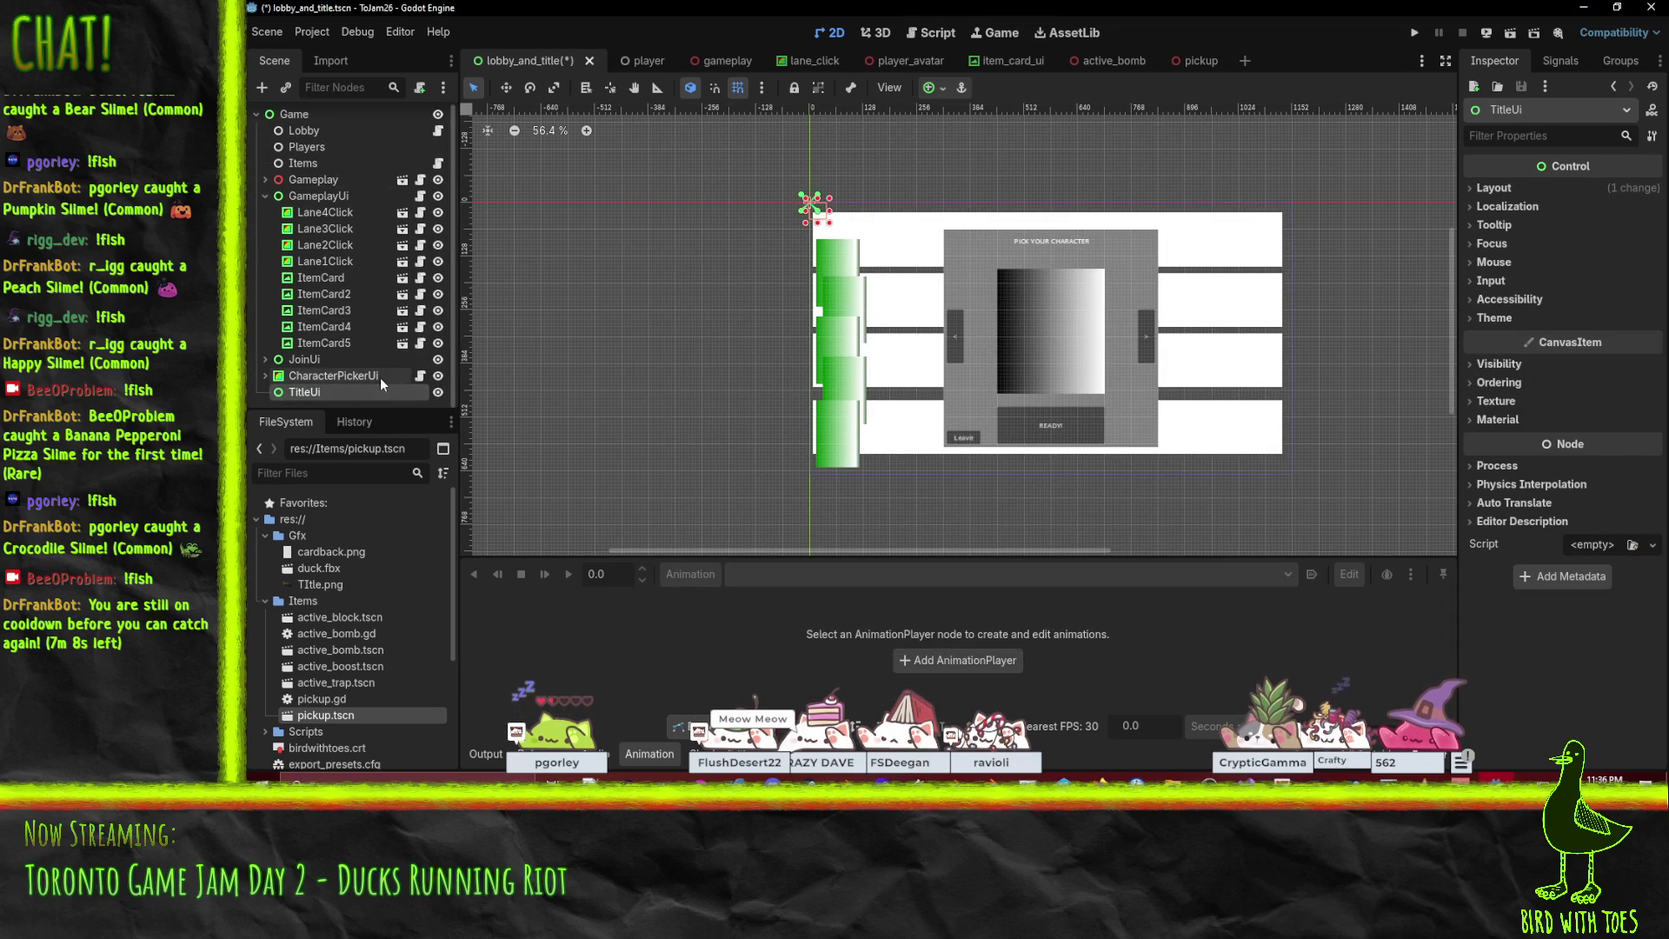
# Move TitleUi just below Gameplay and set its anchor preset to Full Rect.
pyautogui.moveTo(339, 398); pyautogui.dragTo(333, 187)
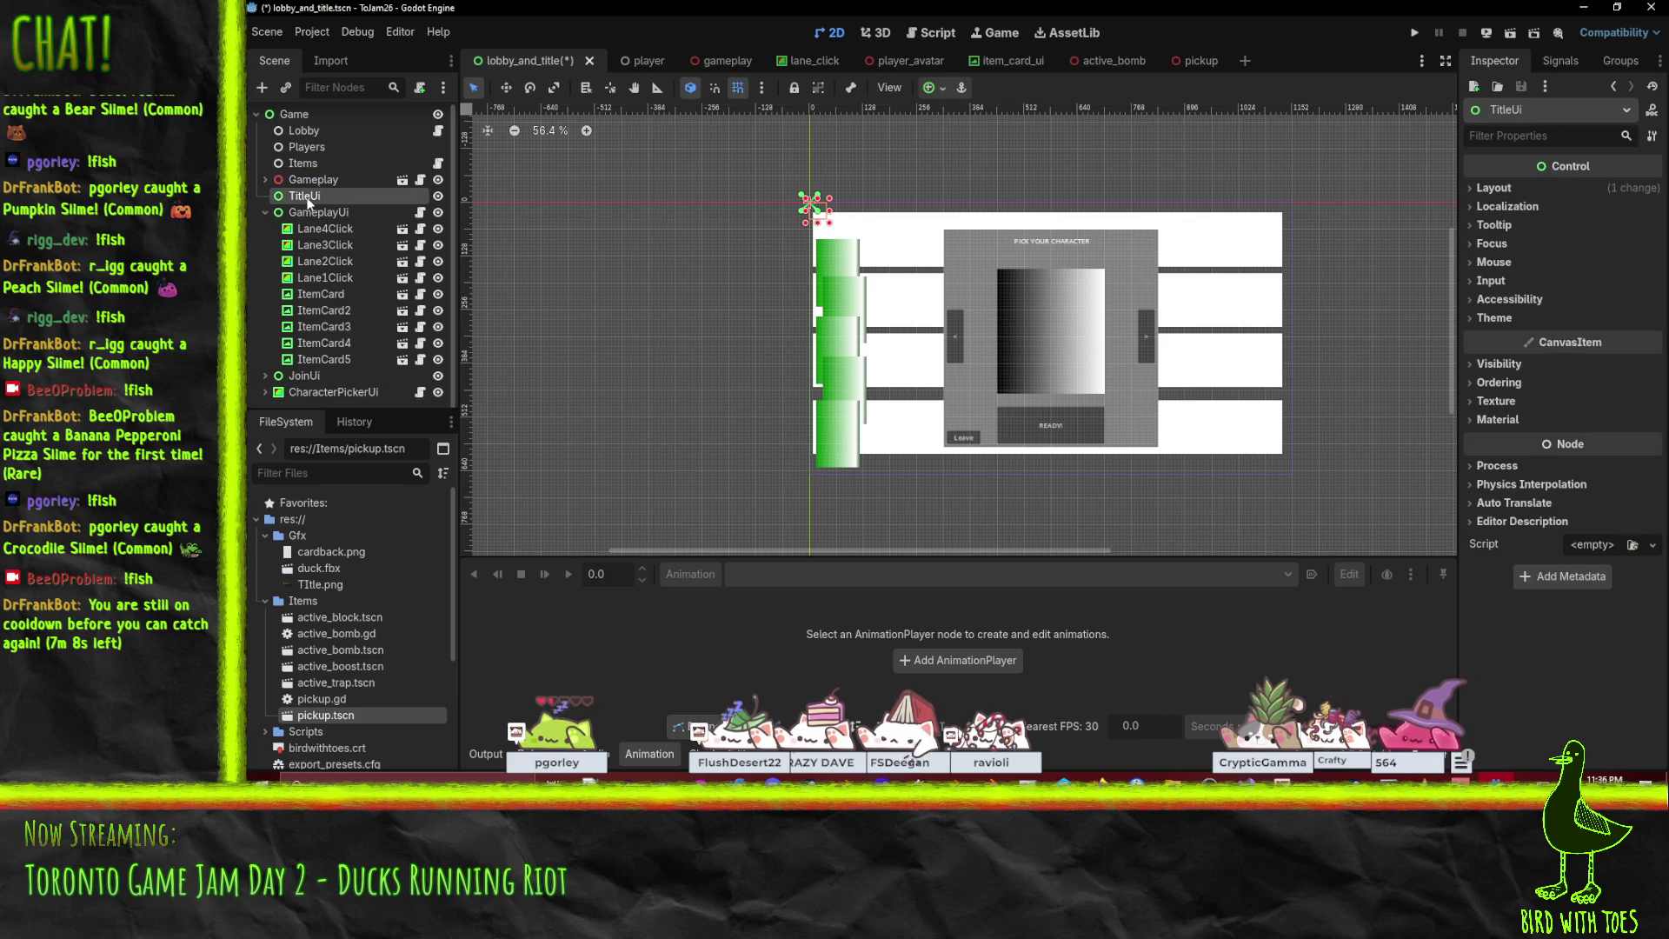
pyautogui.scroll(1, 330, 197)
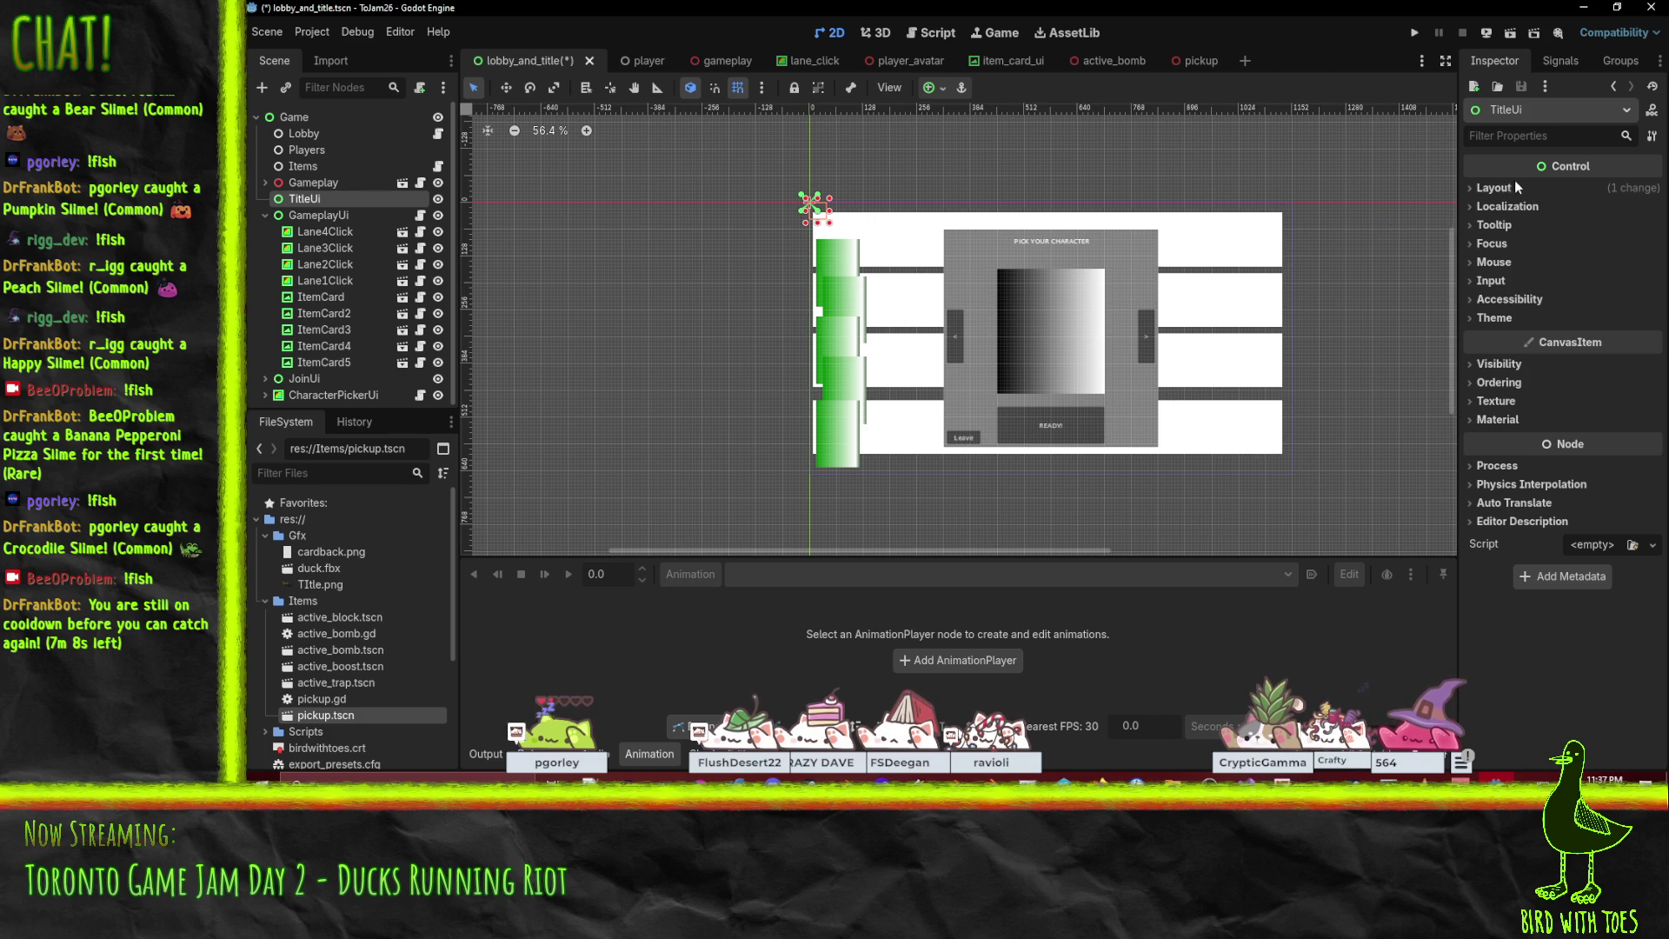
pyautogui.click(932, 88)
pyautogui.click(1020, 225)
pyautogui.click(317, 199)
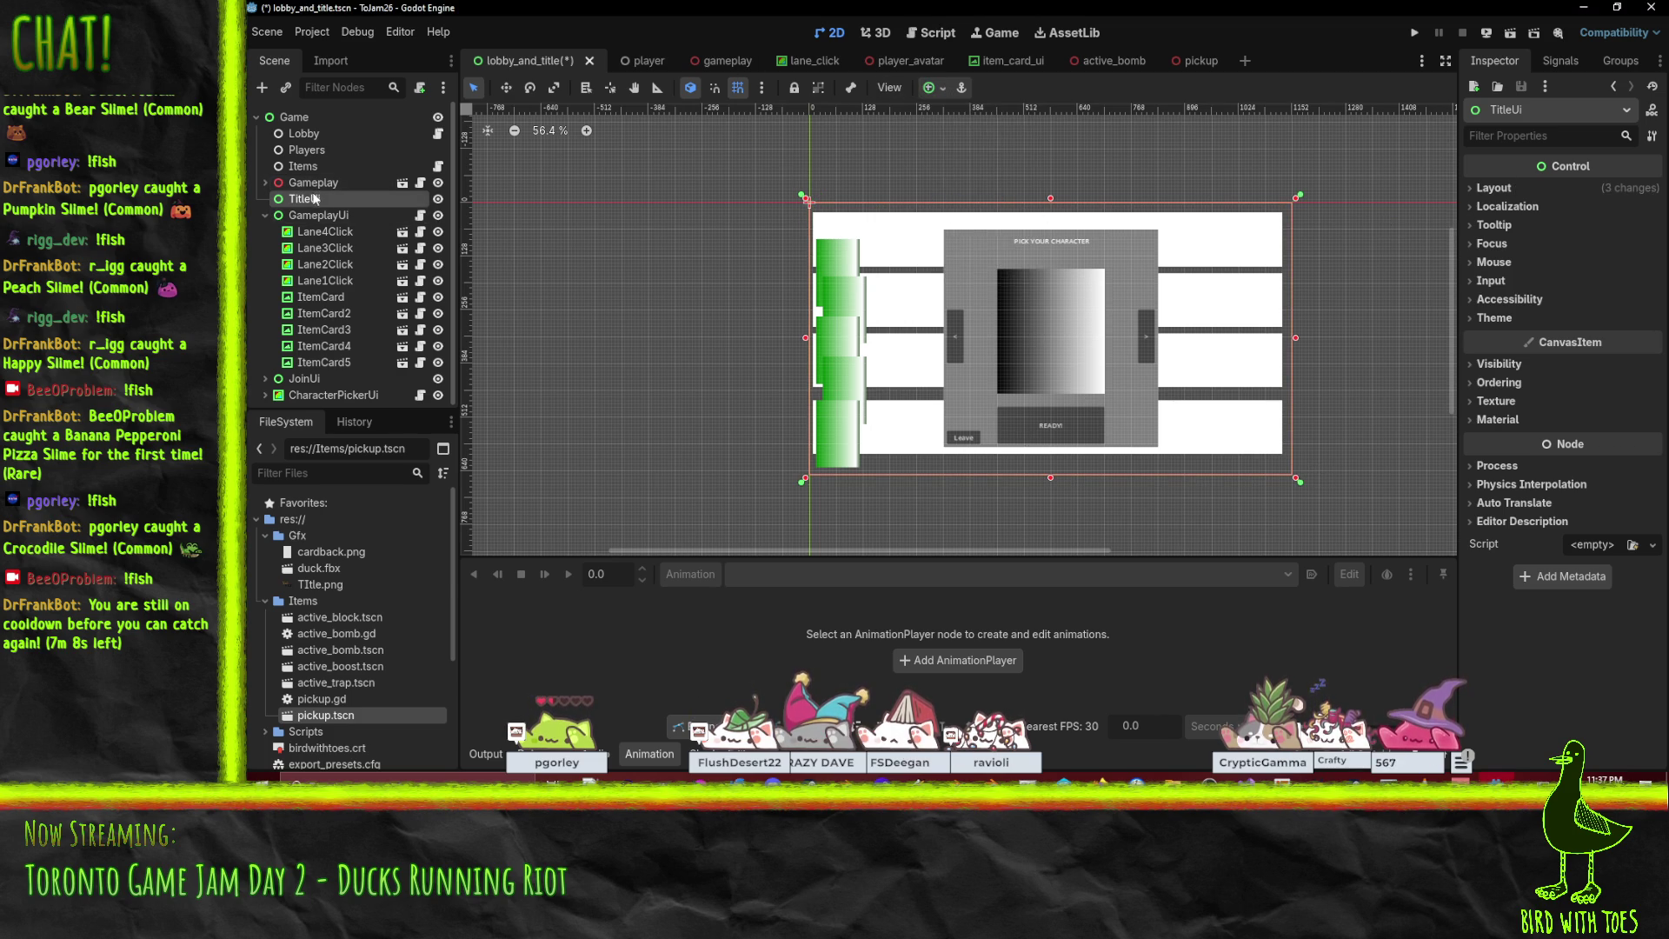
# Add a Full Rect TextureRect under TitleUi with Expand Mode set to Fit Width Proportional.
pyautogui.rightClick(315, 200)
pyautogui.click(382, 211)
pyautogui.write('text')
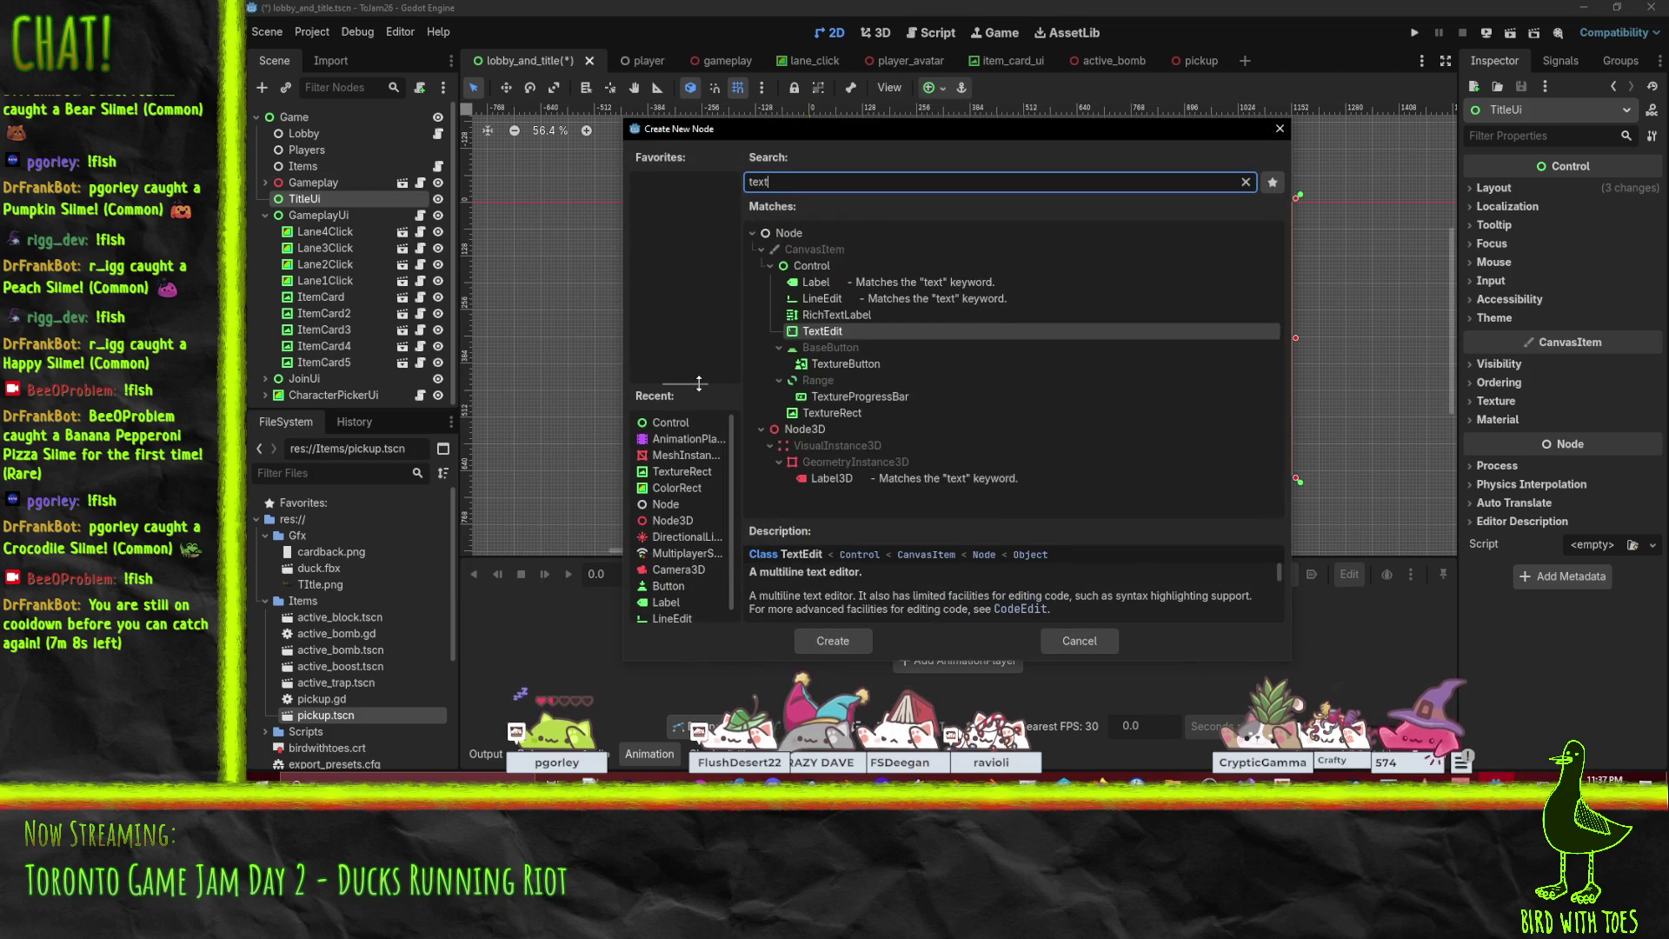
pyautogui.click(847, 367)
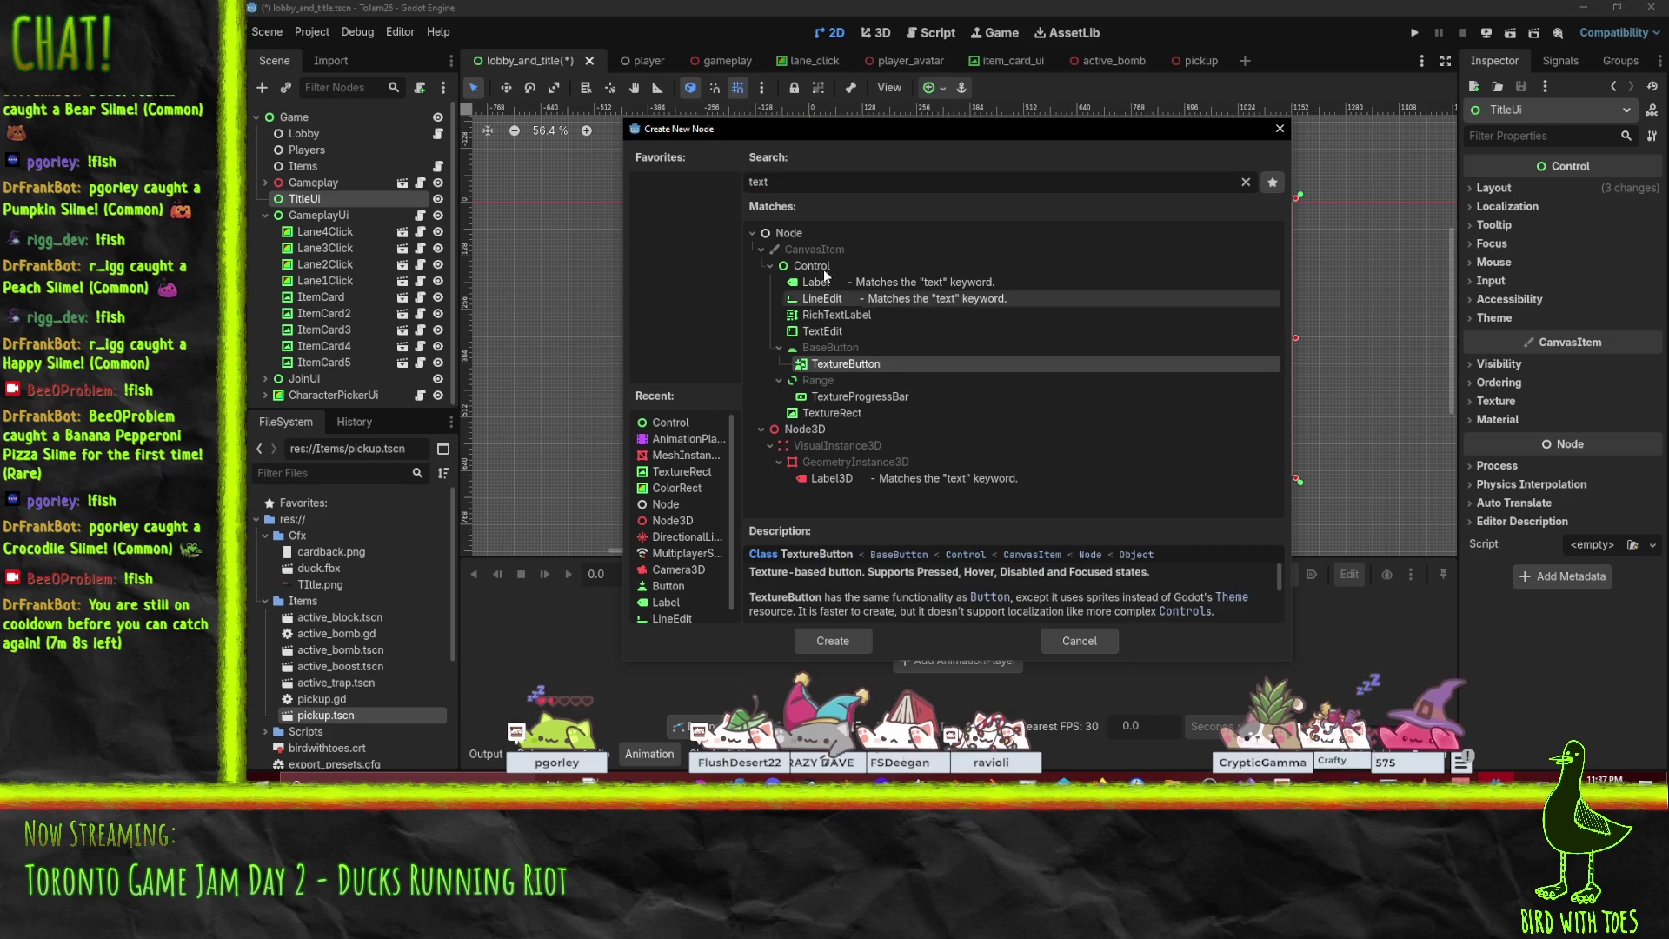
pyautogui.click(838, 413)
pyautogui.doubleClick(839, 413)
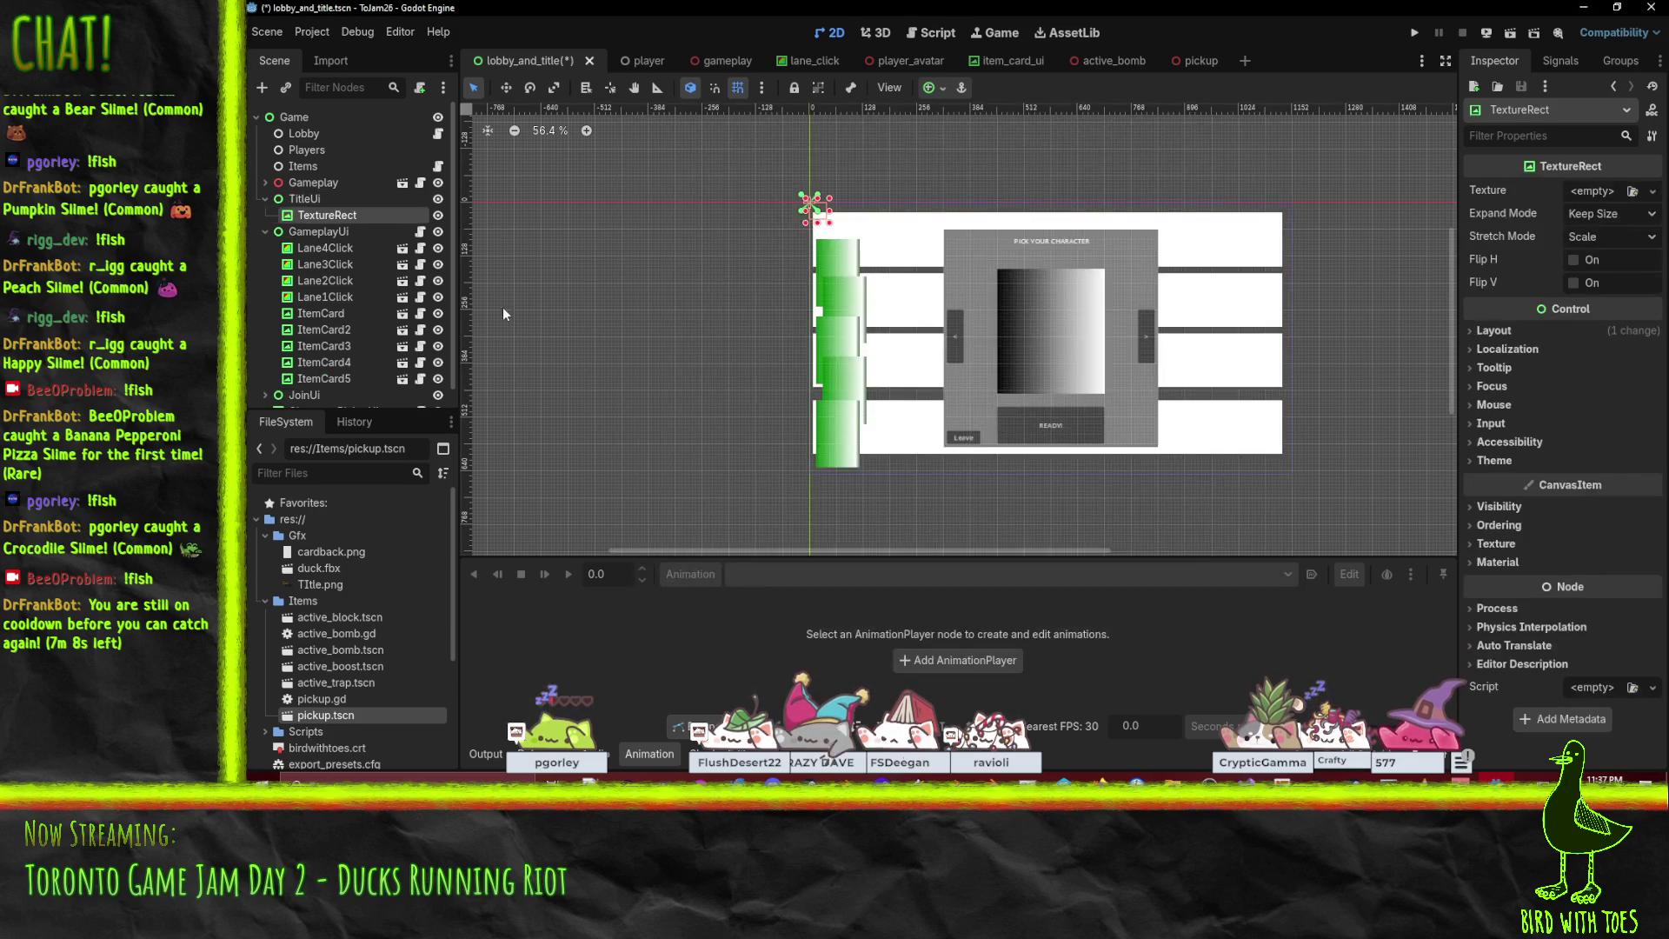
pyautogui.click(942, 87)
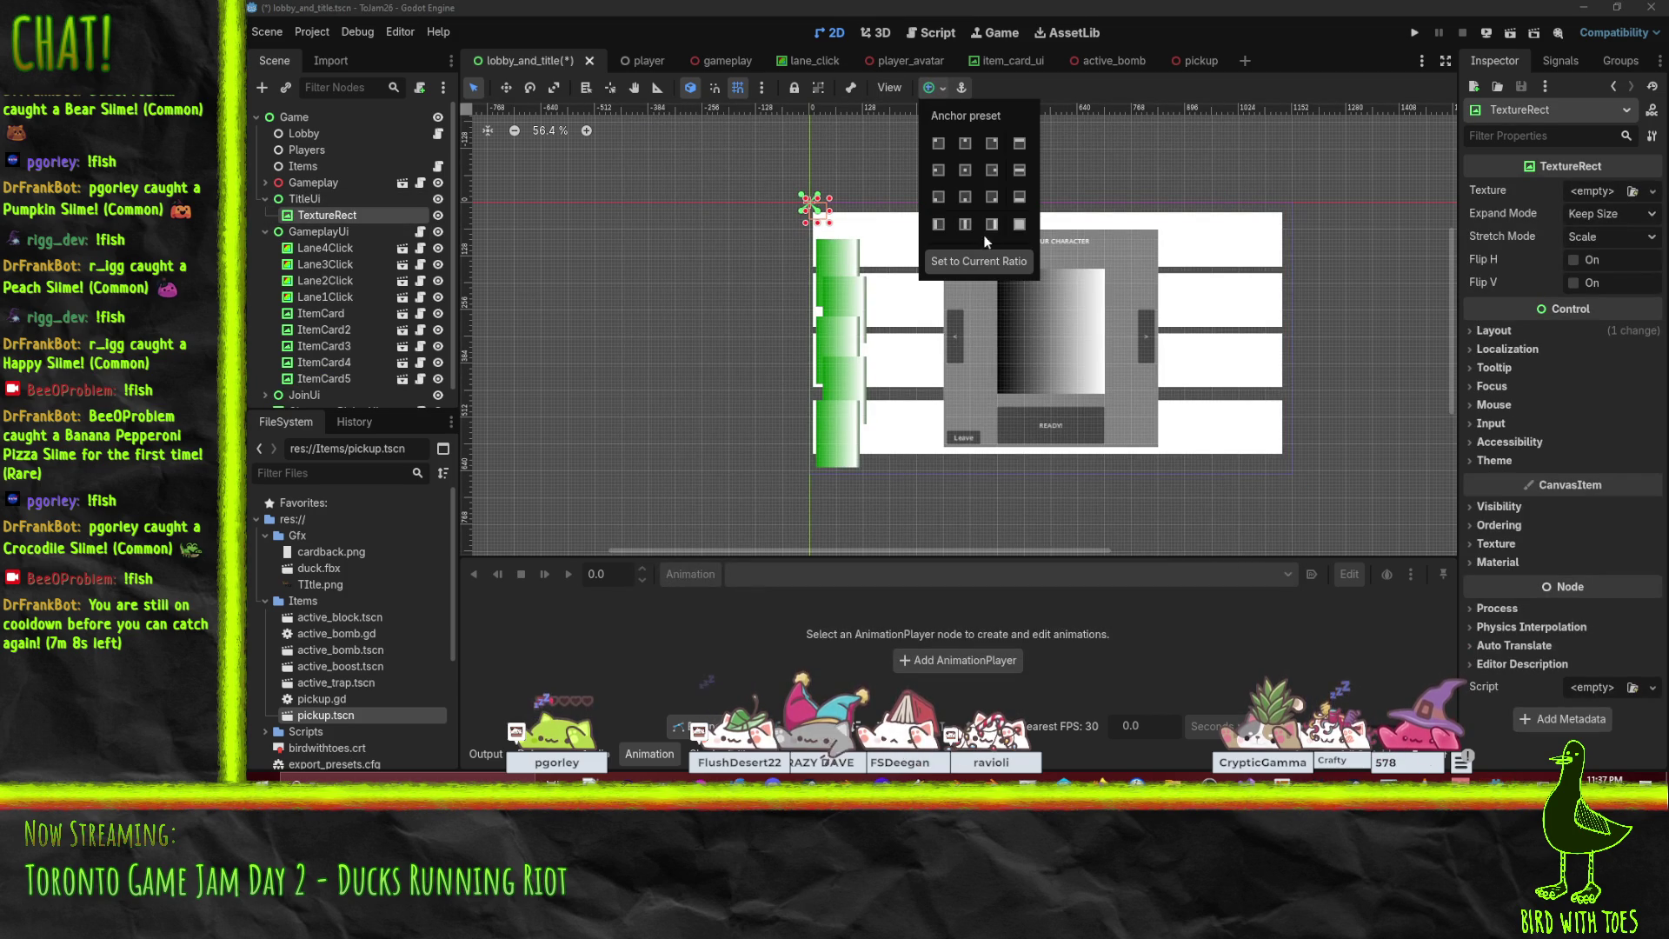
pyautogui.click(1018, 228)
pyautogui.click(1400, 285)
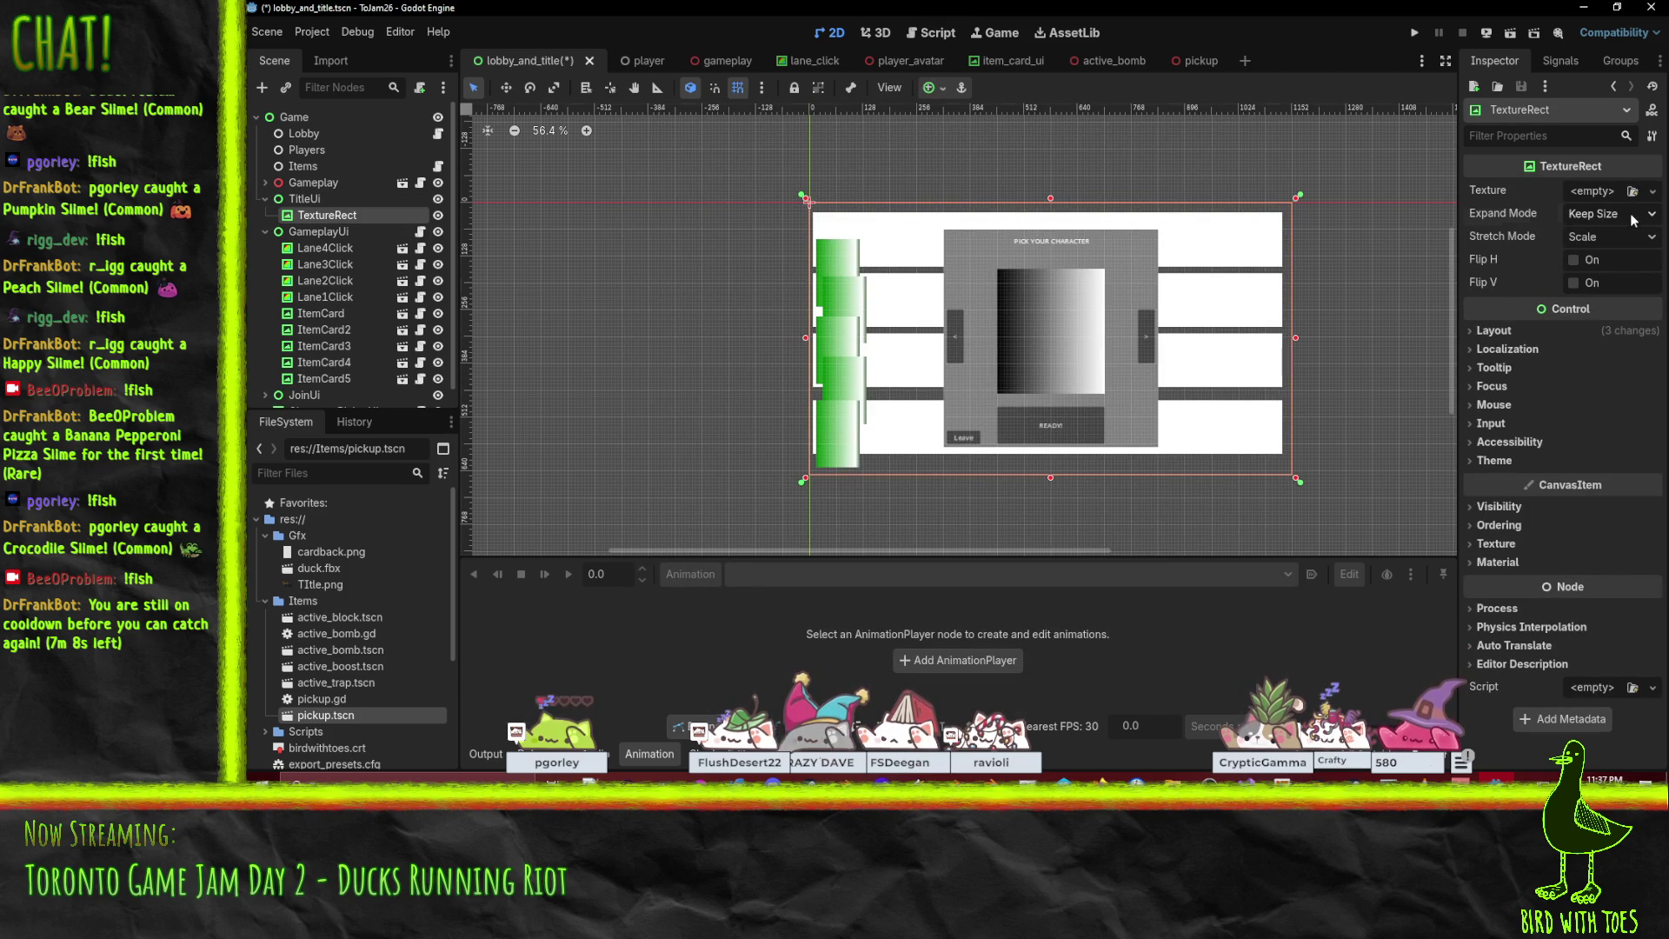
pyautogui.click(1618, 214)
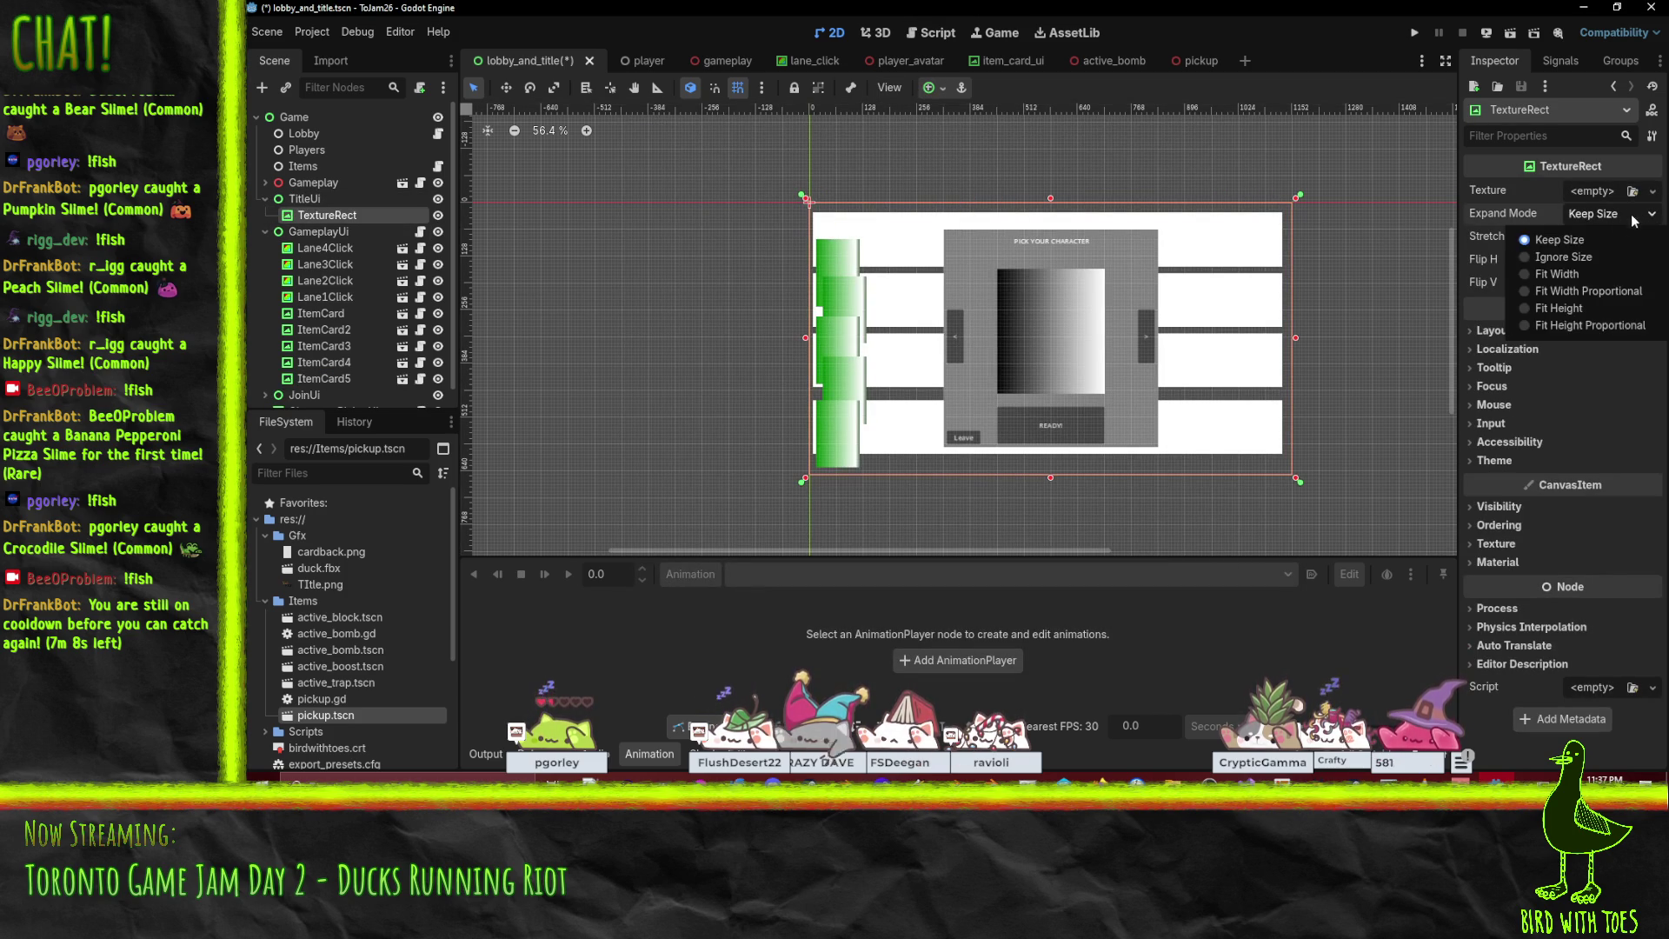
pyautogui.click(1613, 292)
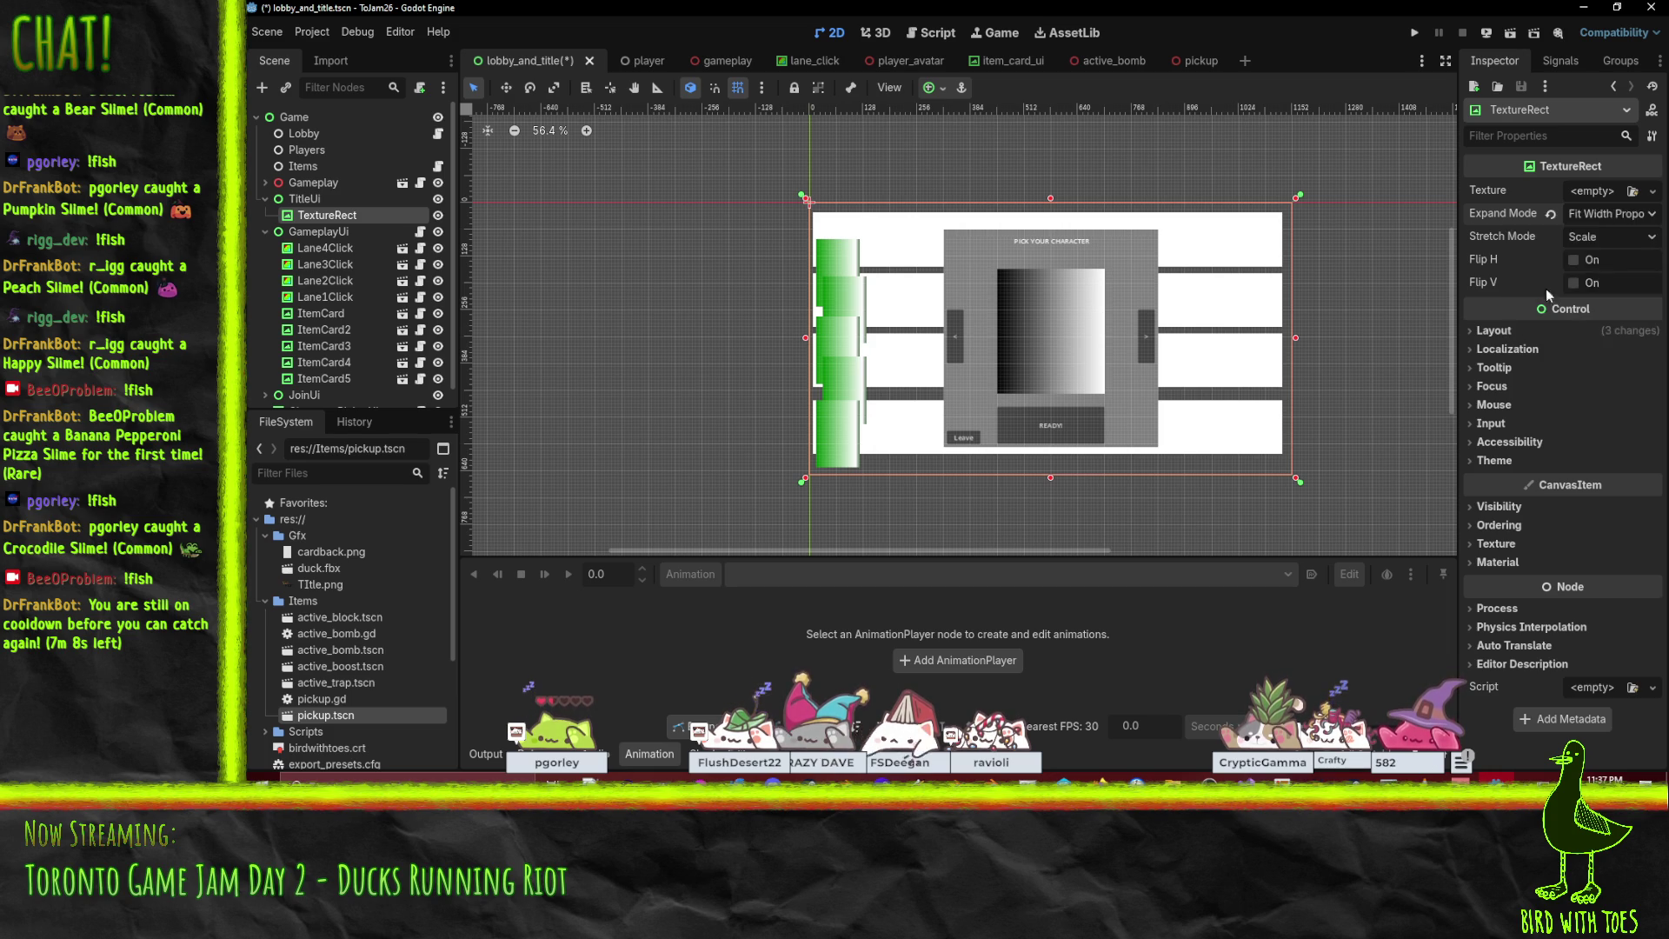
# Load Title.png as the TextureRect's texture and reselect TitleUi in the Scene tree.
pyautogui.click(1652, 192)
pyautogui.click(1486, 566)
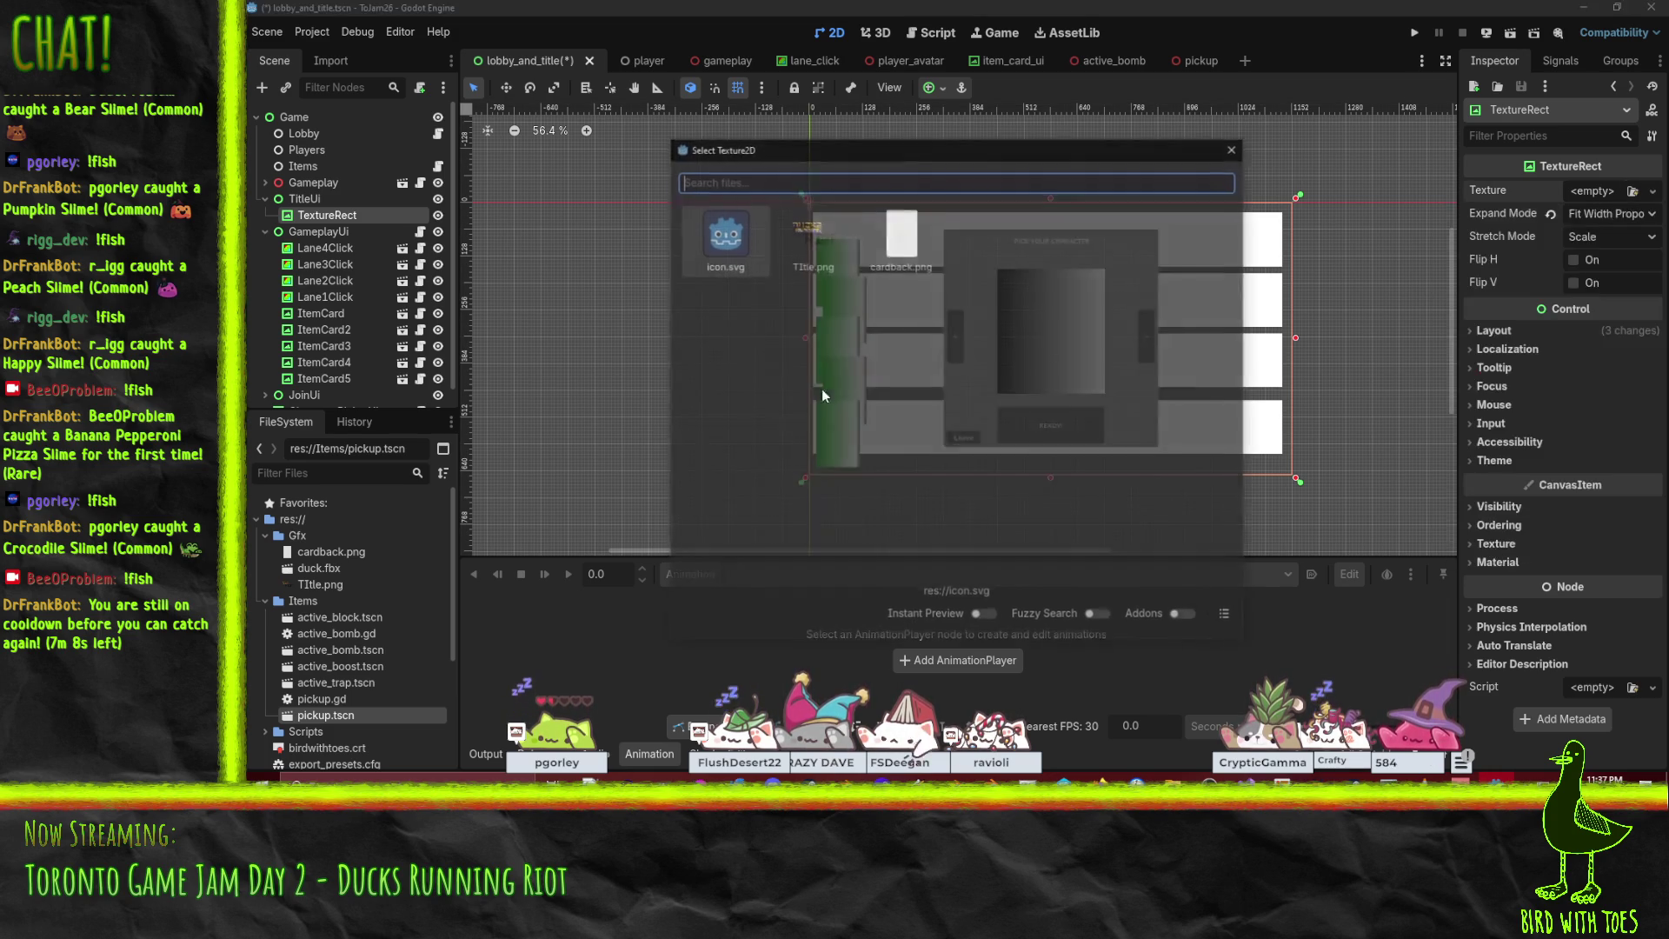
pyautogui.doubleClick(822, 232)
pyautogui.hscroll(4, 680, 267)
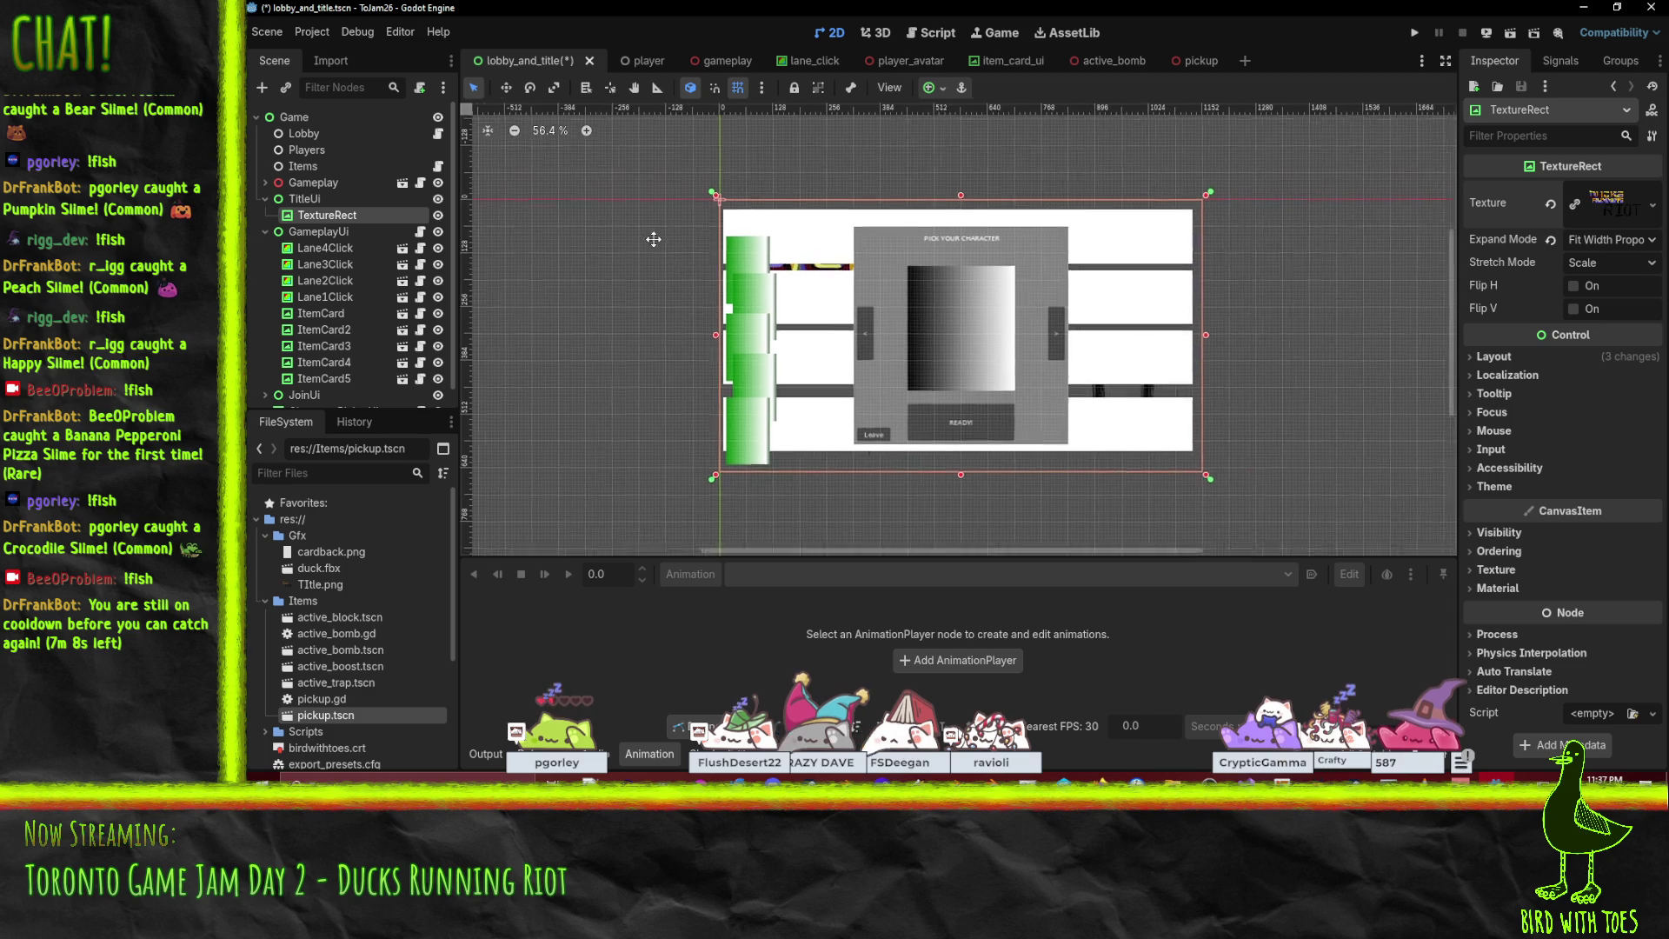
pyautogui.click(321, 200)
pyautogui.click(323, 214)
pyautogui.click(324, 202)
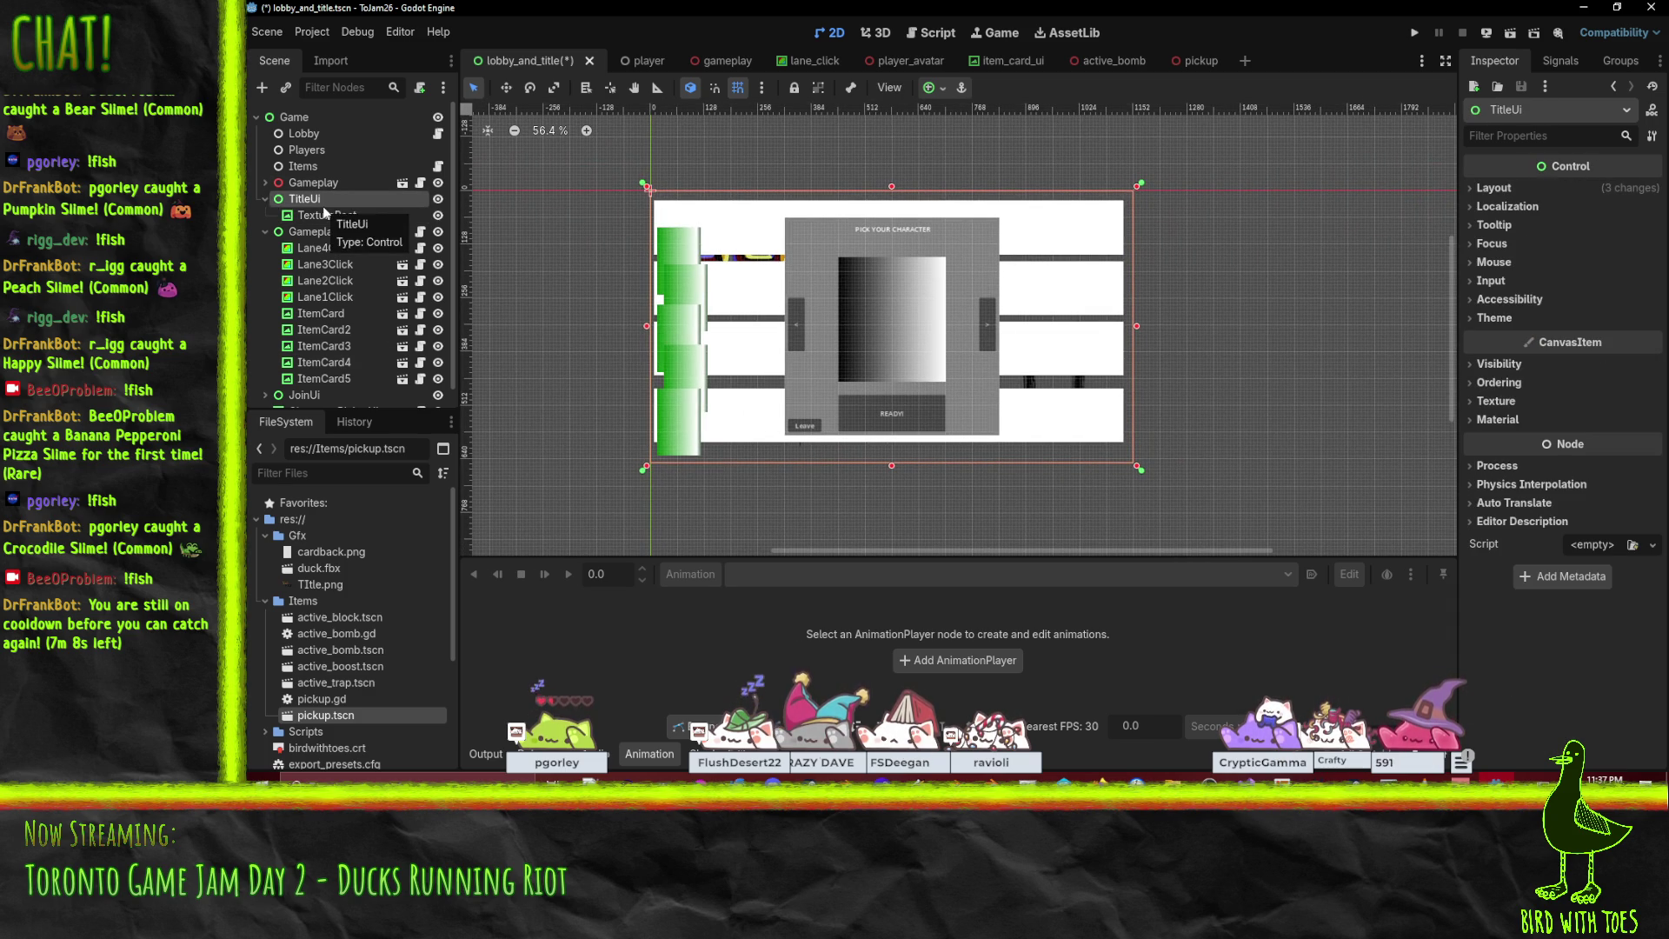
# Save the scene, expand JoinUi instead of GameplayUi, and copy the ScreenTransition node.
pyautogui.hotkey('ctrl', 's')
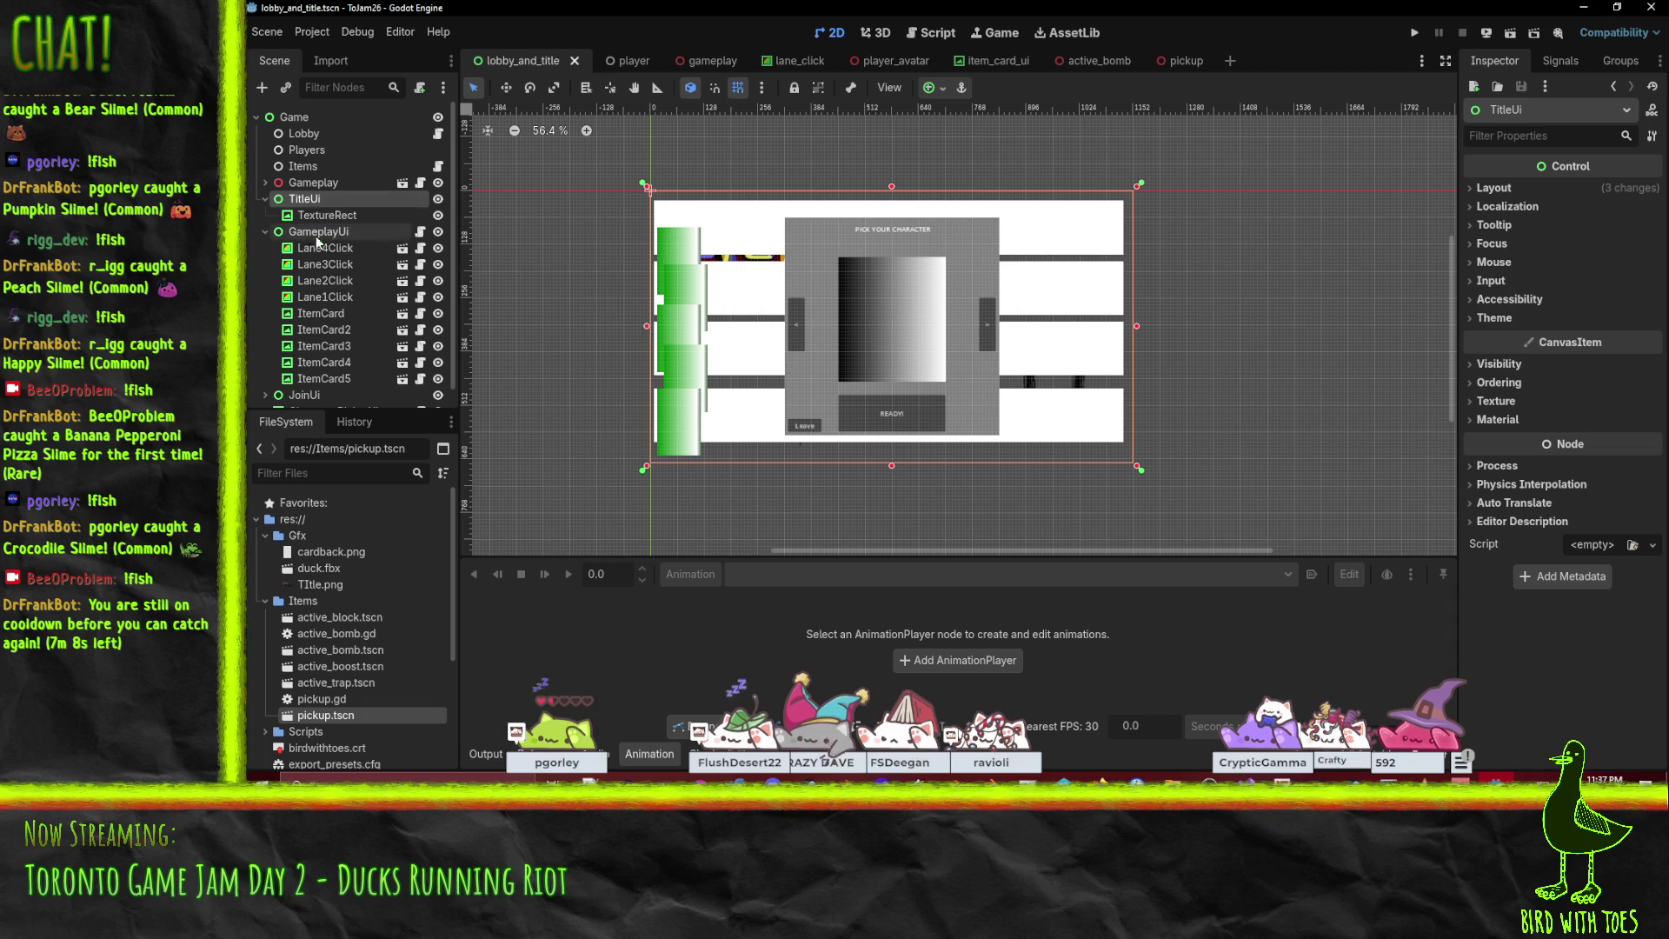
pyautogui.click(265, 231)
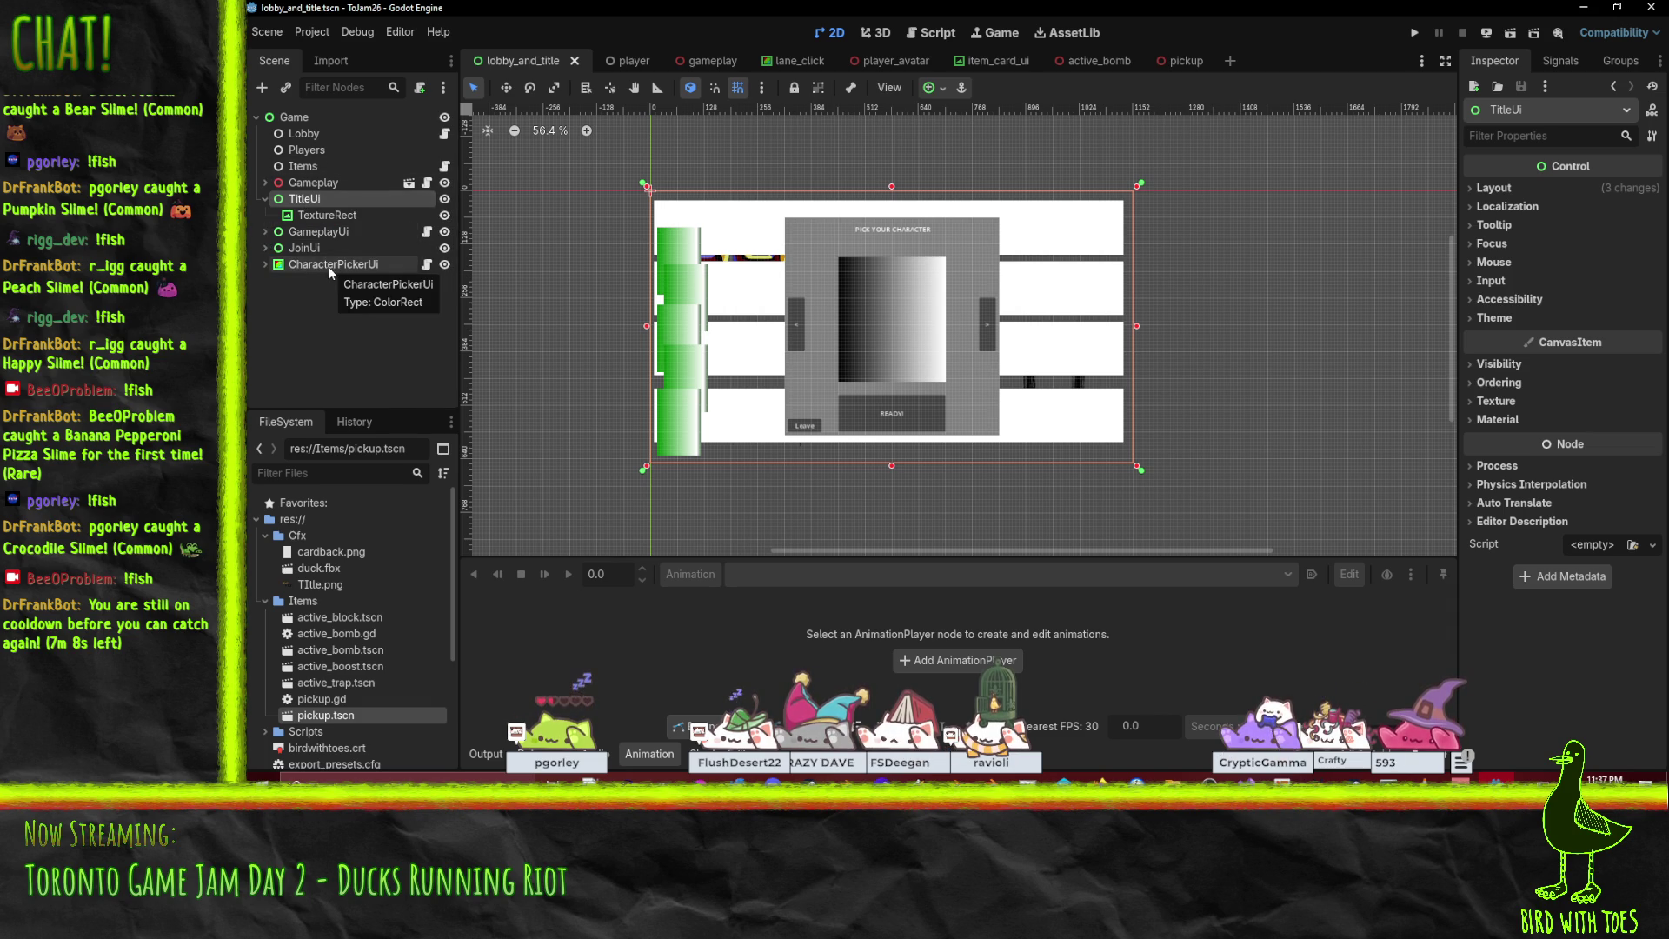
pyautogui.click(265, 248)
pyautogui.rightClick(297, 265)
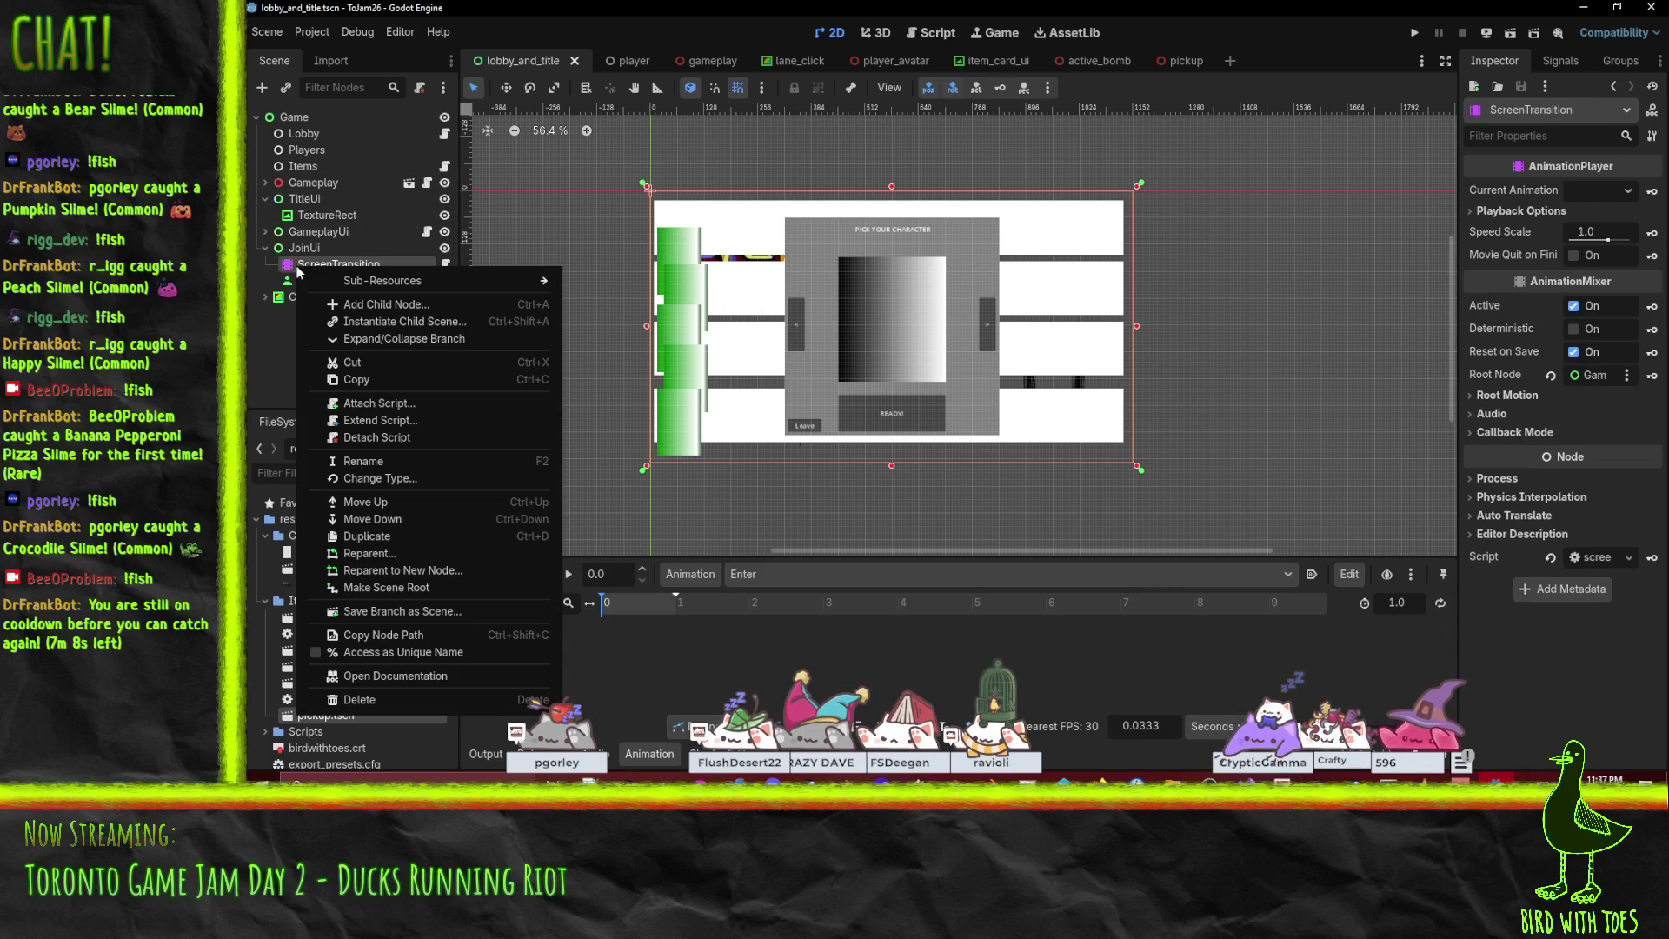
pyautogui.click(371, 379)
# Add an AnimationPlayer under TitleUi and move it above the TextureRect.
pyautogui.rightClick(304, 201)
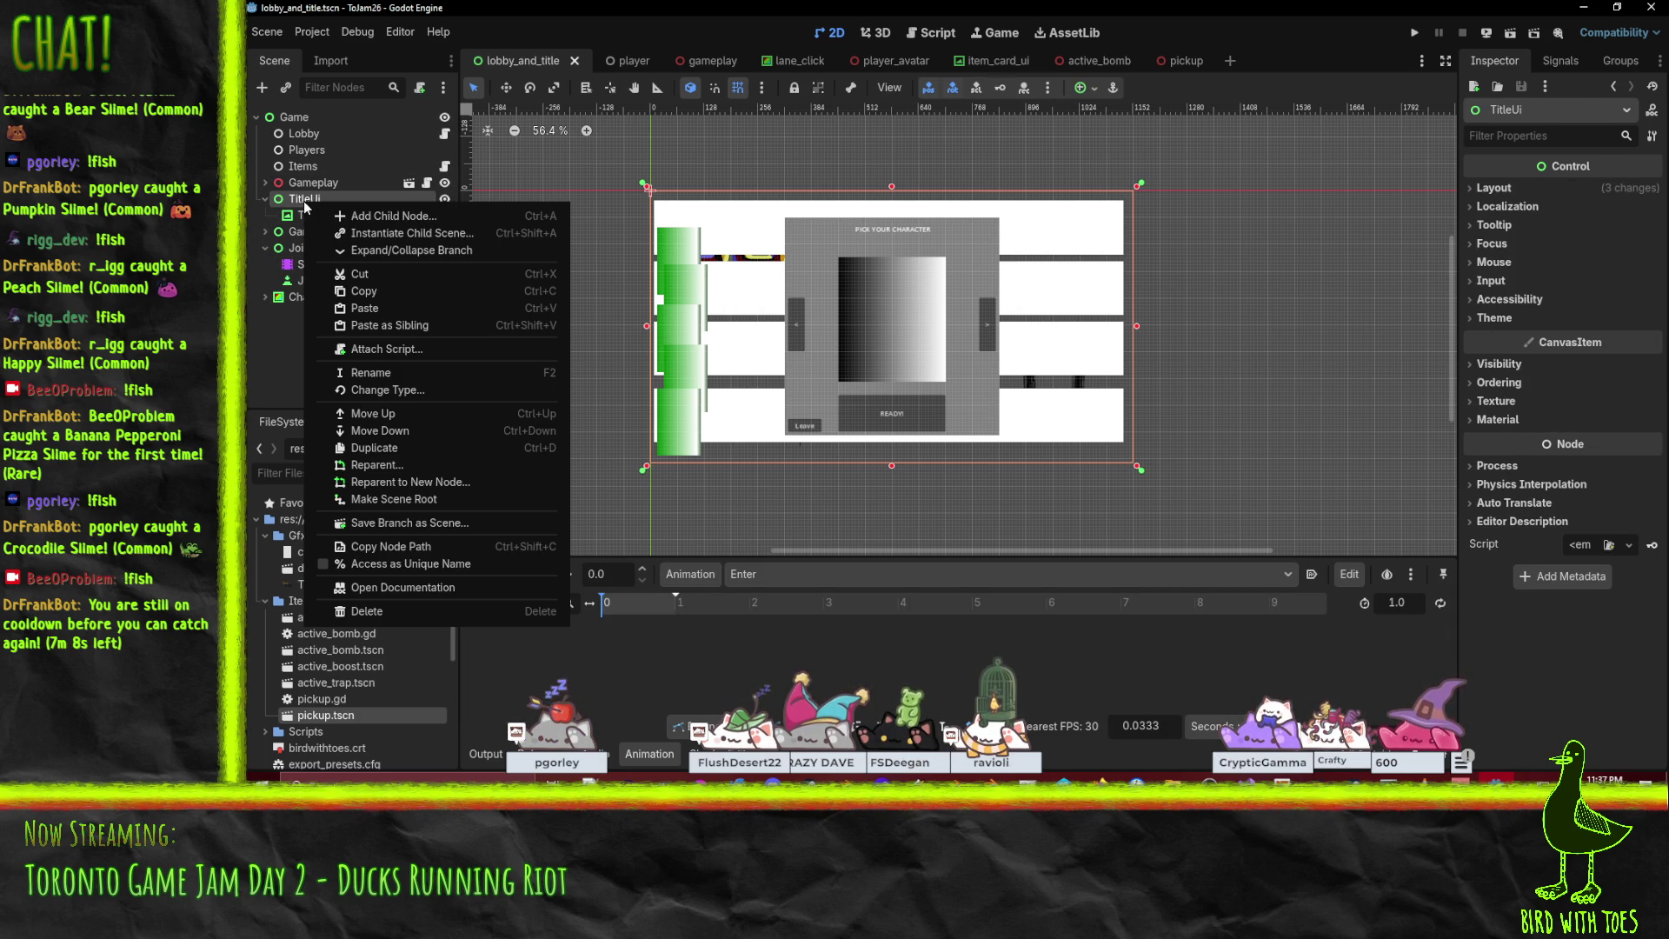
pyautogui.click(400, 215)
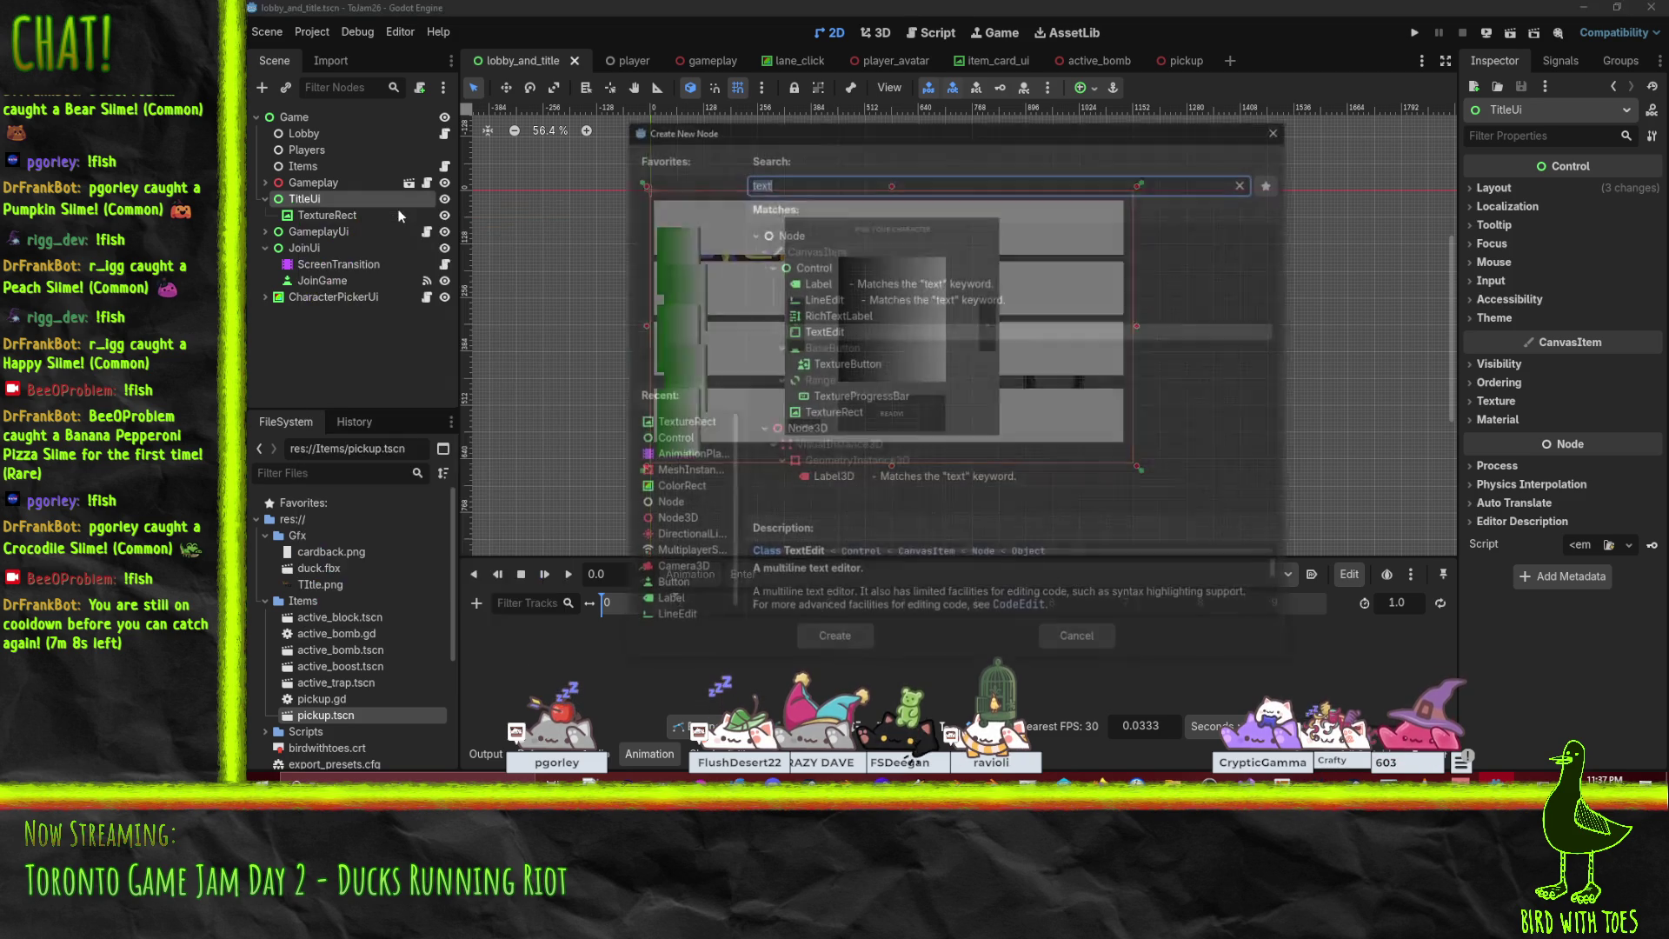
pyautogui.write('ani')
pyautogui.scroll(2, 943, 377)
pyautogui.write('ma')
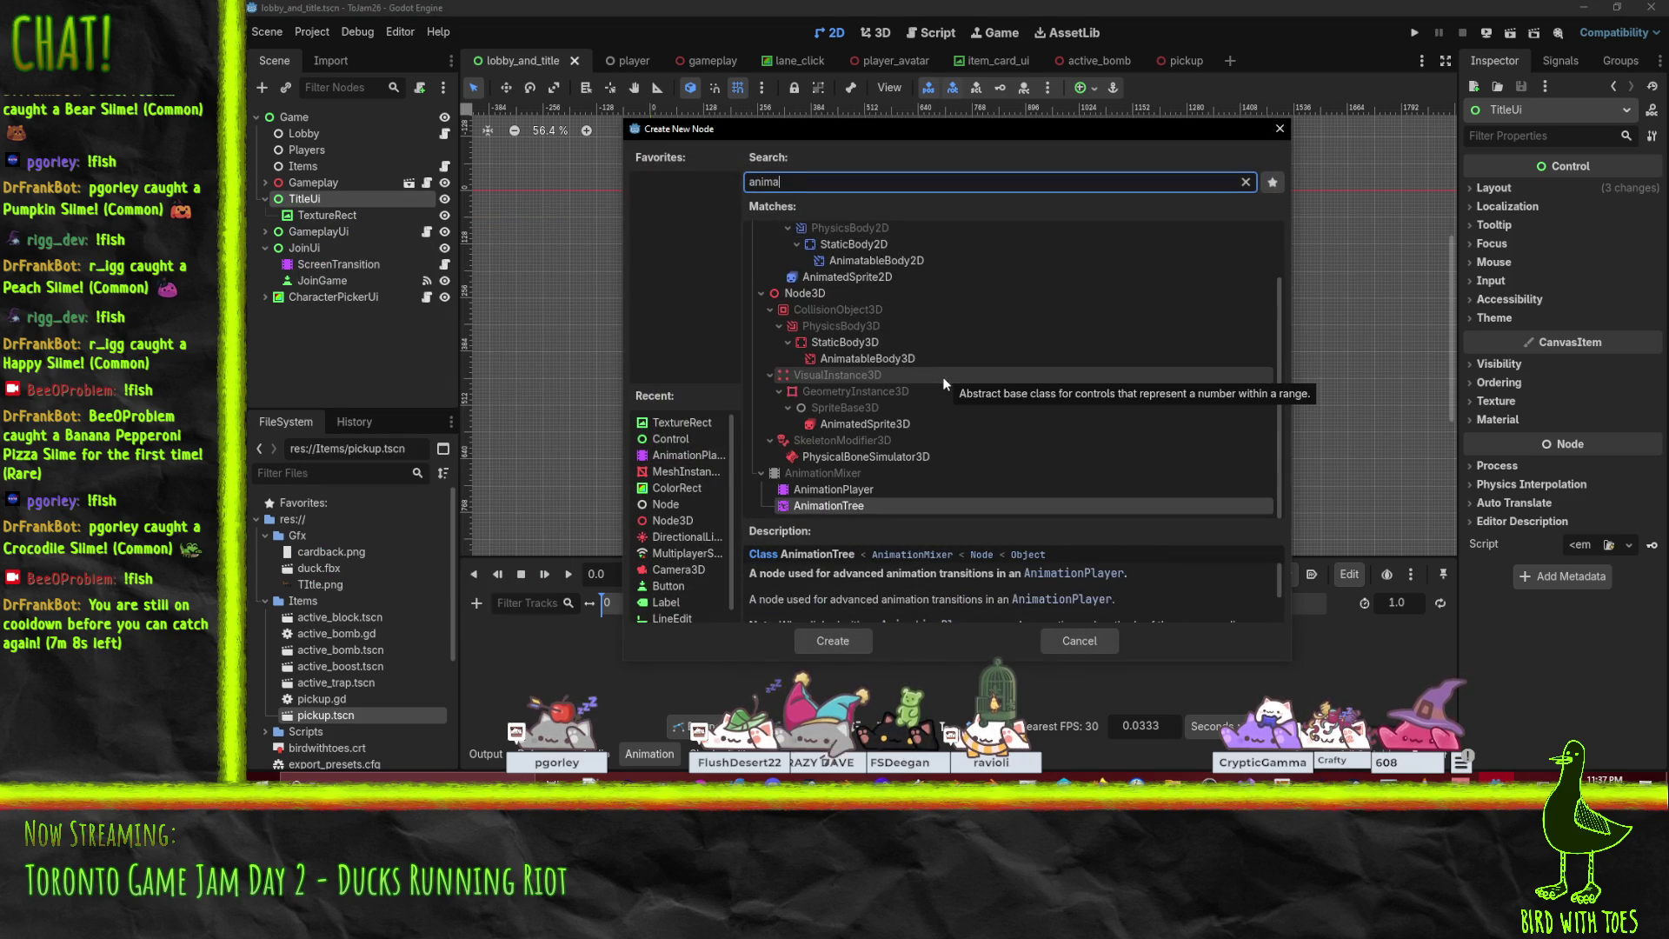
pyautogui.click(819, 651)
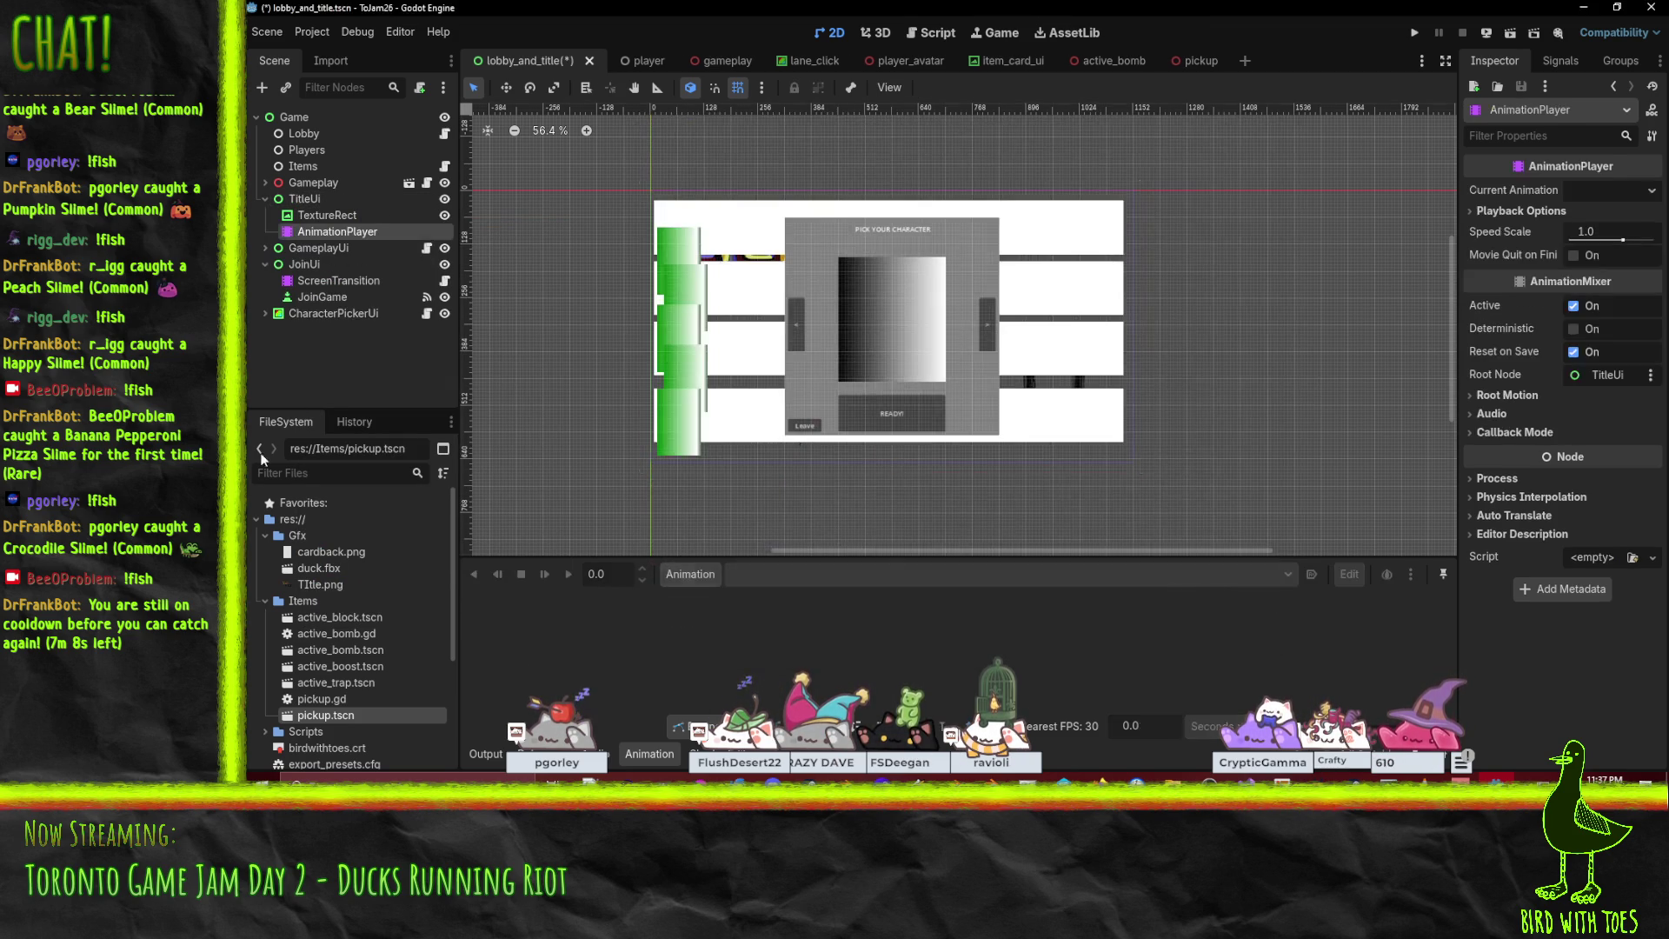
pyautogui.moveTo(348, 235); pyautogui.dragTo(331, 208)
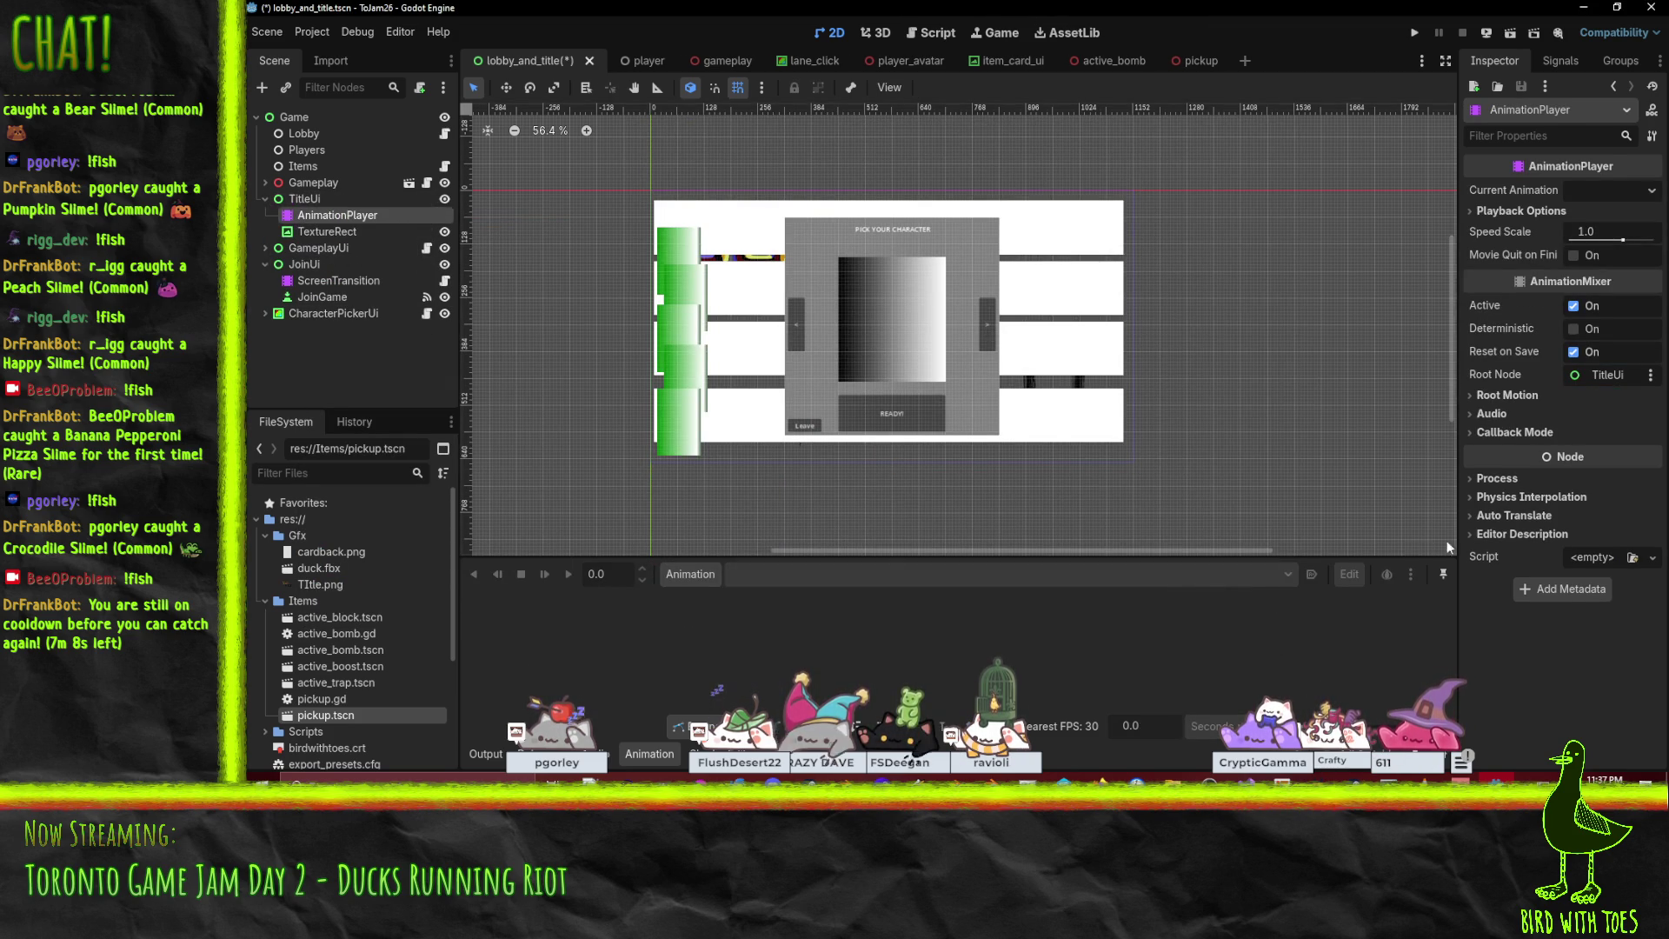
pyautogui.click(1652, 557)
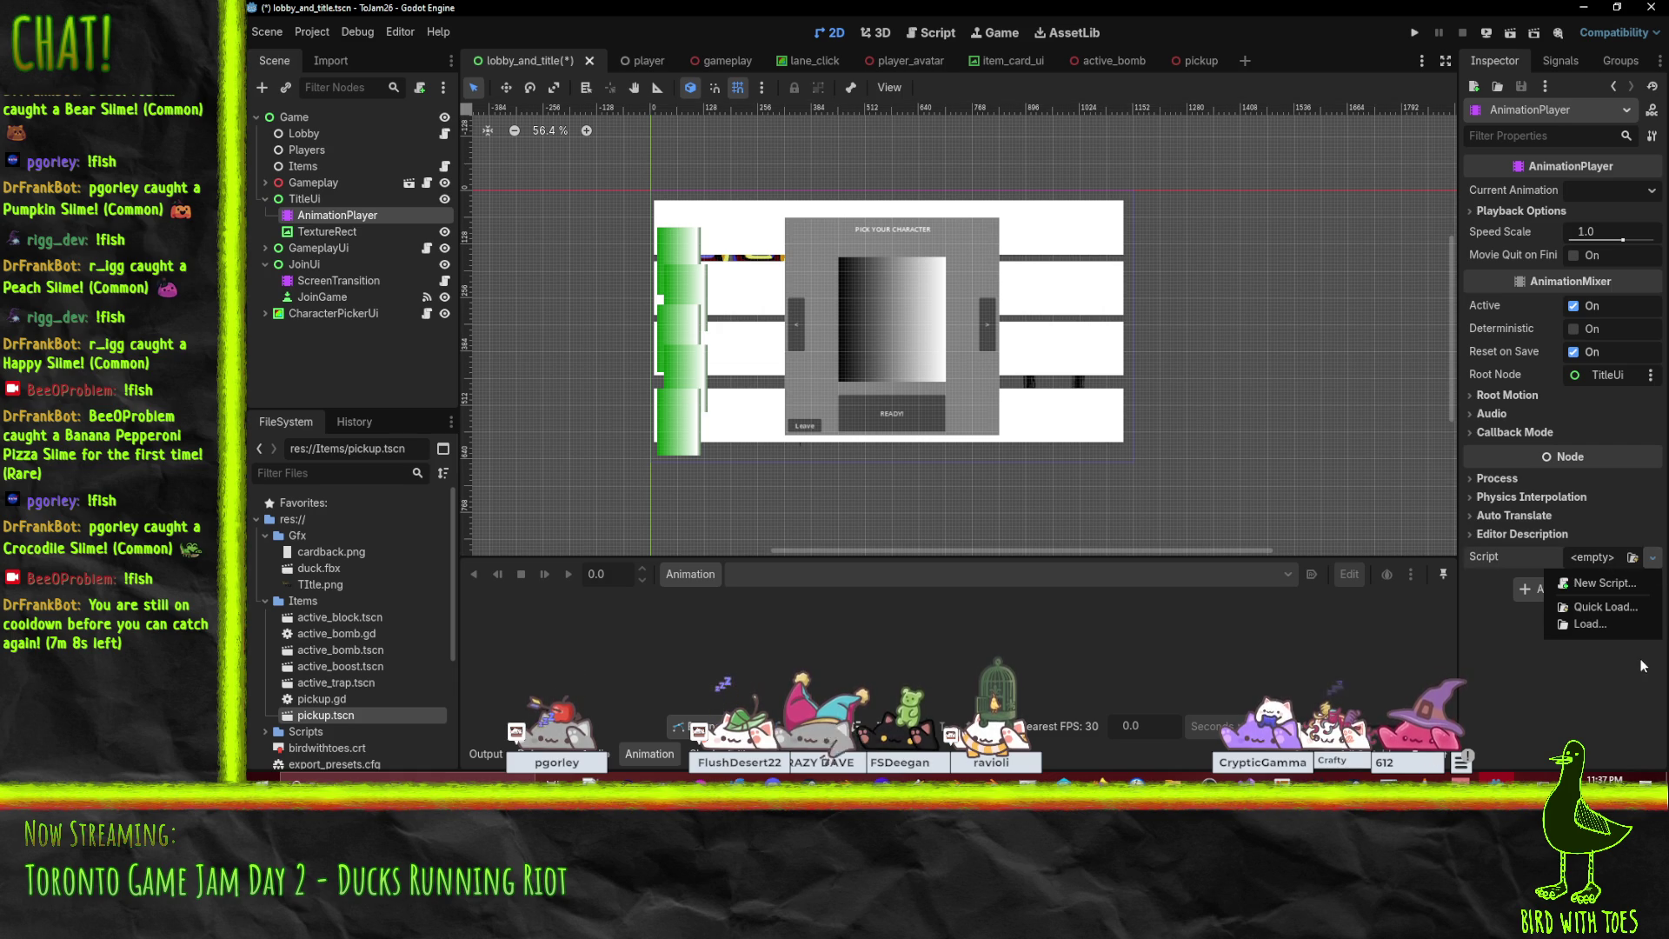
pyautogui.click(321, 231)
# Move the title TextureRect into JoinUi, delete TitleUi with its children, and select JoinUi.
pyautogui.moveTo(332, 231)
pyautogui.mouseDown()
pyautogui.moveTo(318, 282)
pyautogui.moveTo(308, 269)
pyautogui.mouseUp()
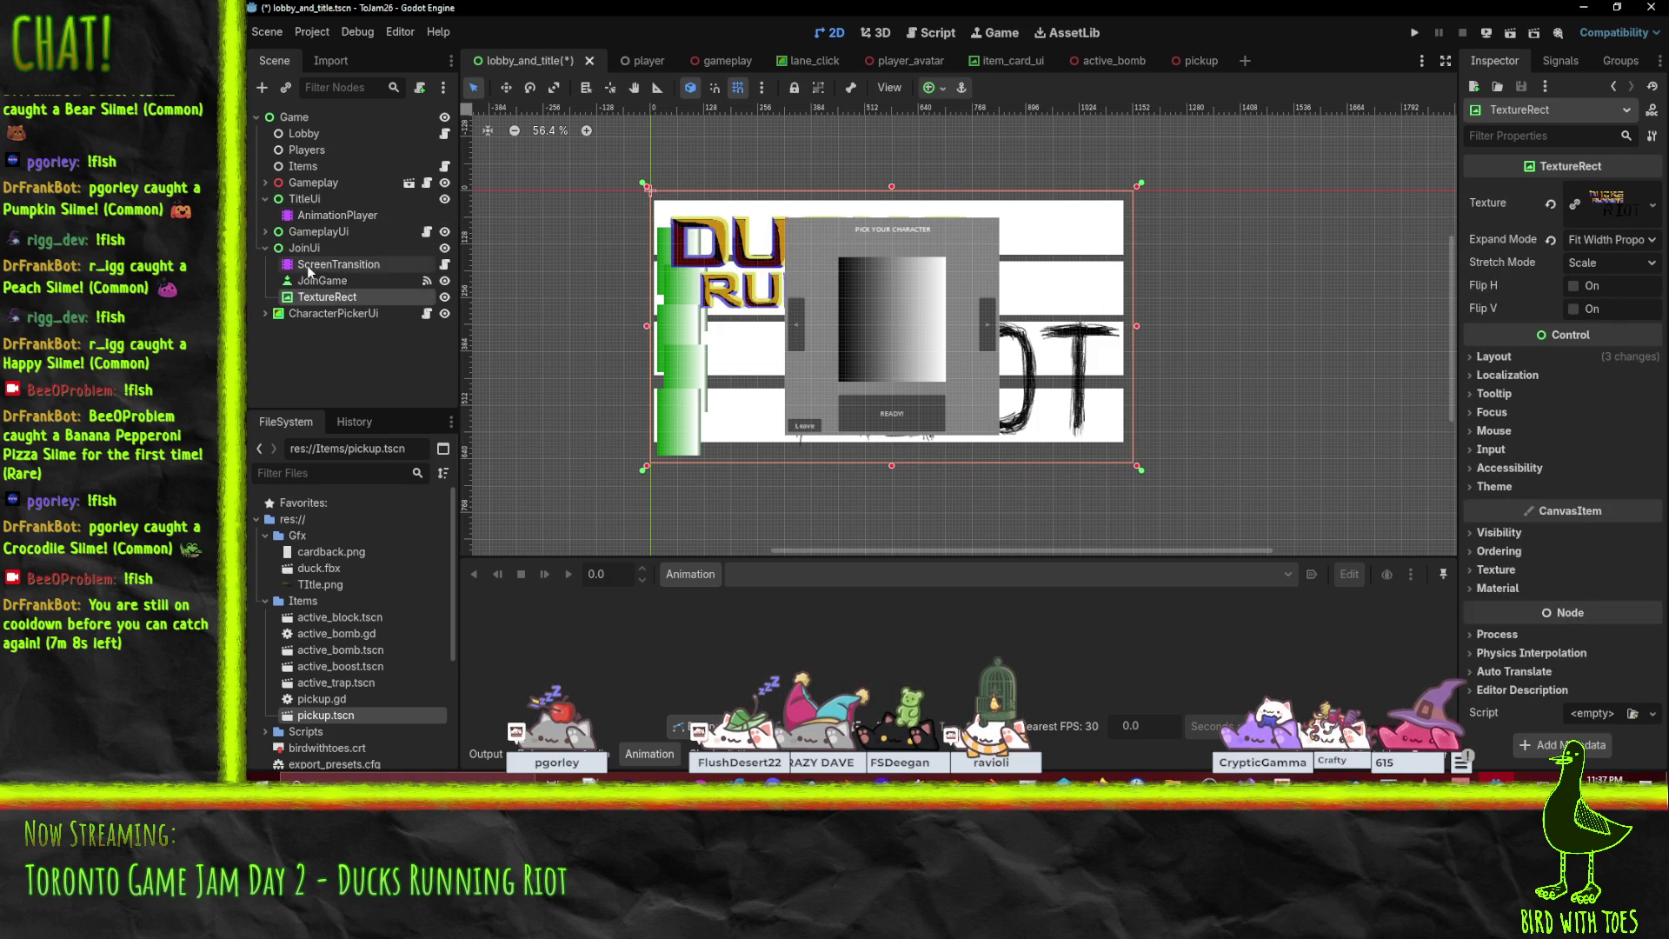
pyautogui.click(310, 215)
pyautogui.click(305, 198)
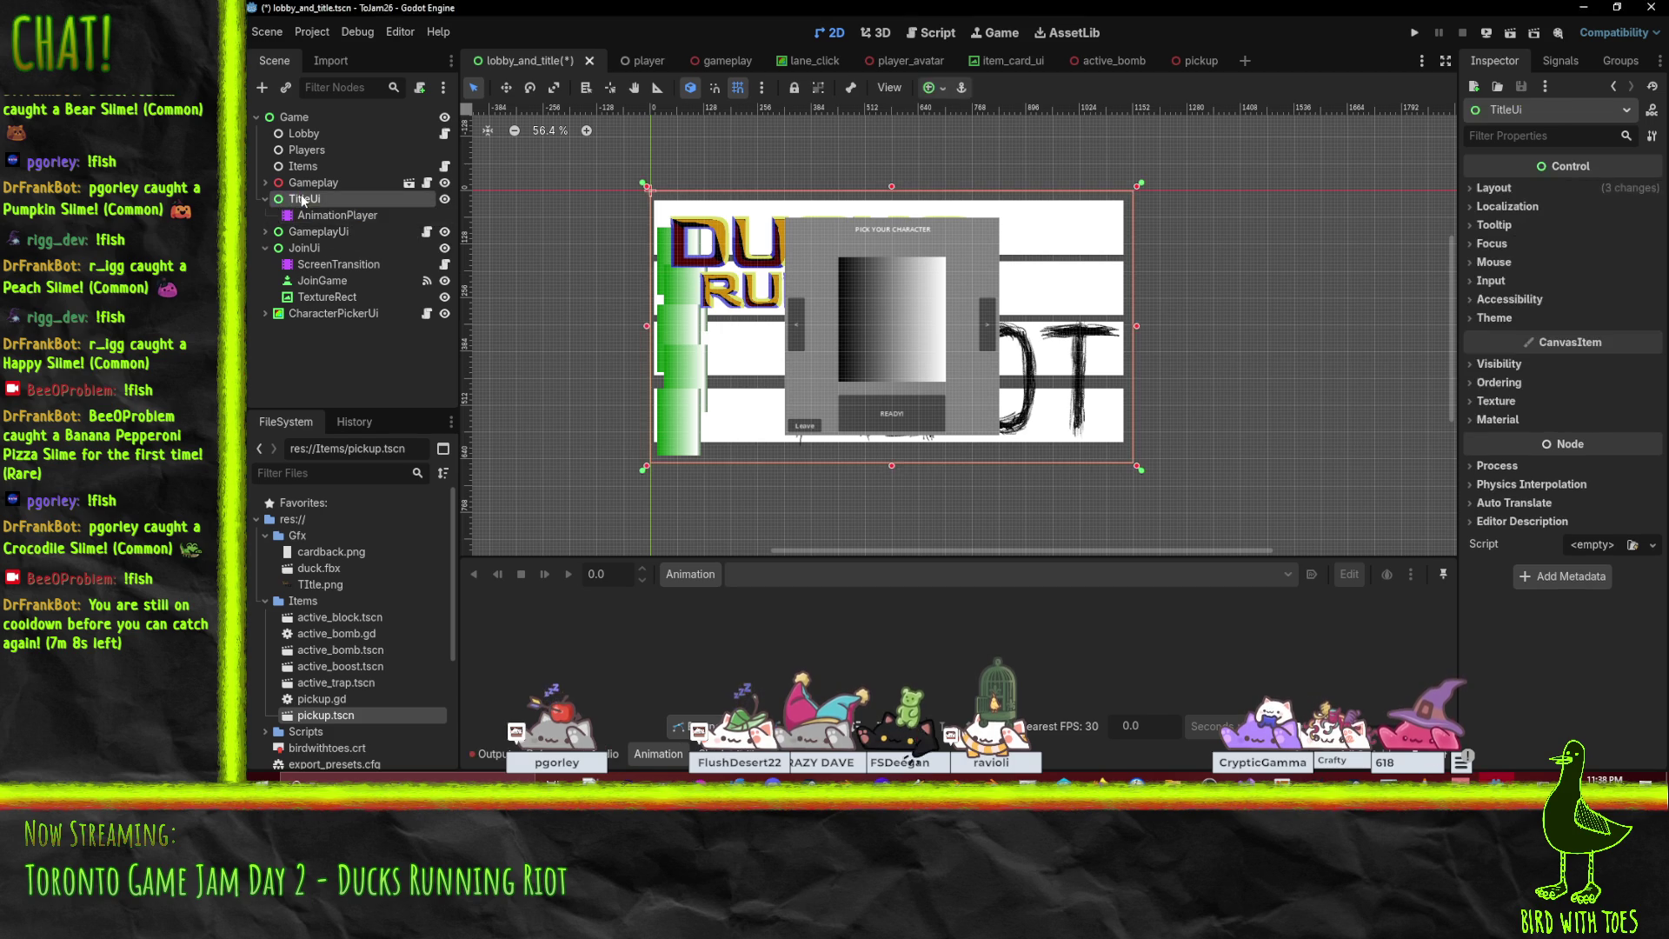
pyautogui.press('Delete')
pyautogui.click(894, 416)
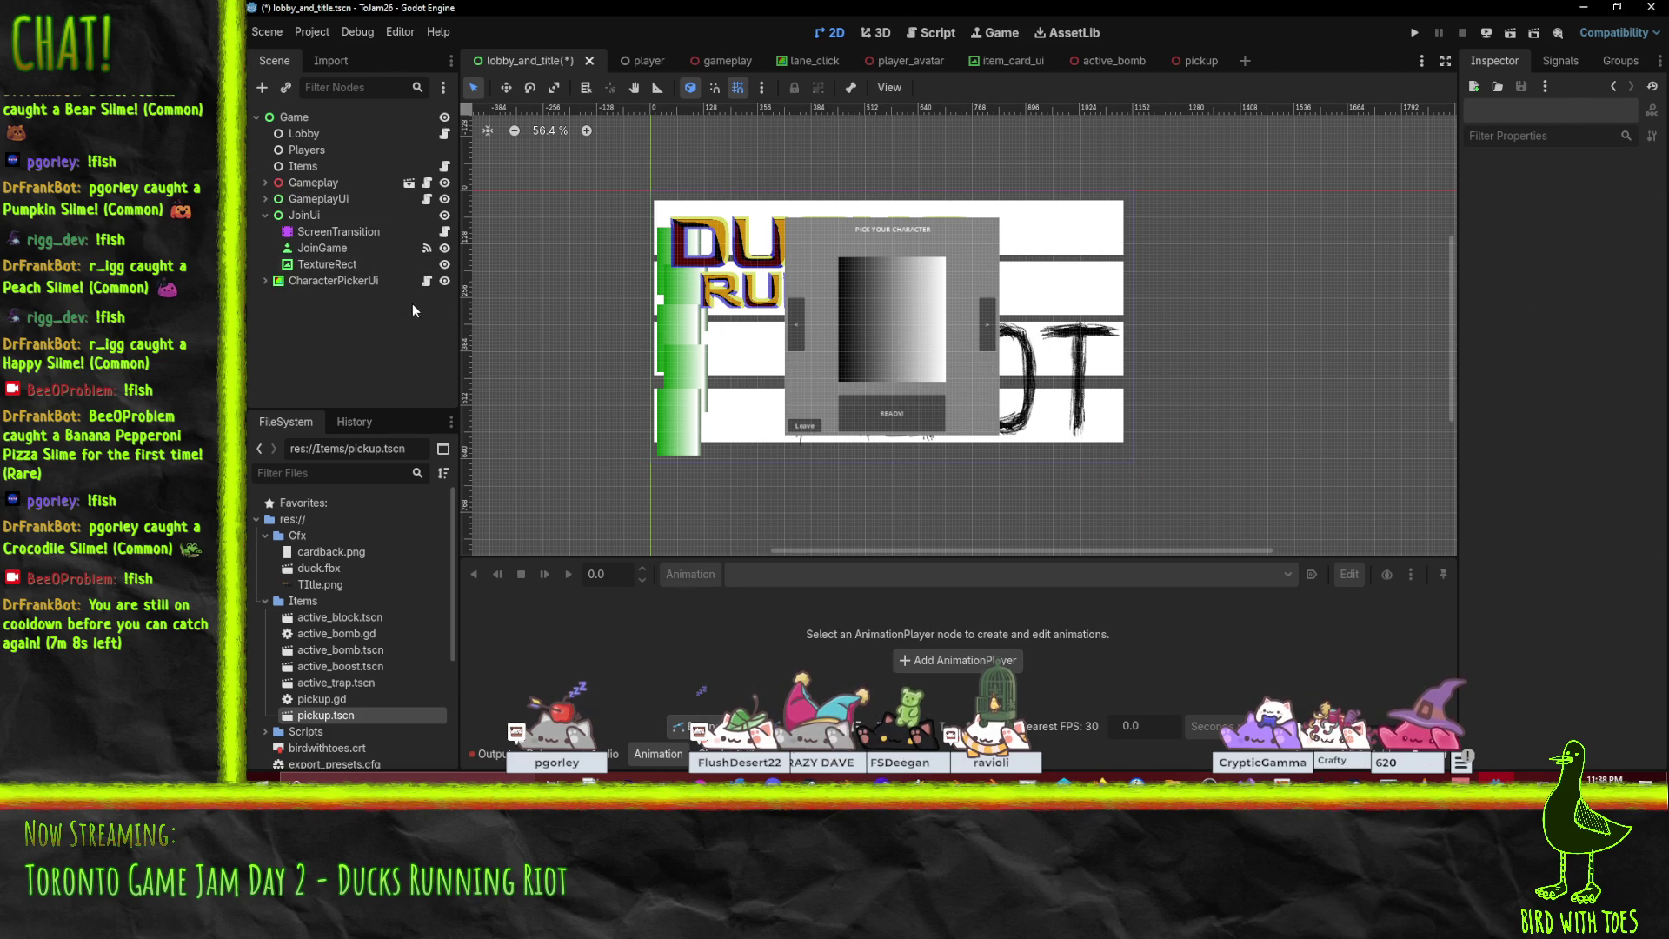
pyautogui.click(322, 214)
pyautogui.click(445, 281)
# Refocus Godot so the recoloured title art reimports, then zoom and pan to inspect it.
pyautogui.scroll(2, 714, 391)
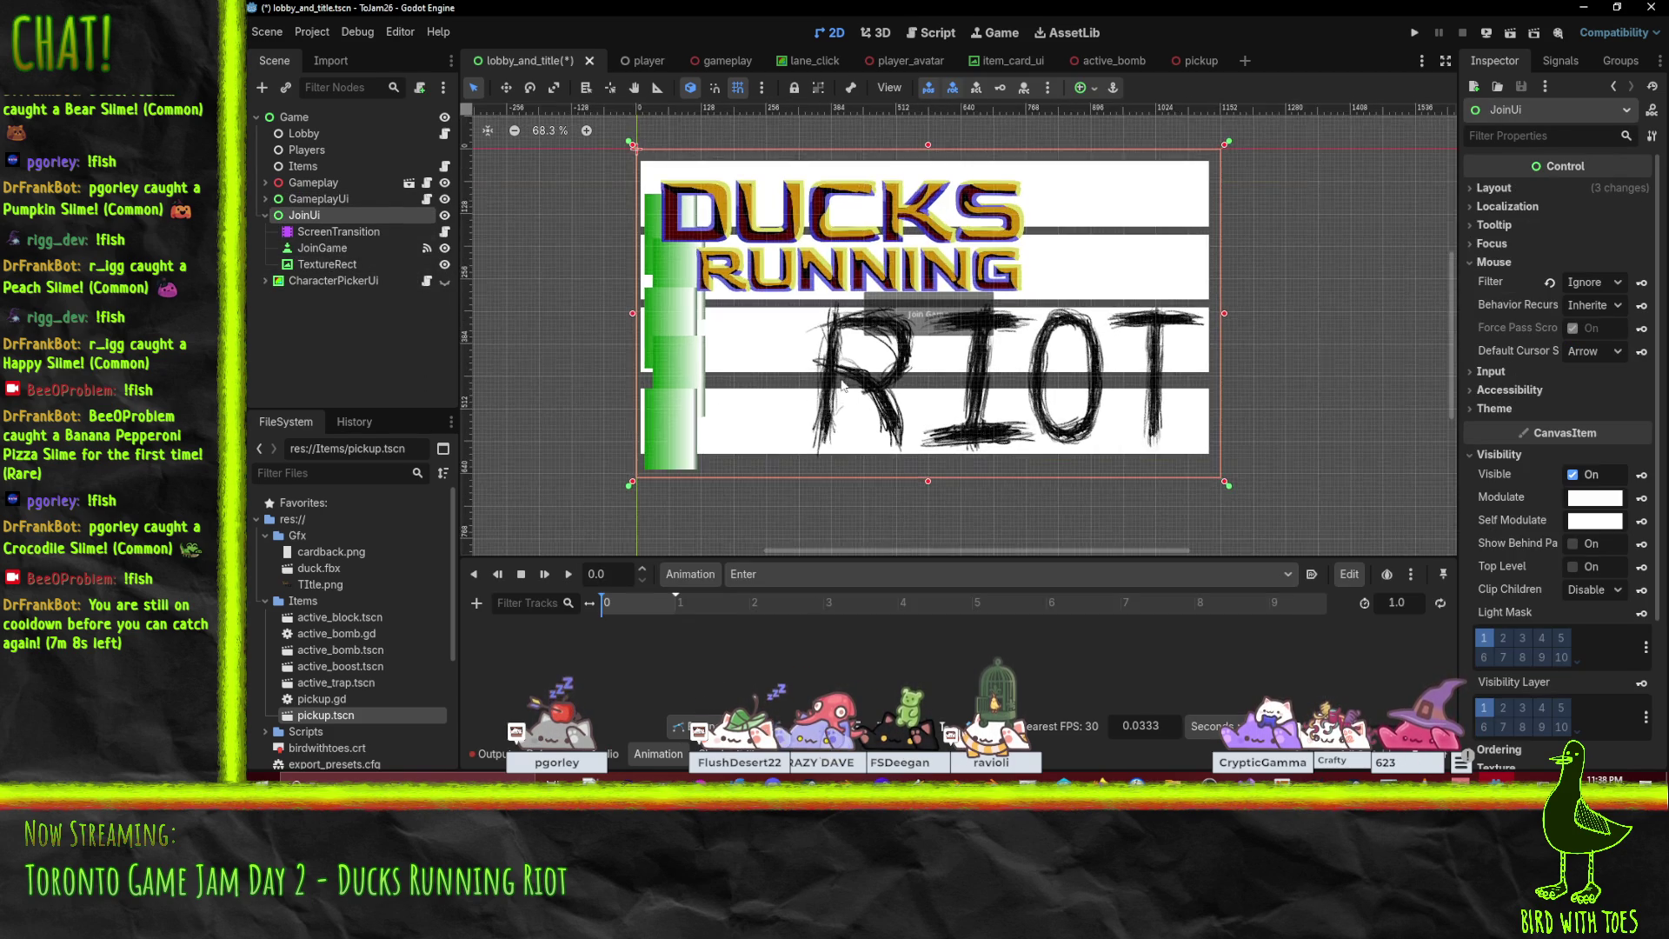
pyautogui.hscroll(2, 813, 386)
pyautogui.scroll(1, 813, 386)
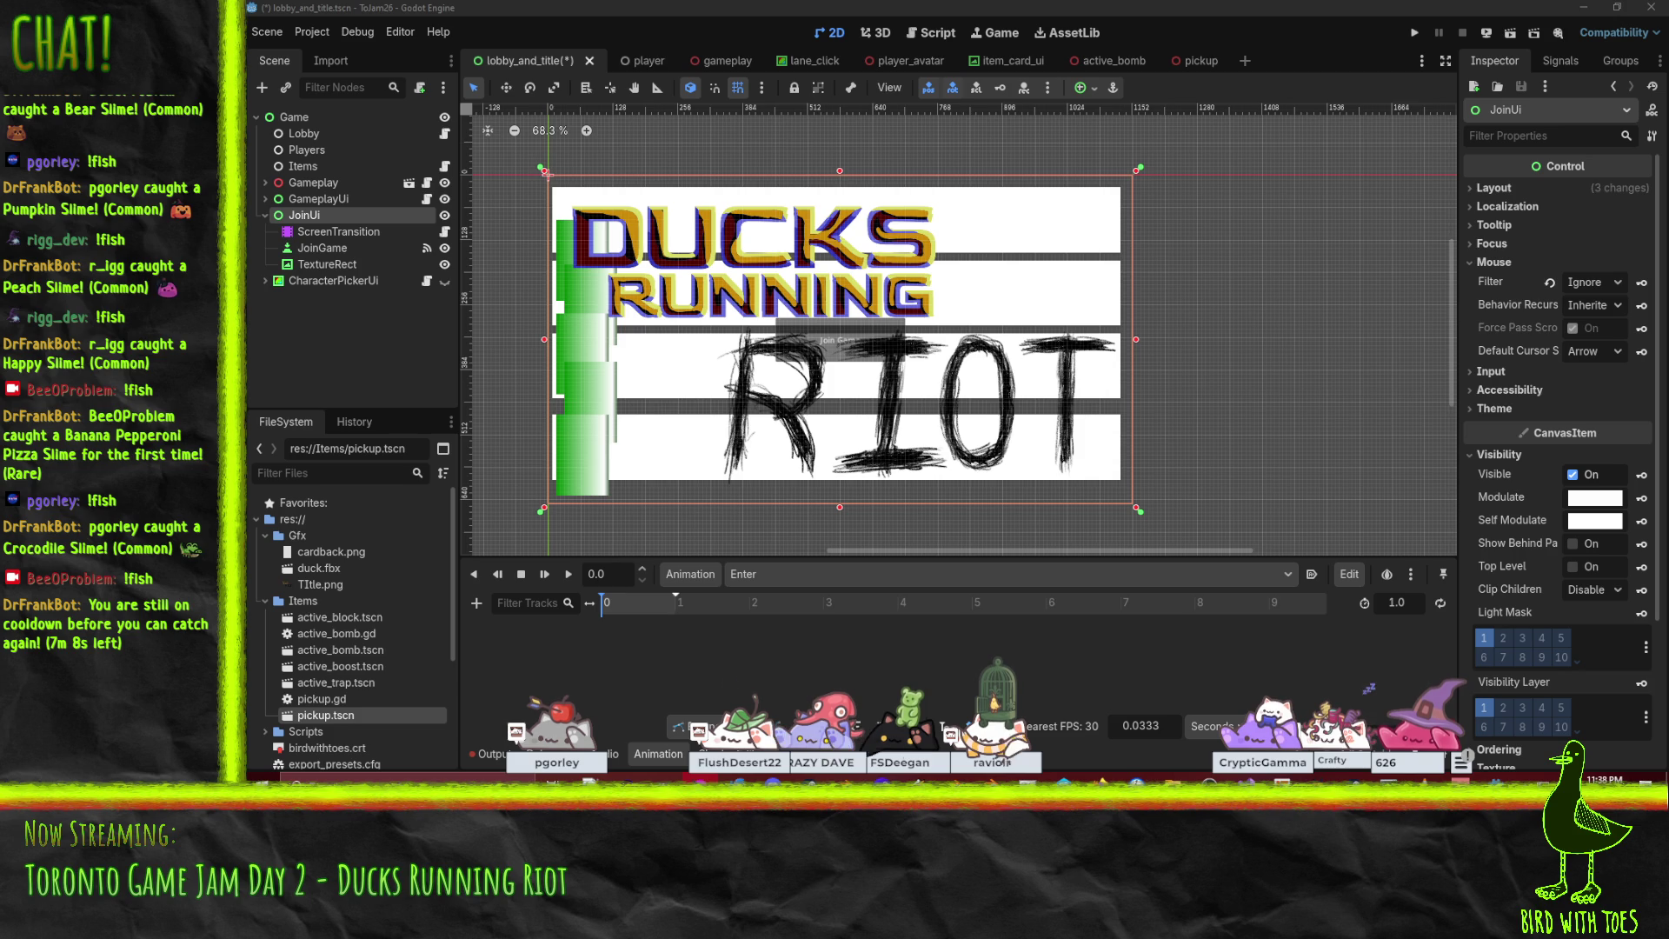
pyautogui.click(749, 9)
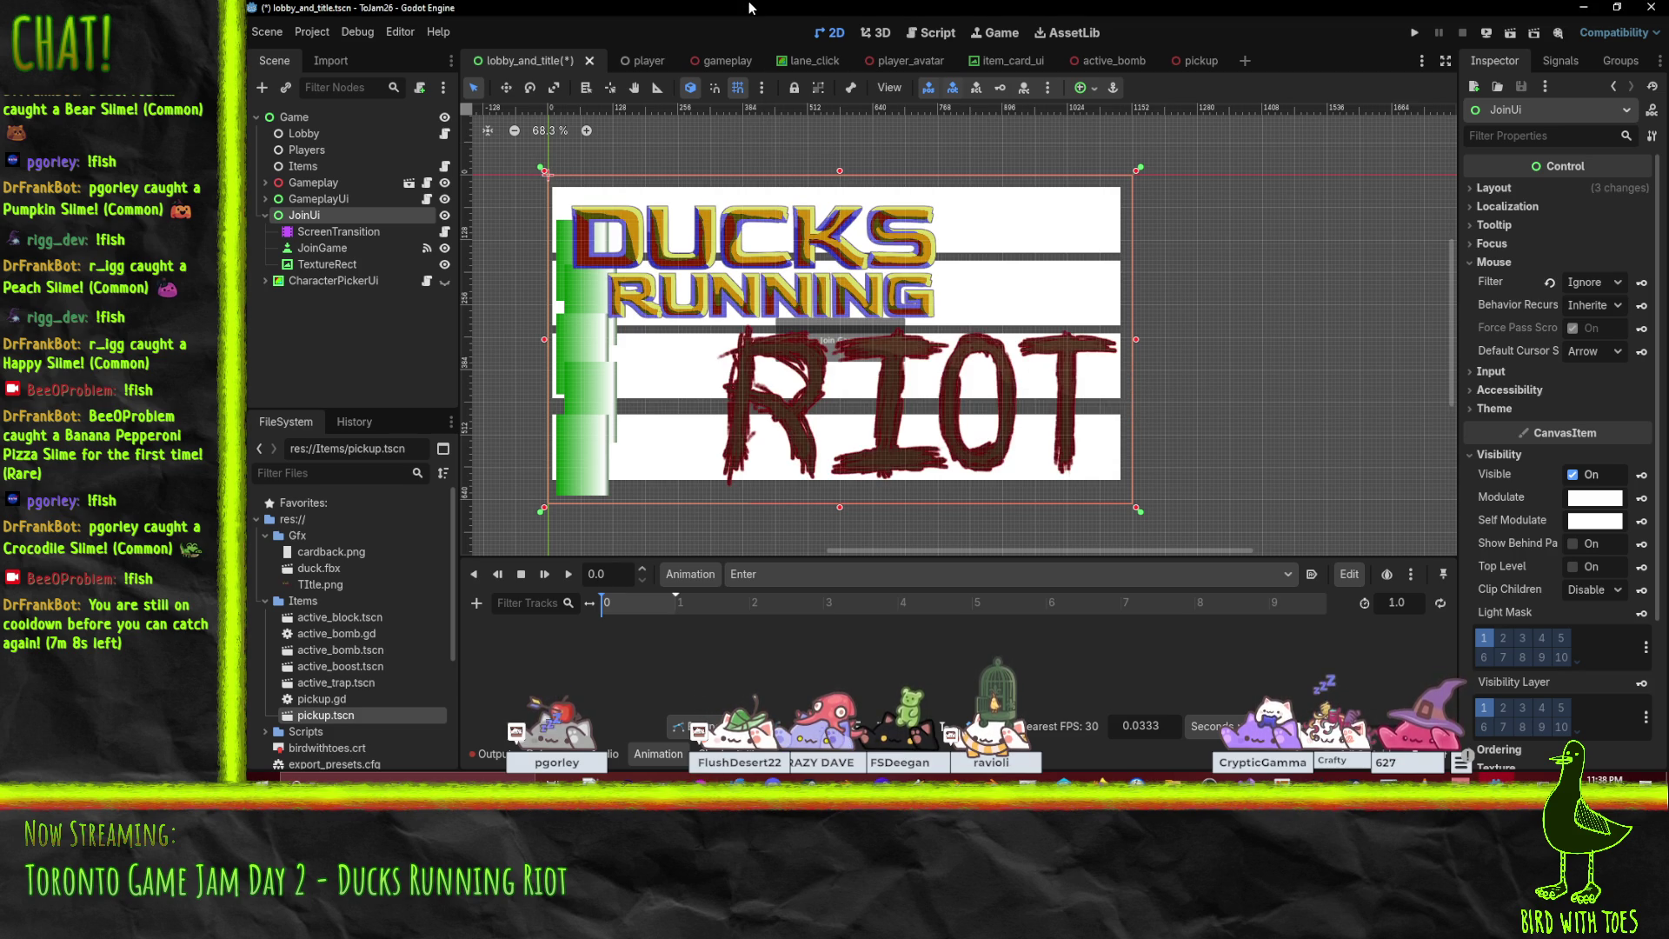
pyautogui.scroll(6, 865, 174)
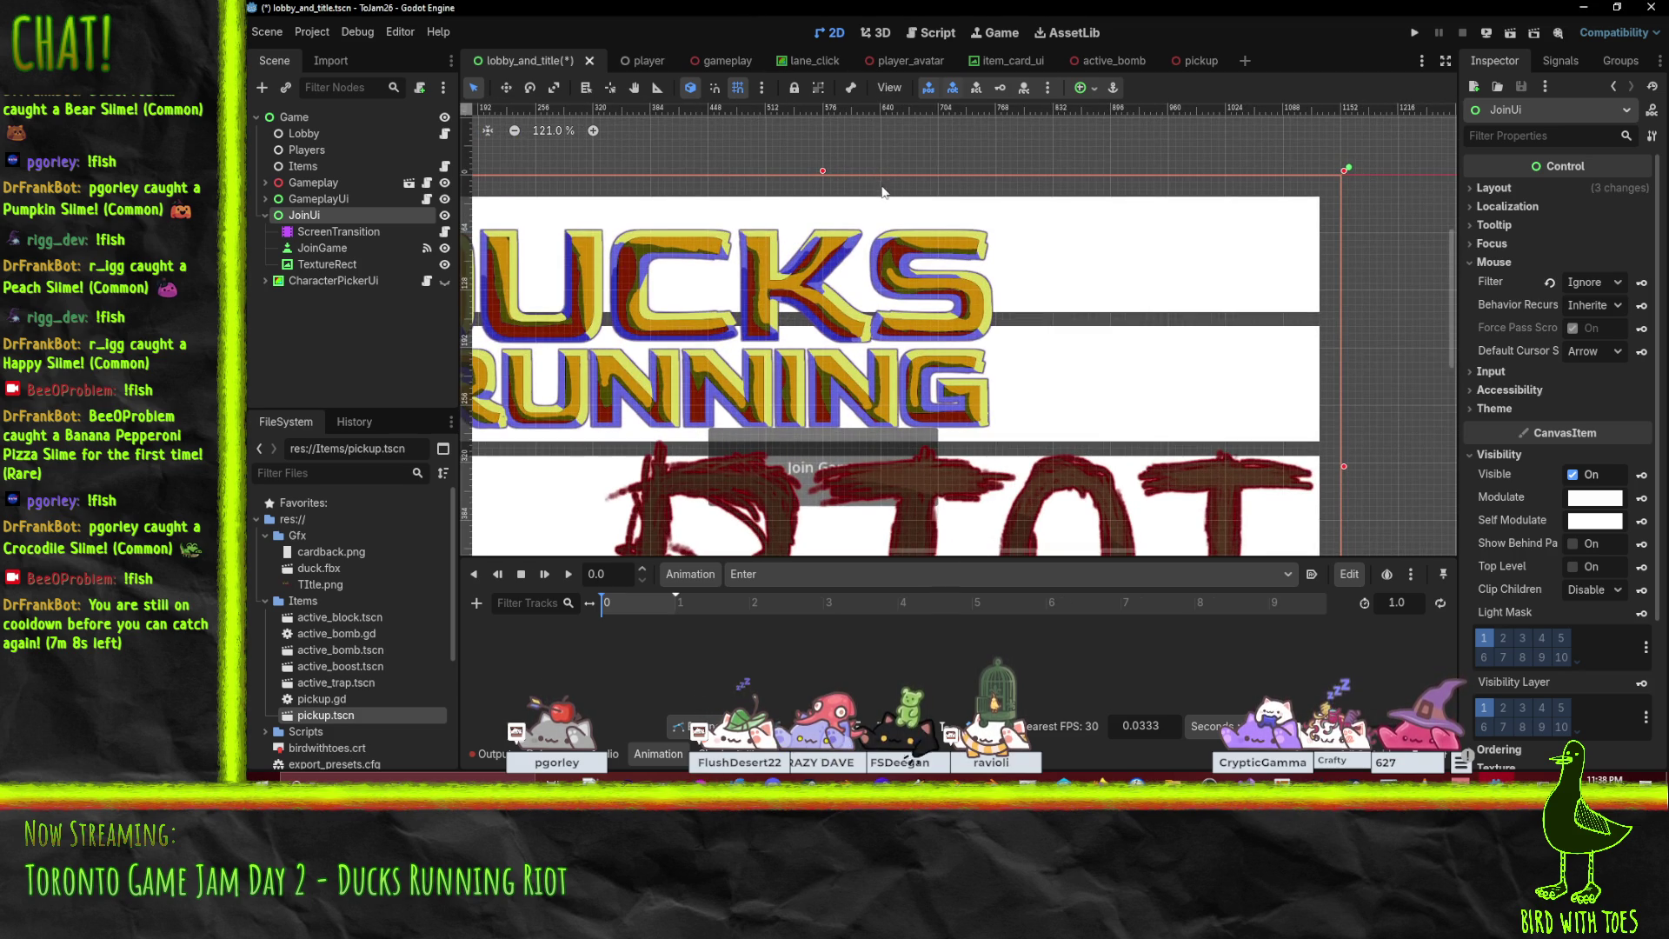
pyautogui.scroll(12, 890, 197)
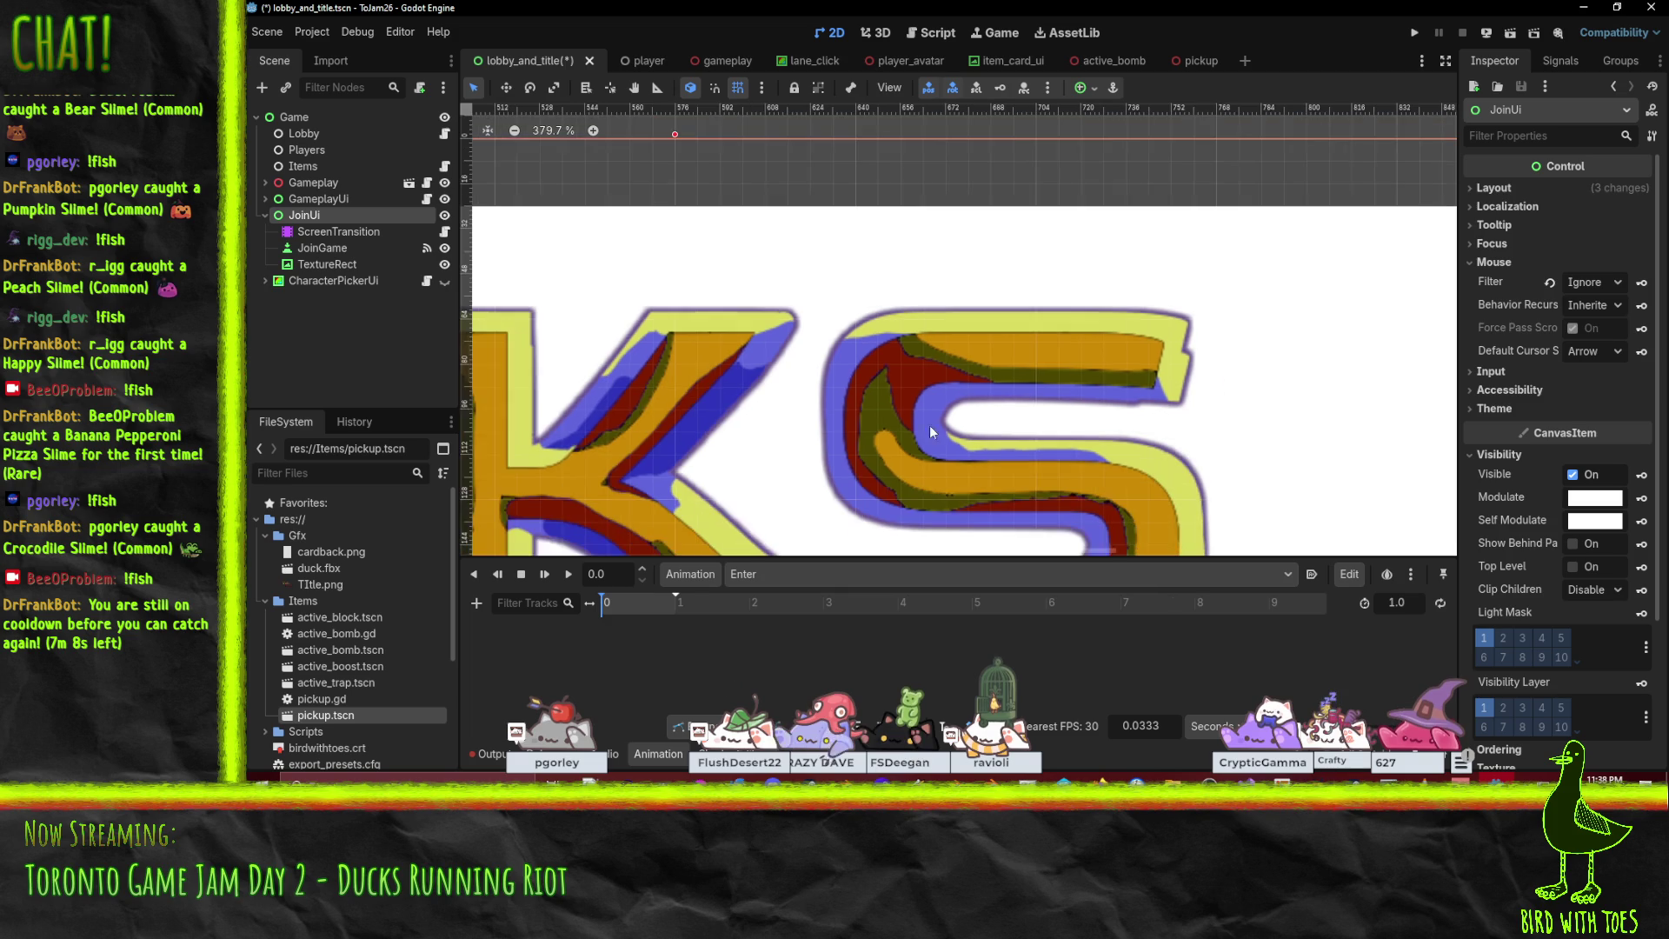
pyautogui.scroll(-19, 981, 442)
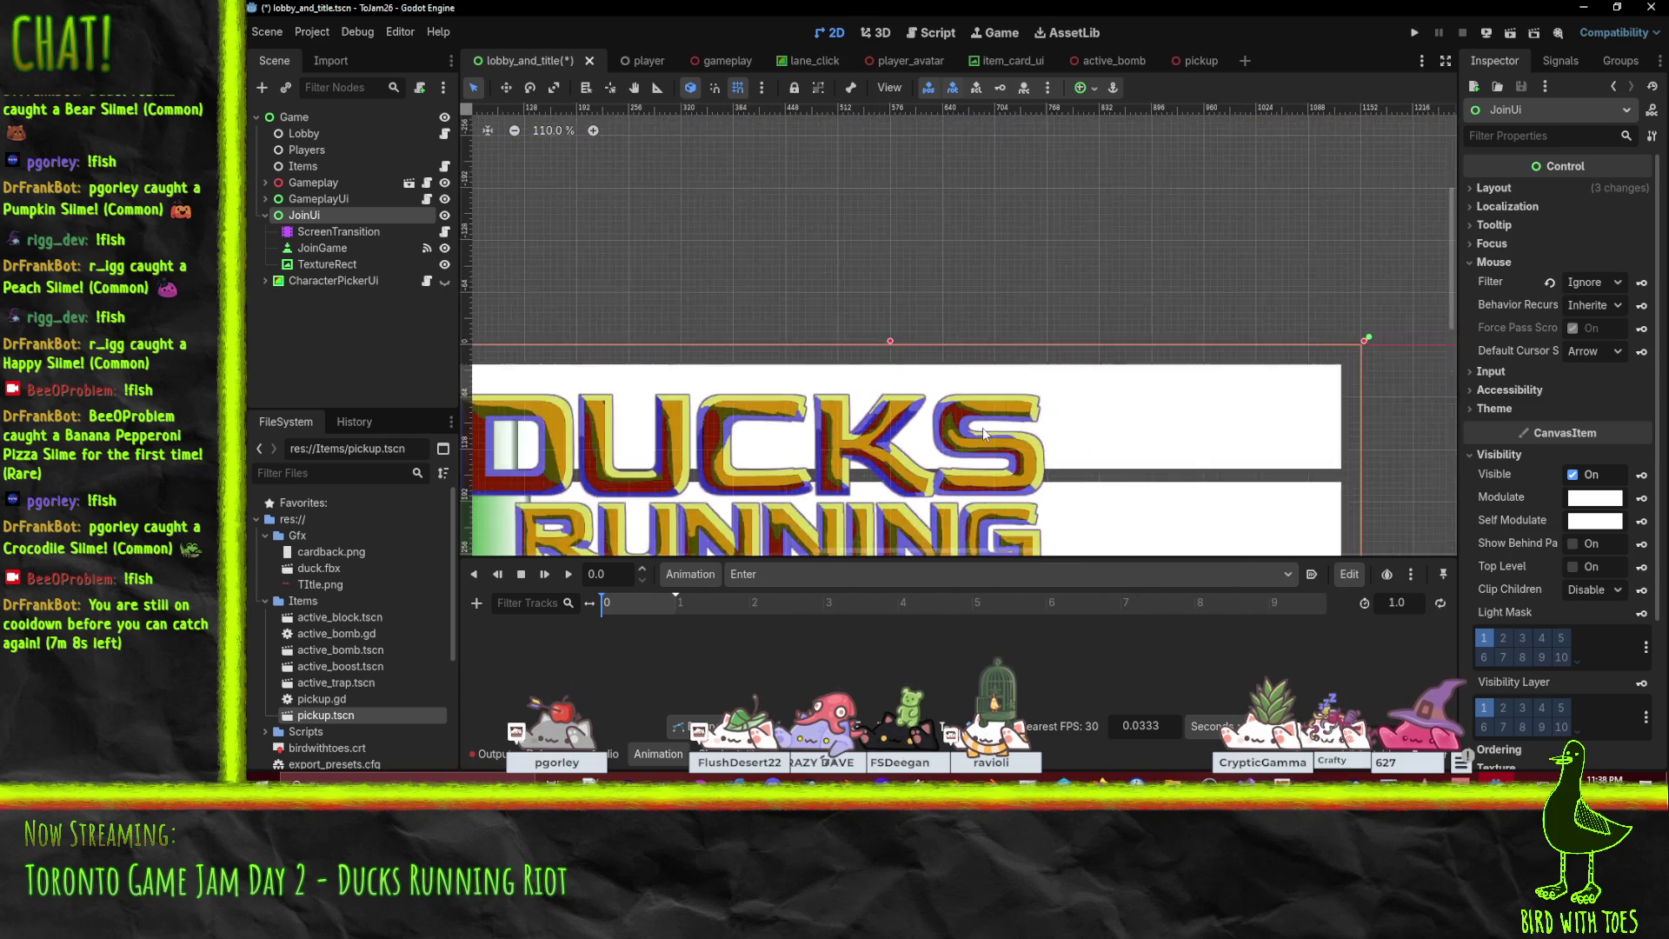
pyautogui.scroll(2, 982, 450)
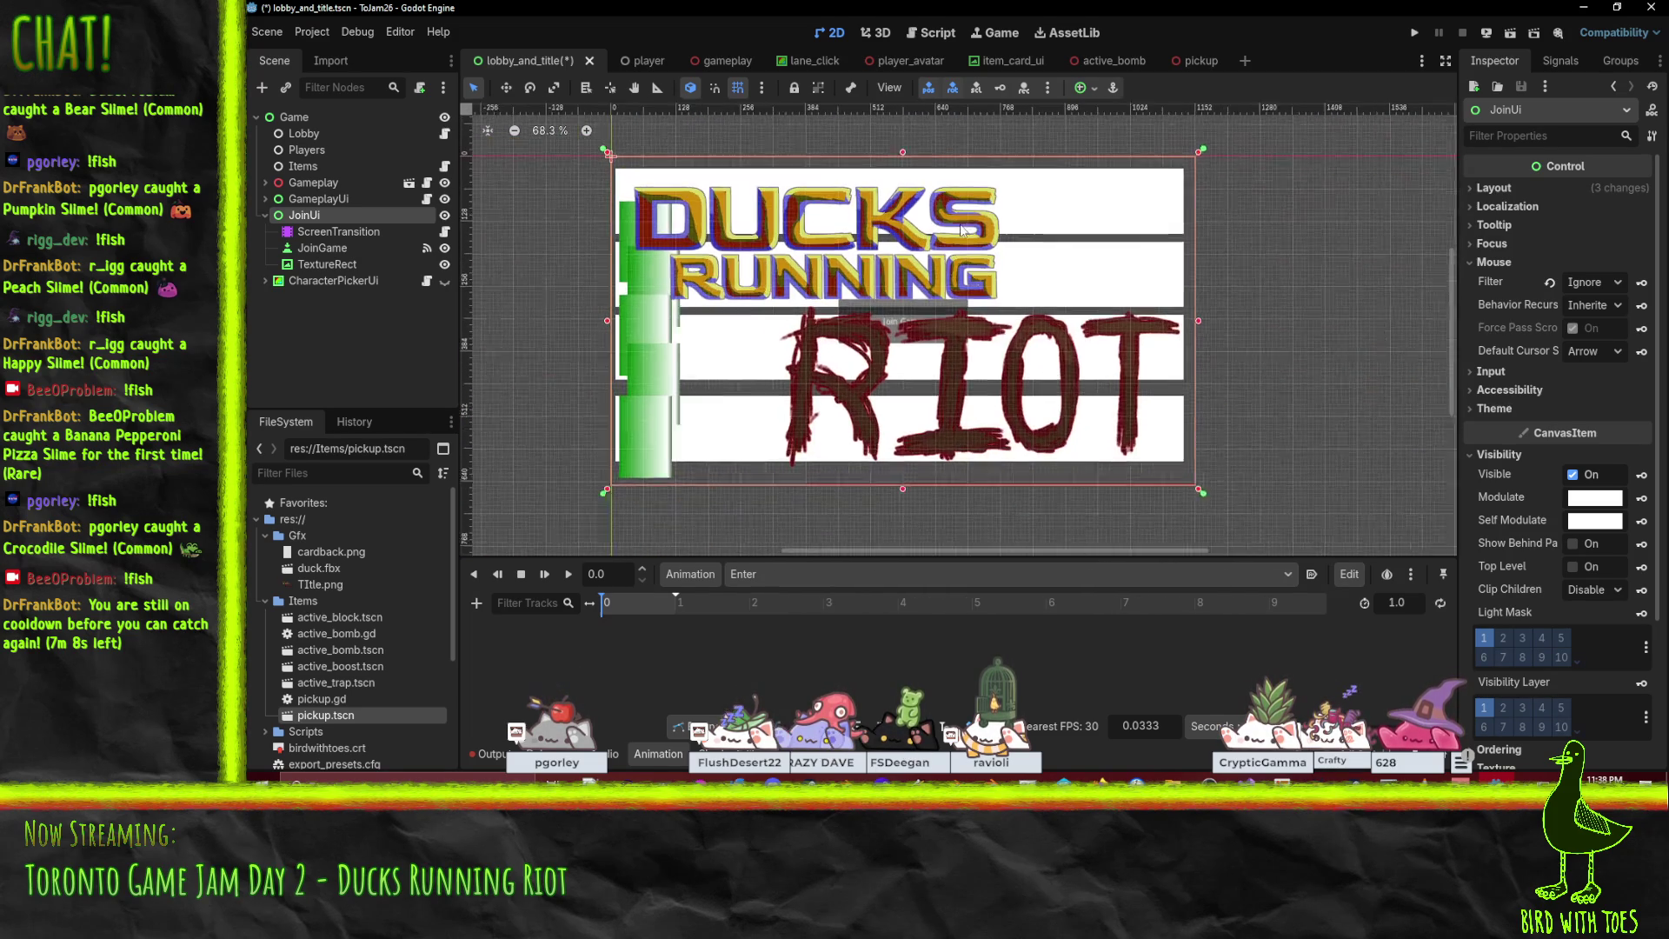
pyautogui.scroll(1, 998, 323)
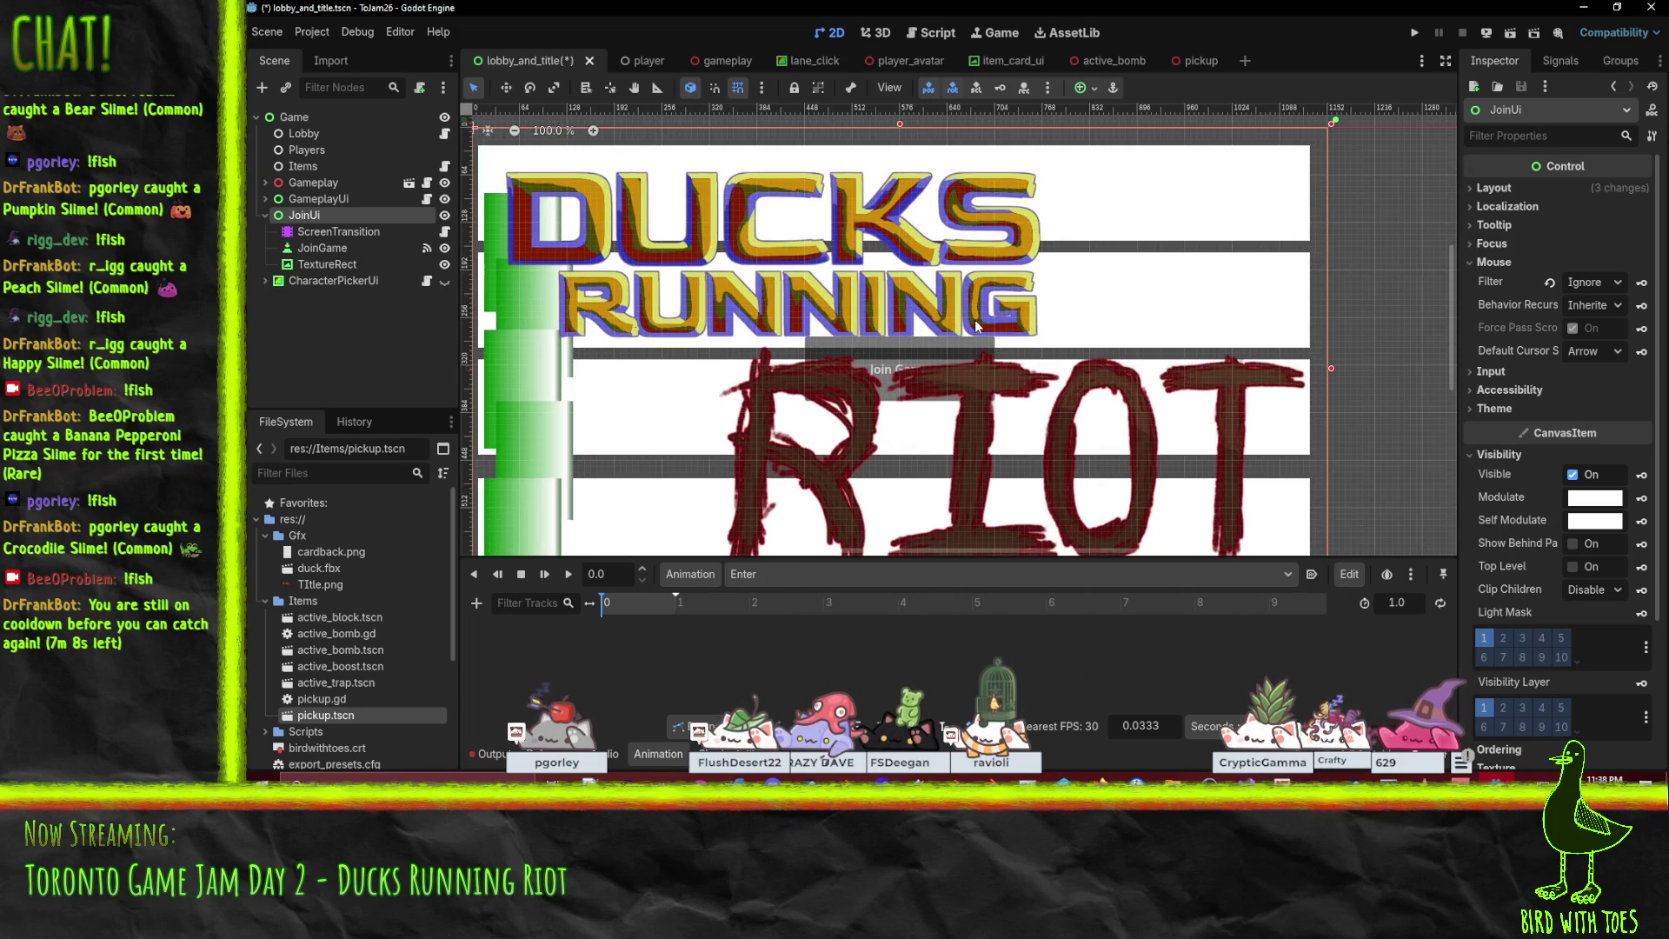
pyautogui.moveTo(1045, 261); pyautogui.dragTo(1071, 261)
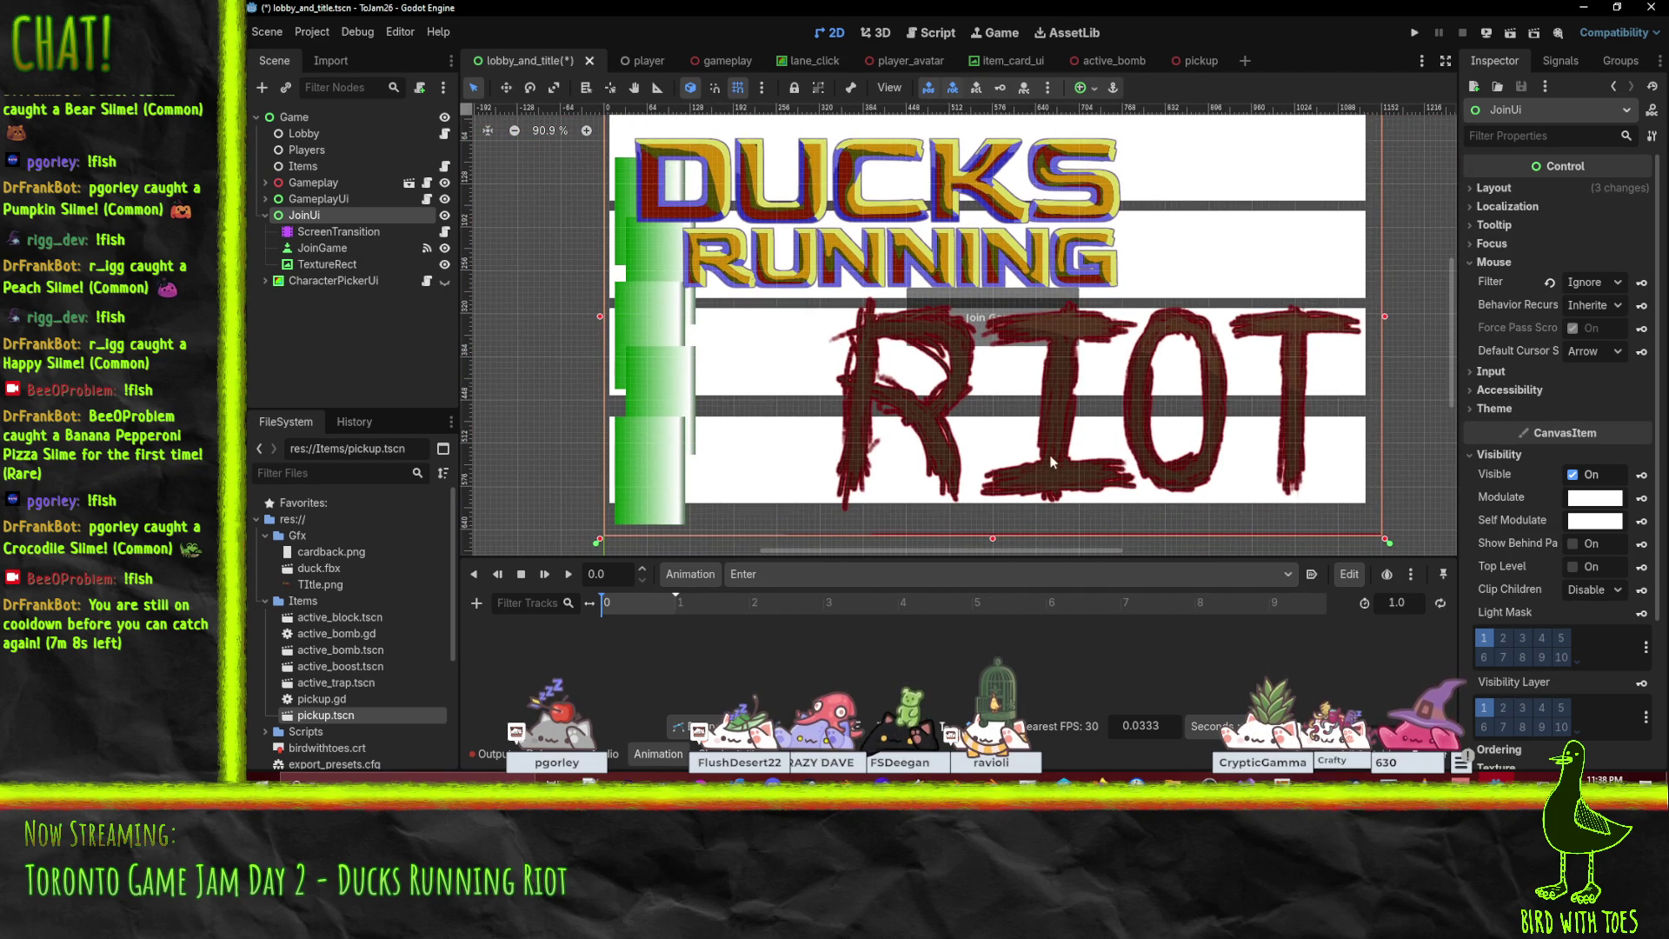
pyautogui.scroll(-1, 1045, 453)
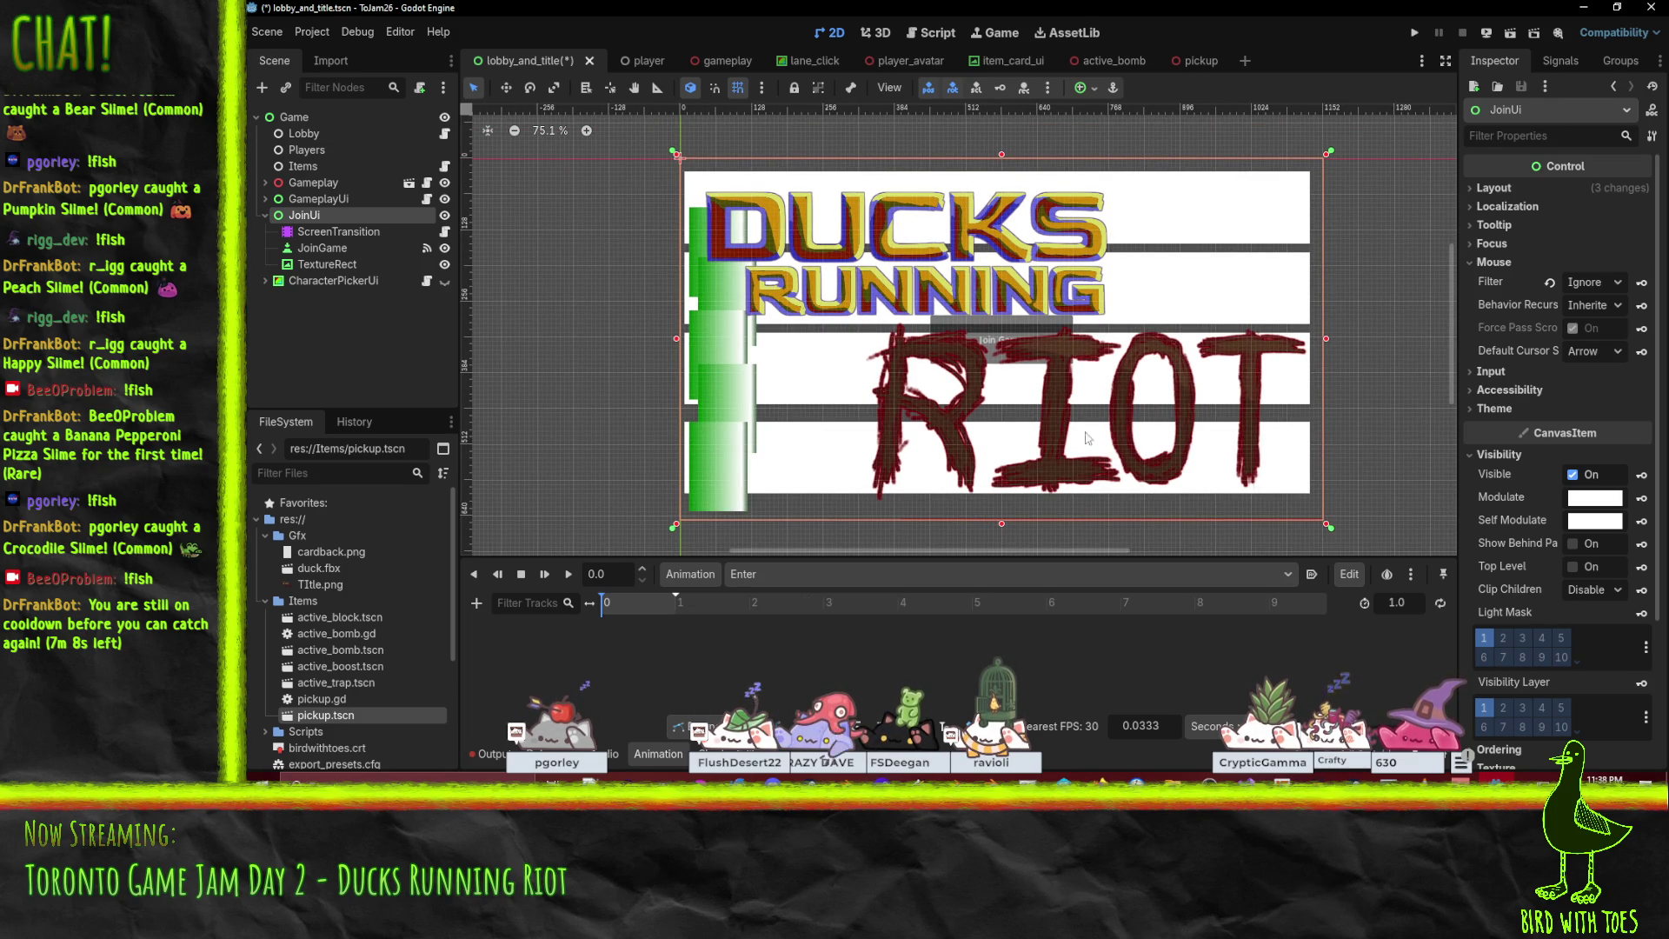
pyautogui.moveTo(1098, 403); pyautogui.dragTo(1067, 359)
# Reorder TextureRect before JoinGame so the button draws on top of the art.
pyautogui.click(324, 248)
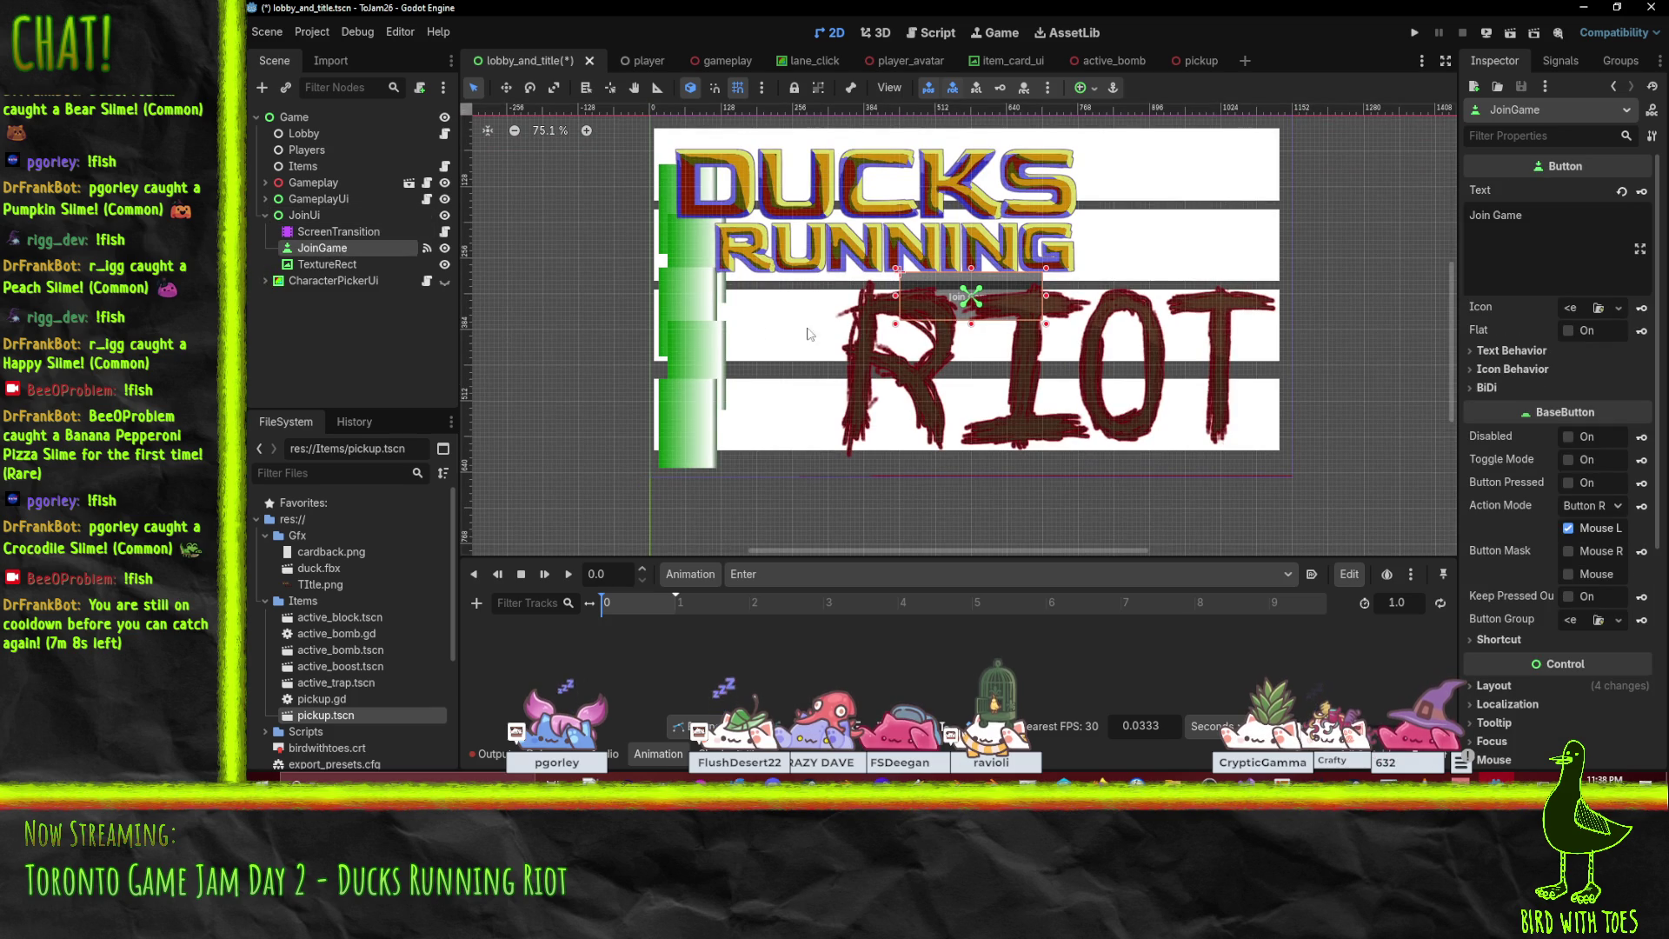
pyautogui.click(939, 291)
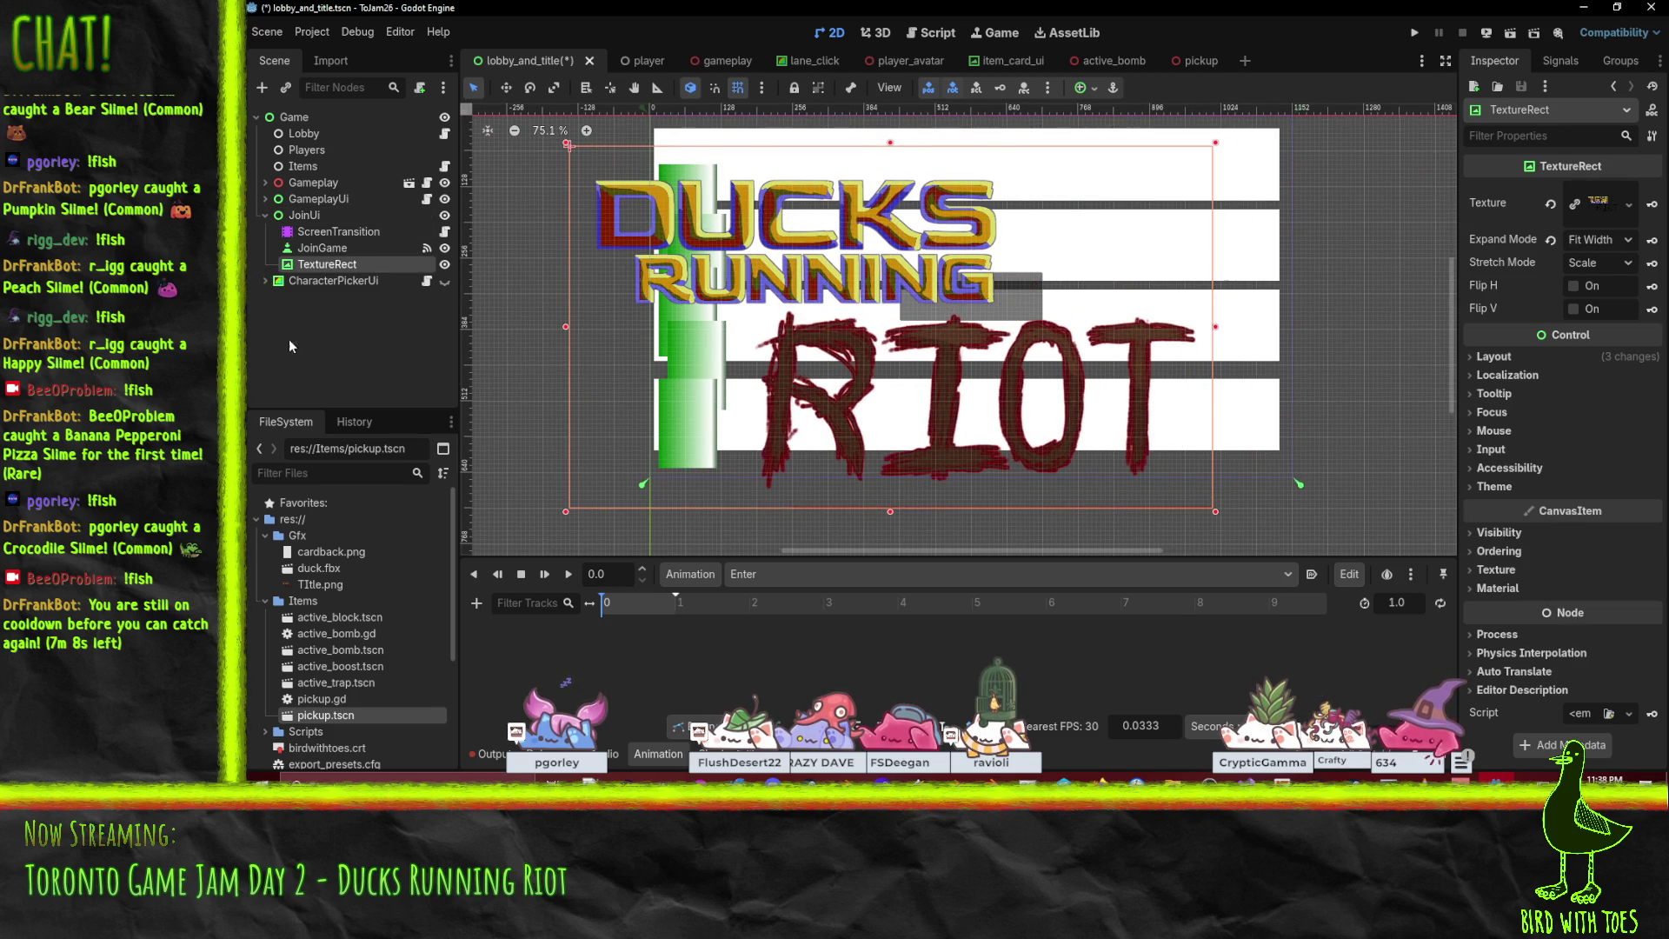
pyautogui.moveTo(331, 266); pyautogui.dragTo(331, 243)
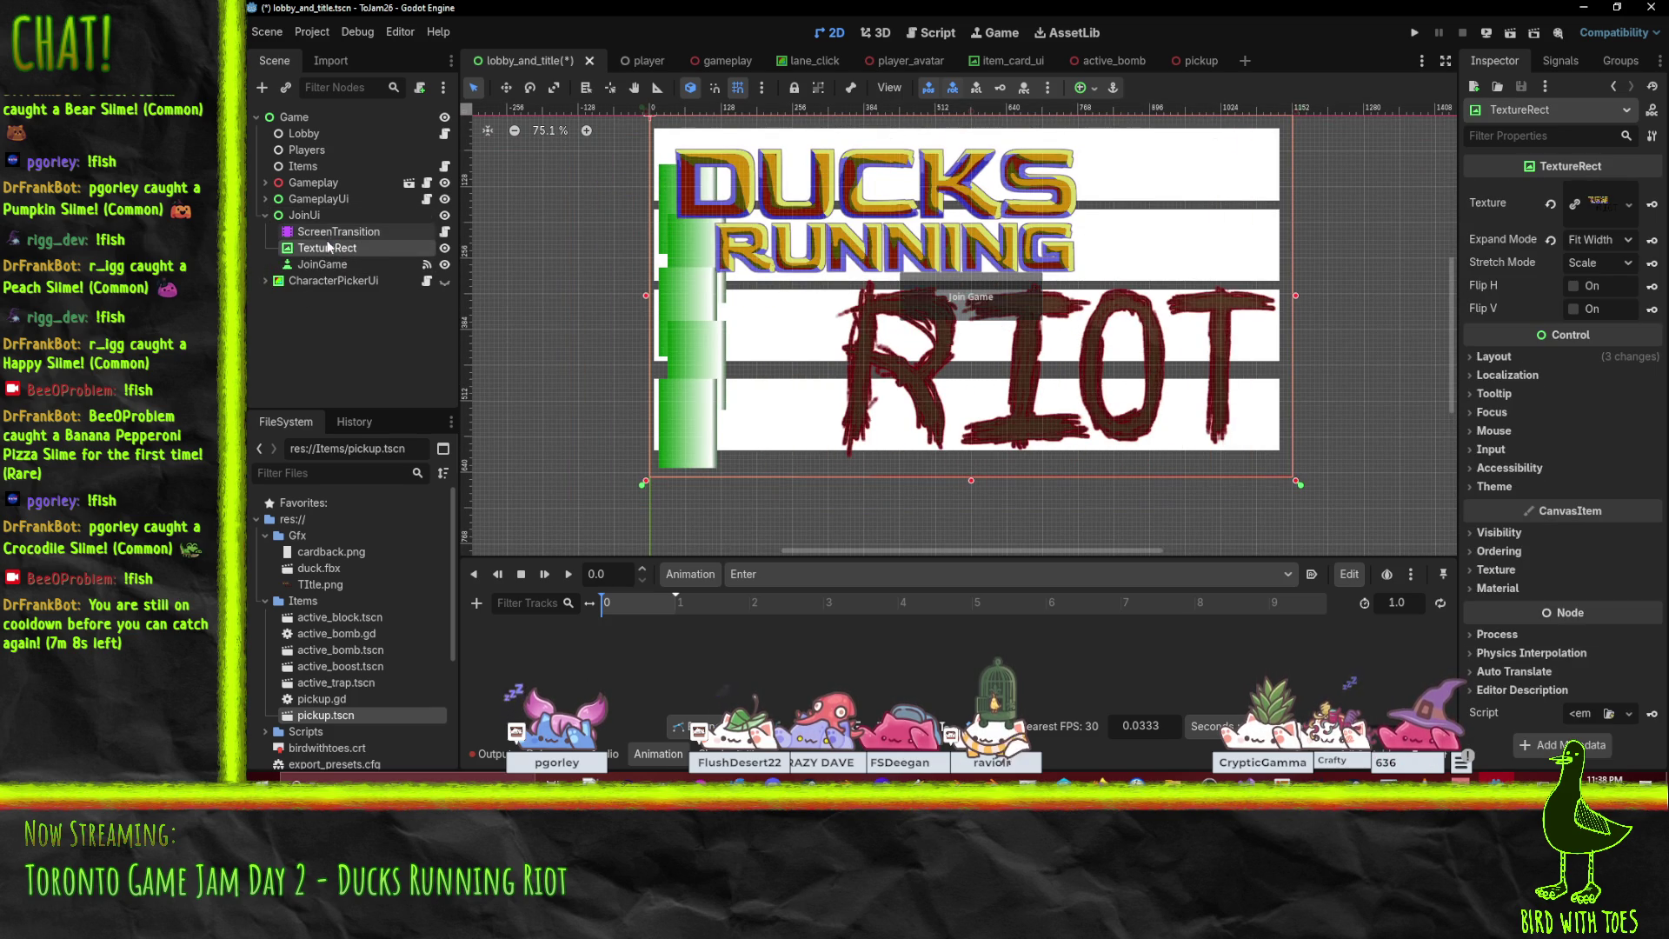
# Anchor the Join Game button top-right and place it beside the DUCKS title.
pyautogui.click(355, 264)
pyautogui.moveTo(947, 296)
pyautogui.mouseDown()
pyautogui.moveTo(749, 358)
pyautogui.moveTo(1201, 200)
pyautogui.moveTo(1146, 173)
pyautogui.moveTo(1174, 167)
pyautogui.moveTo(1156, 173)
pyautogui.mouseUp()
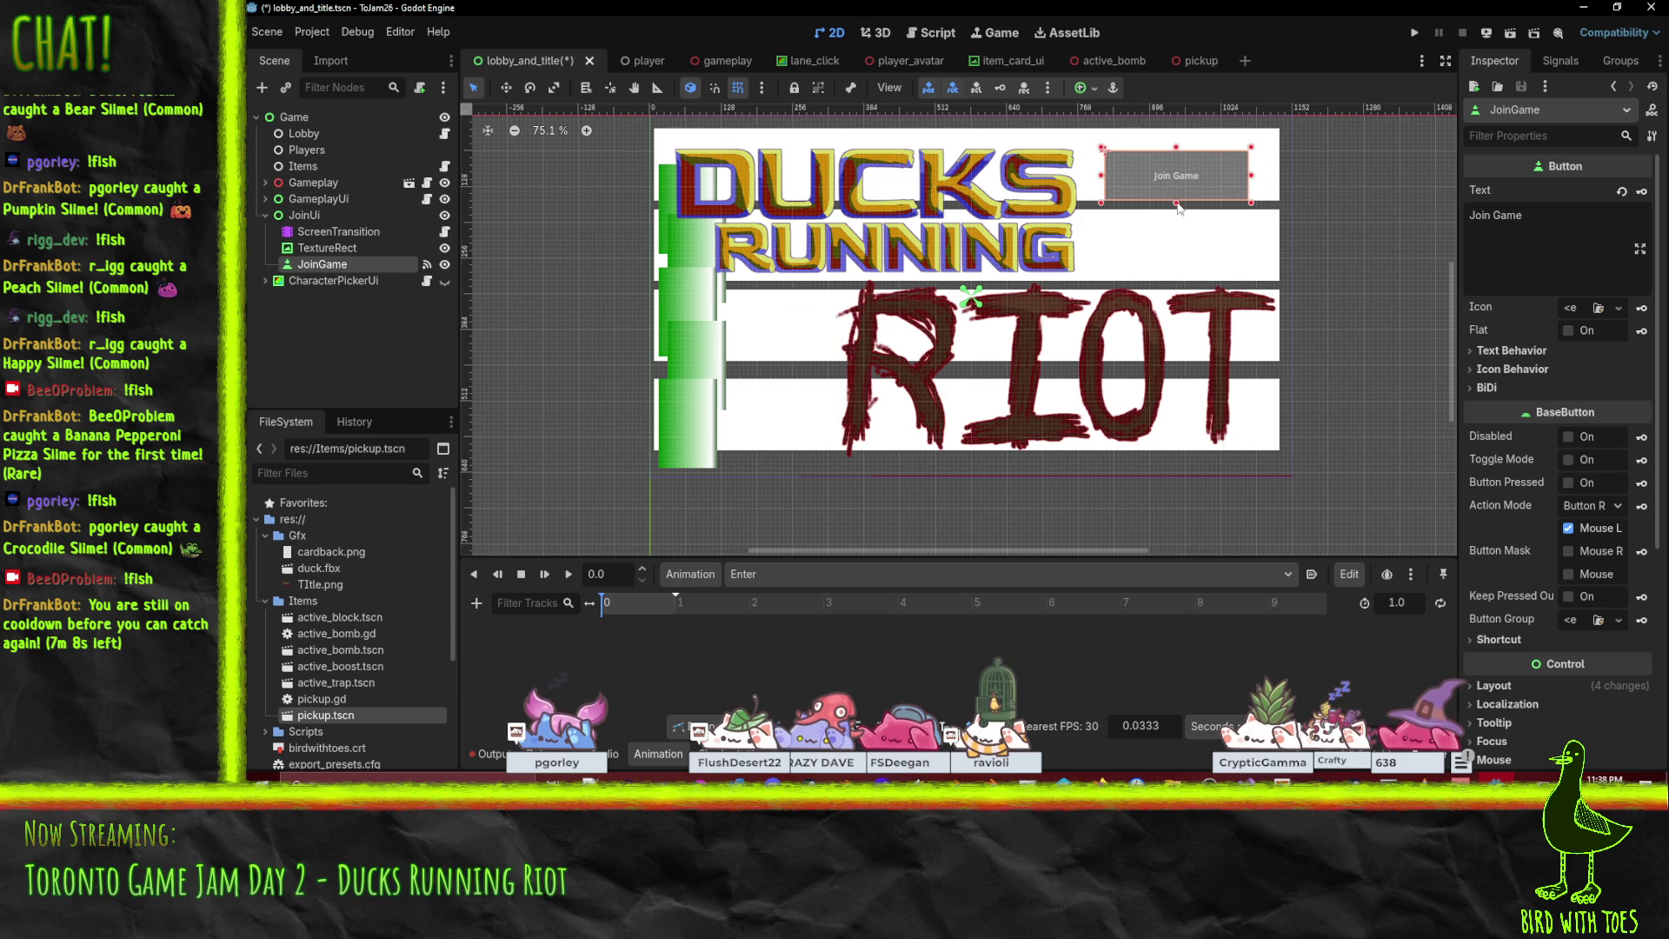
pyautogui.click(1083, 88)
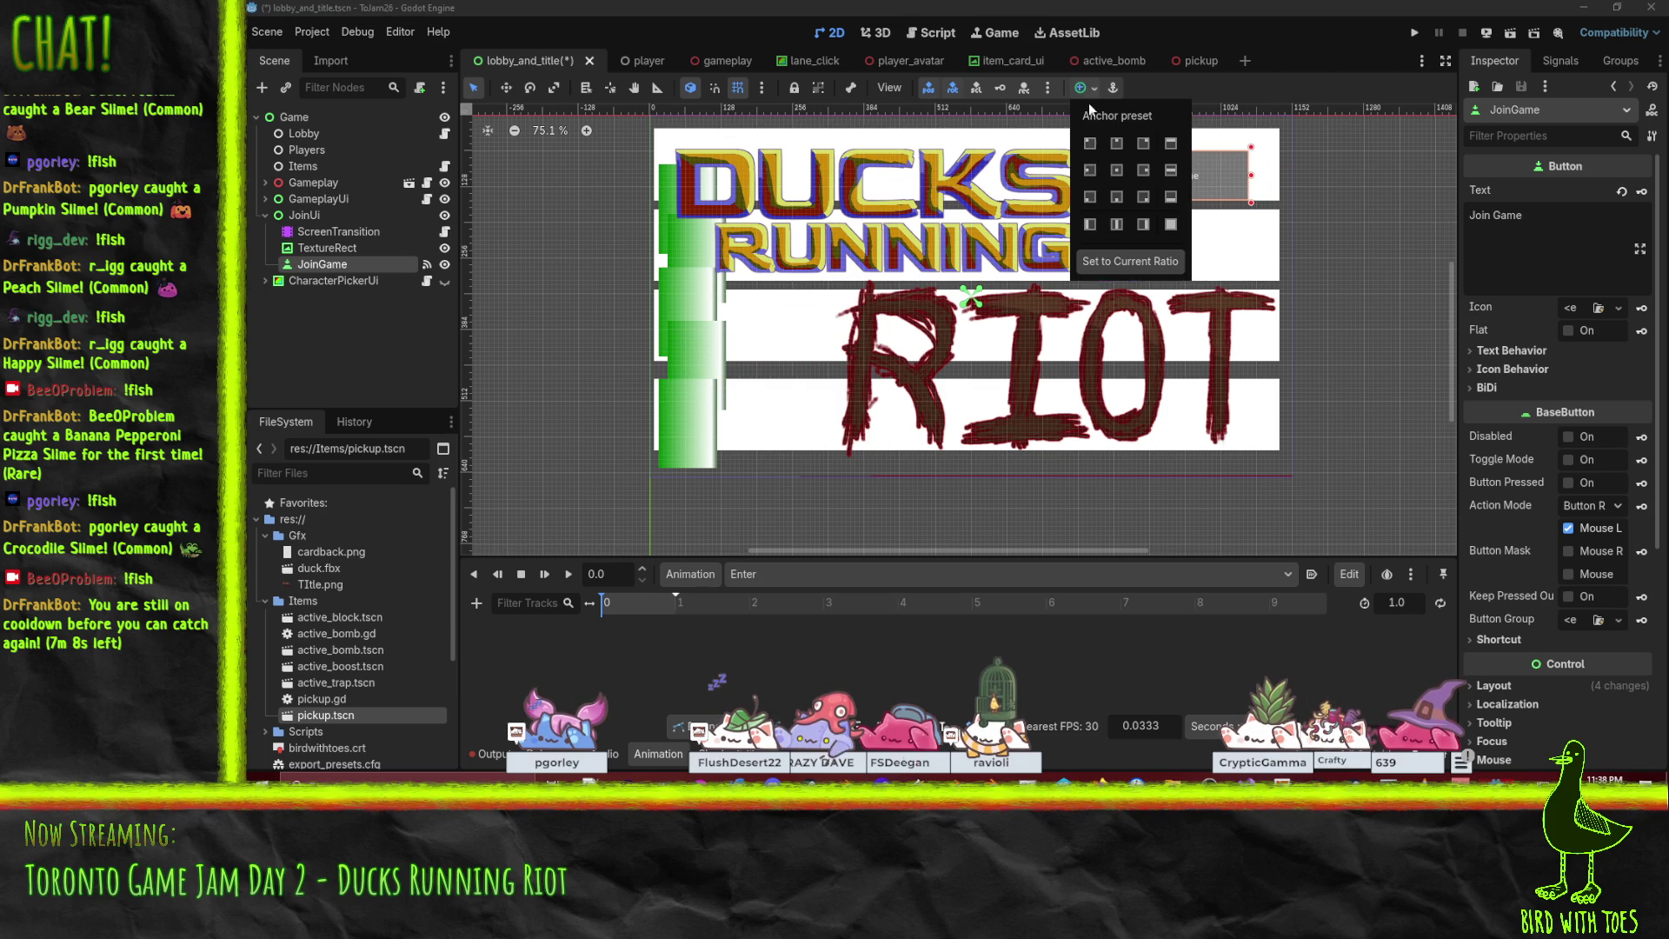
pyautogui.click(1144, 174)
pyautogui.click(1382, 191)
pyautogui.moveTo(1234, 145); pyautogui.dragTo(1193, 220)
# Reselect the title art TextureRect and pull its bottom edge upward.
pyautogui.click(1041, 330)
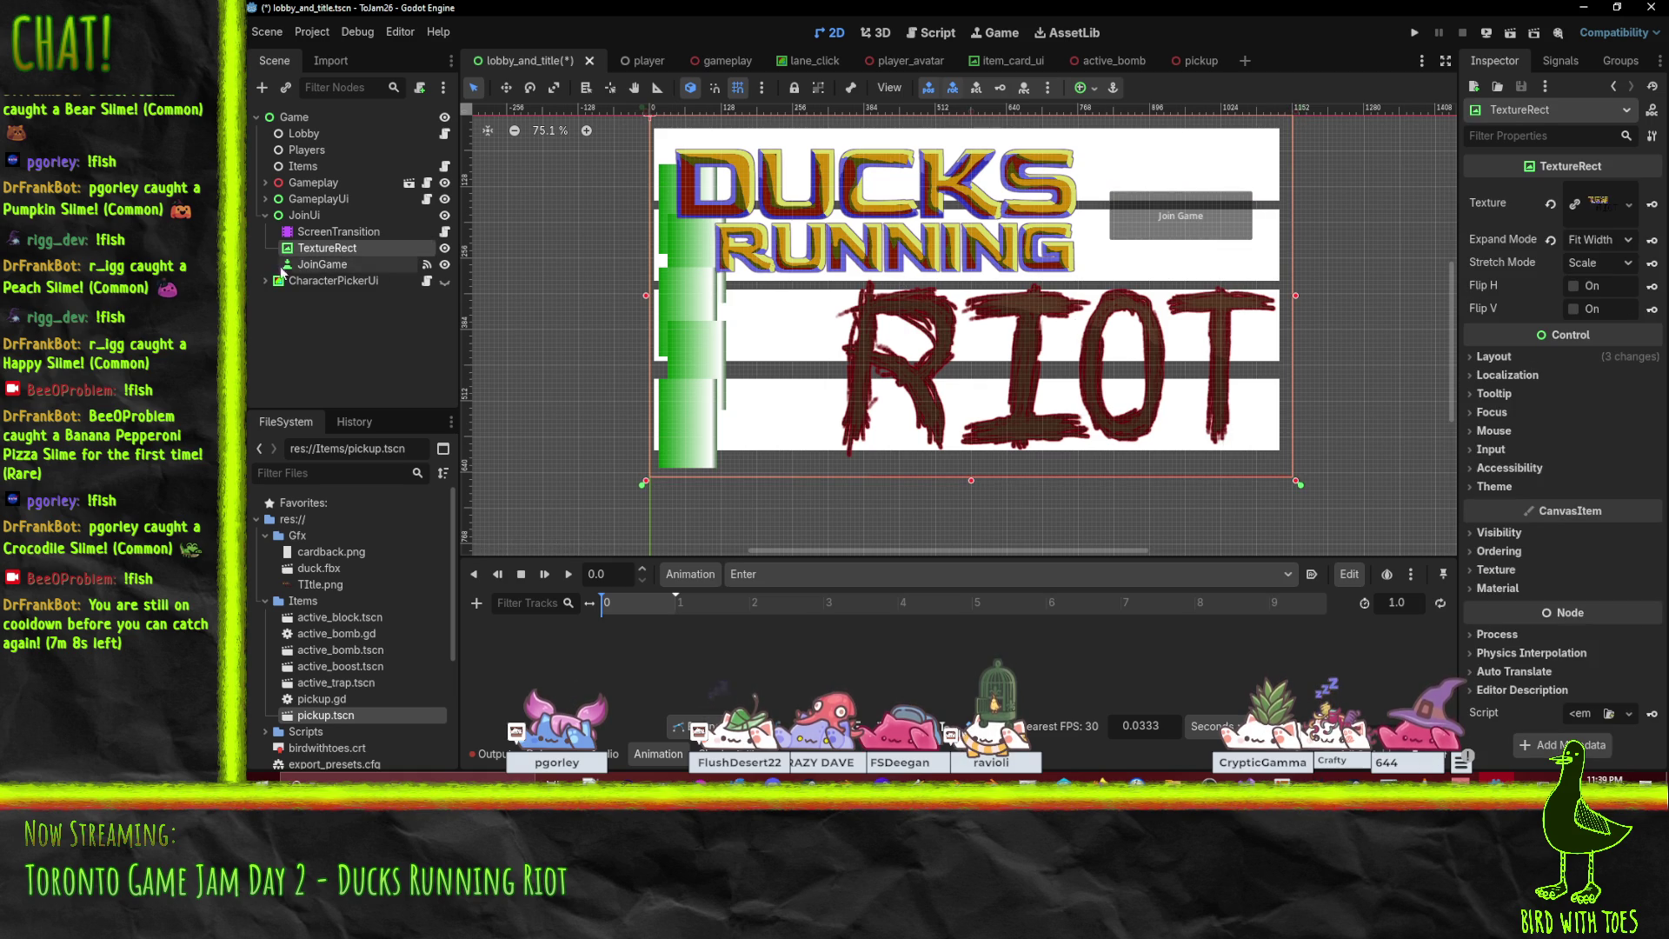
pyautogui.click(324, 264)
pyautogui.click(1068, 481)
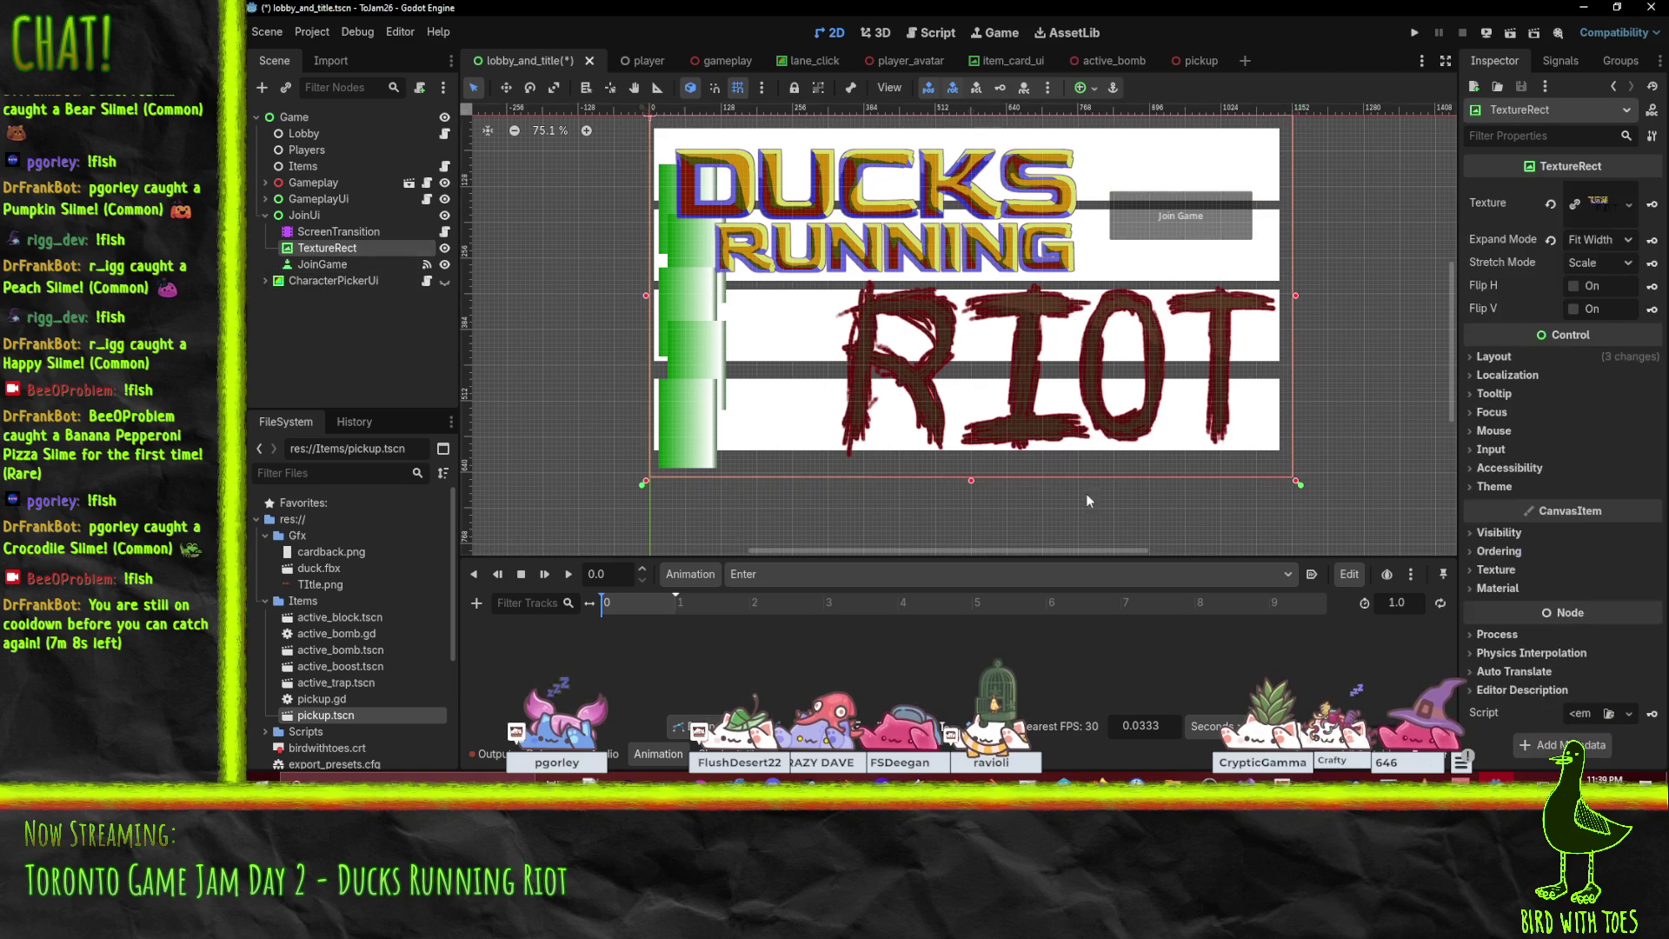
pyautogui.scroll(-2, 922, 447)
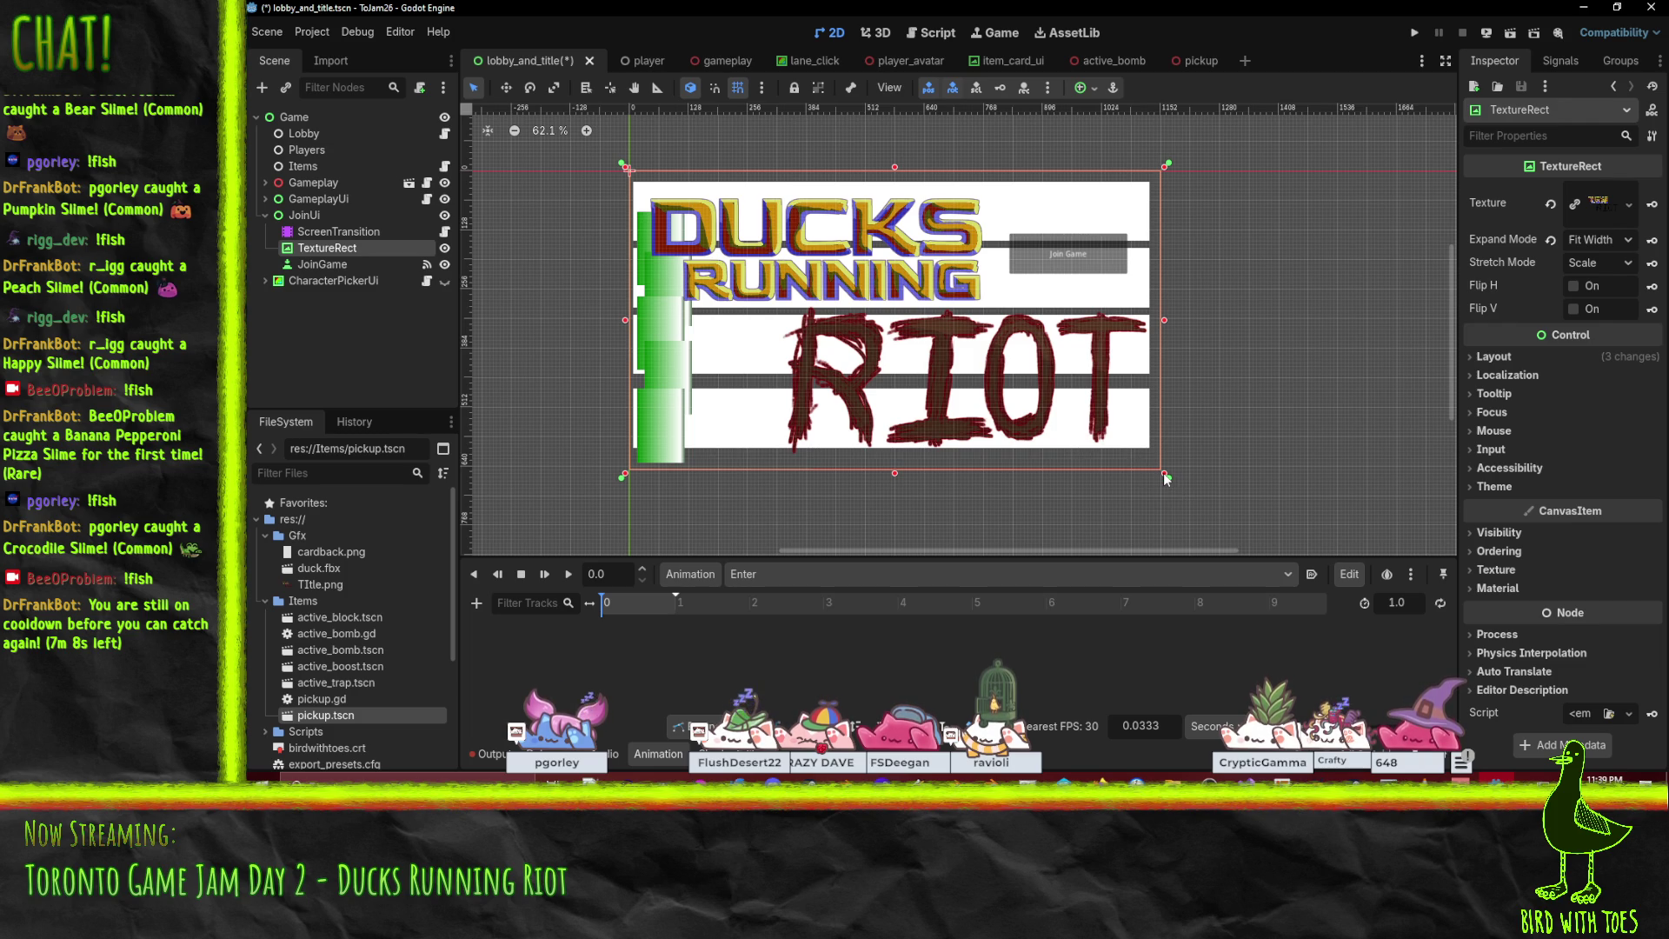
pyautogui.moveTo(1167, 480)
pyautogui.mouseDown()
pyautogui.moveTo(1088, 457)
pyautogui.moveTo(1166, 476)
pyautogui.mouseUp()
# Try Fit Width and Fit Height expand modes on the title art while shrinking its box.
pyautogui.click(1595, 239)
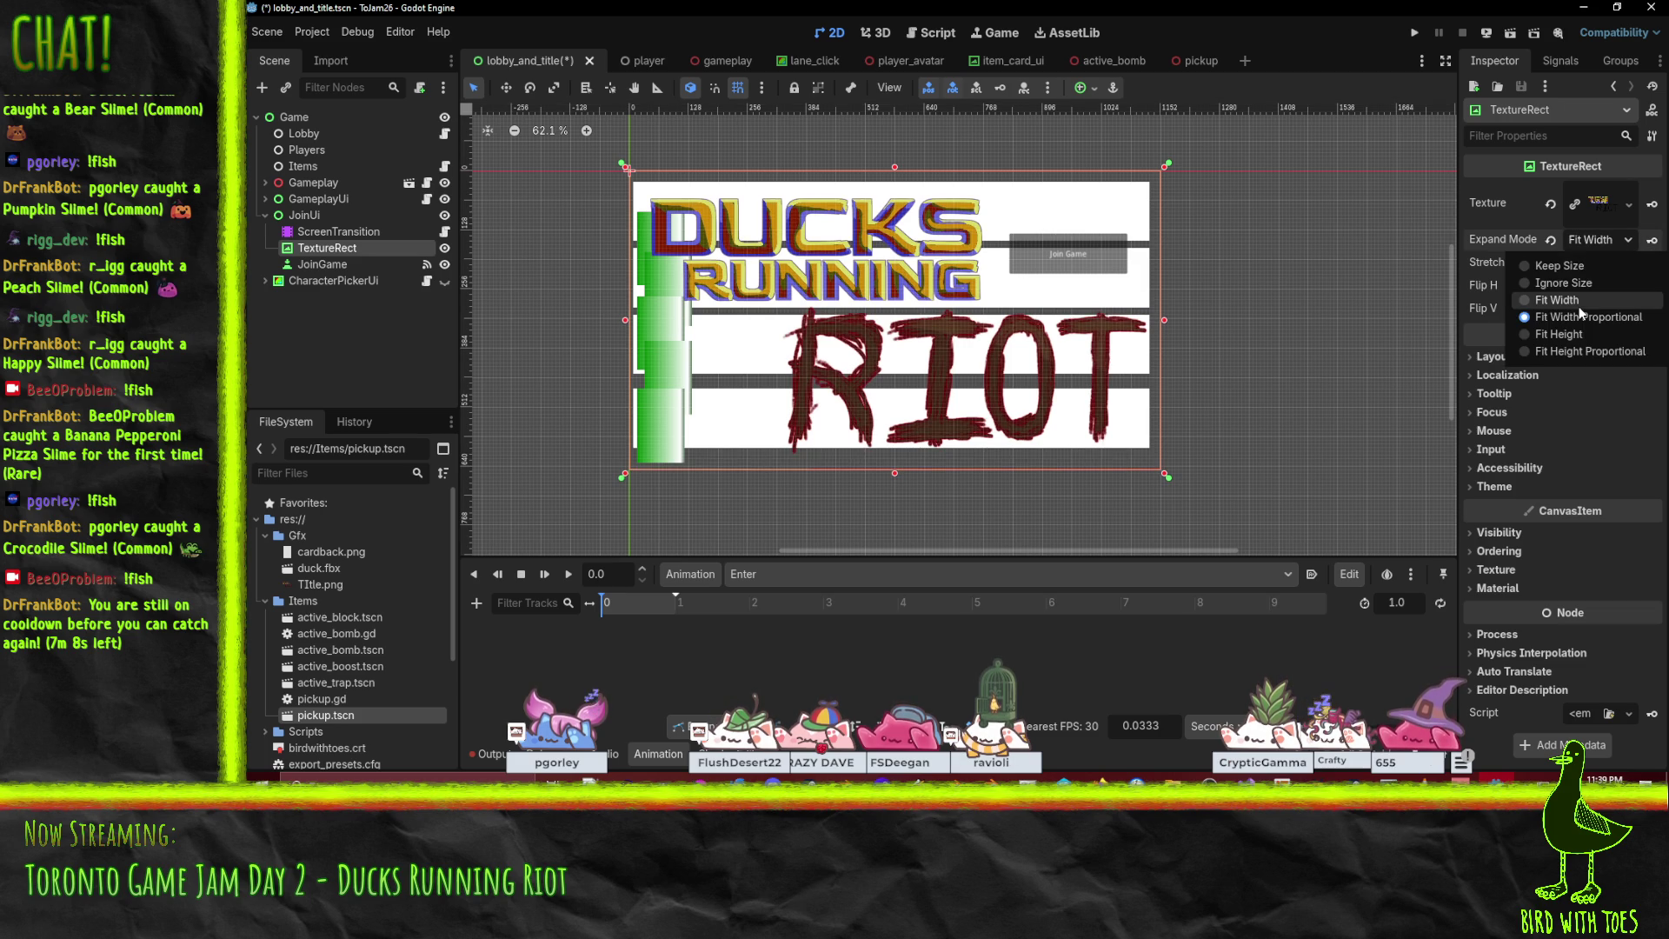
pyautogui.click(1577, 300)
pyautogui.moveTo(1166, 477); pyautogui.dragTo(1093, 404)
pyautogui.click(1593, 240)
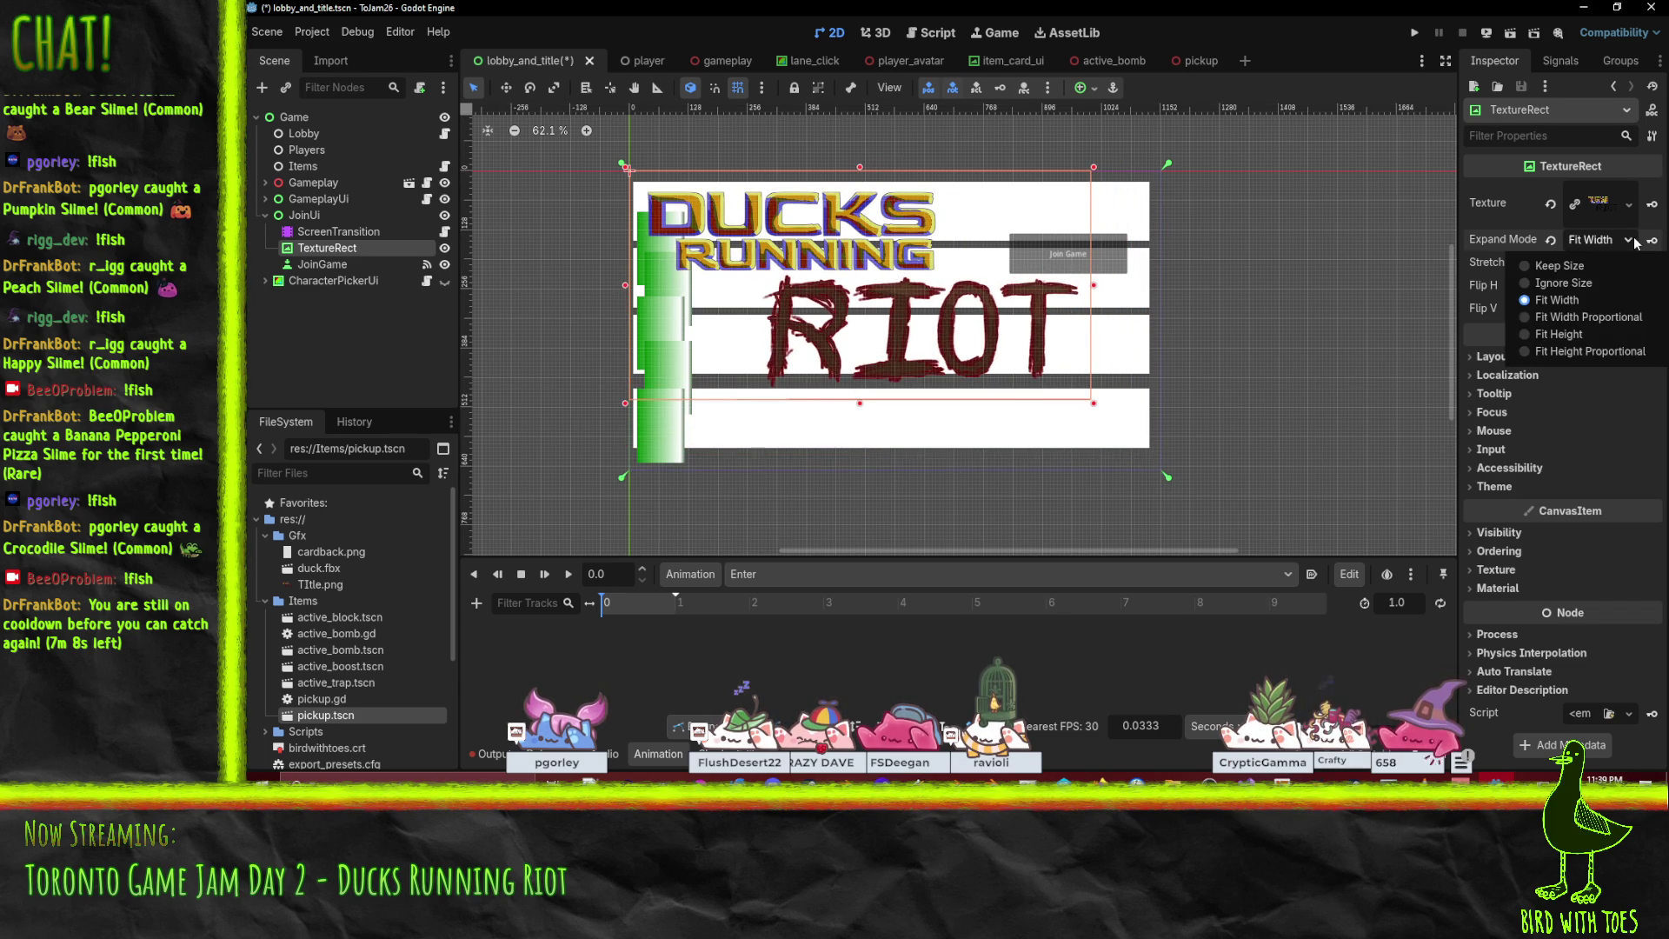
pyautogui.click(1596, 351)
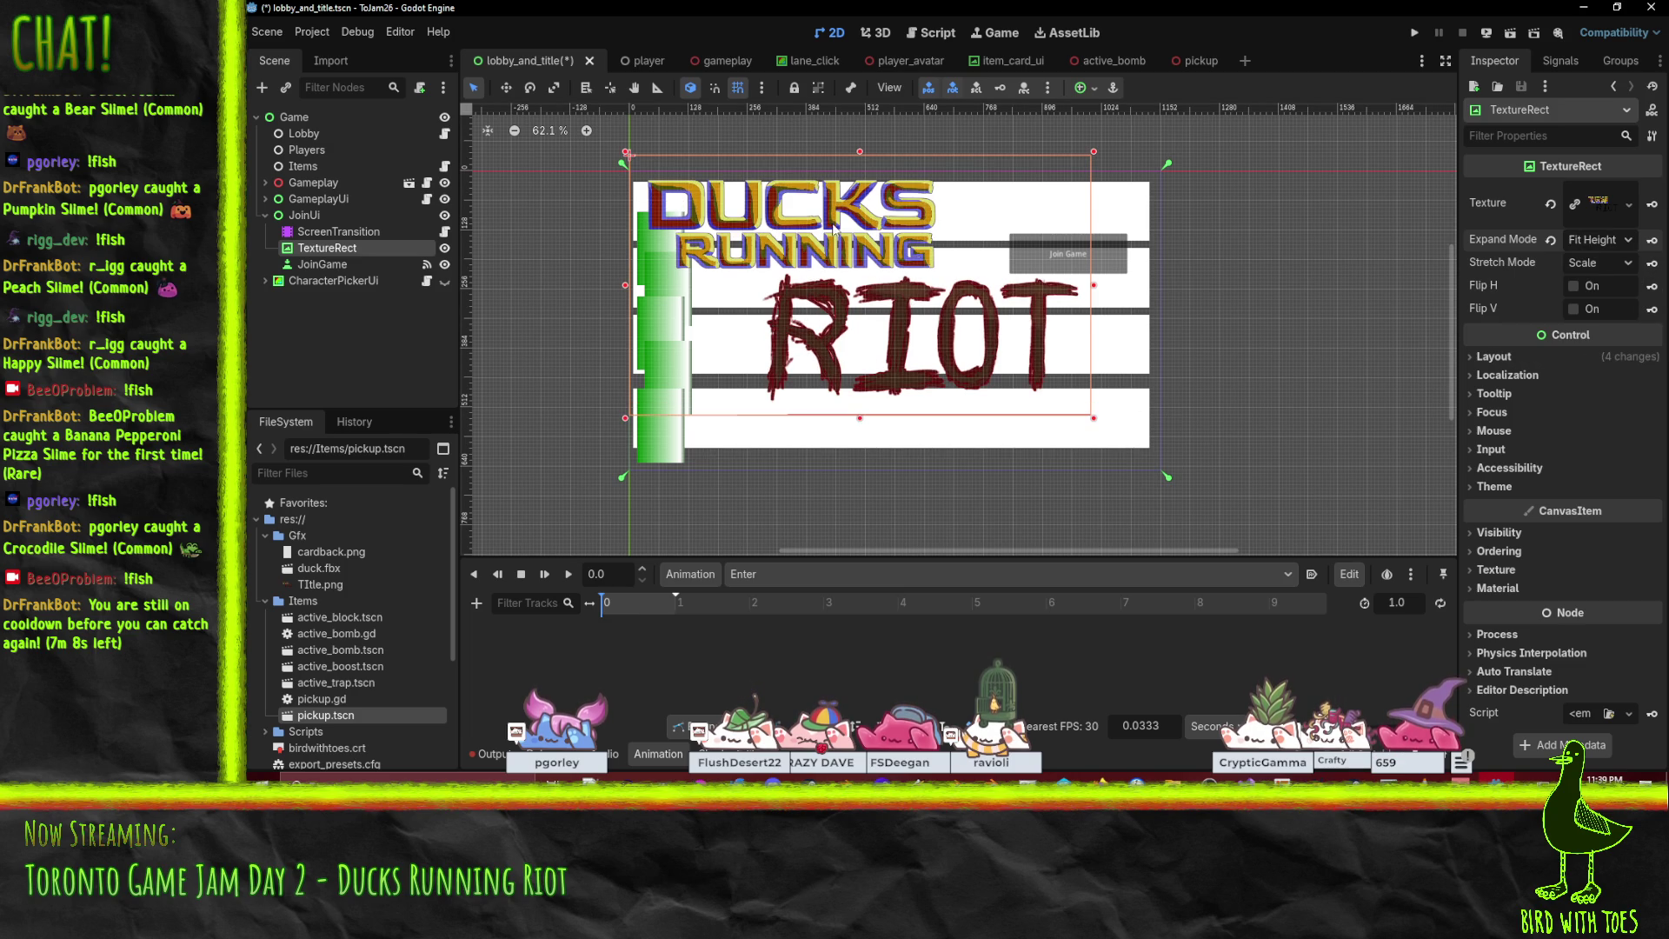
pyautogui.moveTo(860, 153)
pyautogui.mouseDown()
pyautogui.moveTo(859, 185)
pyautogui.moveTo(858, 148)
pyautogui.mouseUp()
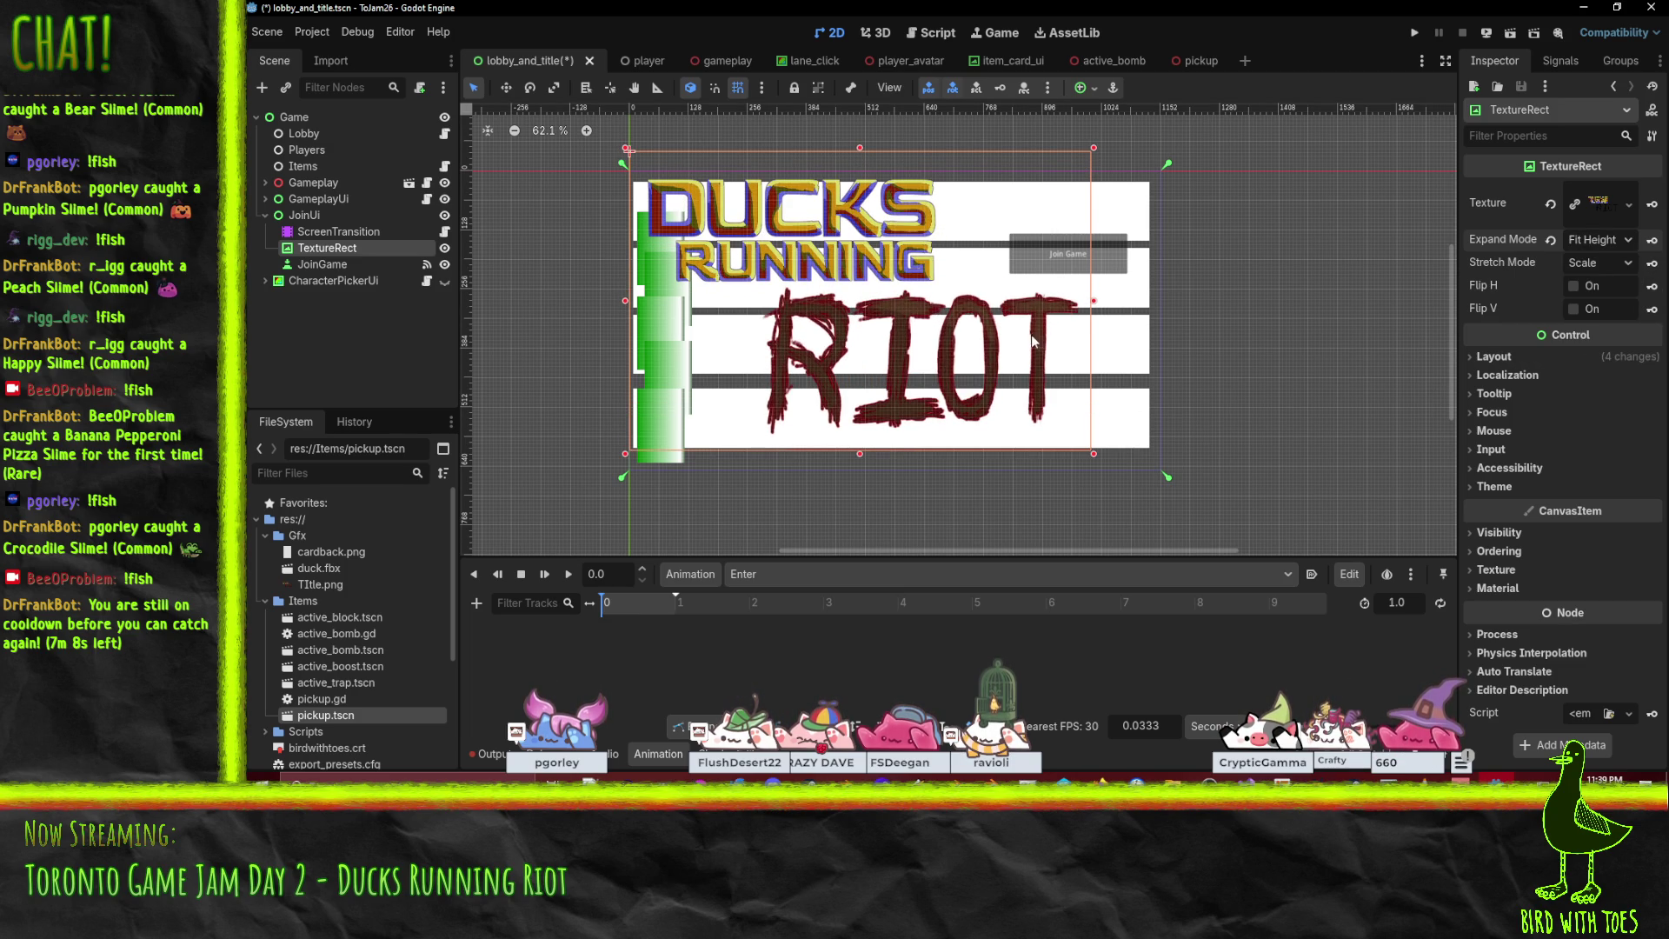
# Set the title art's Expand Mode to Ignore Size and trim its top, right and bottom edges.
pyautogui.click(1631, 240)
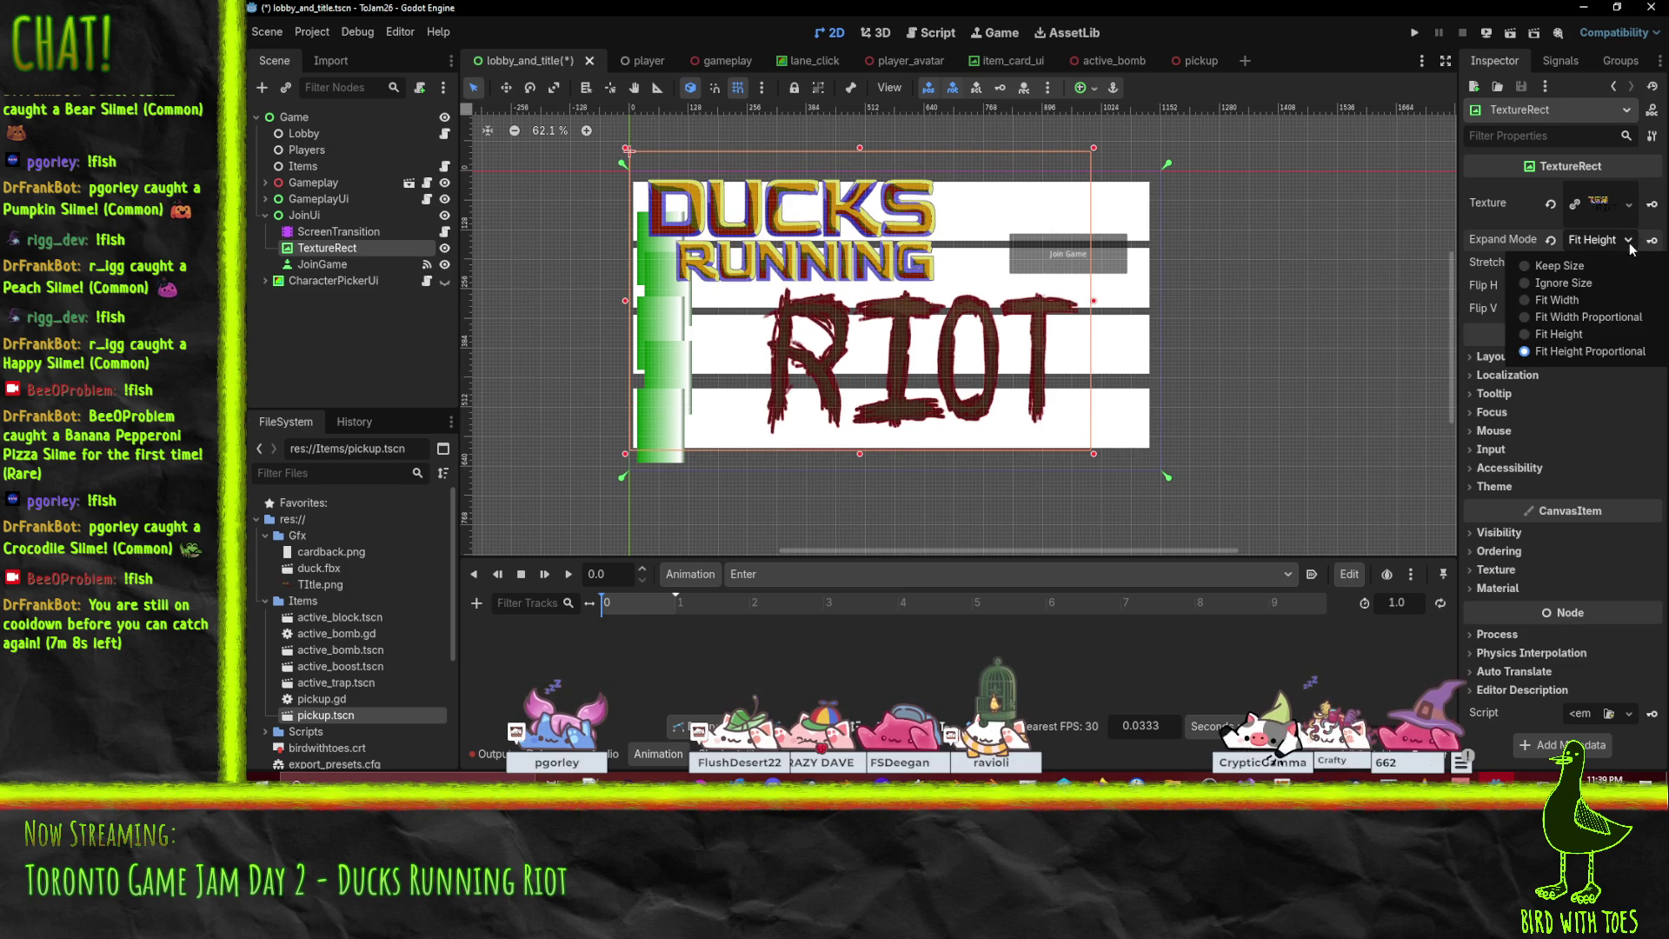
pyautogui.click(1593, 280)
pyautogui.moveTo(860, 165); pyautogui.dragTo(859, 161)
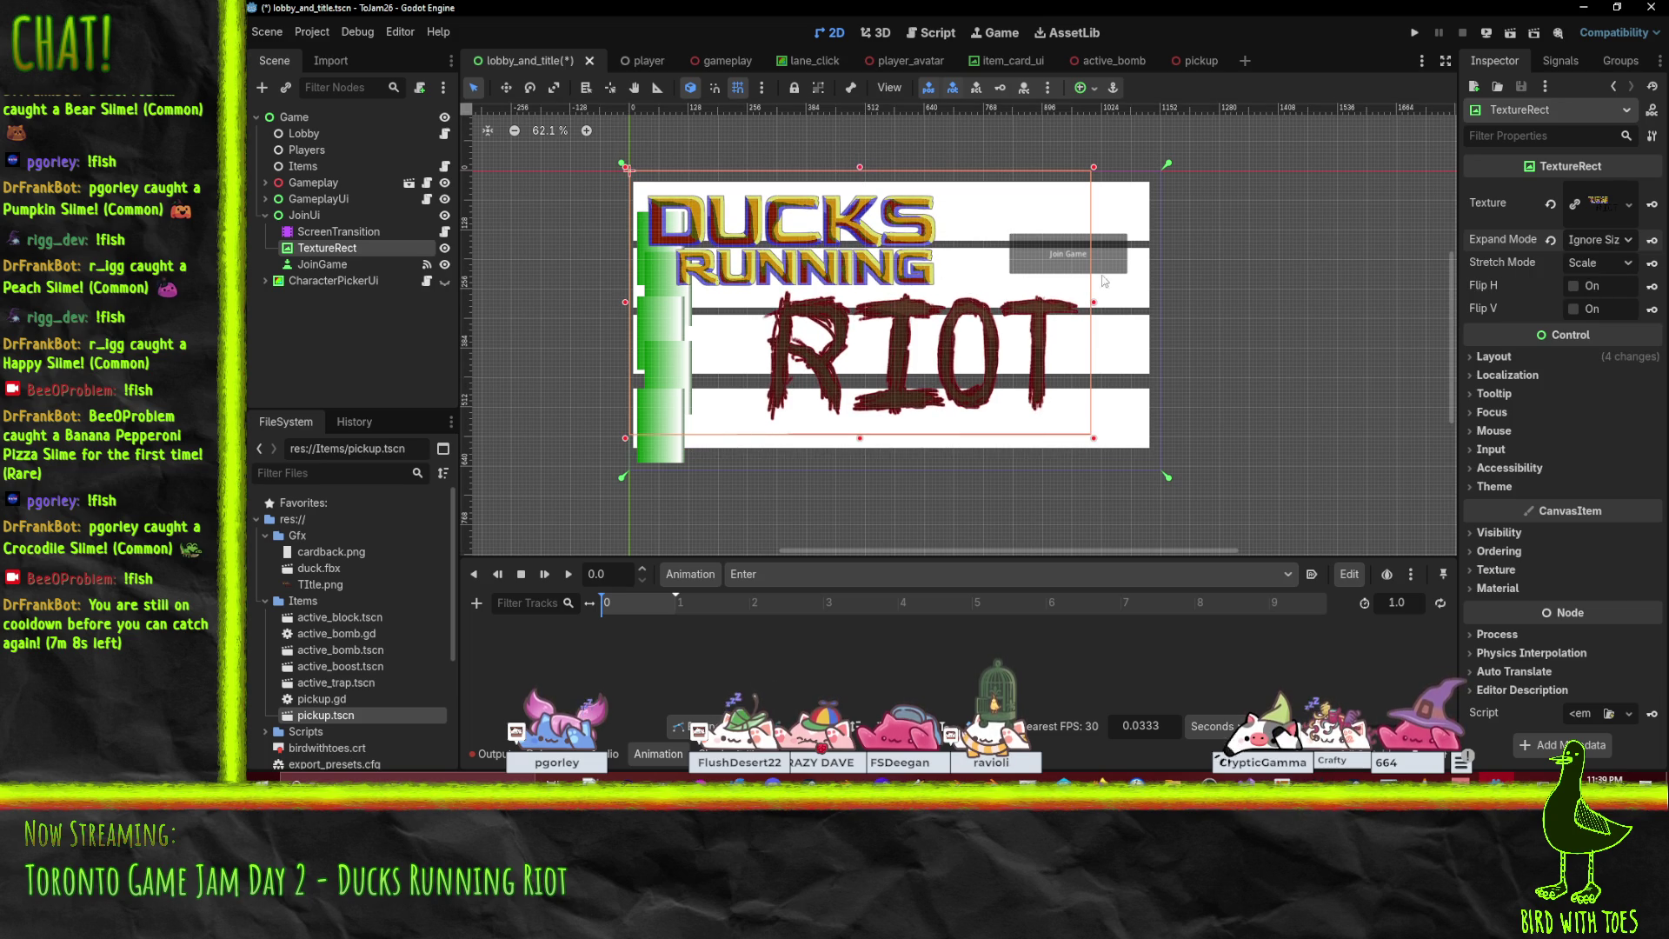
pyautogui.moveTo(1094, 302); pyautogui.dragTo(1071, 303)
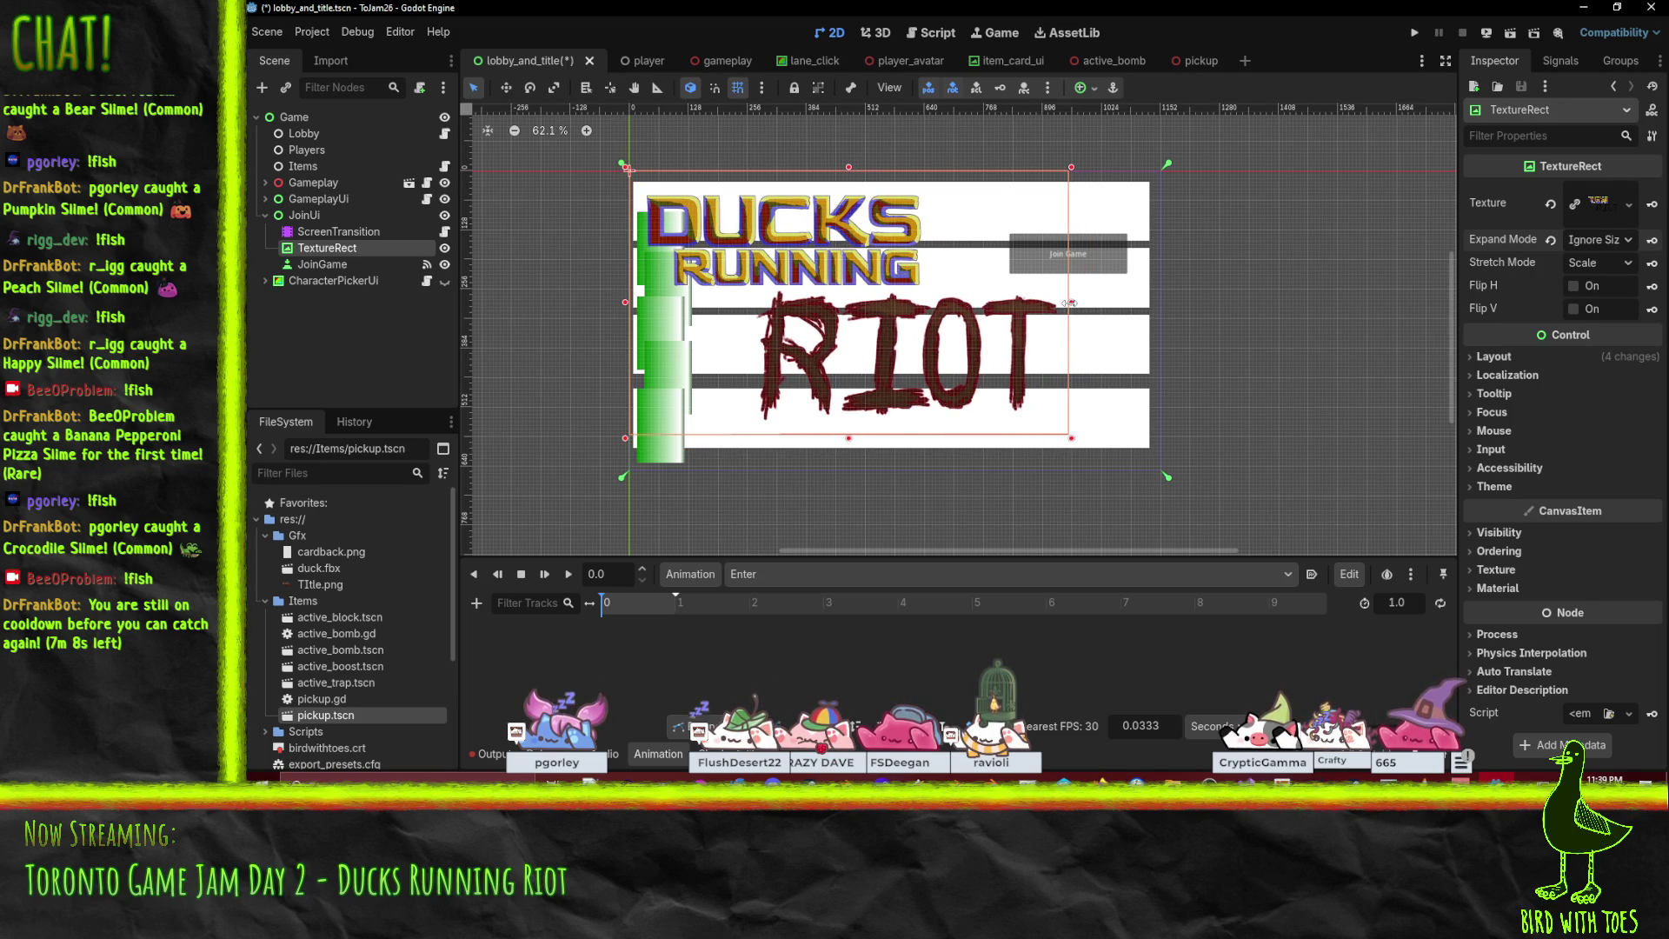
pyautogui.moveTo(848, 437); pyautogui.dragTo(843, 450)
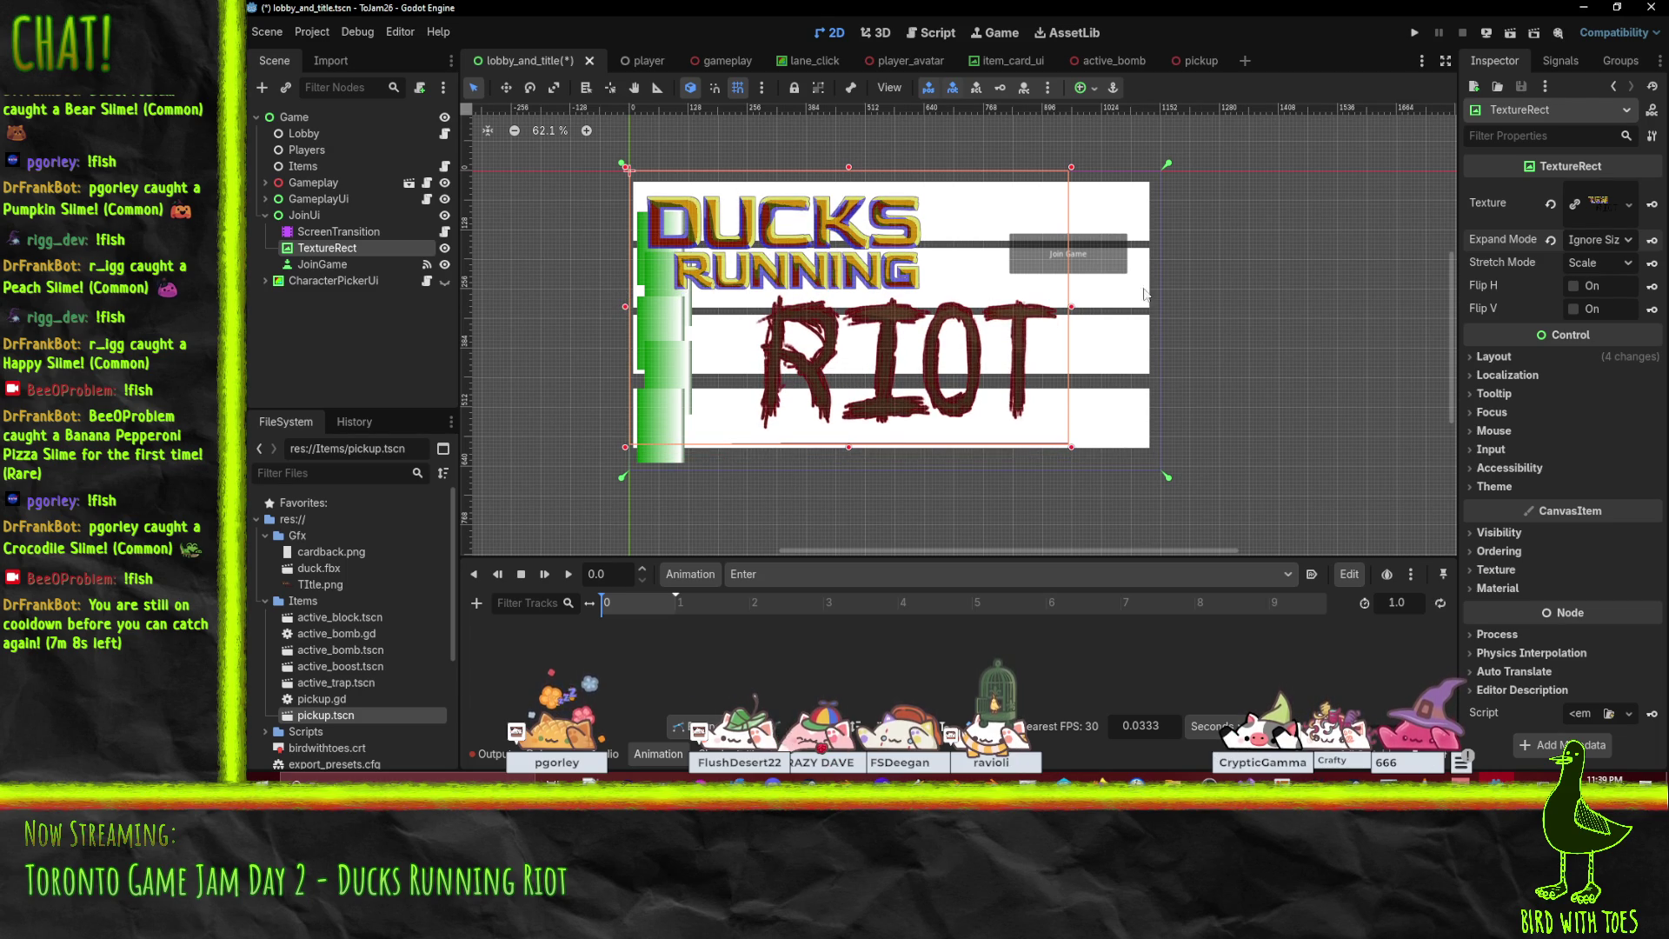
# Shrink the title art further, move Join Game beside the RIOT lettering, and save.
pyautogui.click(1119, 256)
pyautogui.moveTo(1086, 271)
pyautogui.mouseDown()
pyautogui.moveTo(1087, 236)
pyautogui.moveTo(1098, 377)
pyautogui.mouseUp()
pyautogui.click(900, 372)
pyautogui.moveTo(1074, 453); pyautogui.dragTo(1026, 419)
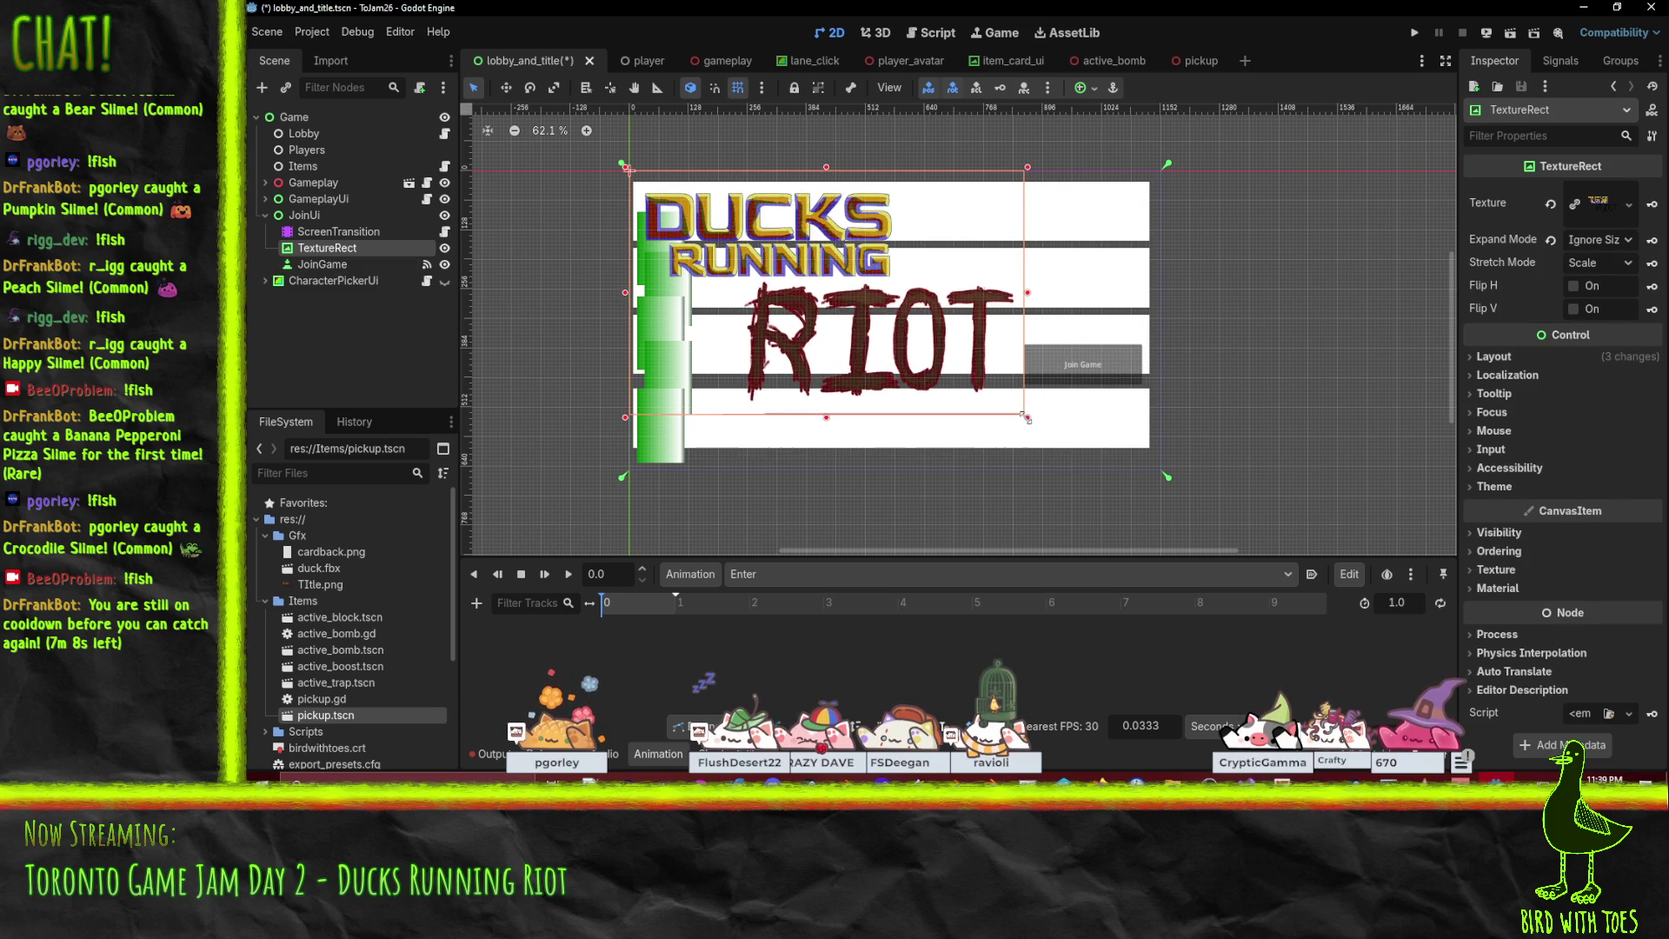
pyautogui.moveTo(1096, 377); pyautogui.dragTo(1097, 373)
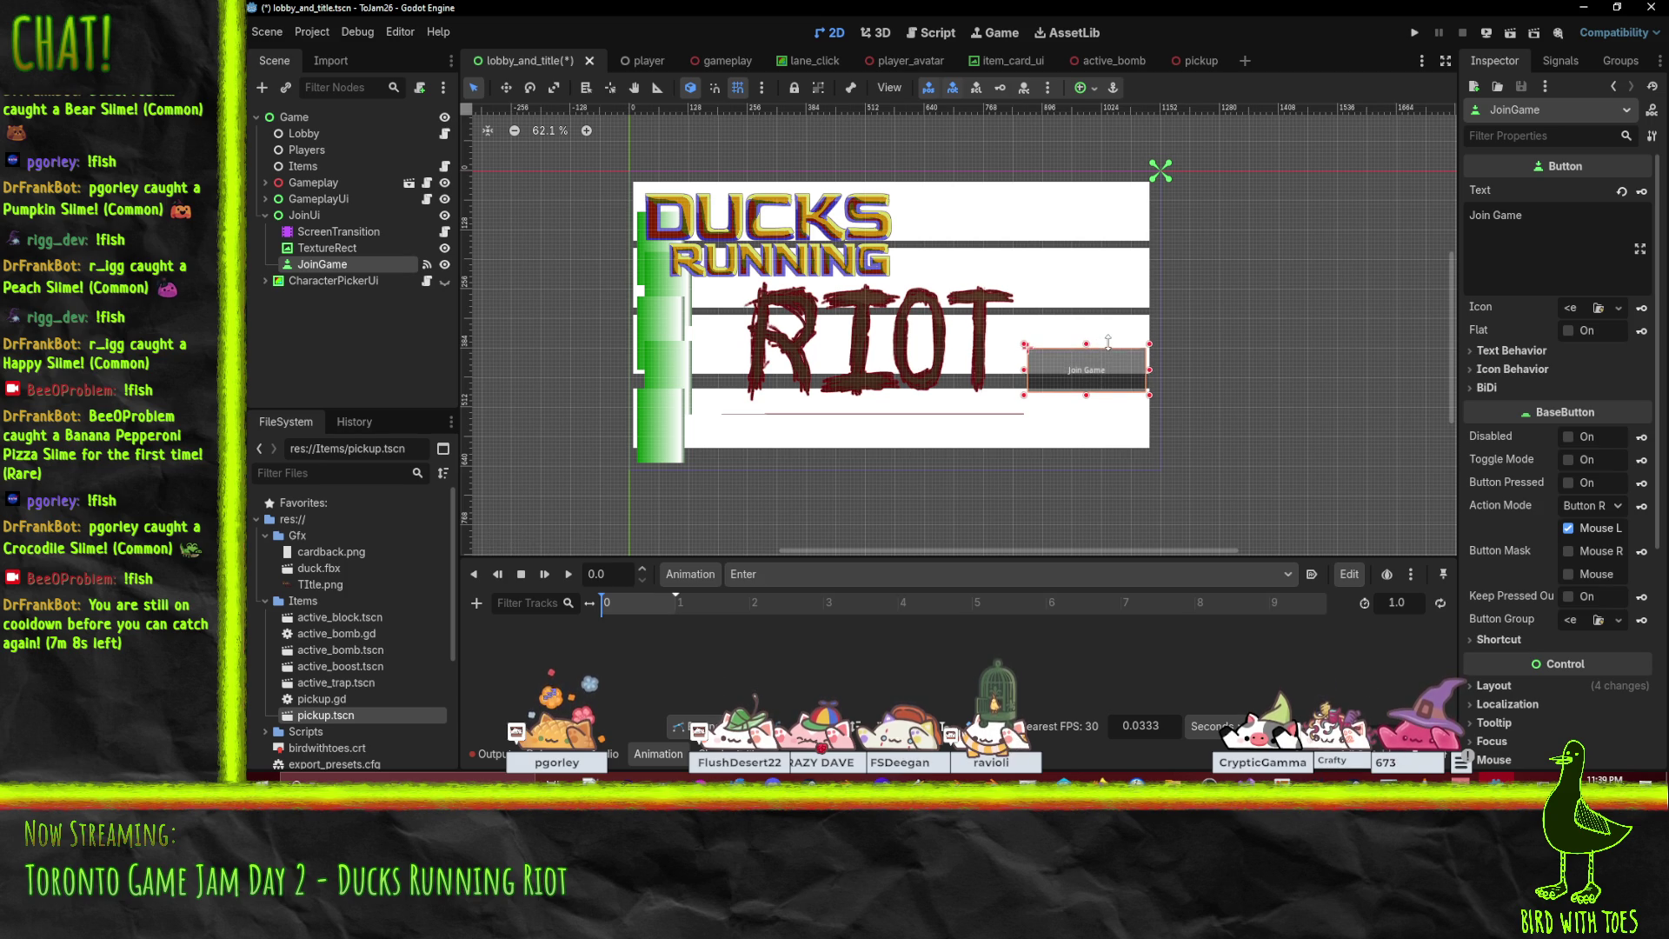
pyautogui.click(1145, 448)
pyautogui.scroll(2, 856, 386)
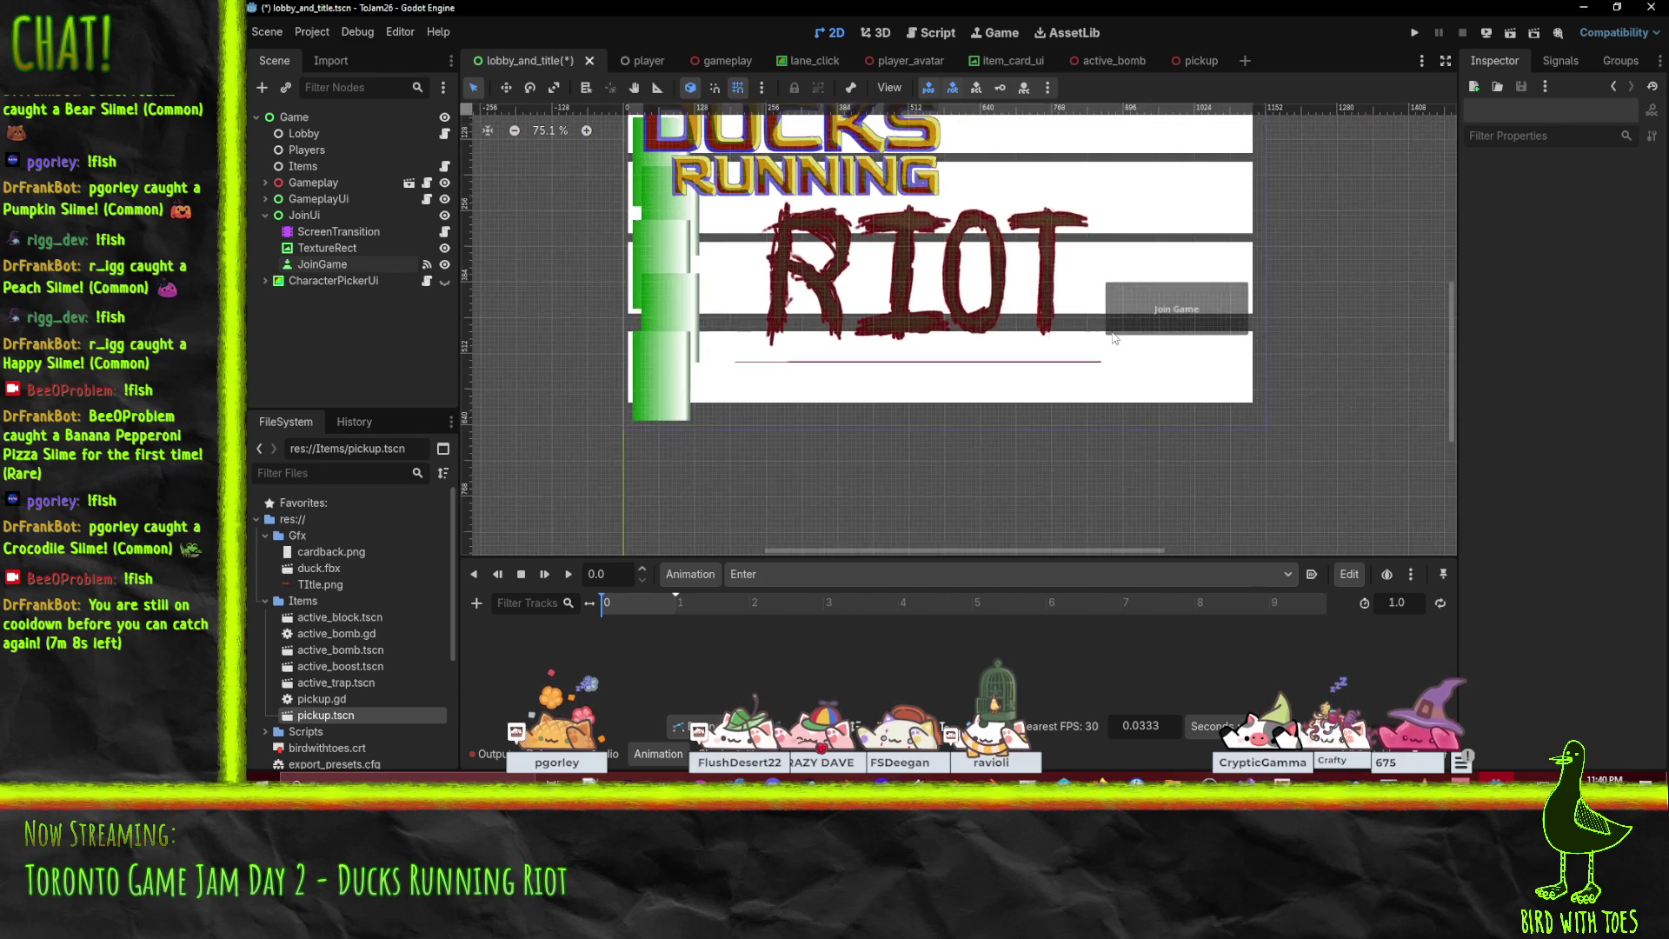
pyautogui.hotkey('ctrl', 's')
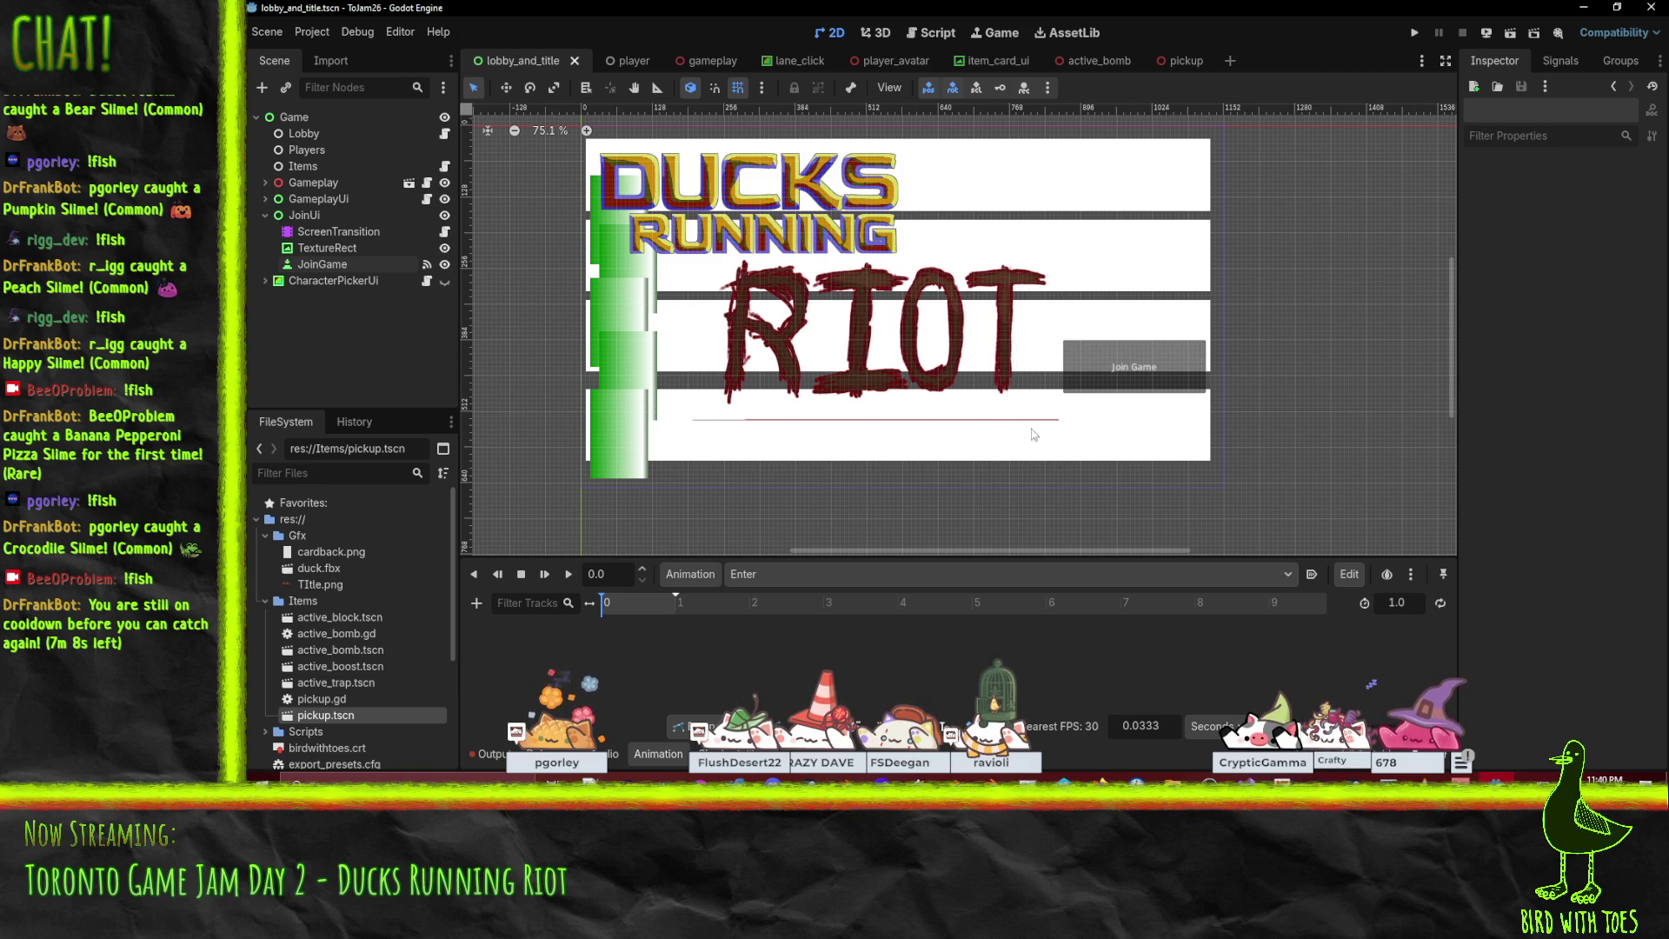
# Inspect the Join Game button's theme override colours, including the font outline colour.
pyautogui.click(1089, 379)
pyautogui.scroll(-3, 1527, 462)
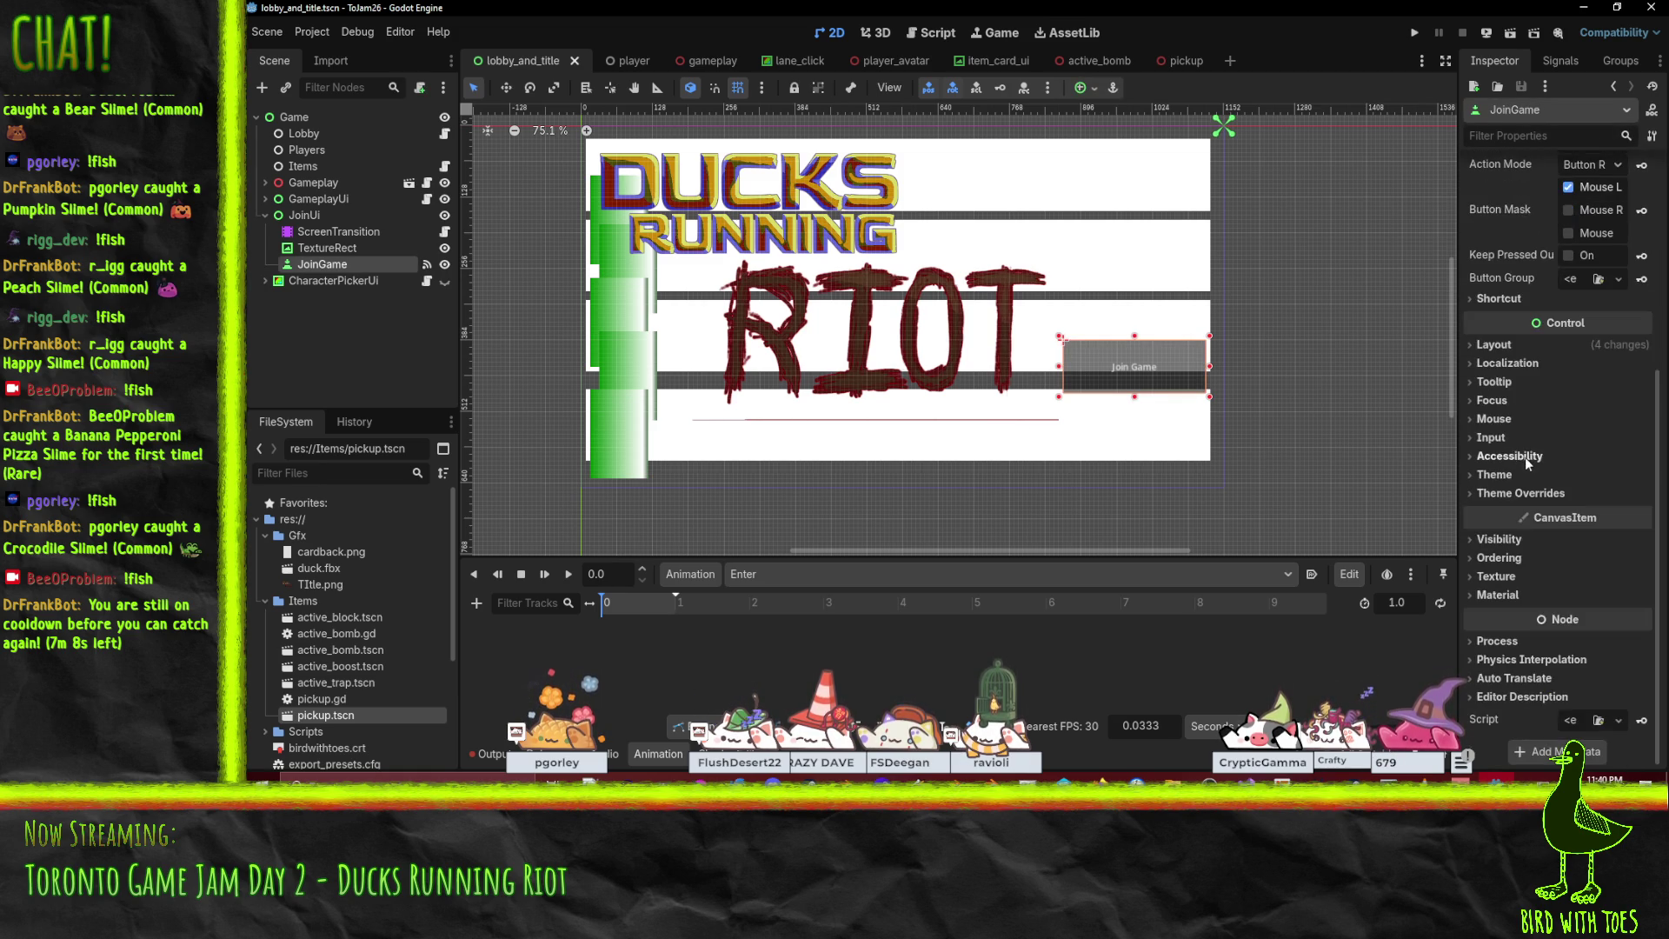
pyautogui.click(1541, 494)
pyautogui.scroll(-2, 1547, 492)
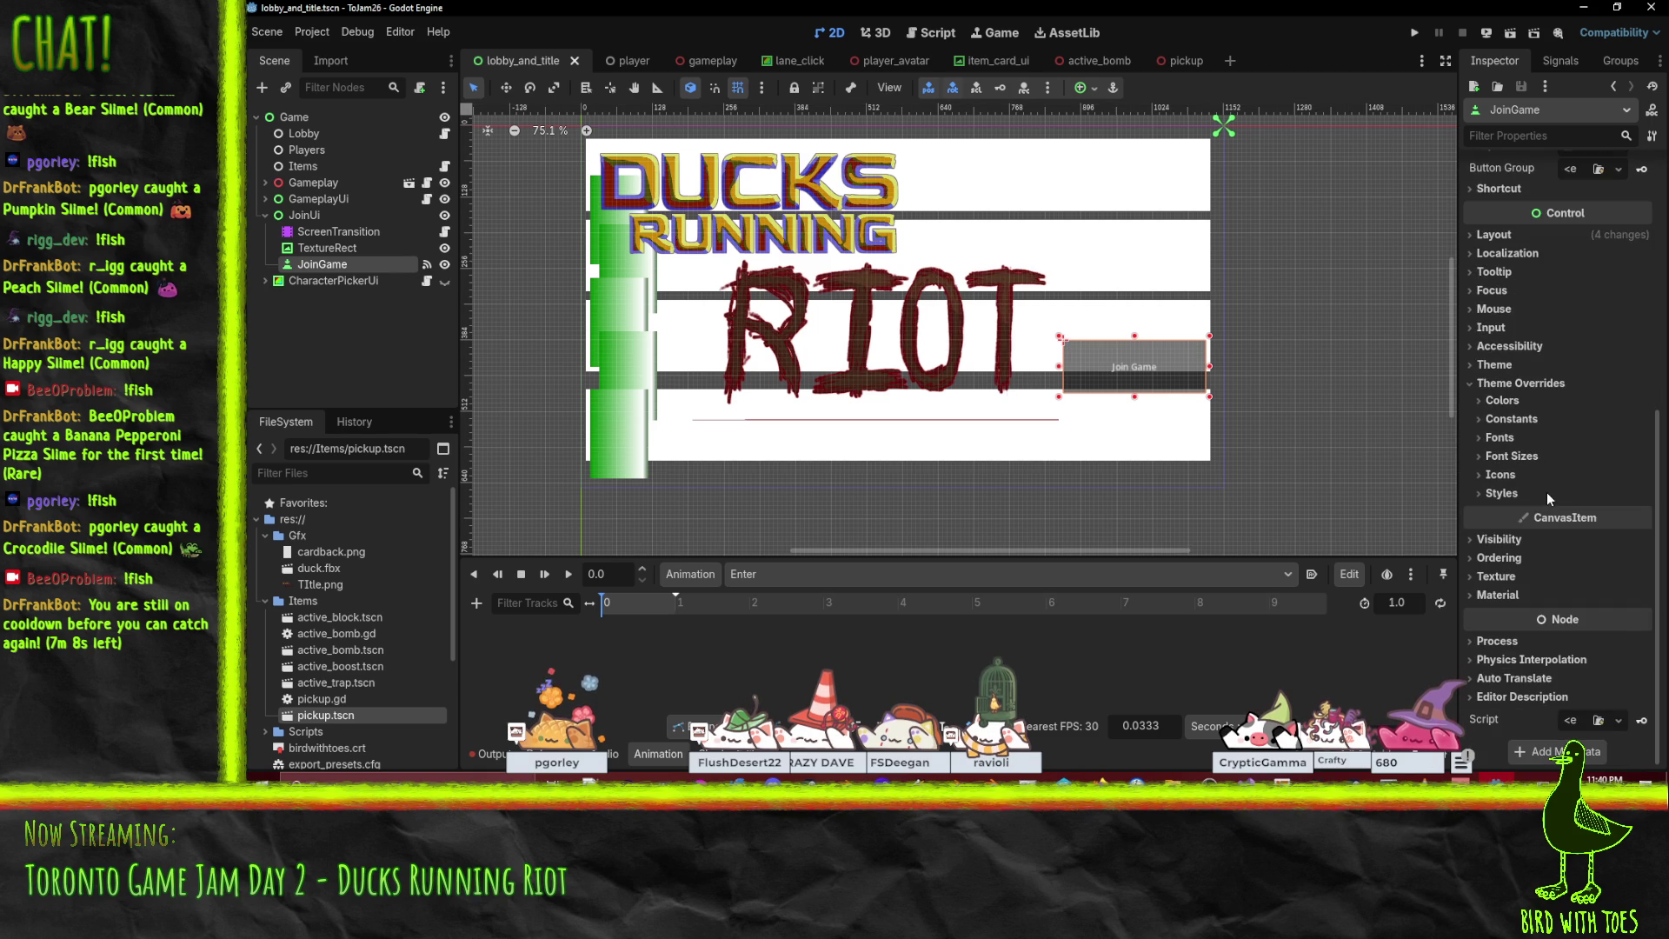
pyautogui.click(1514, 400)
pyautogui.click(1514, 402)
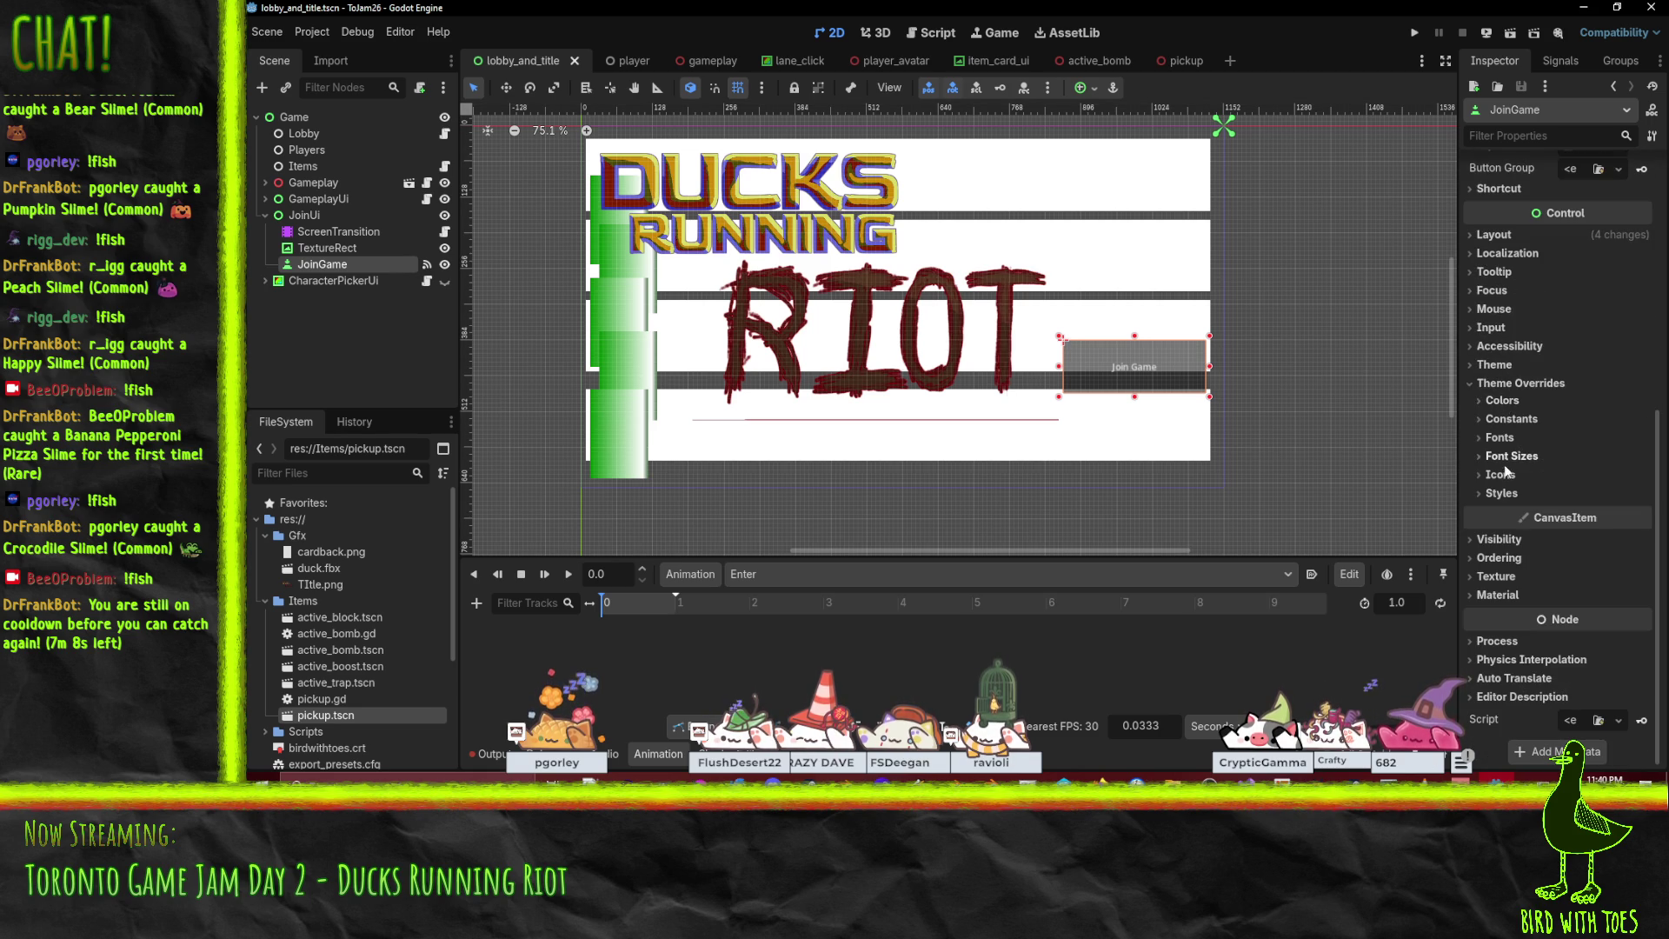
pyautogui.click(1502, 399)
pyautogui.scroll(-4, 1522, 383)
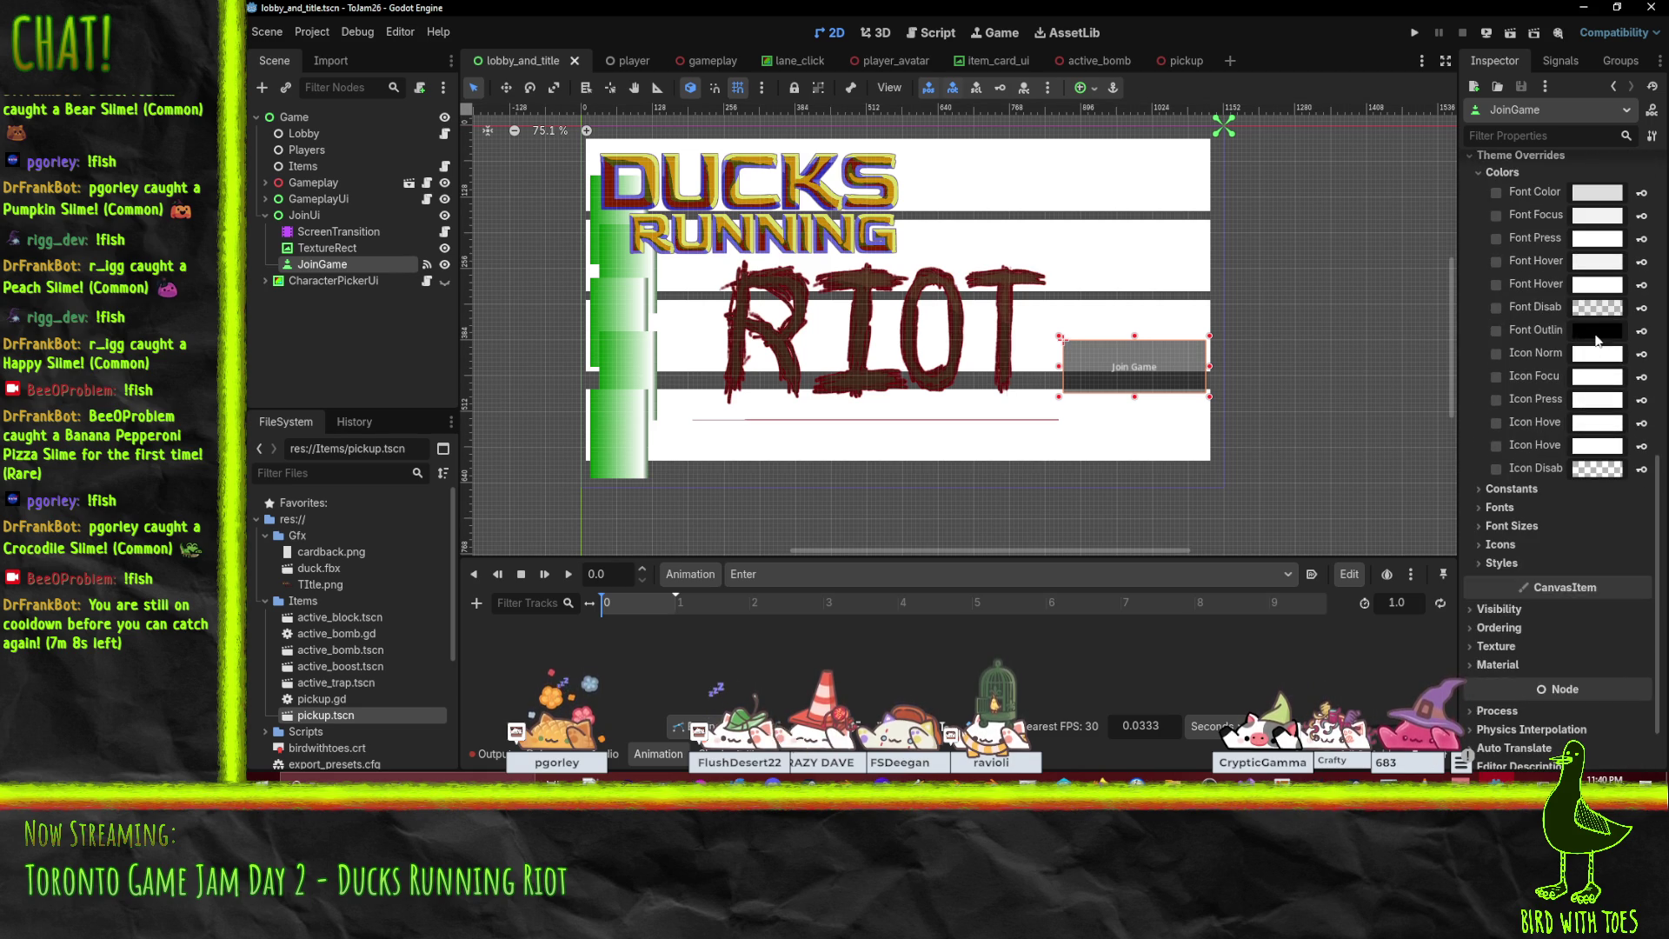
pyautogui.click(1599, 331)
pyautogui.click(1392, 344)
pyautogui.scroll(2, 1520, 539)
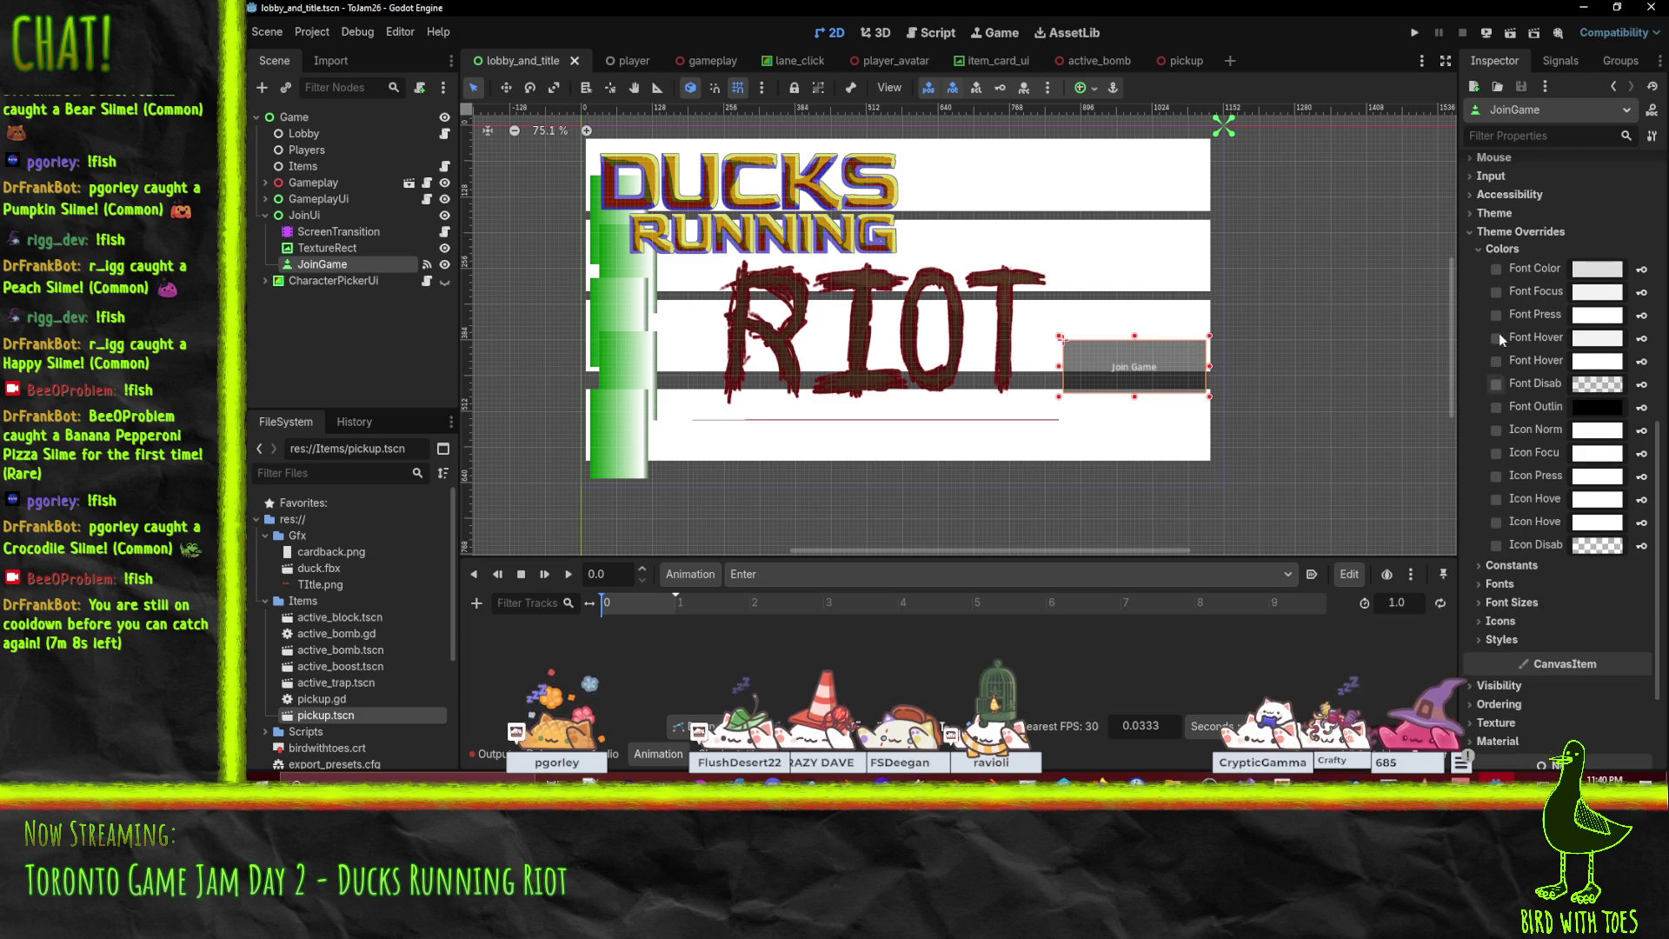
pyautogui.click(1480, 252)
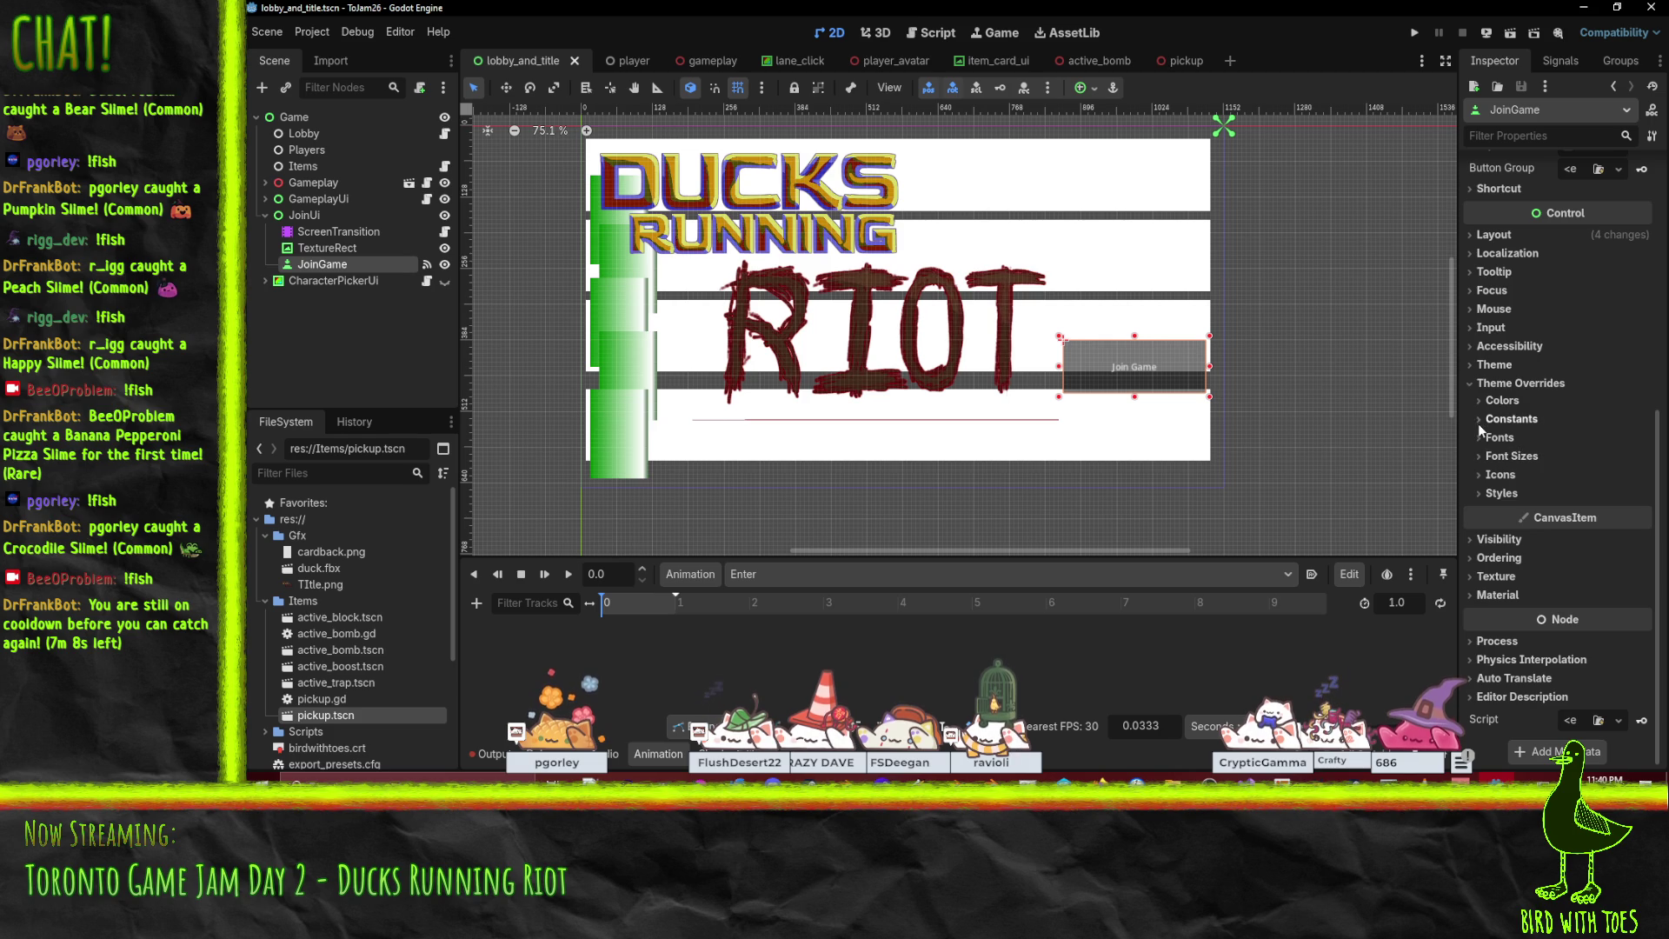
# Inspect the Join Game button's Normal style override without changing it.
pyautogui.click(1480, 493)
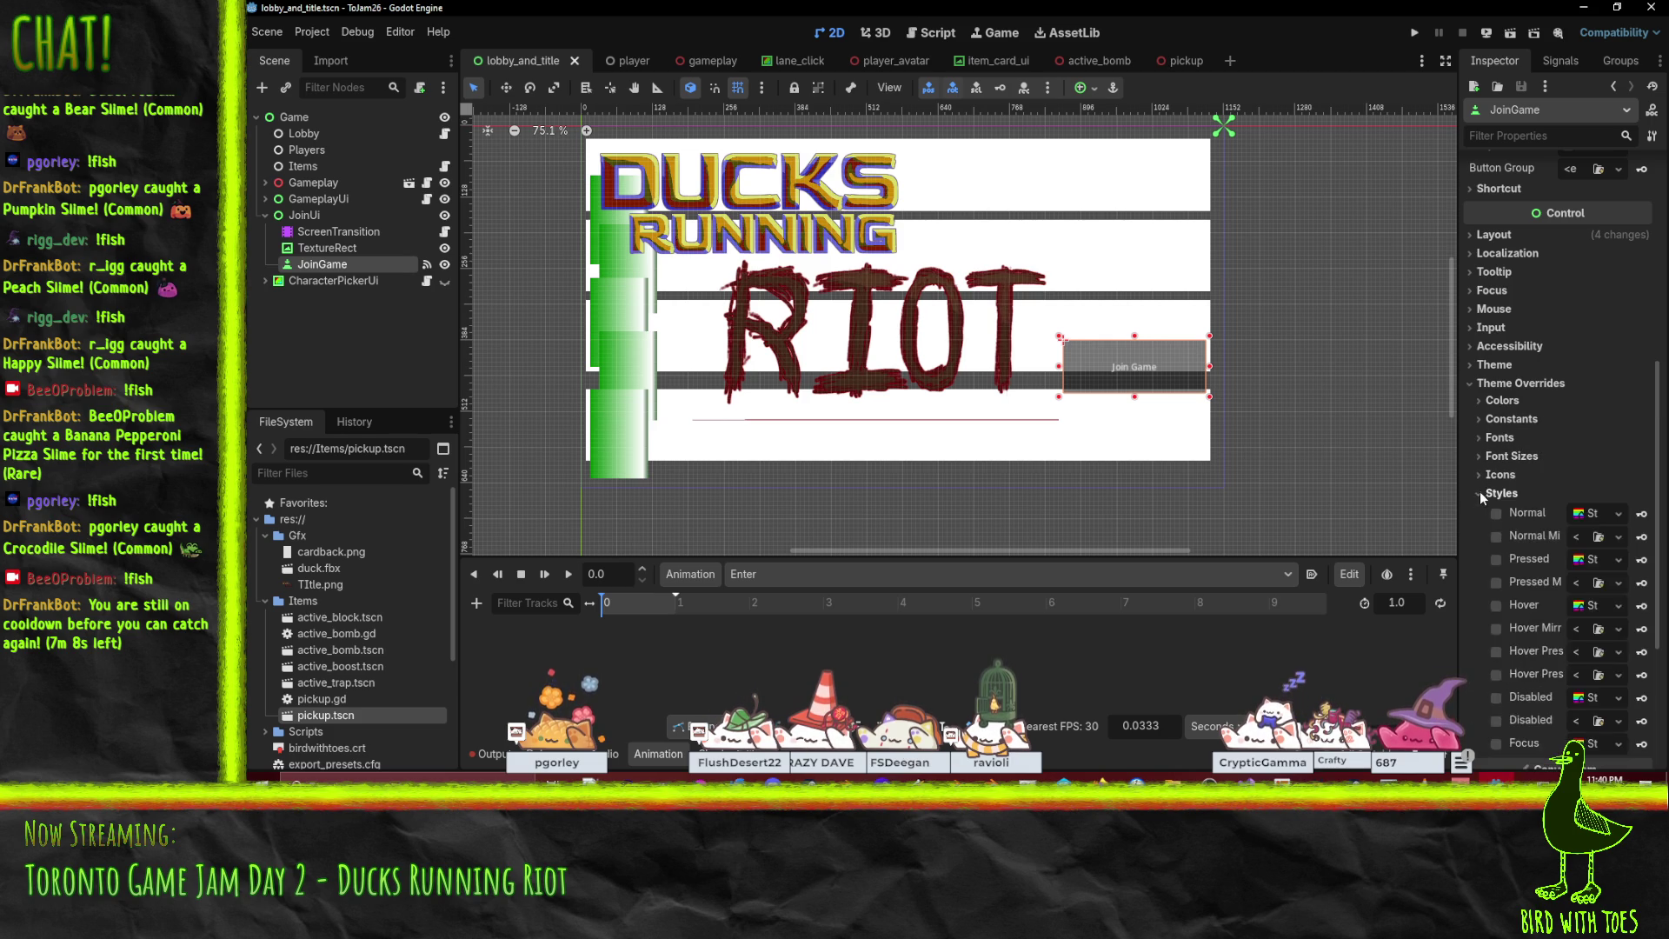
pyautogui.scroll(-5, 1548, 435)
pyautogui.click(1587, 287)
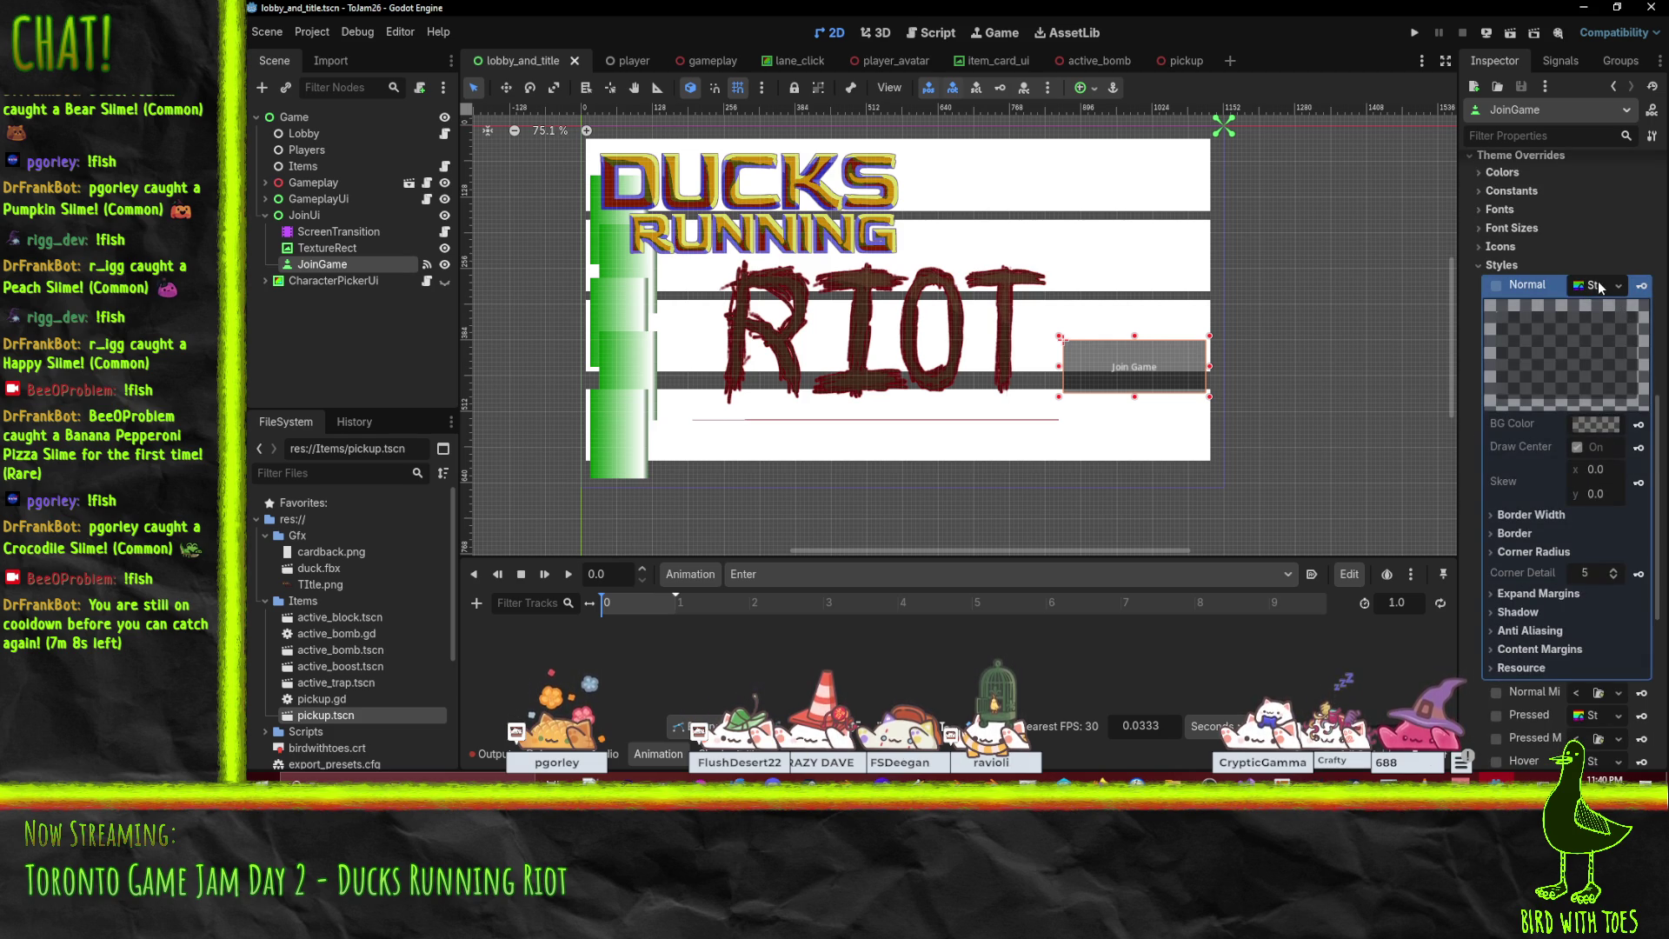
pyautogui.click(1598, 287)
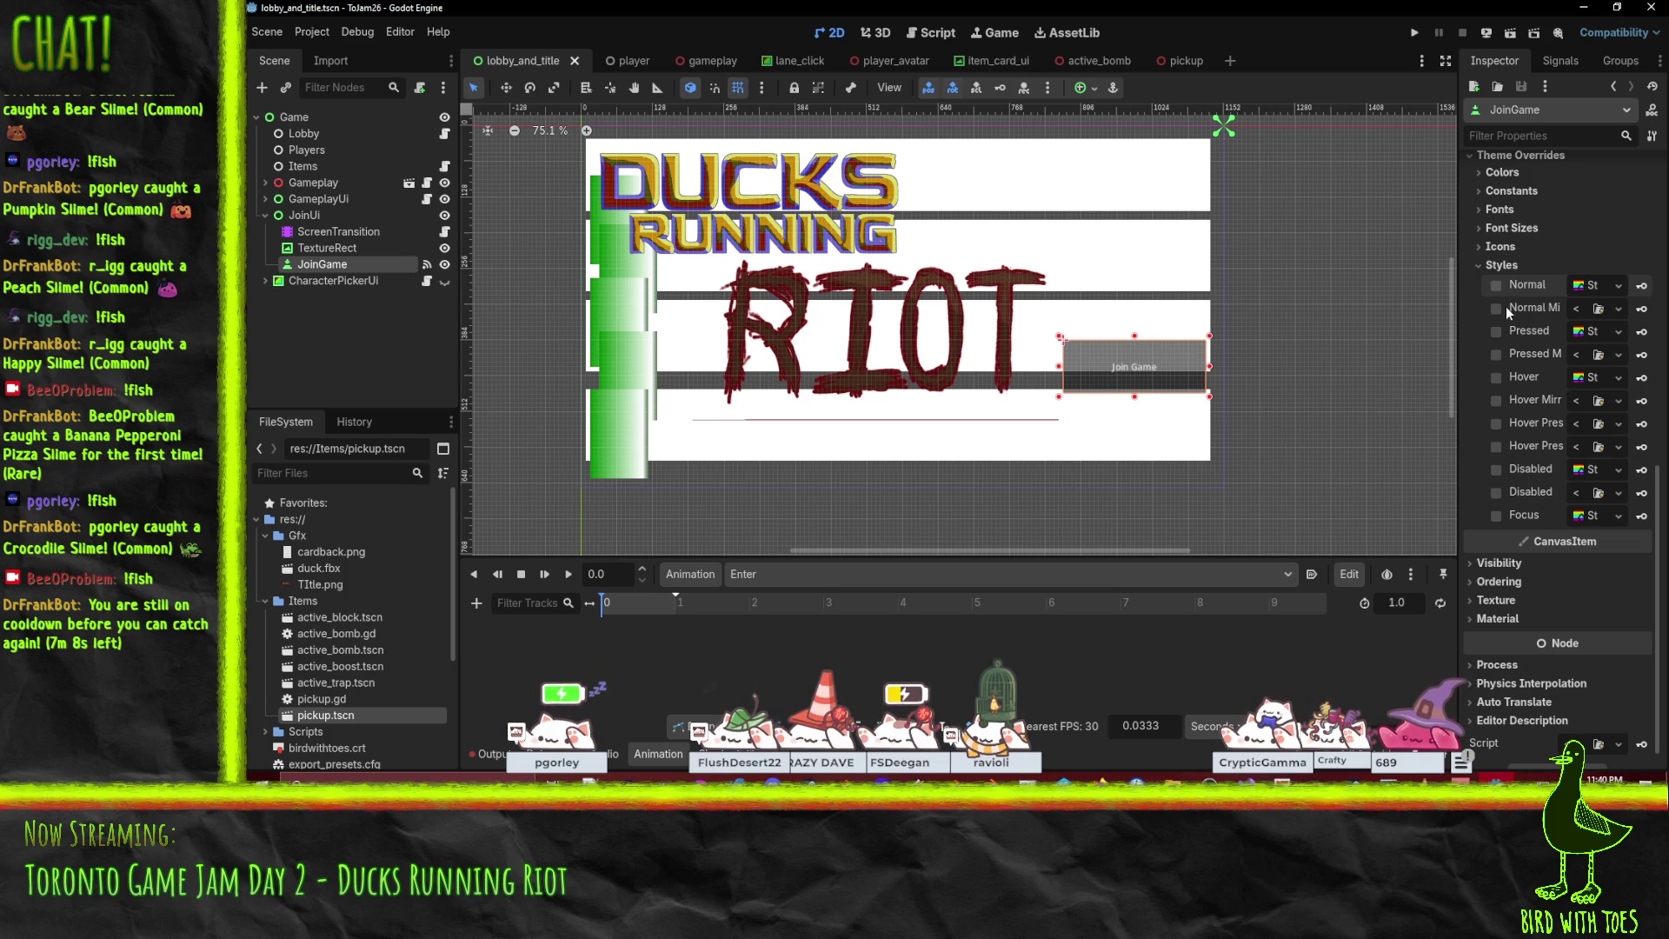
pyautogui.click(1590, 291)
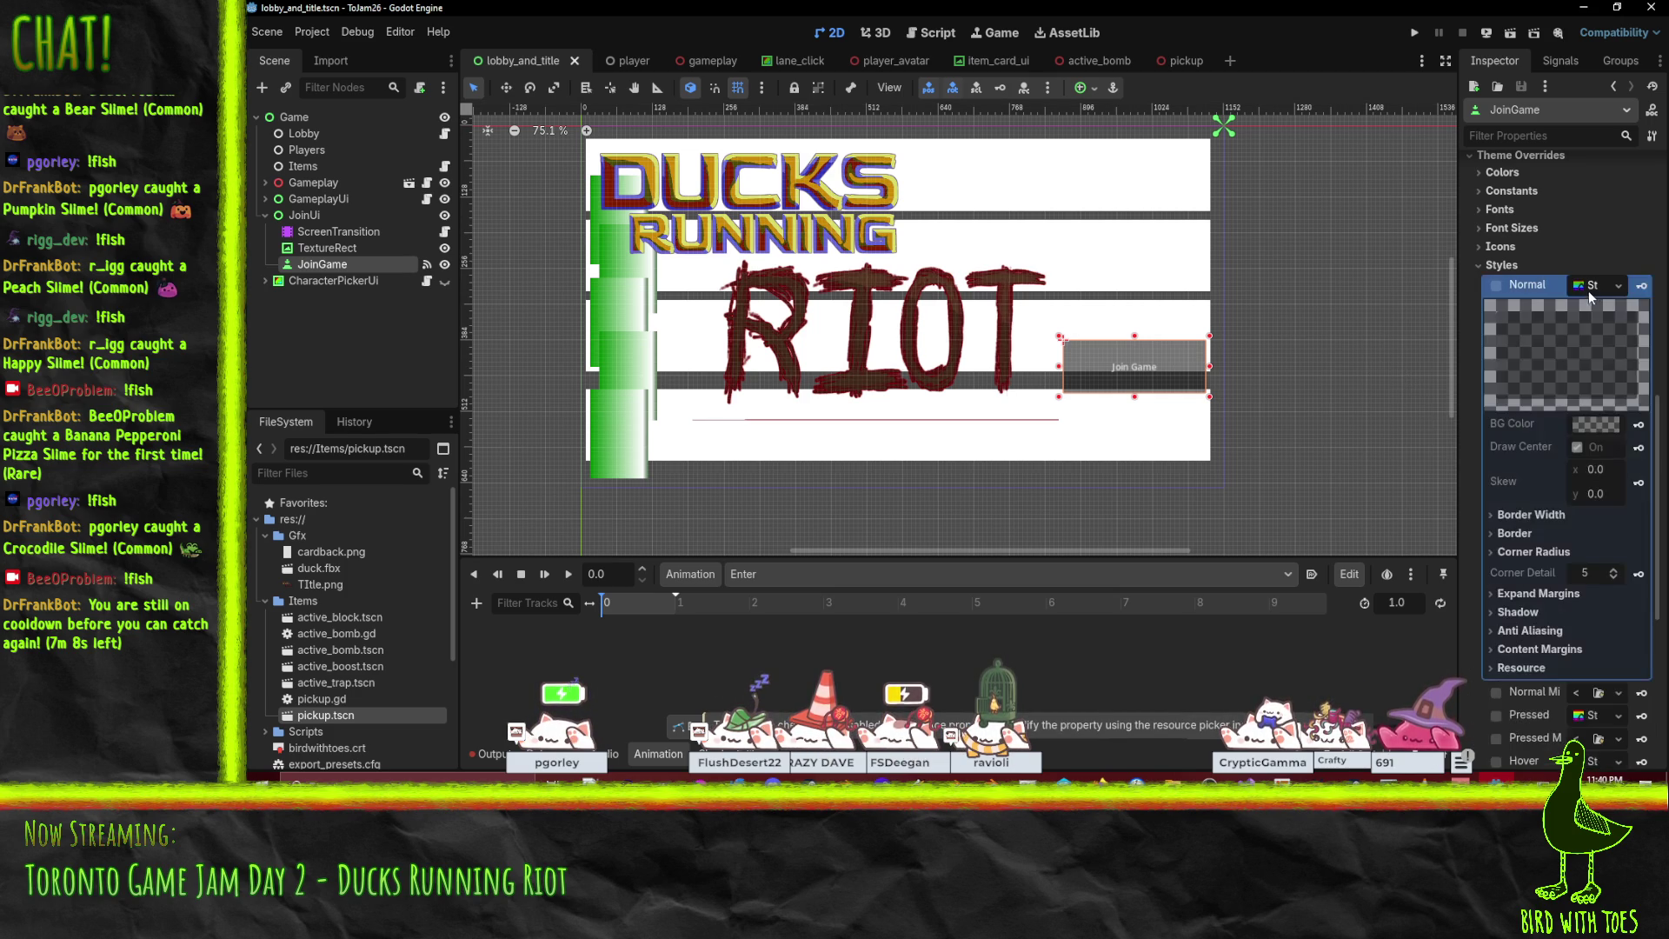
pyautogui.click(1583, 290)
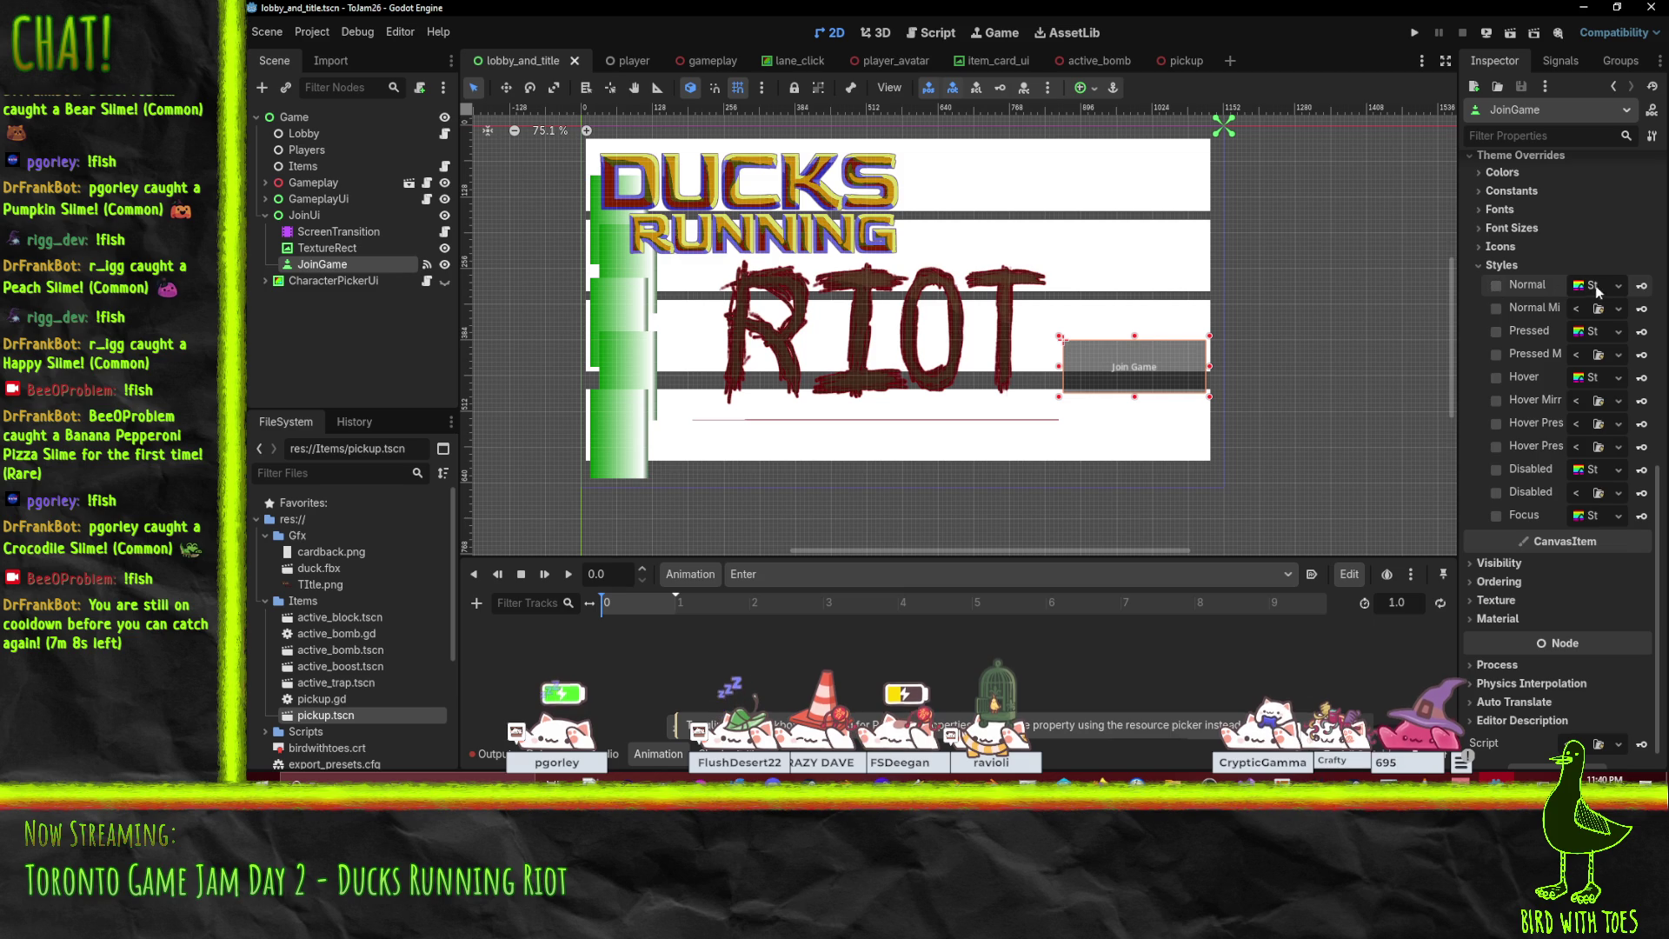
pyautogui.click(1619, 286)
pyautogui.click(1588, 244)
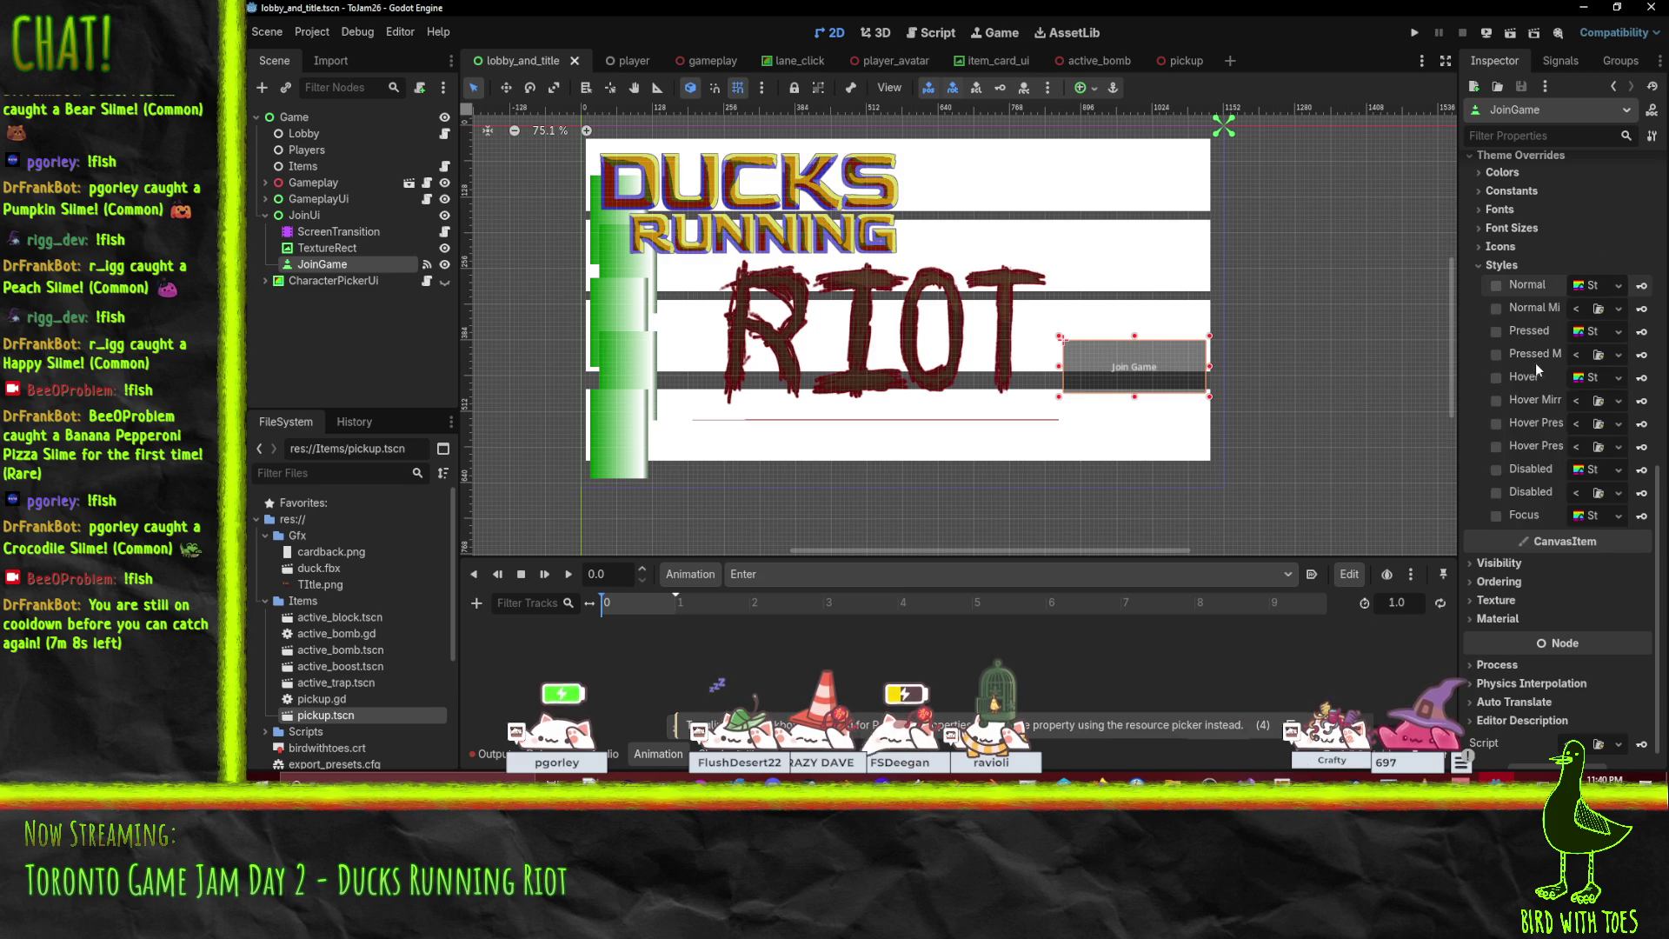
# Recentre the canvas, expand GameplayUi, and open the item card scene.
pyautogui.scroll(-3, 1326, 275)
pyautogui.moveTo(1327, 275); pyautogui.dragTo(1171, 301)
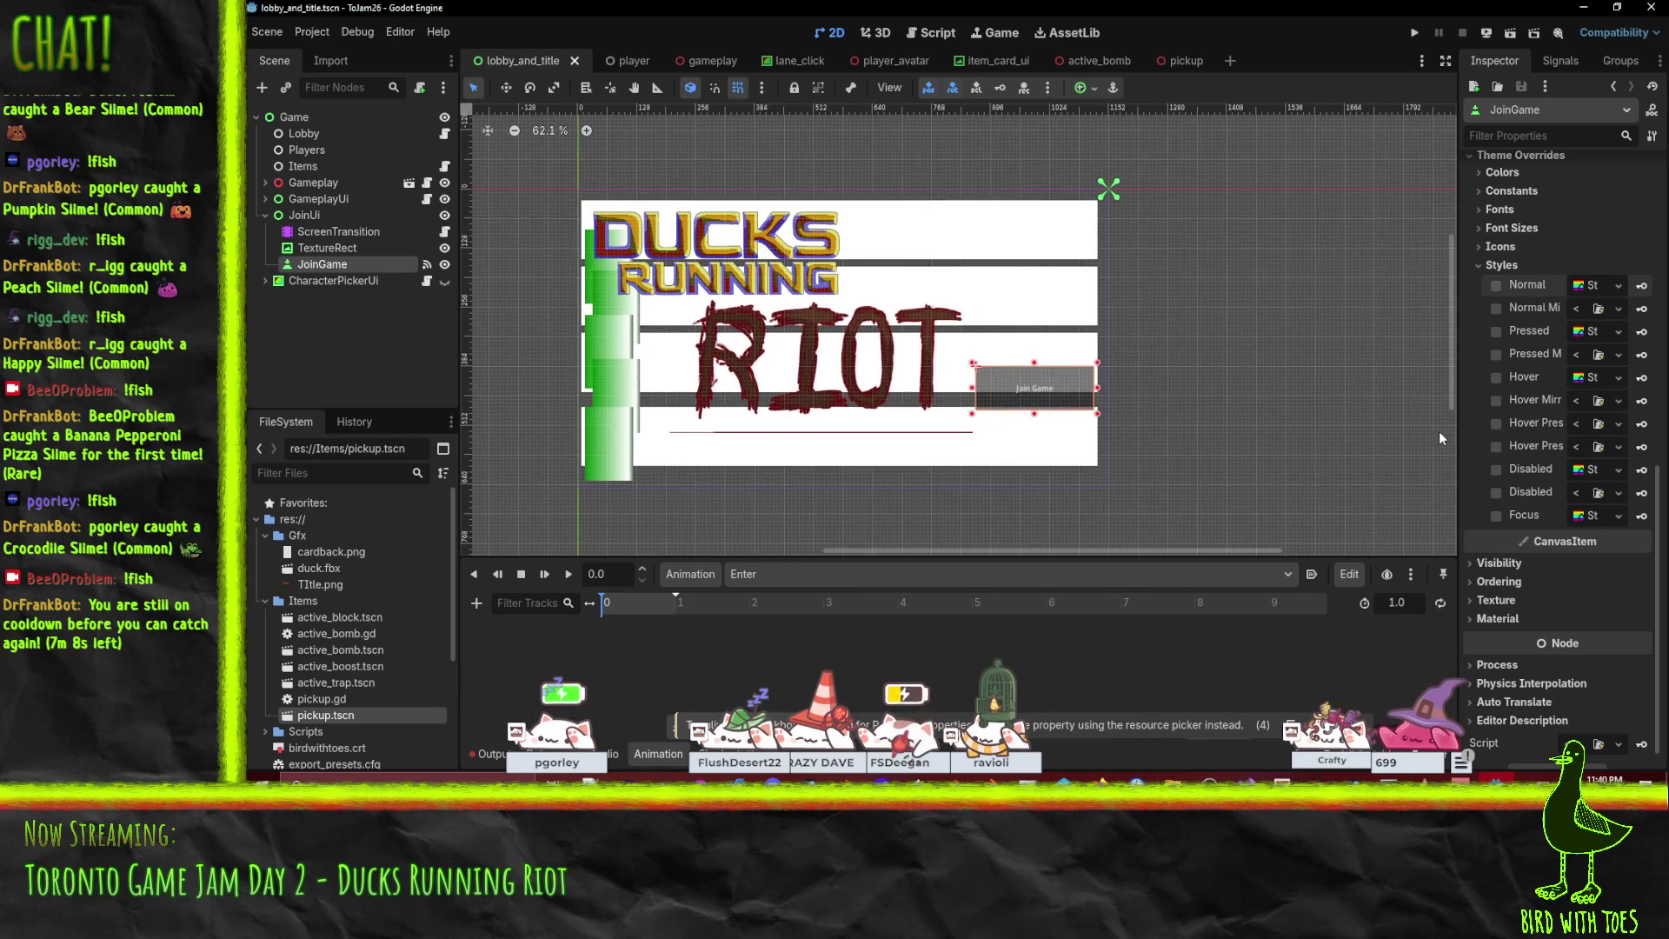
pyautogui.hscroll(-2, 1187, 408)
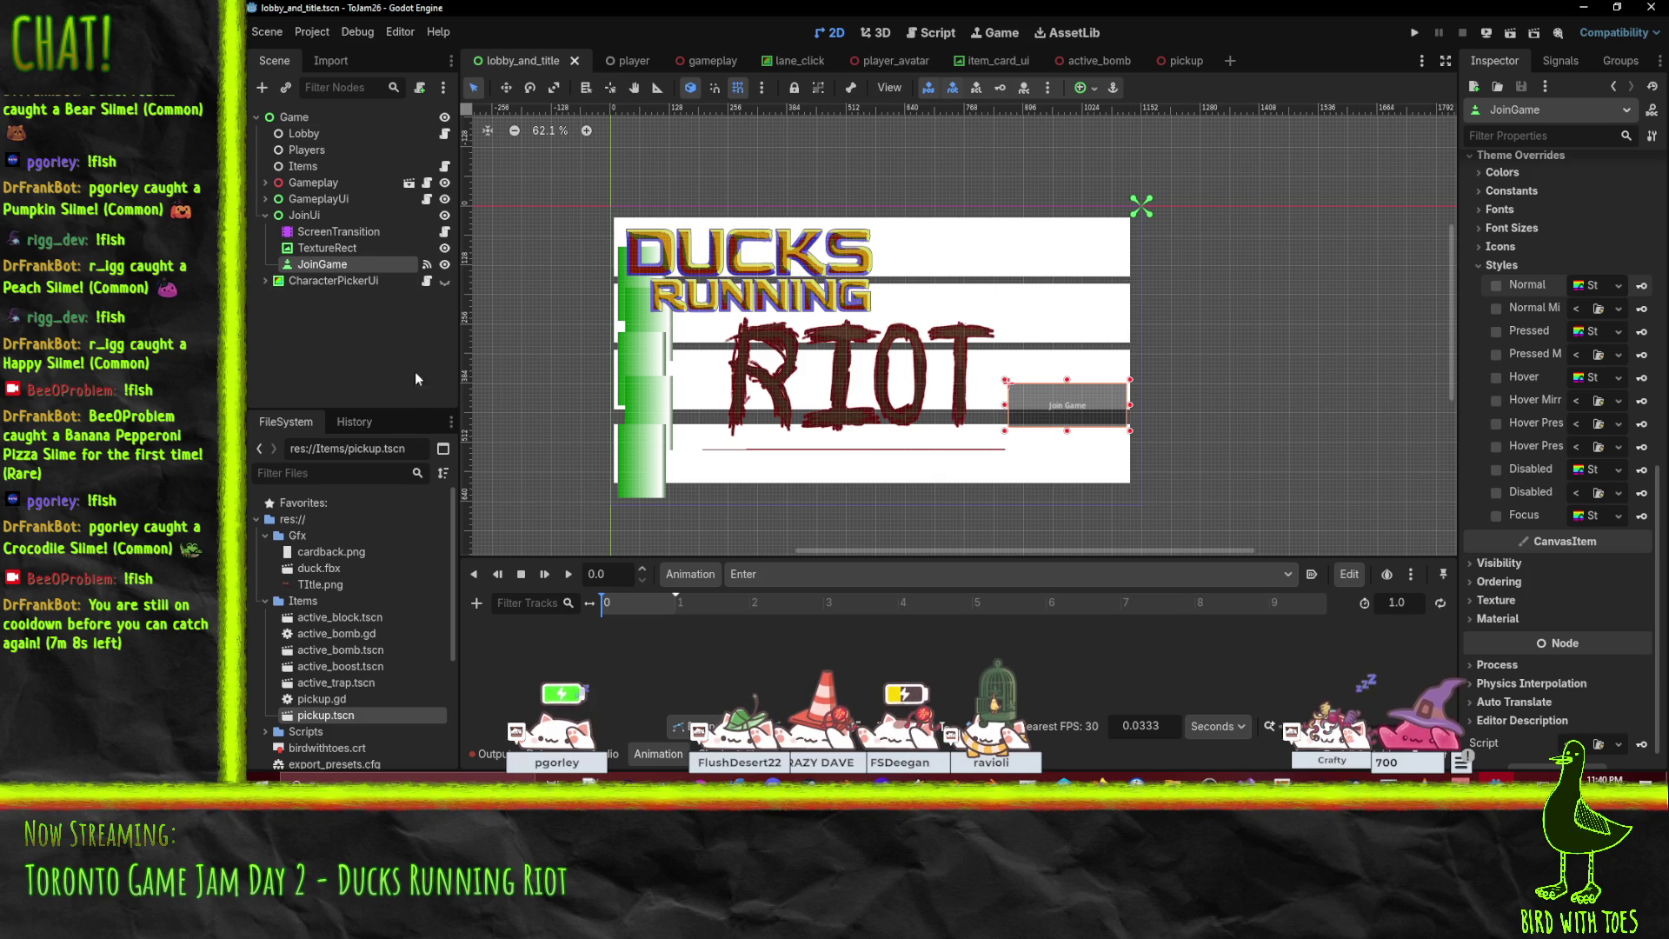
pyautogui.click(265, 199)
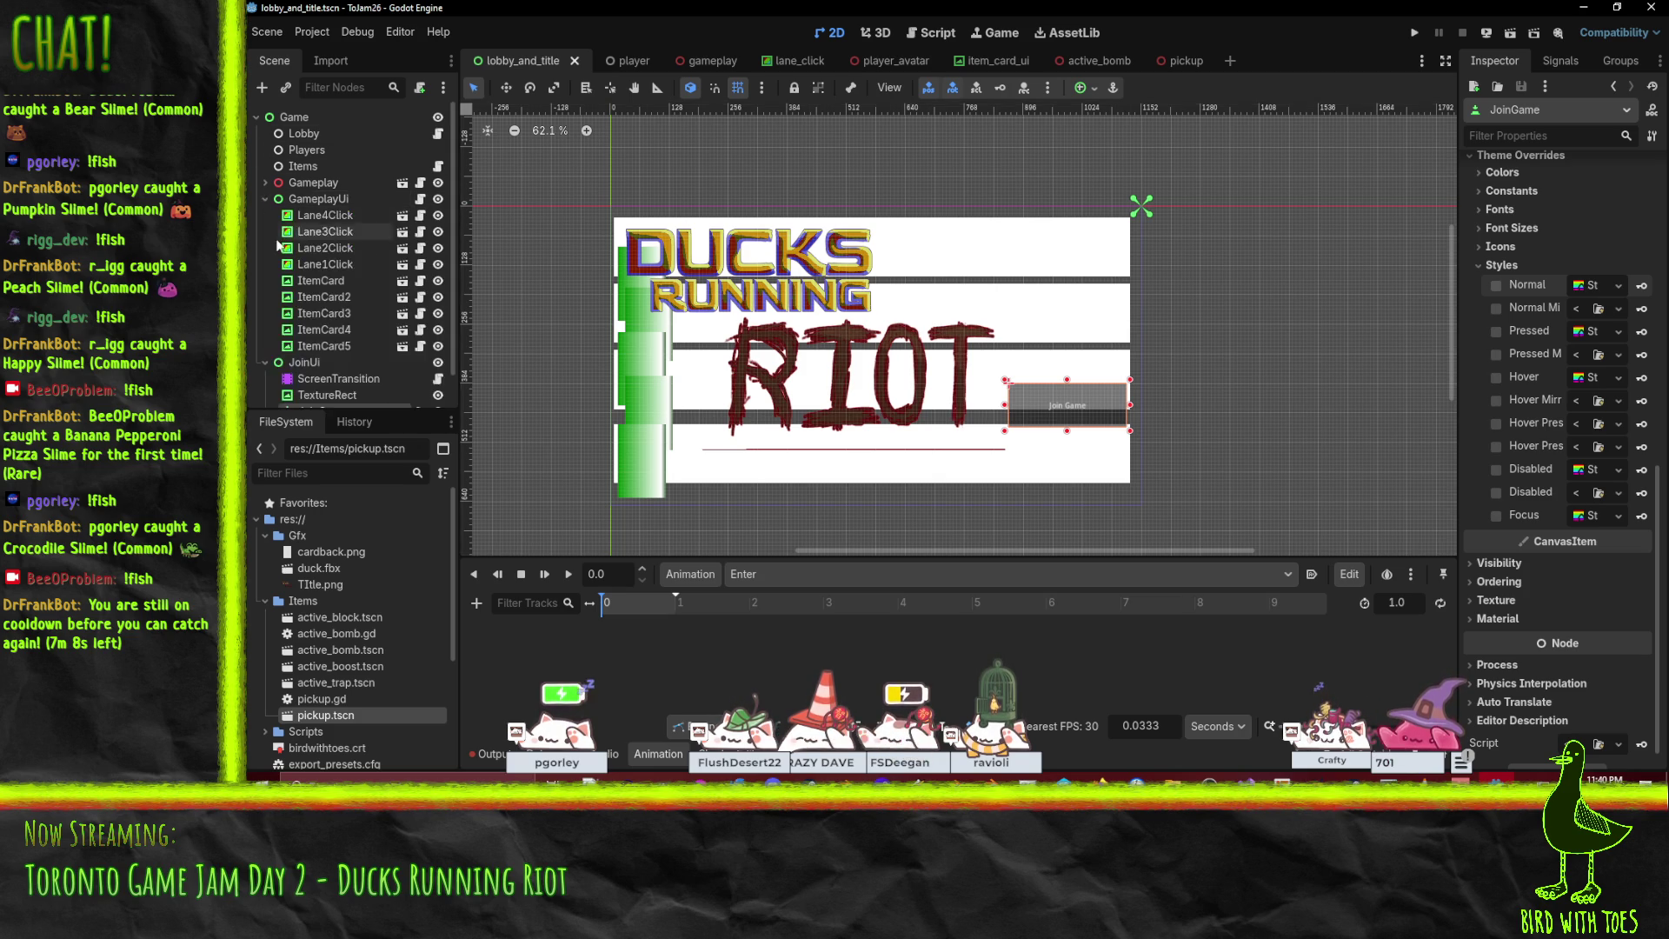
pyautogui.click(402, 280)
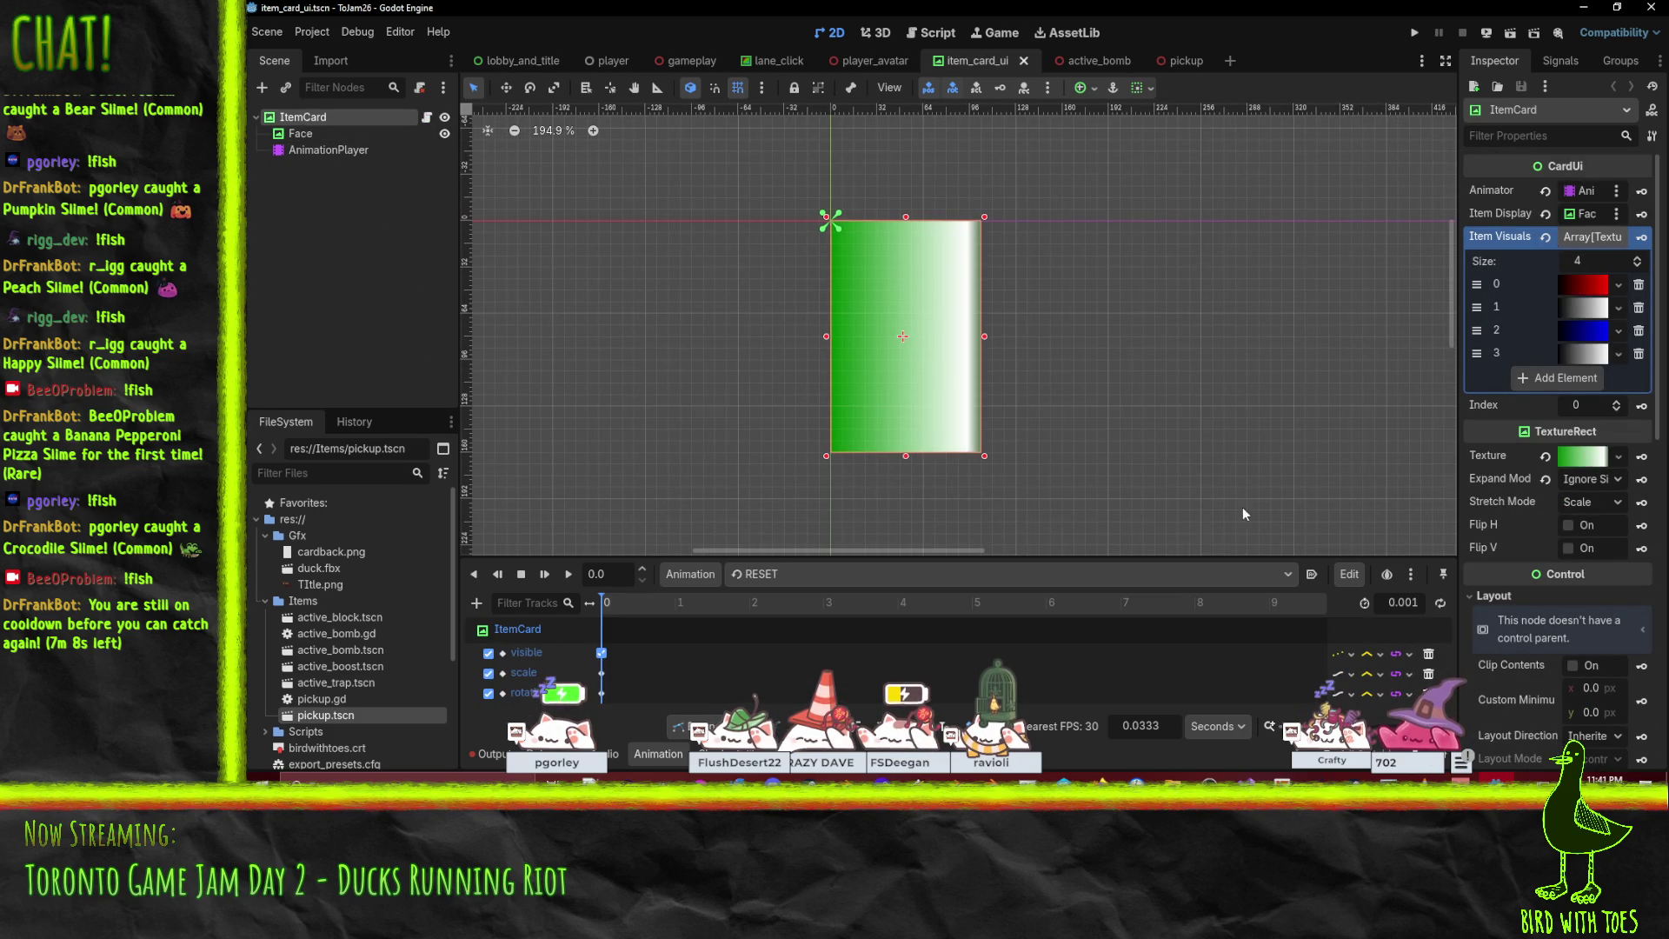
# Load cardback.png as the card Face's texture via Quick Load.
pyautogui.scroll(-5, 1584, 421)
pyautogui.scroll(-4, 1570, 426)
pyautogui.scroll(8, 1570, 586)
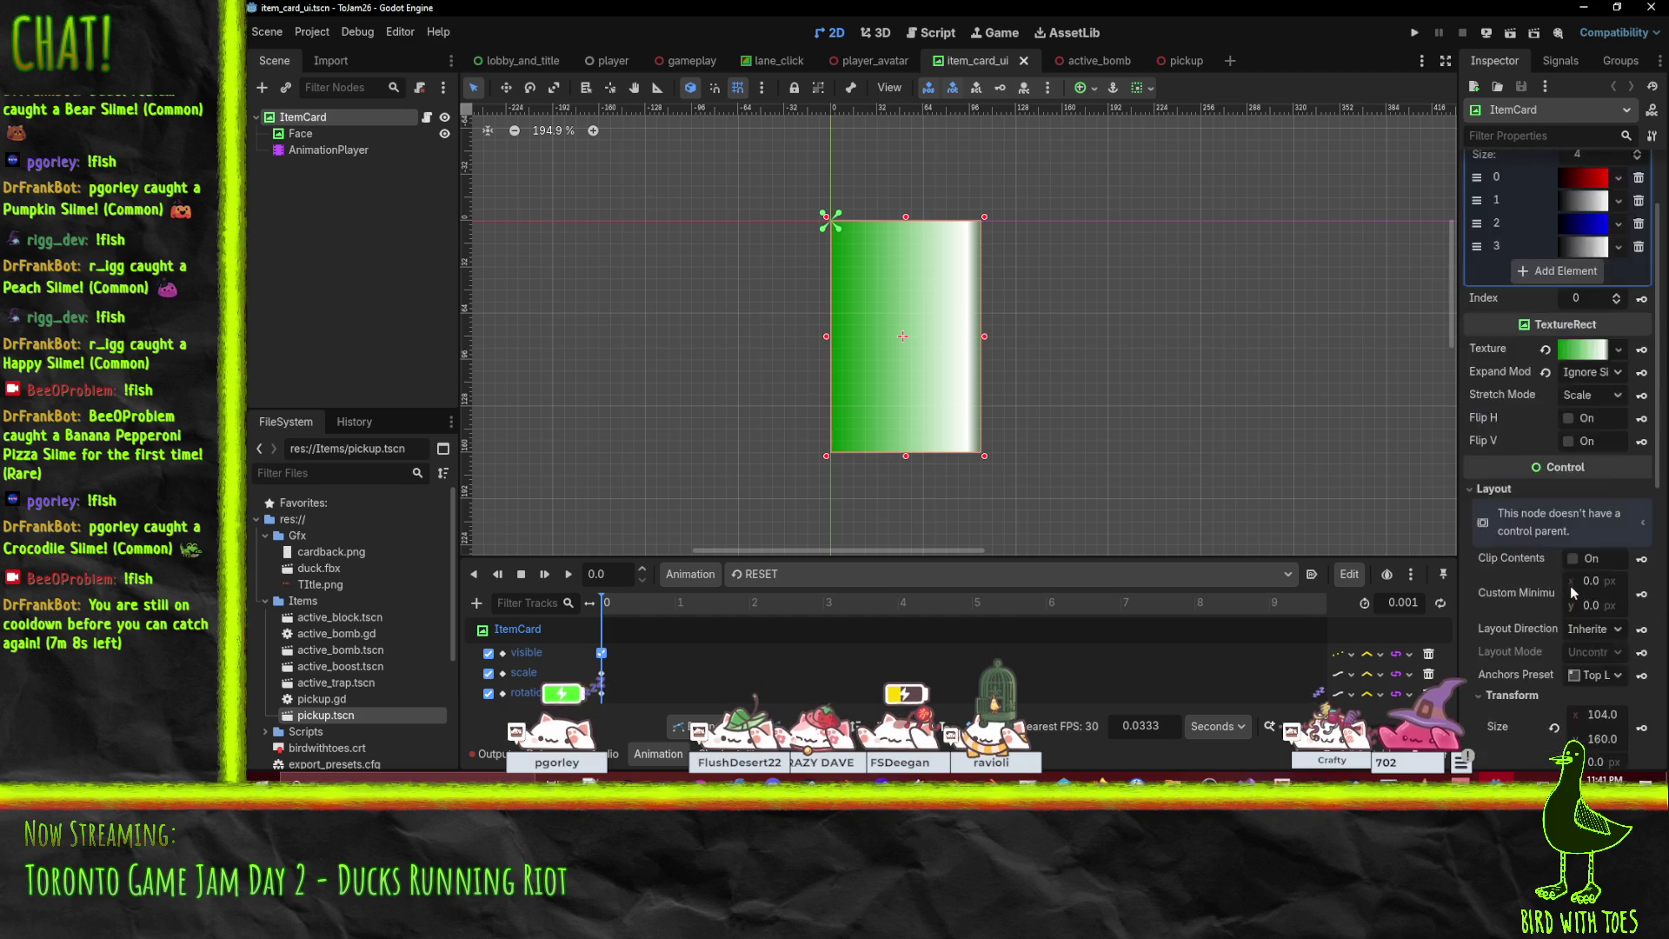
pyautogui.click(1618, 353)
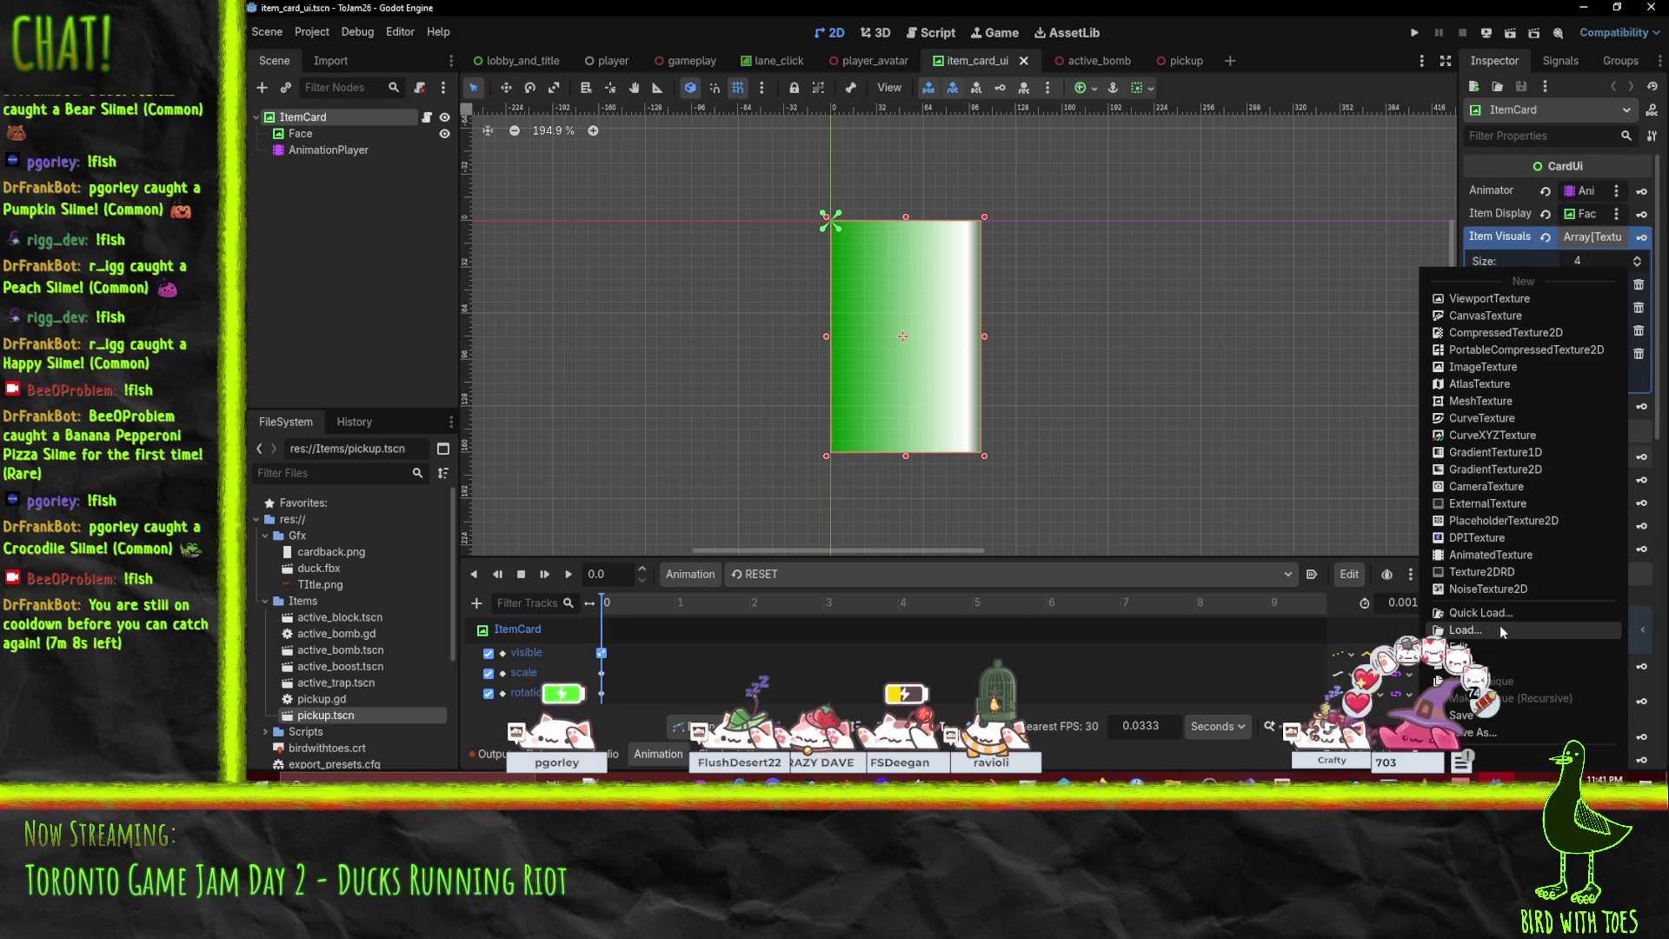
pyautogui.click(1276, 325)
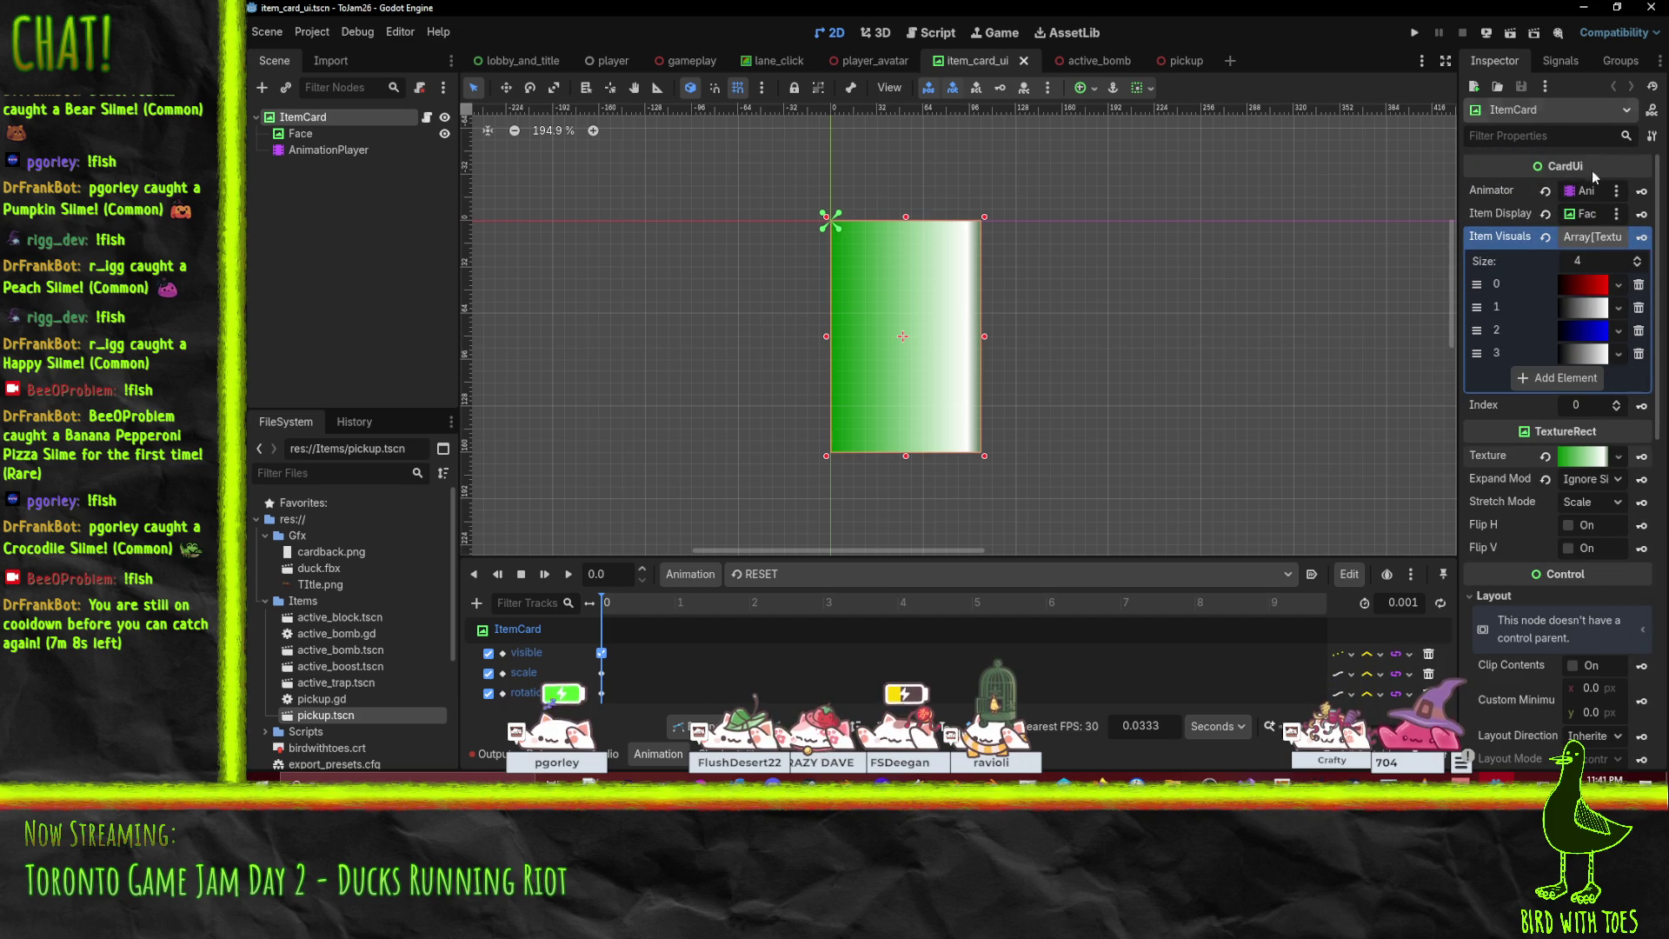
pyautogui.click(1618, 461)
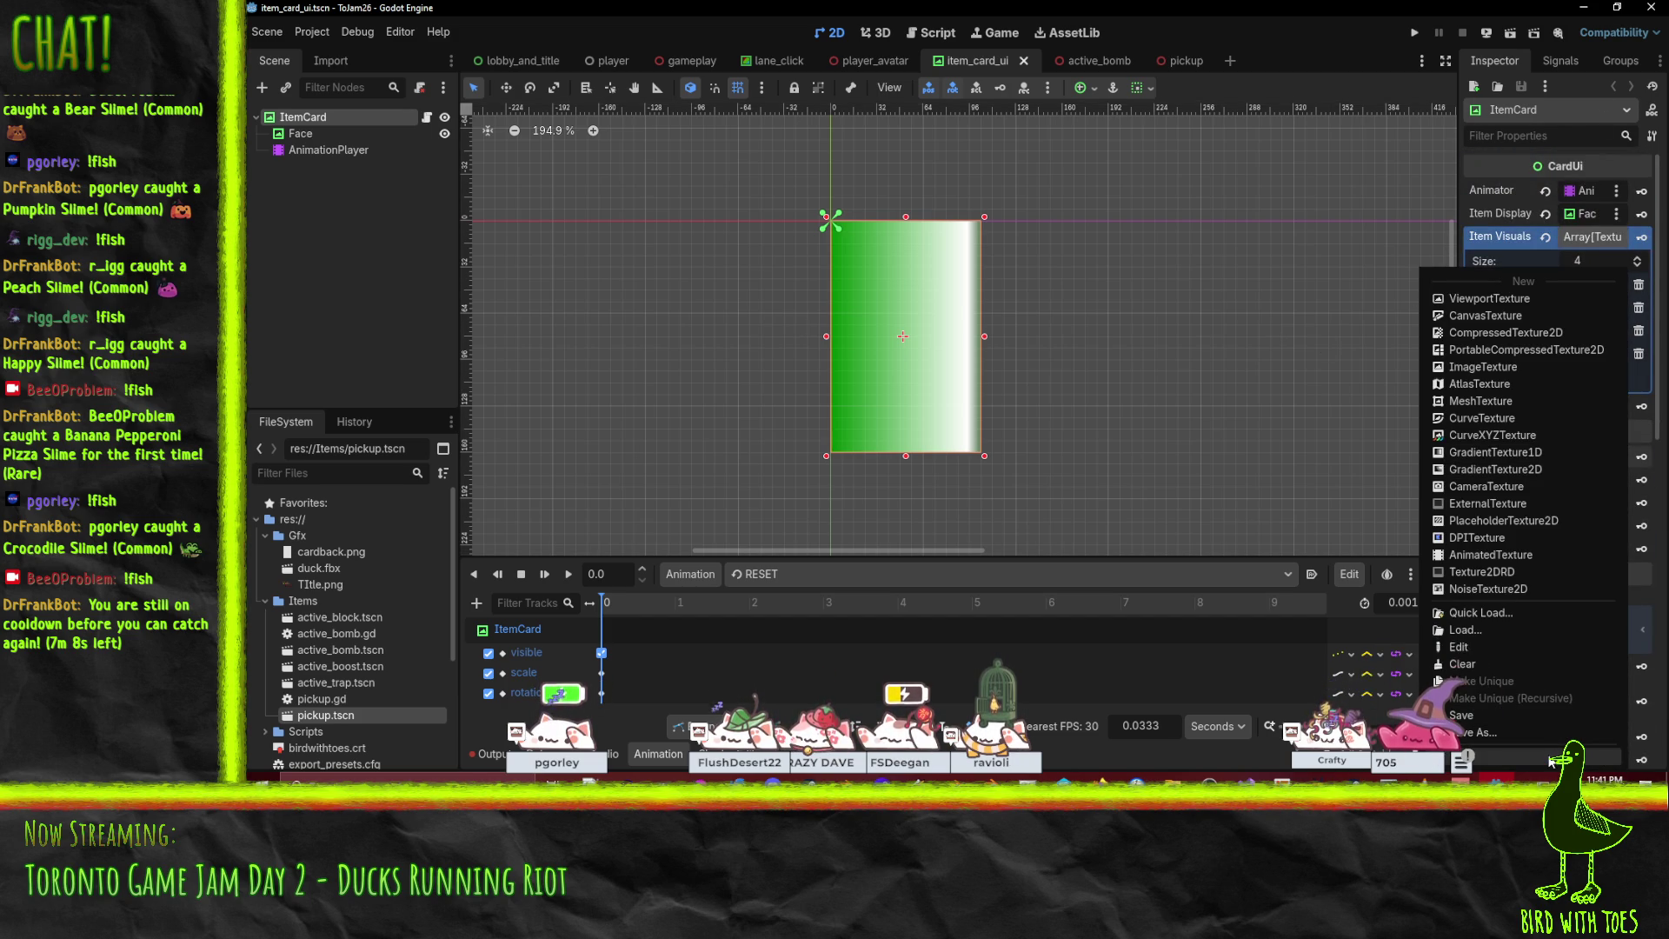
pyautogui.click(1507, 612)
pyautogui.click(901, 236)
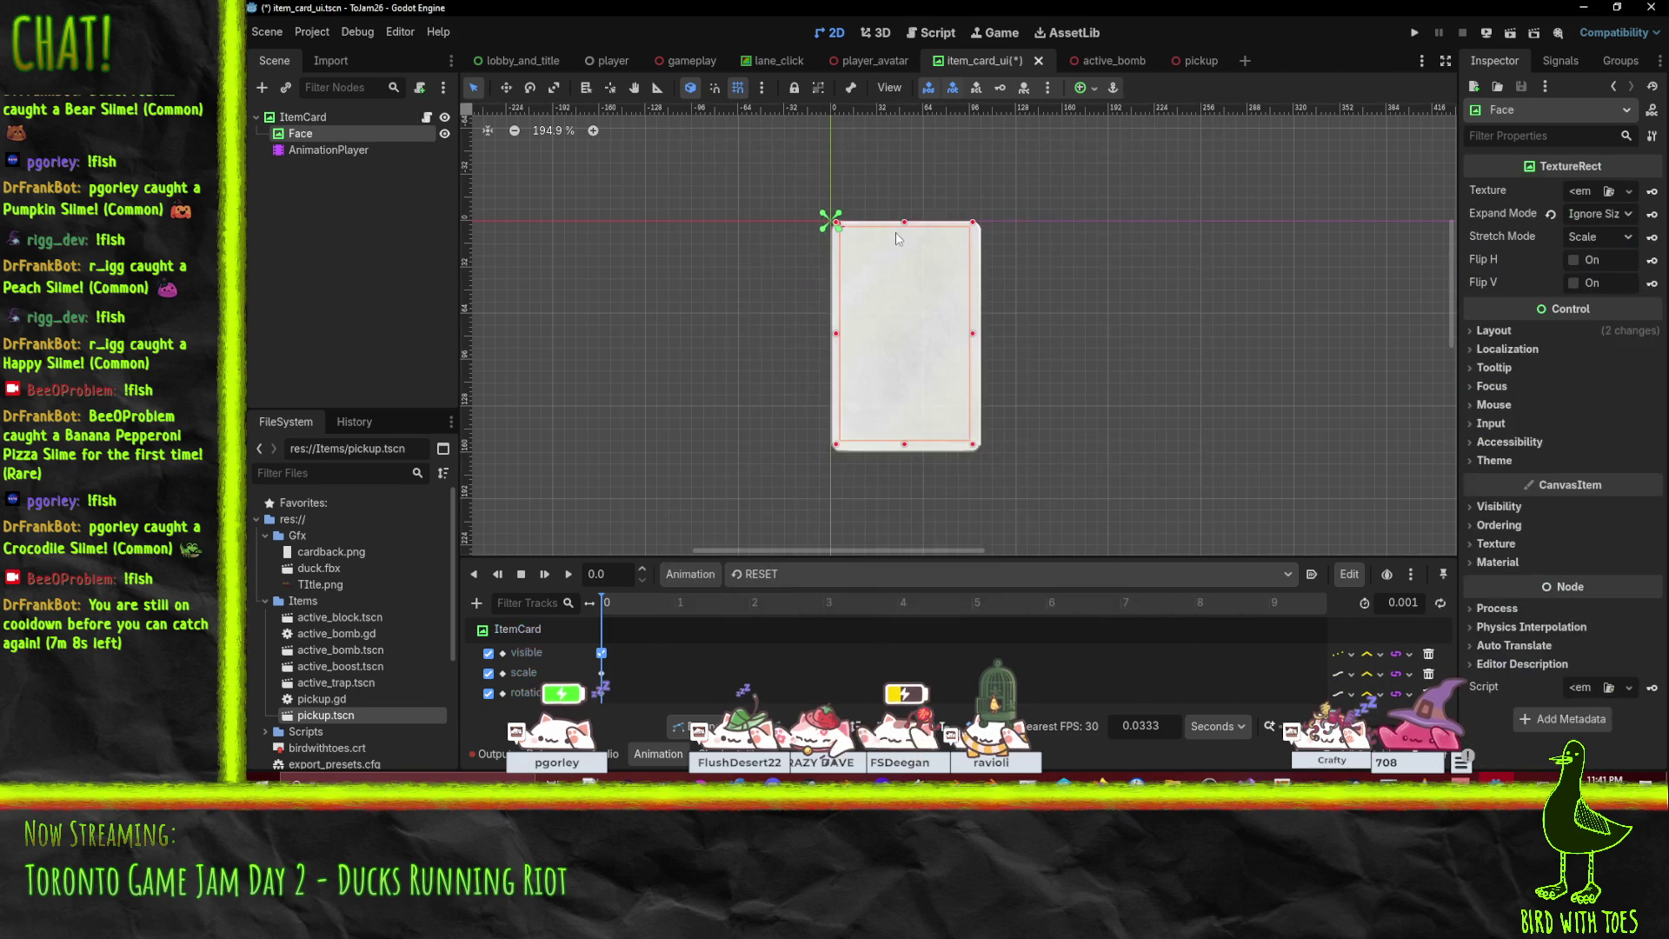
# Reselect the Face node and nudge its left edge inward.
pyautogui.click(329, 149)
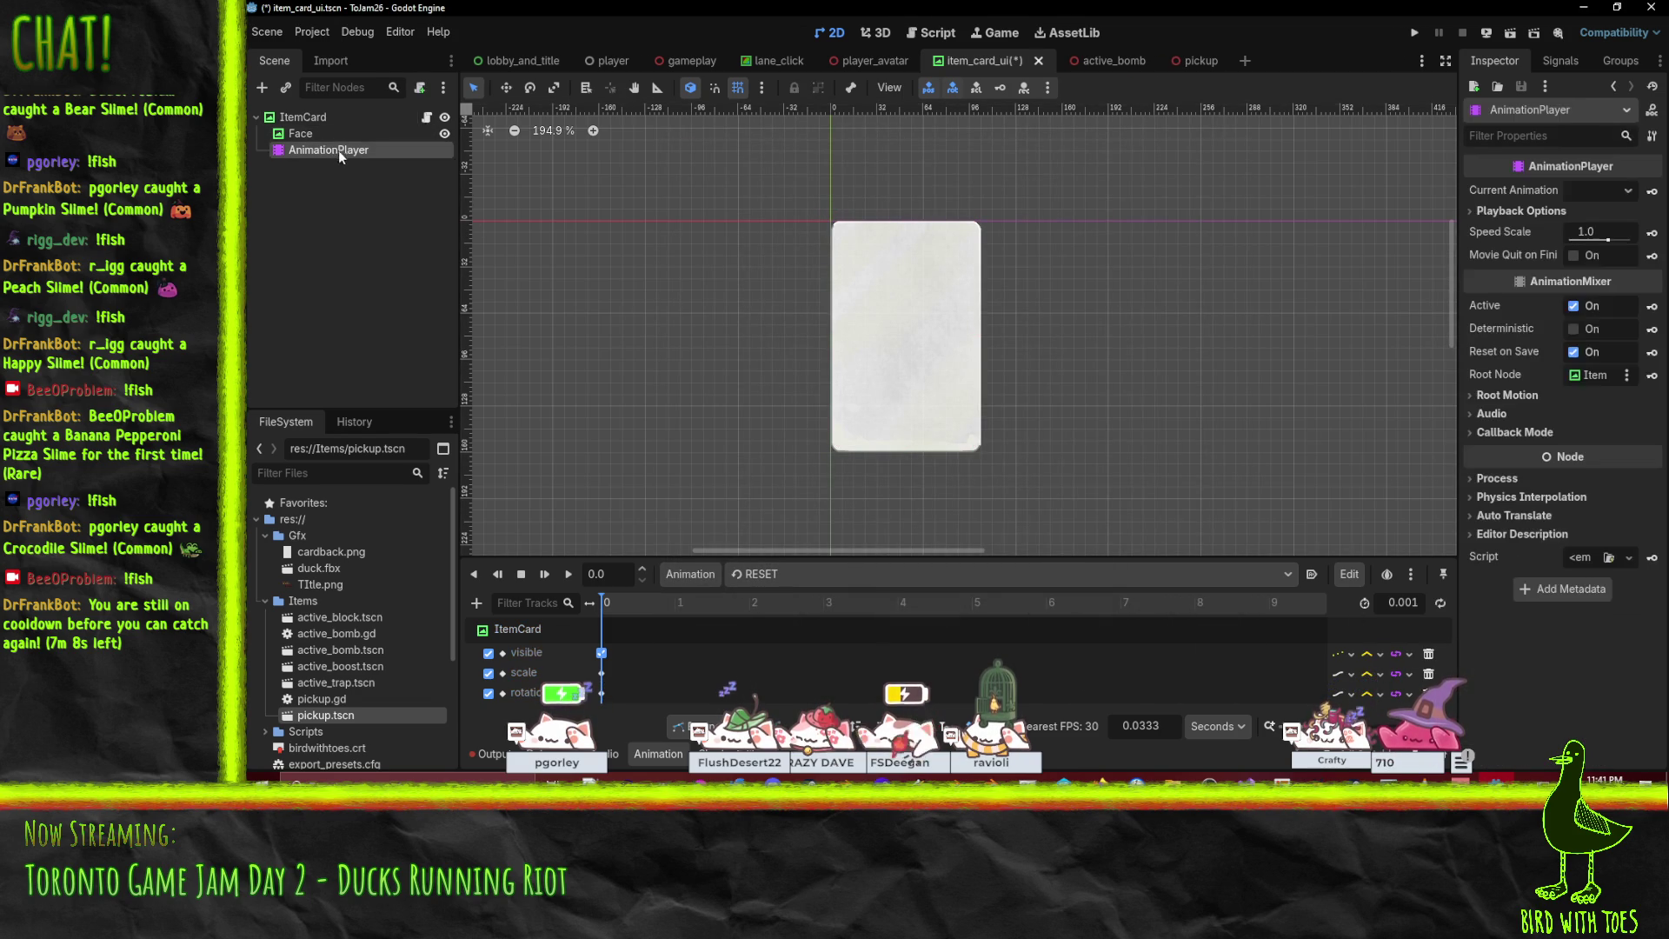
pyautogui.click(310, 135)
pyautogui.scroll(7, 992, 309)
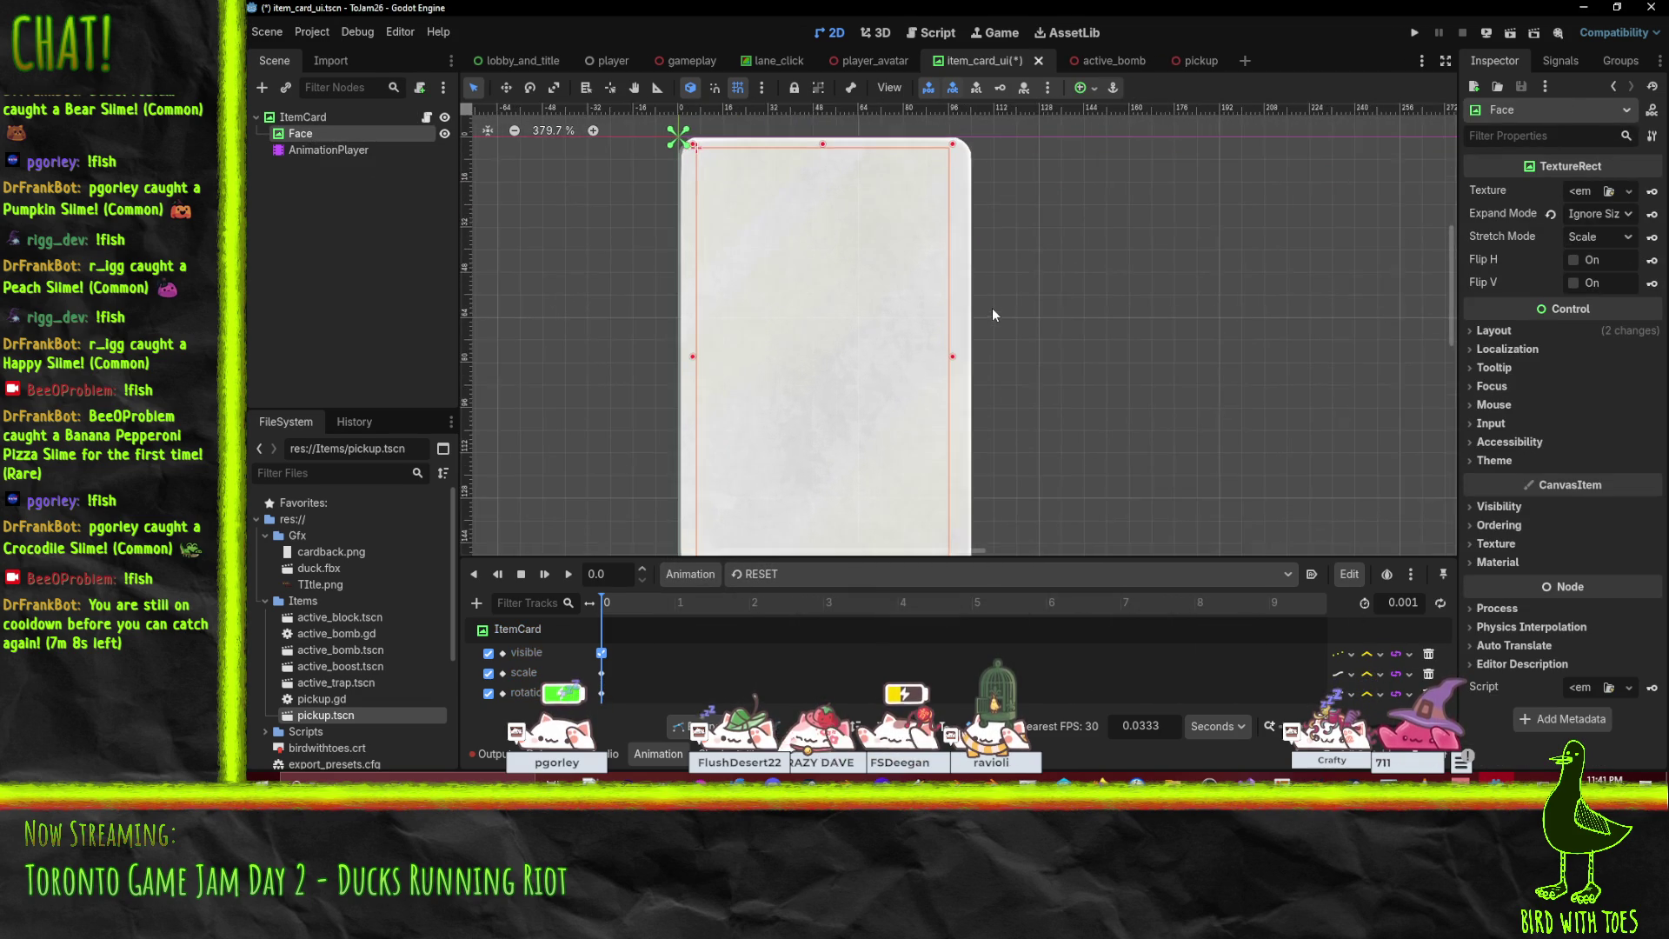
pyautogui.scroll(-4, 1034, 357)
pyautogui.hscroll(3, 1034, 356)
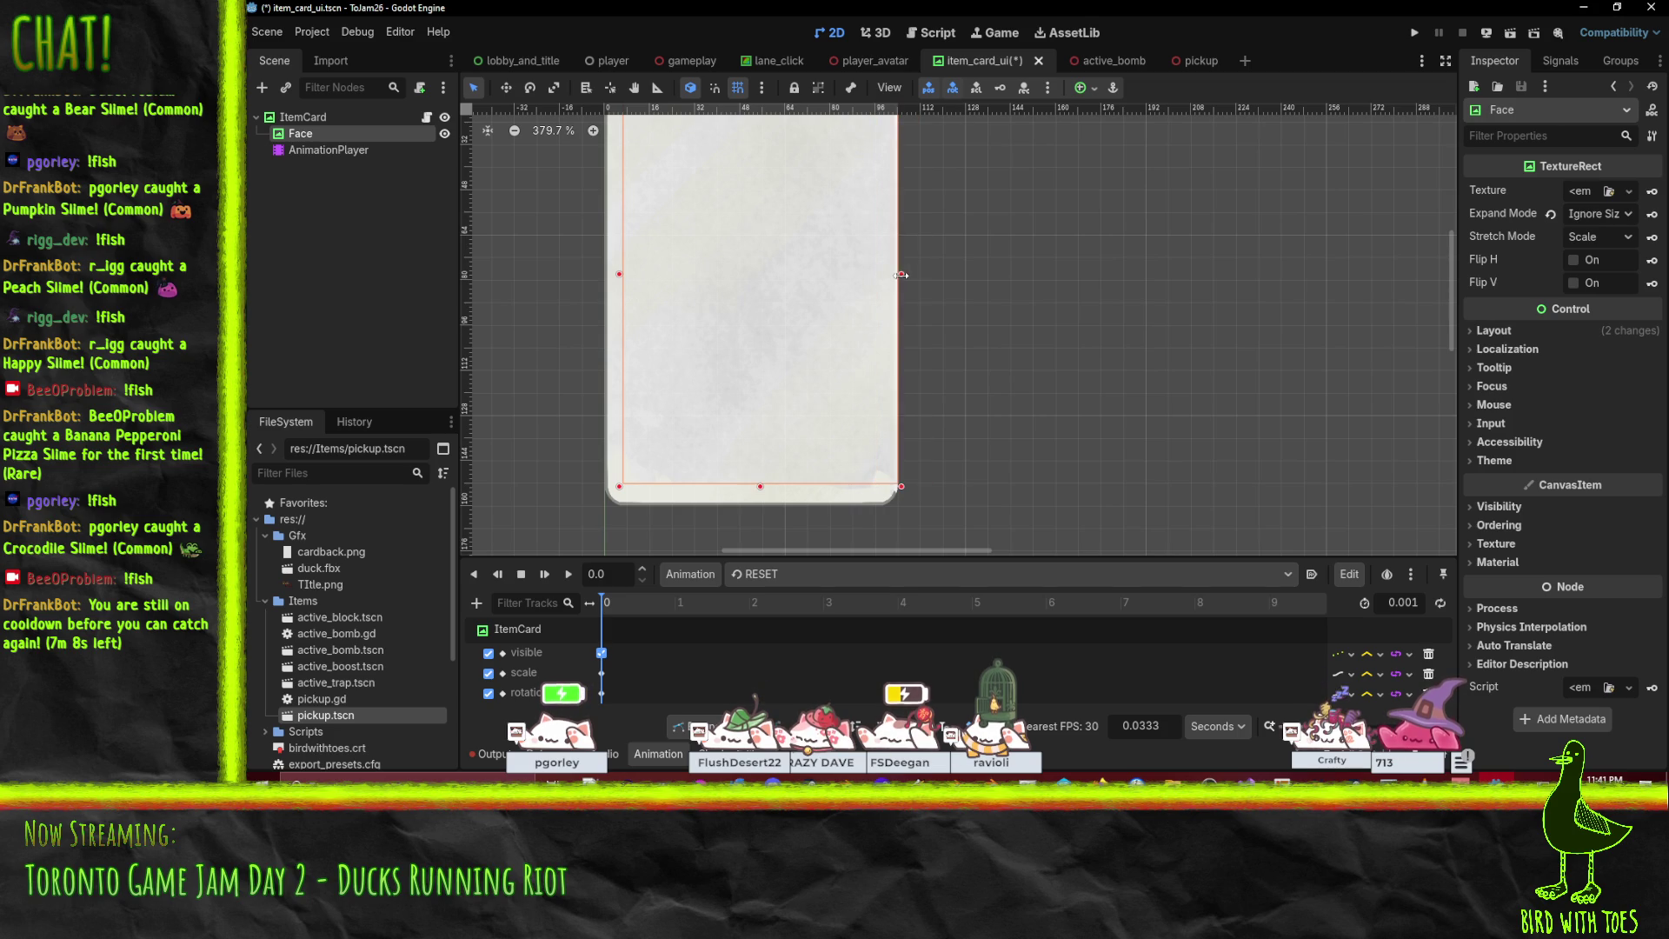
pyautogui.moveTo(619, 275); pyautogui.dragTo(625, 276)
# Anchor the Face to all four card corners, then check the ItemCard's properties.
pyautogui.scroll(4, 740, 279)
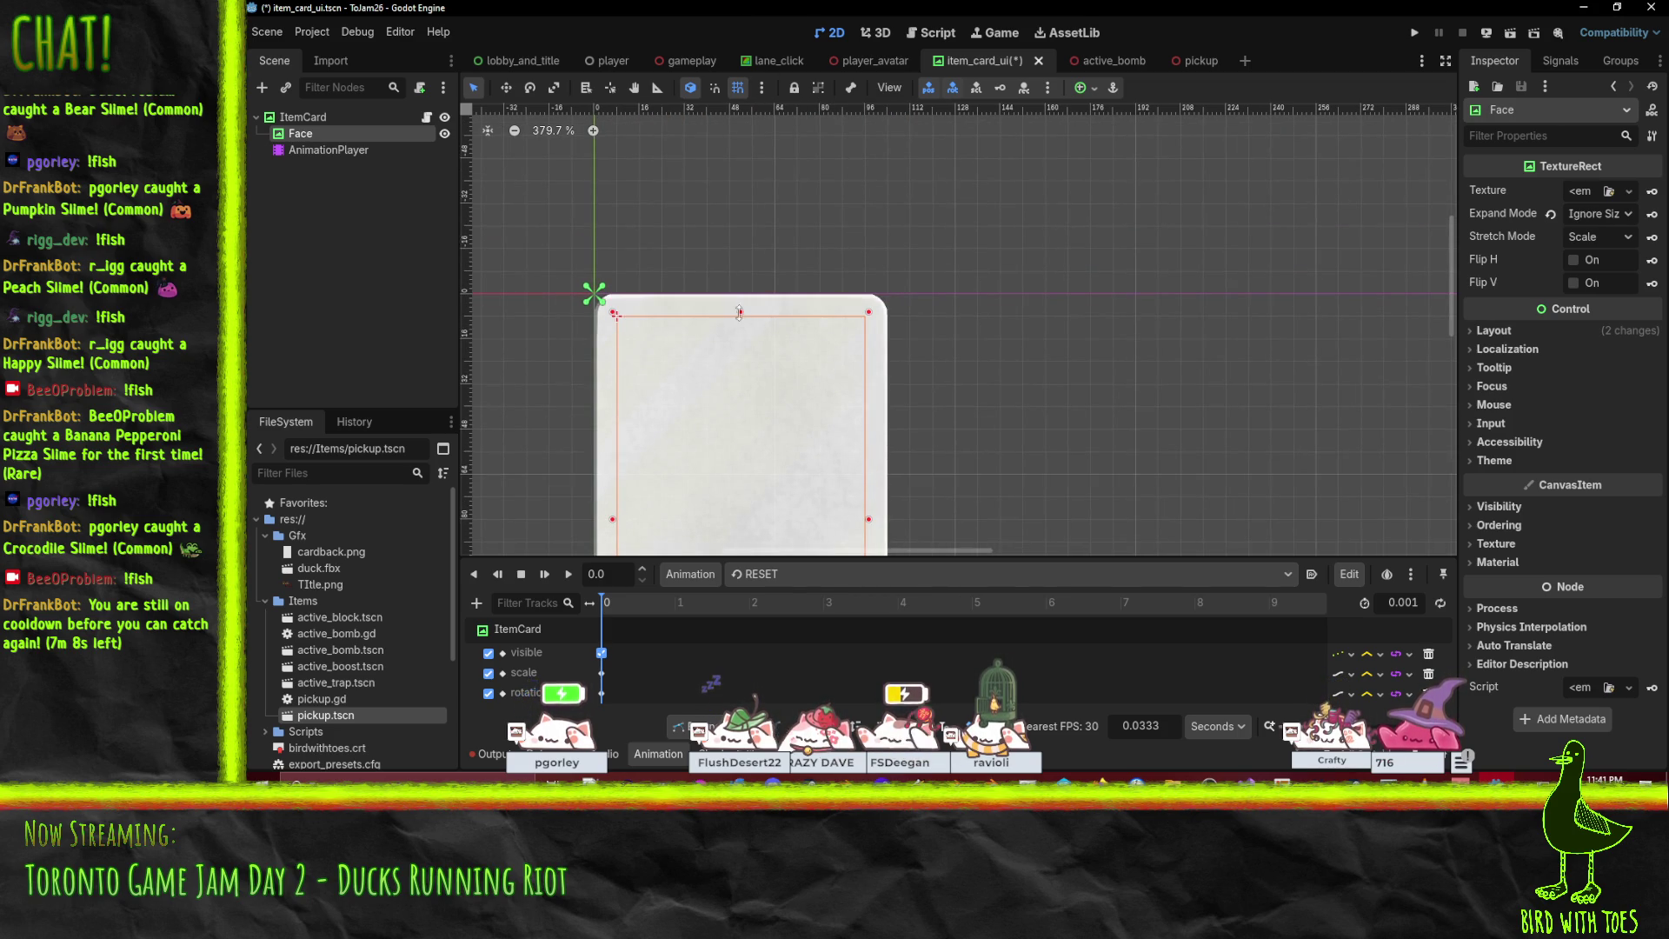
pyautogui.scroll(-3, 825, 265)
pyautogui.scroll(-2, 1011, 401)
pyautogui.scroll(-2, 896, 254)
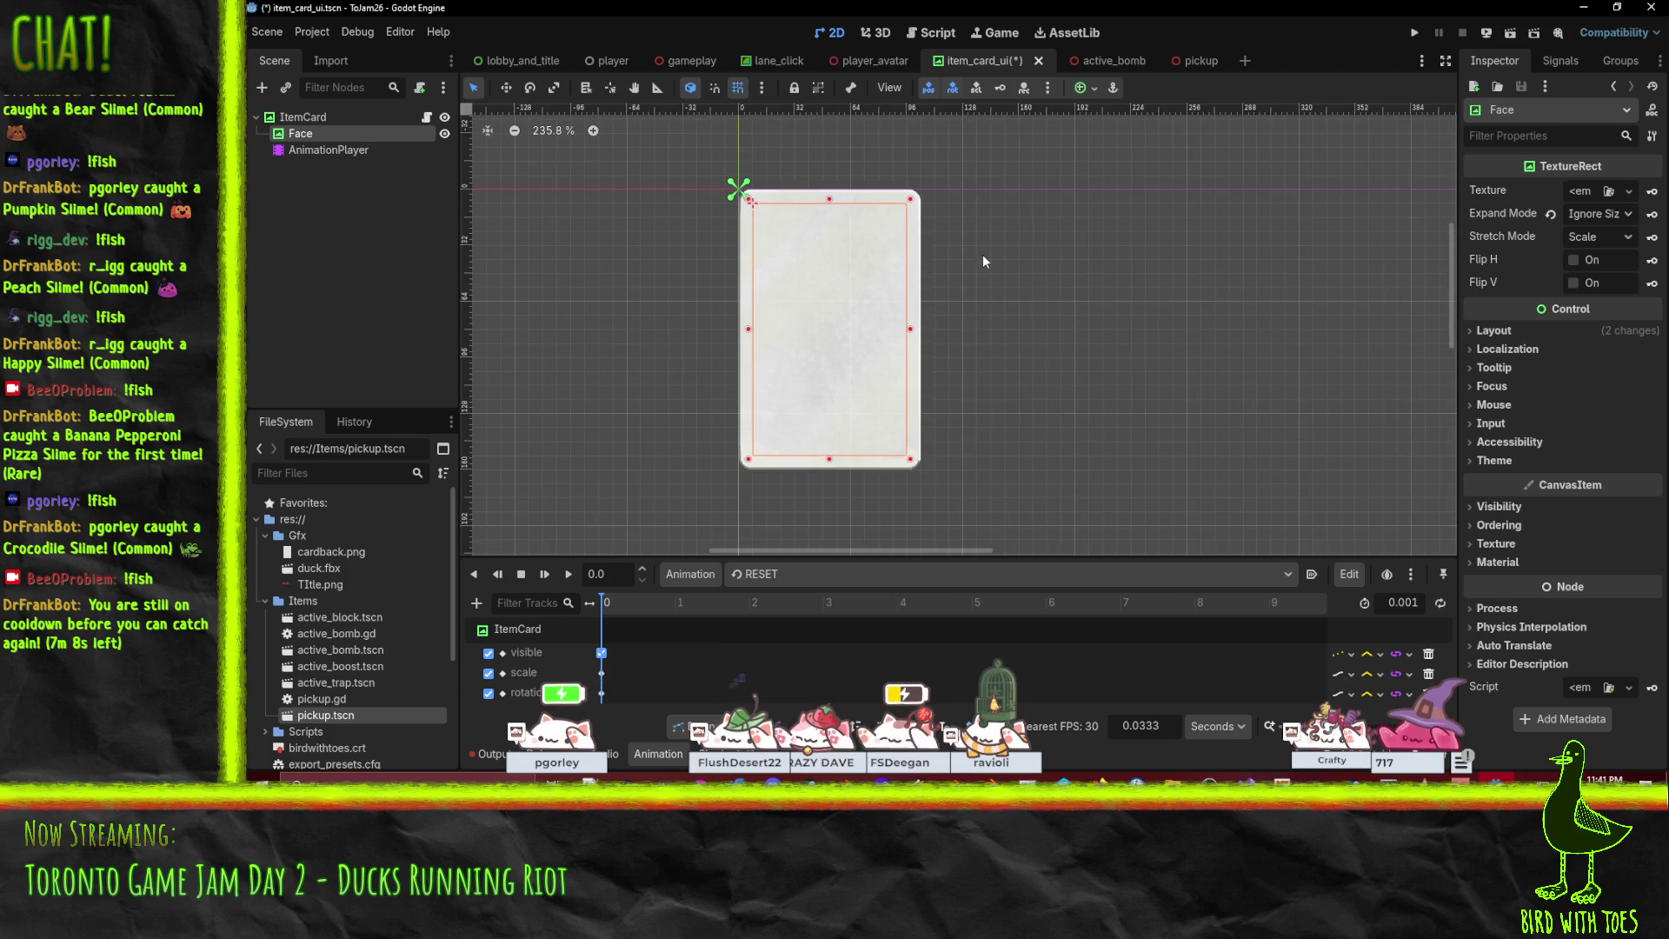
pyautogui.scroll(1, 1034, 309)
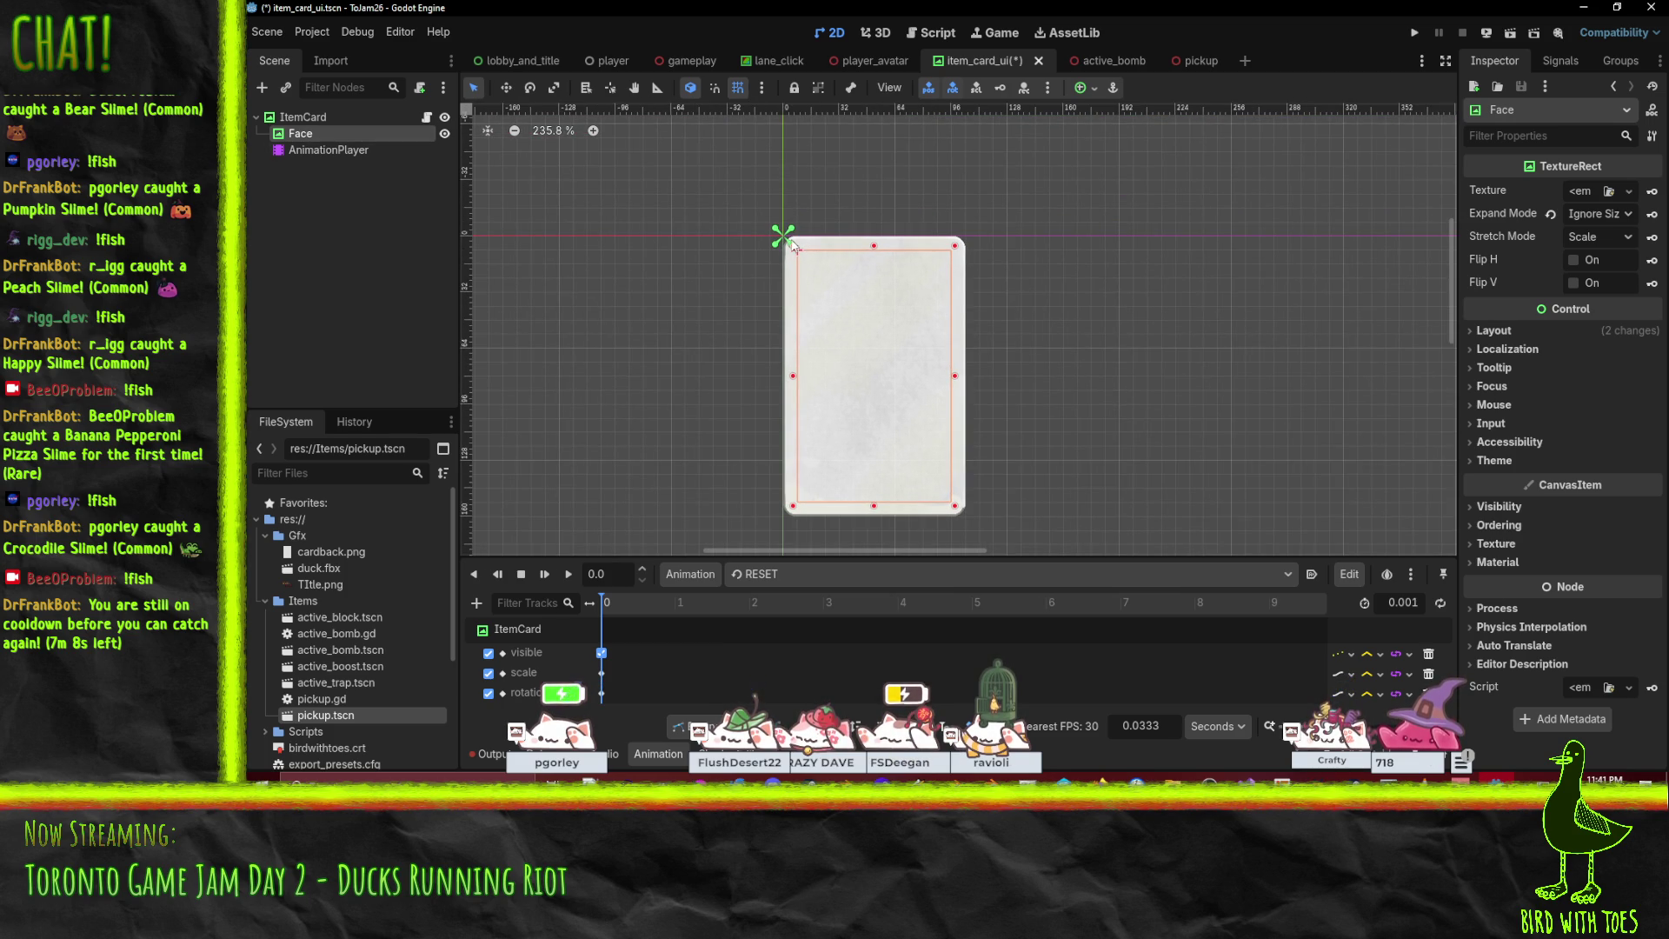
pyautogui.moveTo(793, 250); pyautogui.dragTo(973, 525)
pyautogui.click(318, 117)
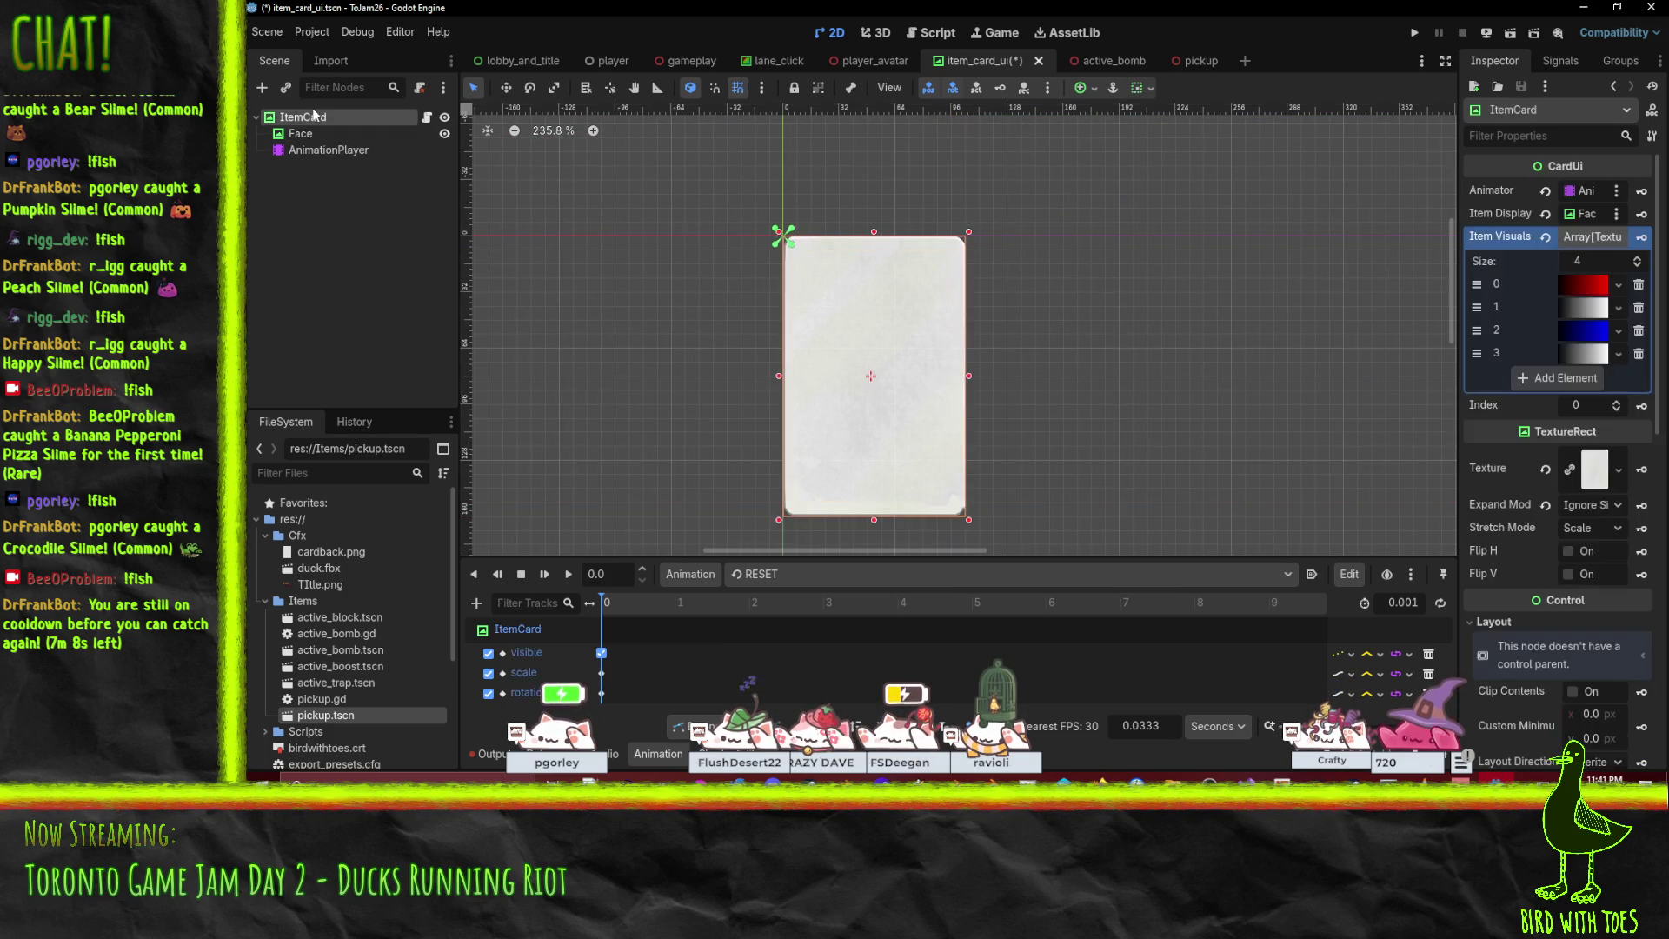
# Select the Face node and save item_card_ui.tscn with Ctrl+S.
pyautogui.click(904, 329)
pyautogui.scroll(-2, 958, 361)
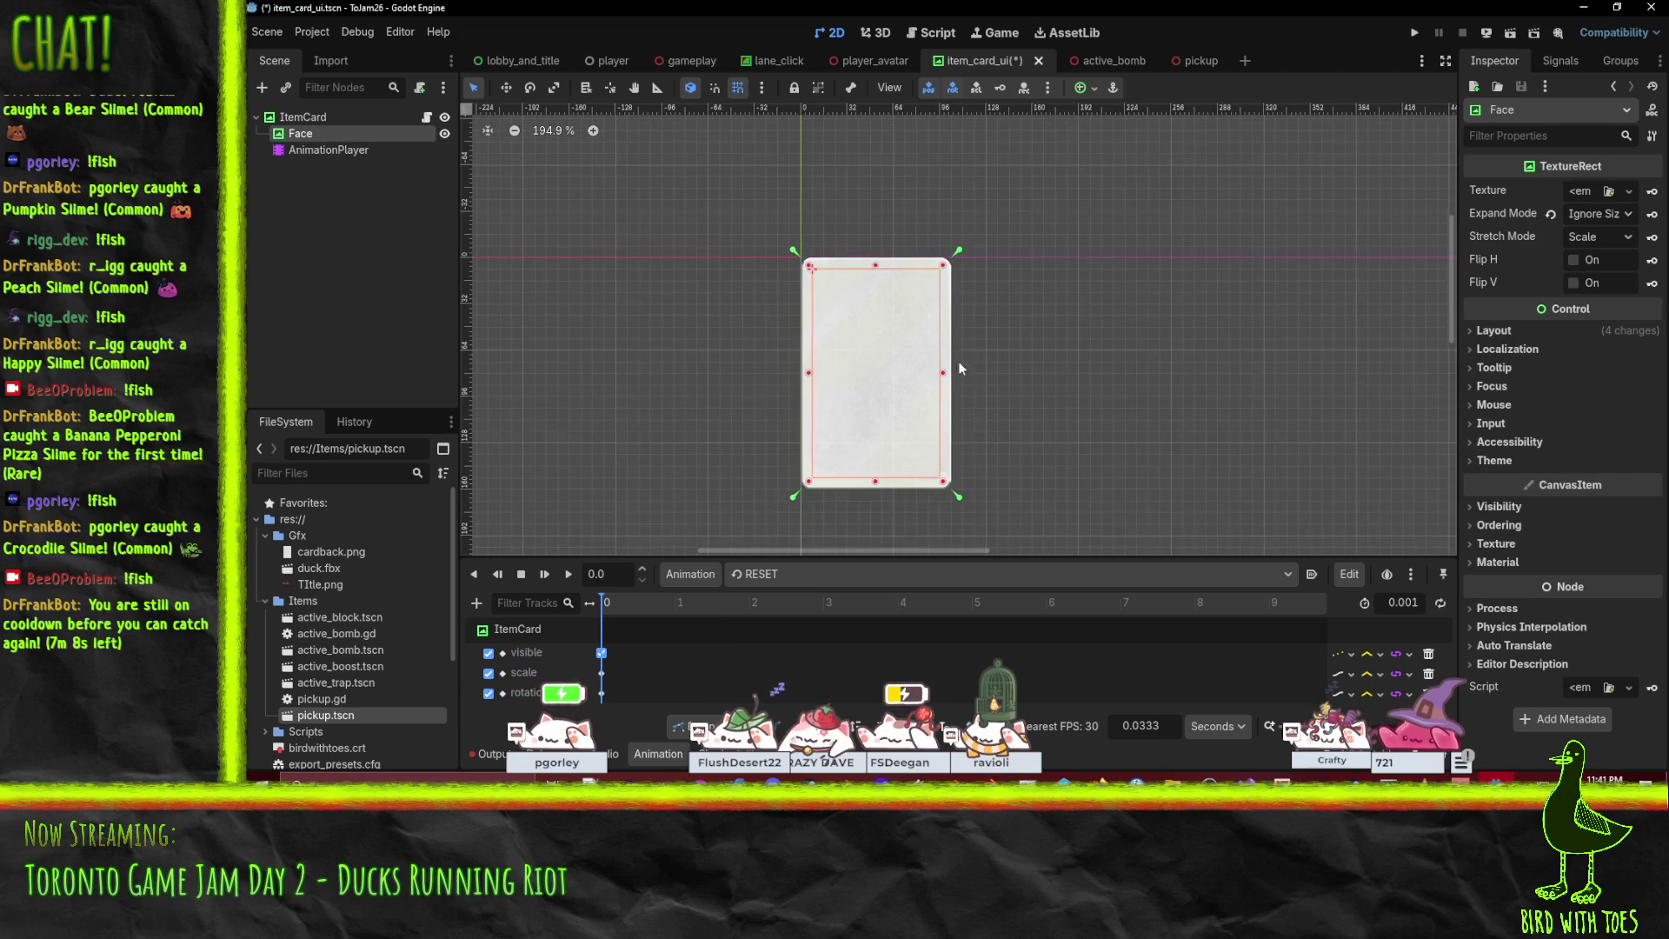
pyautogui.hotkey('ctrl', 's')
pyautogui.scroll(1, 922, 304)
pyautogui.scroll(3, 951, 315)
pyautogui.scroll(-3, 951, 315)
pyautogui.moveTo(967, 335); pyautogui.dragTo(970, 341)
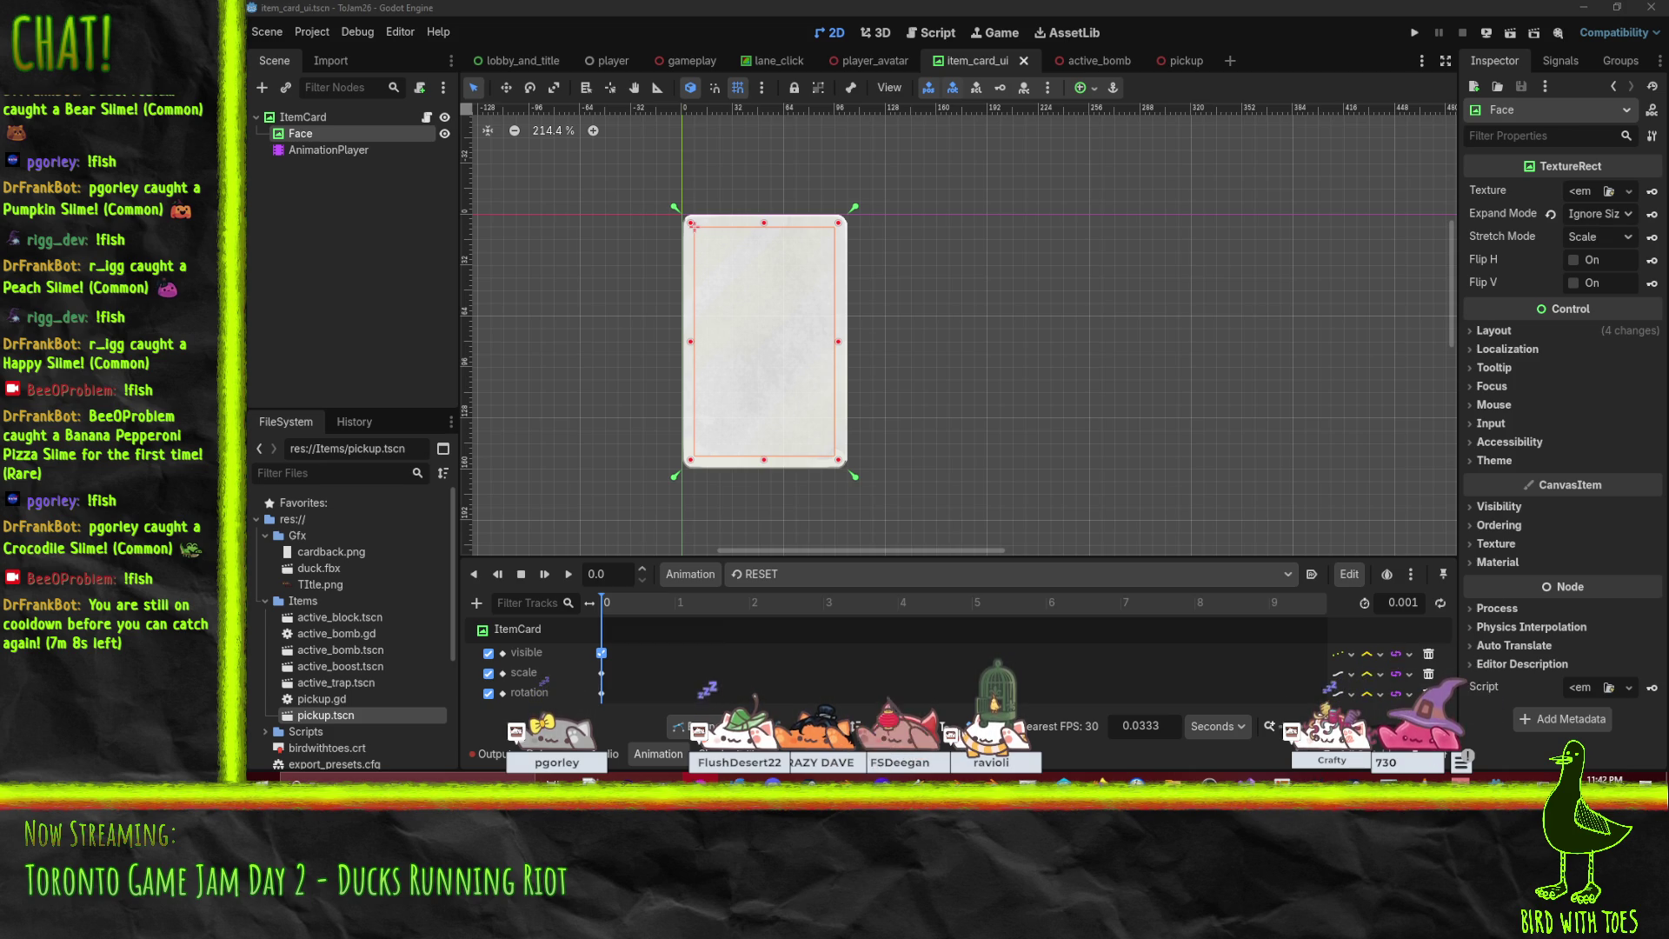
# Switch to Krita and centre the cardback image in view.
pyautogui.hotkey('alt', 'Tab')
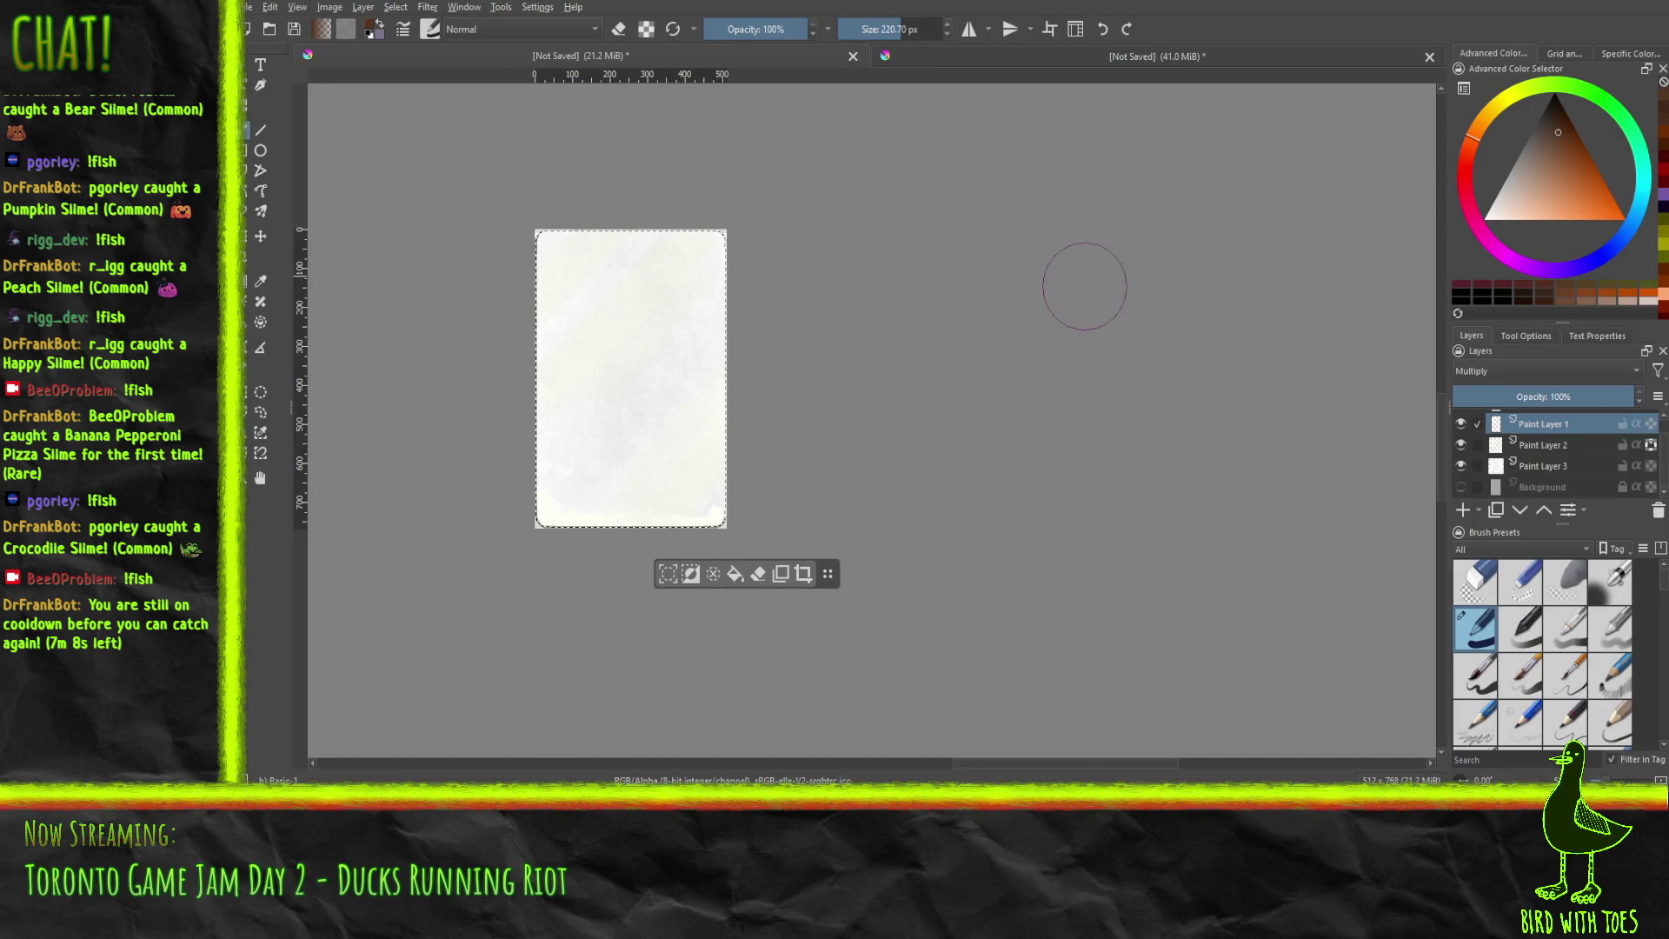
pyautogui.scroll(1, 907, 352)
pyautogui.moveTo(907, 352)
pyautogui.mouseDown()
pyautogui.moveTo(734, 343)
pyautogui.moveTo(1043, 346)
pyautogui.moveTo(1163, 410)
pyautogui.moveTo(1230, 416)
pyautogui.moveTo(1107, 446)
pyautogui.mouseUp()
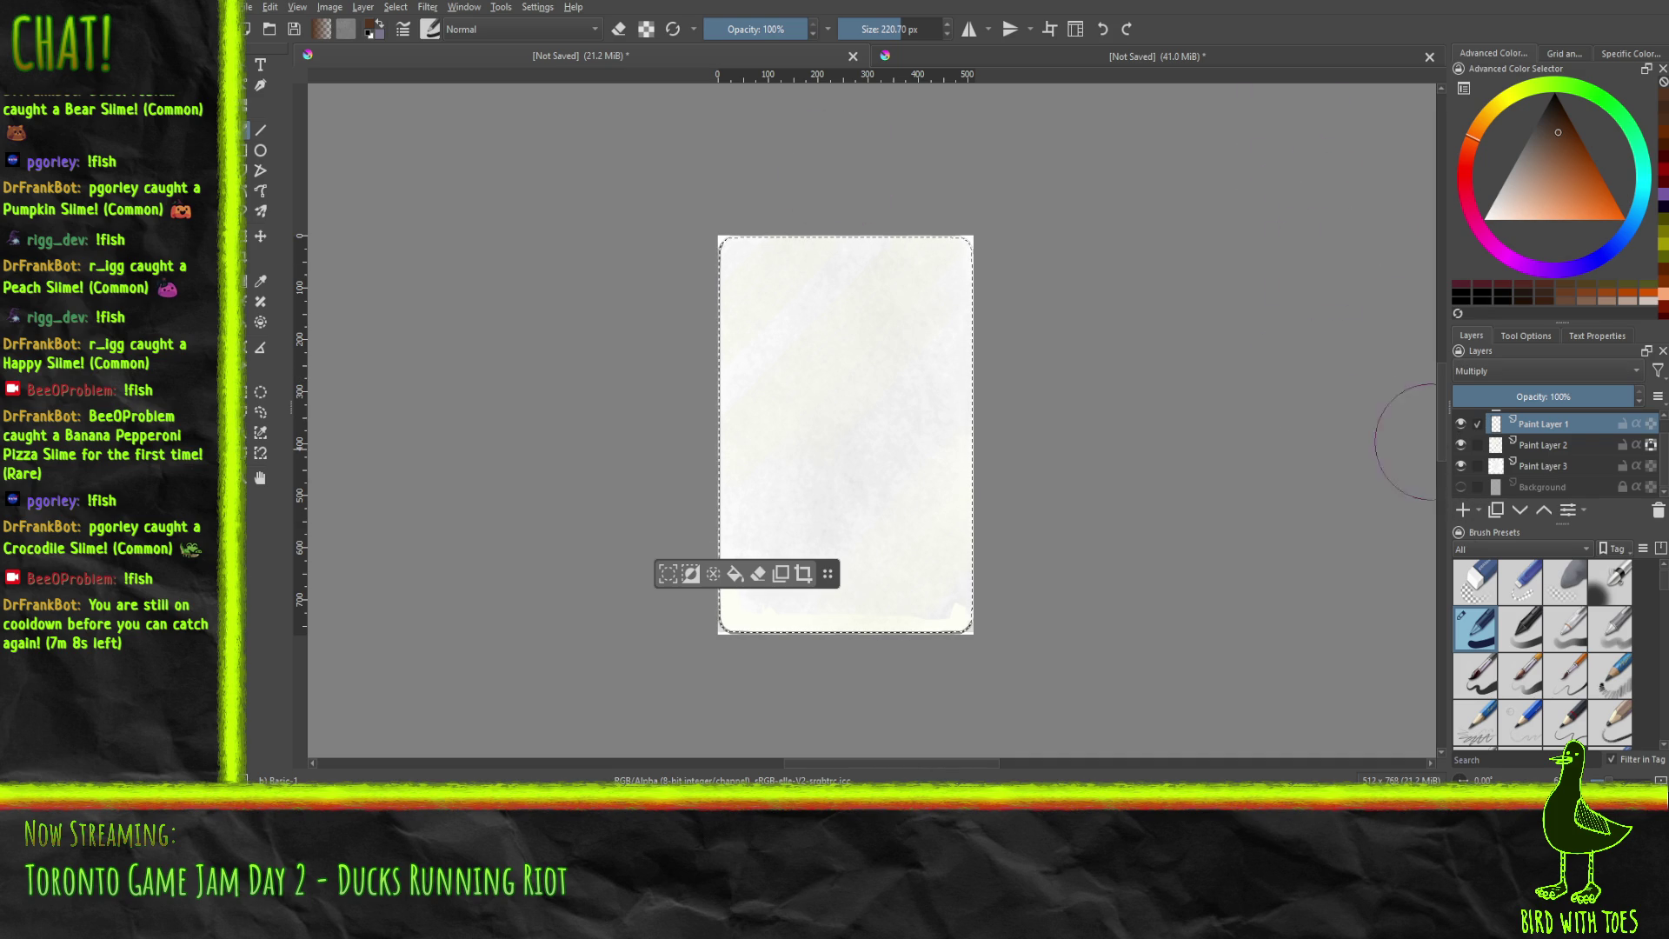
# Add a new paint layer, adjust the colour, and pick Pencil-2 then Pencil-6 Quick Shade.
pyautogui.click(1463, 511)
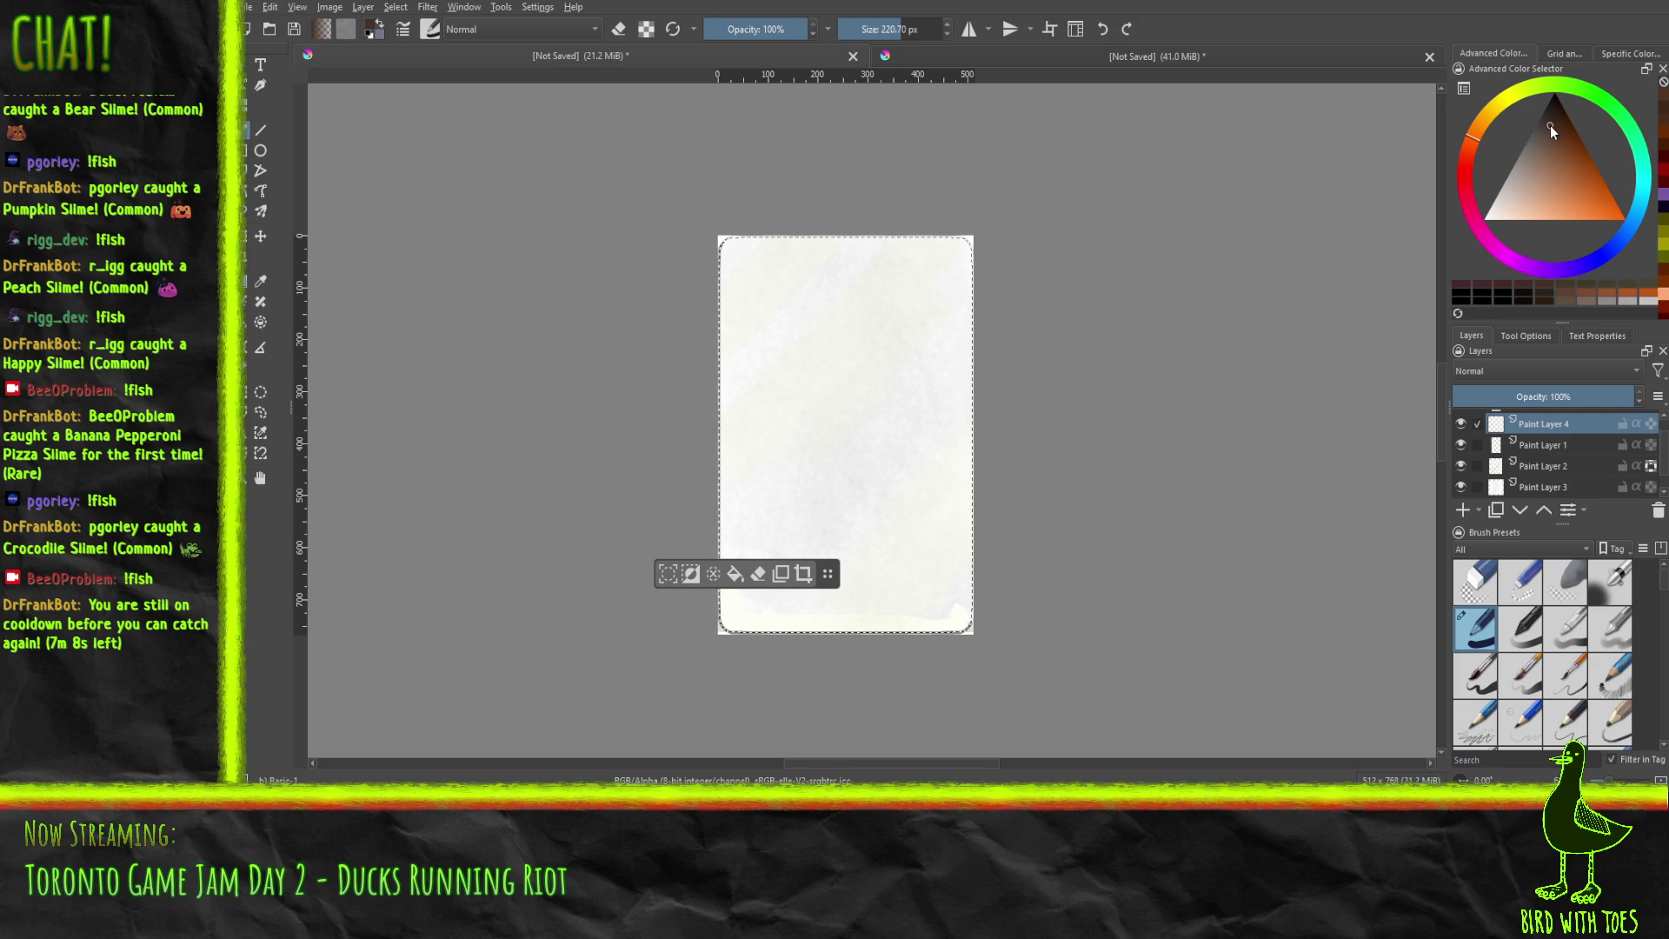
pyautogui.click(1553, 121)
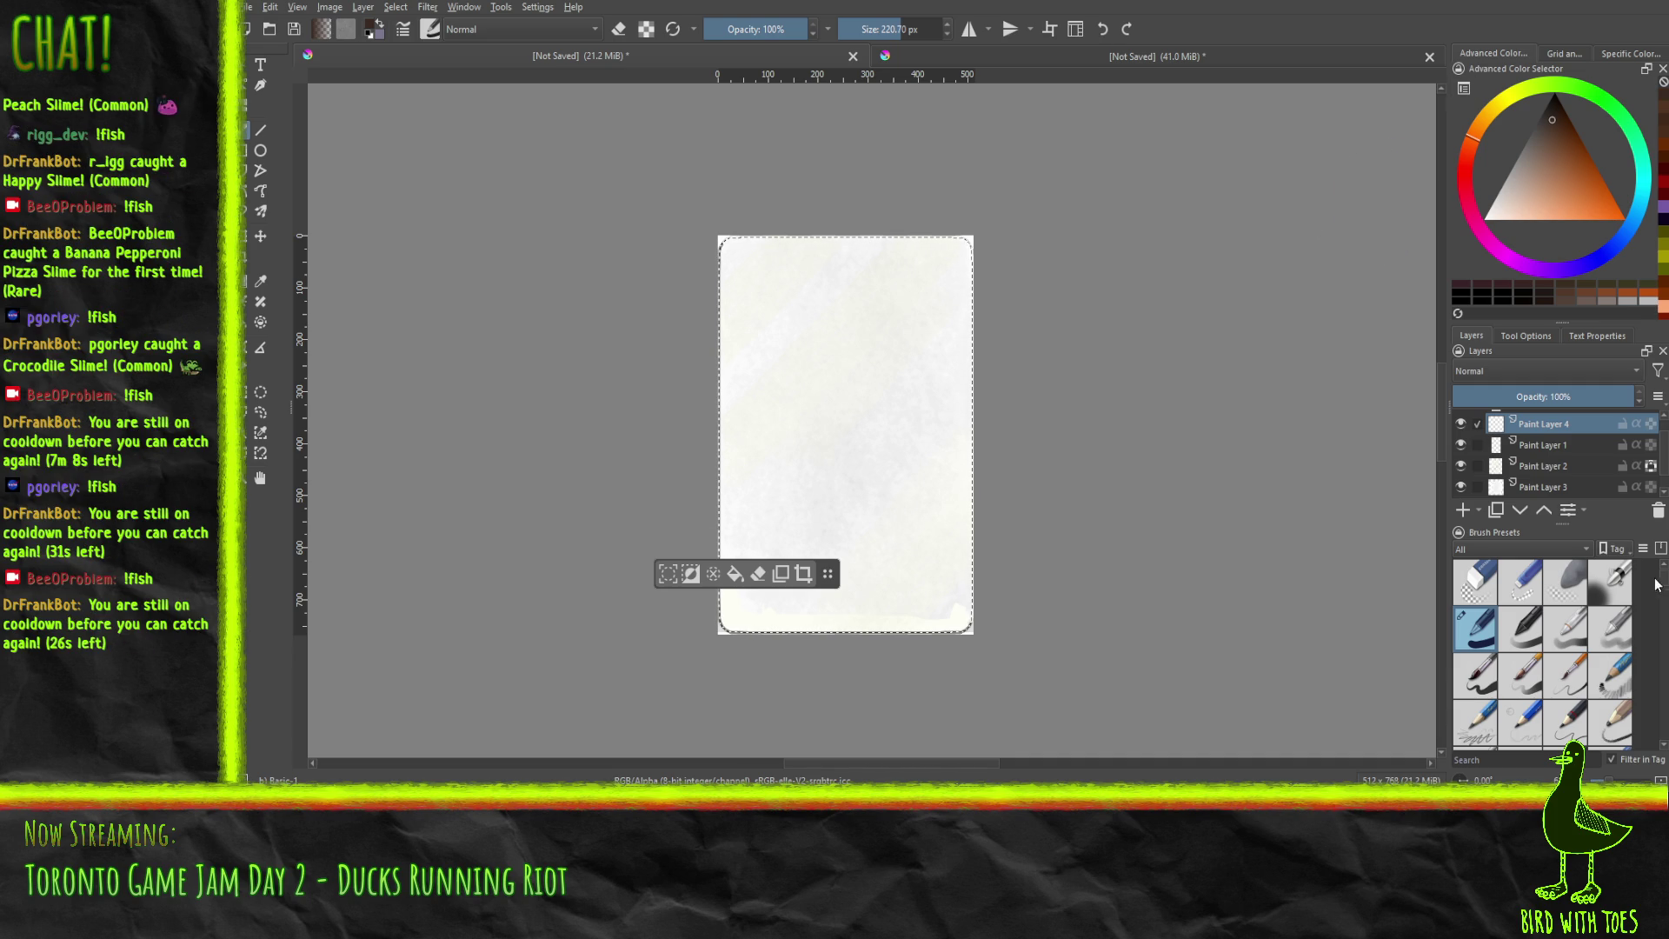
pyautogui.moveTo(1666, 594); pyautogui.dragTo(1664, 607)
pyautogui.click(1566, 643)
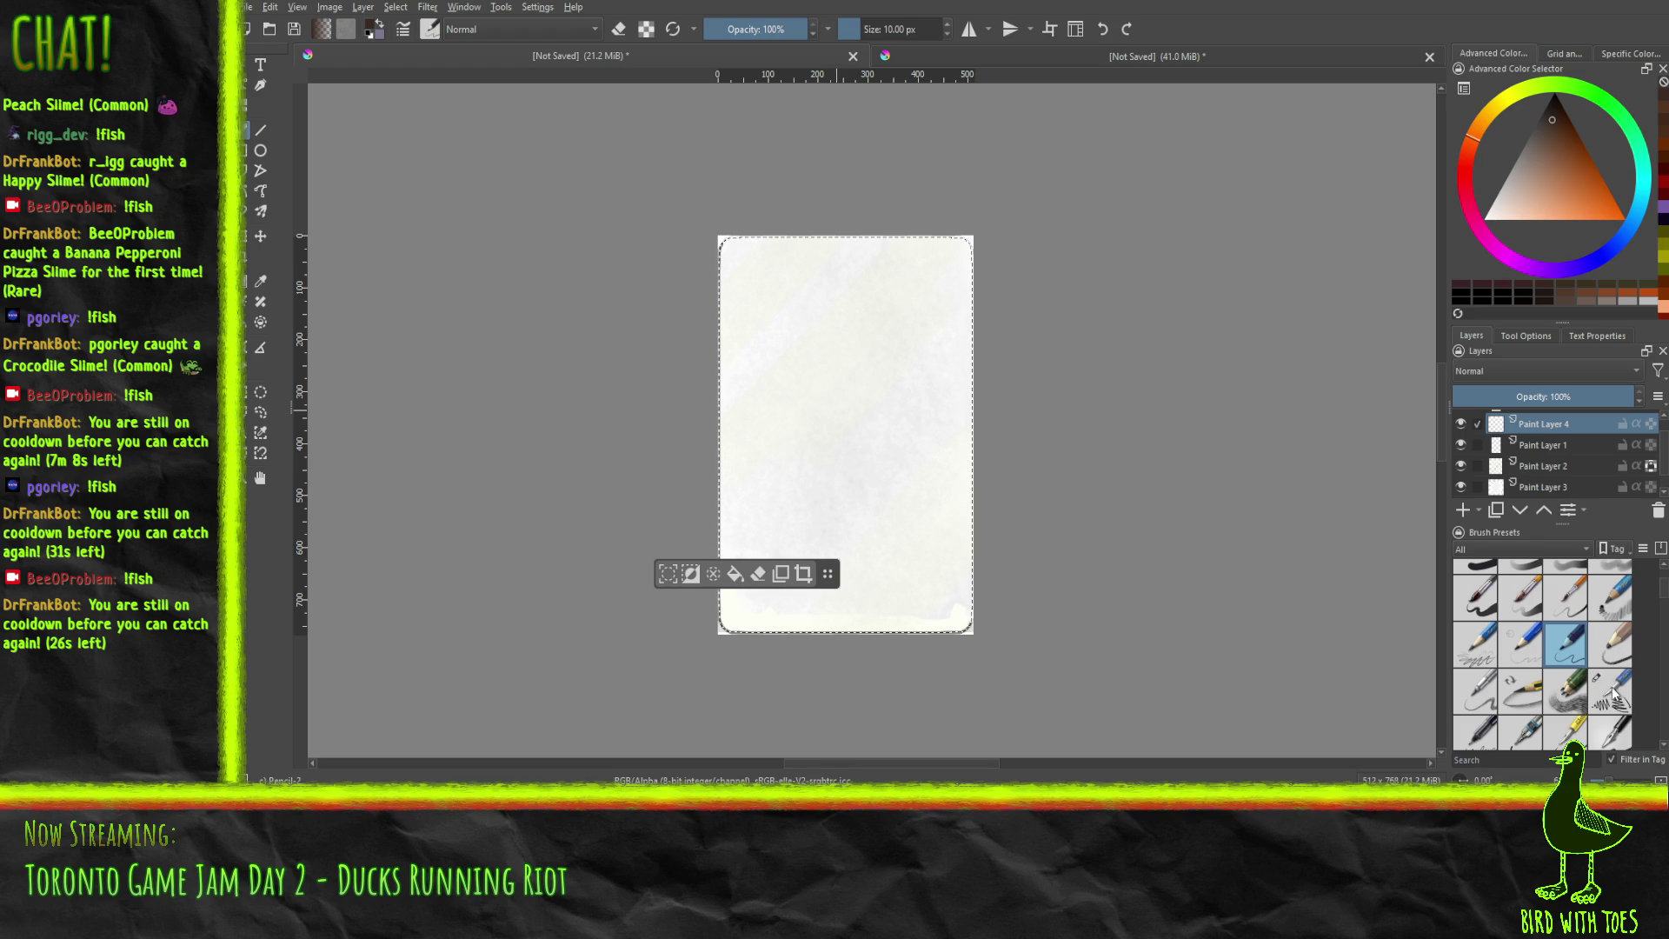
pyautogui.click(1579, 694)
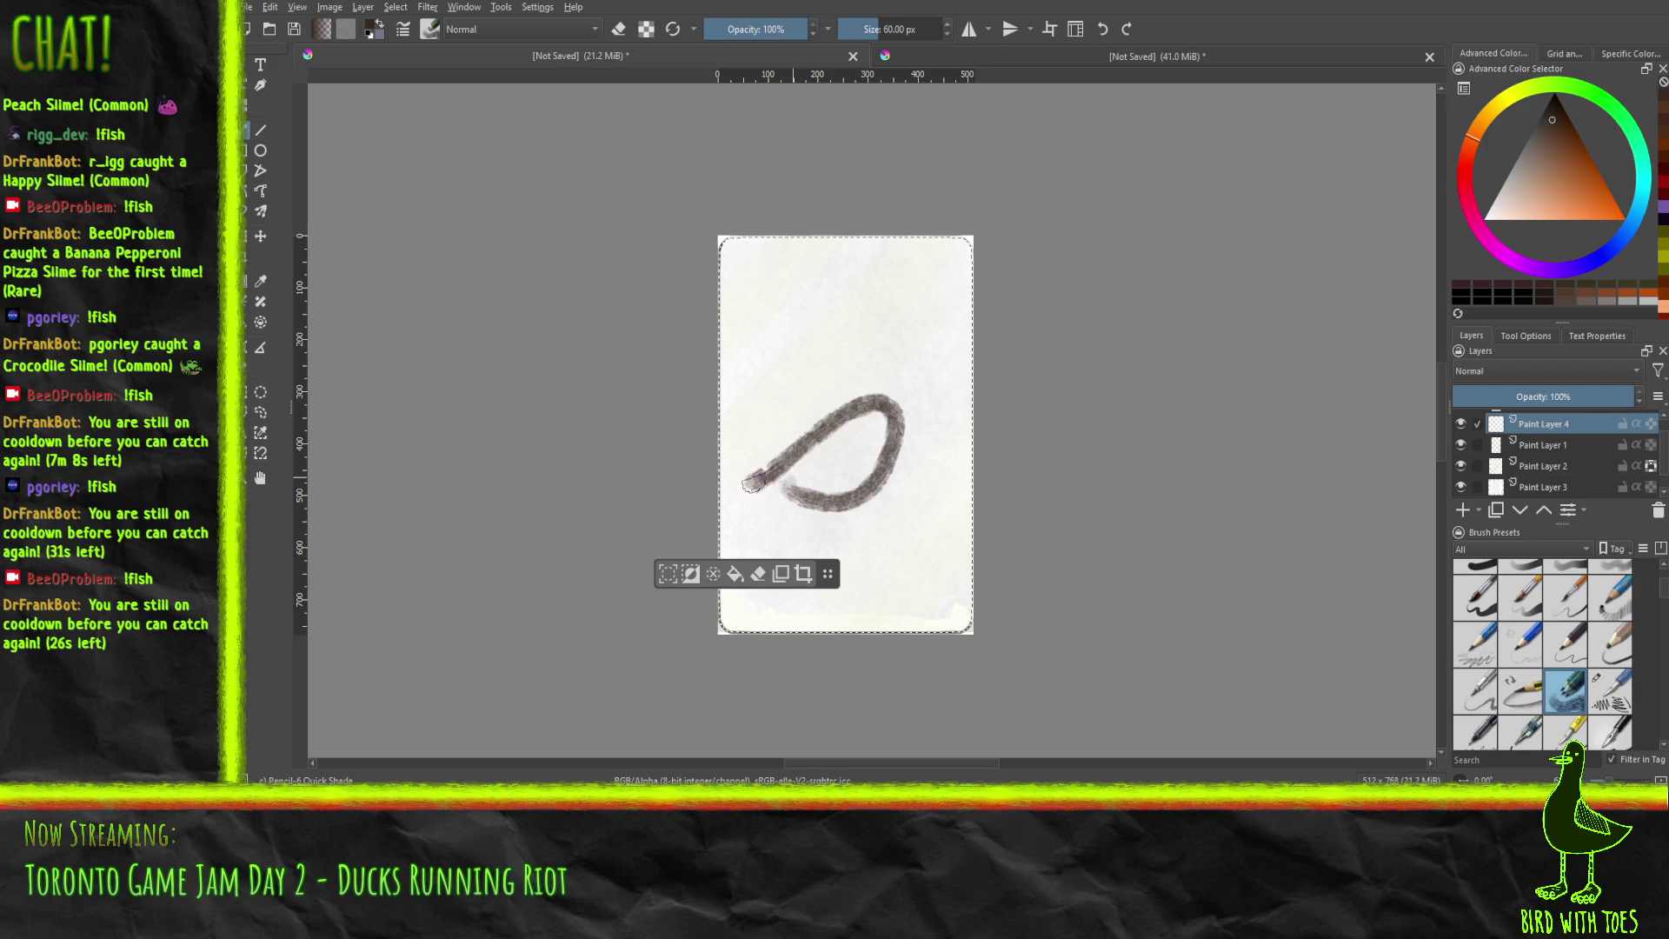
# Undo the test stroke, then switch to Pencil-3 Large 4B at 15% opacity in dark brown.
pyautogui.press('Delete')
pyautogui.click(1565, 651)
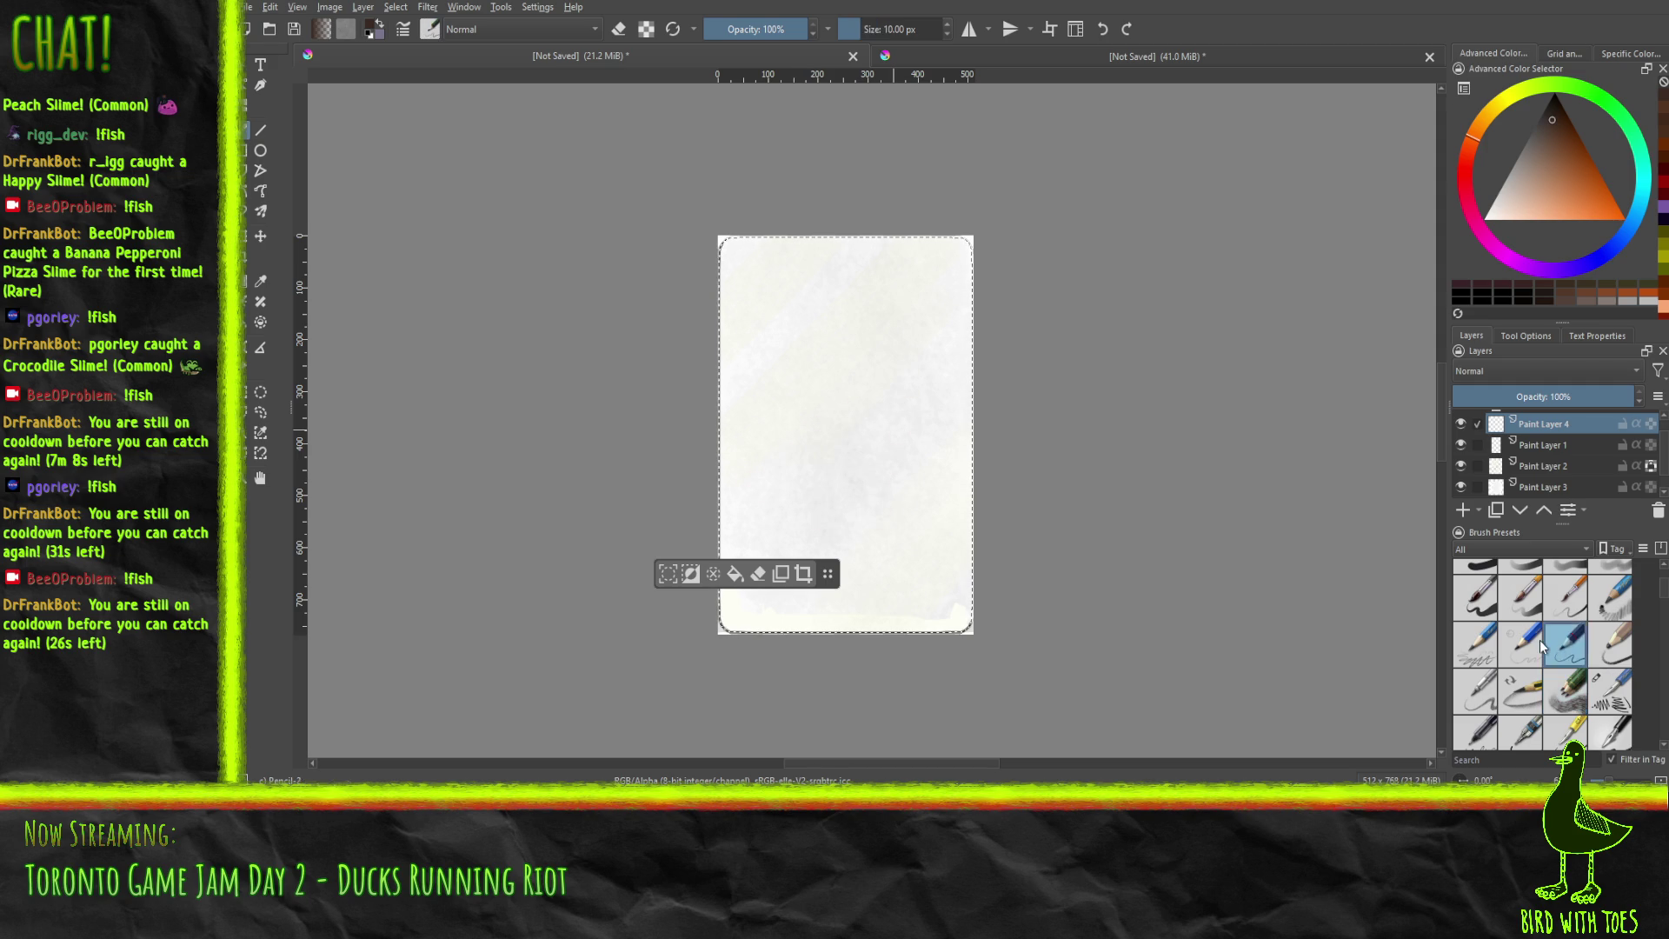
pyautogui.moveTo(788, 496); pyautogui.dragTo(830, 506)
pyautogui.keyDown('ctrl'); pyautogui.click(868, 545); pyautogui.keyUp('ctrl')
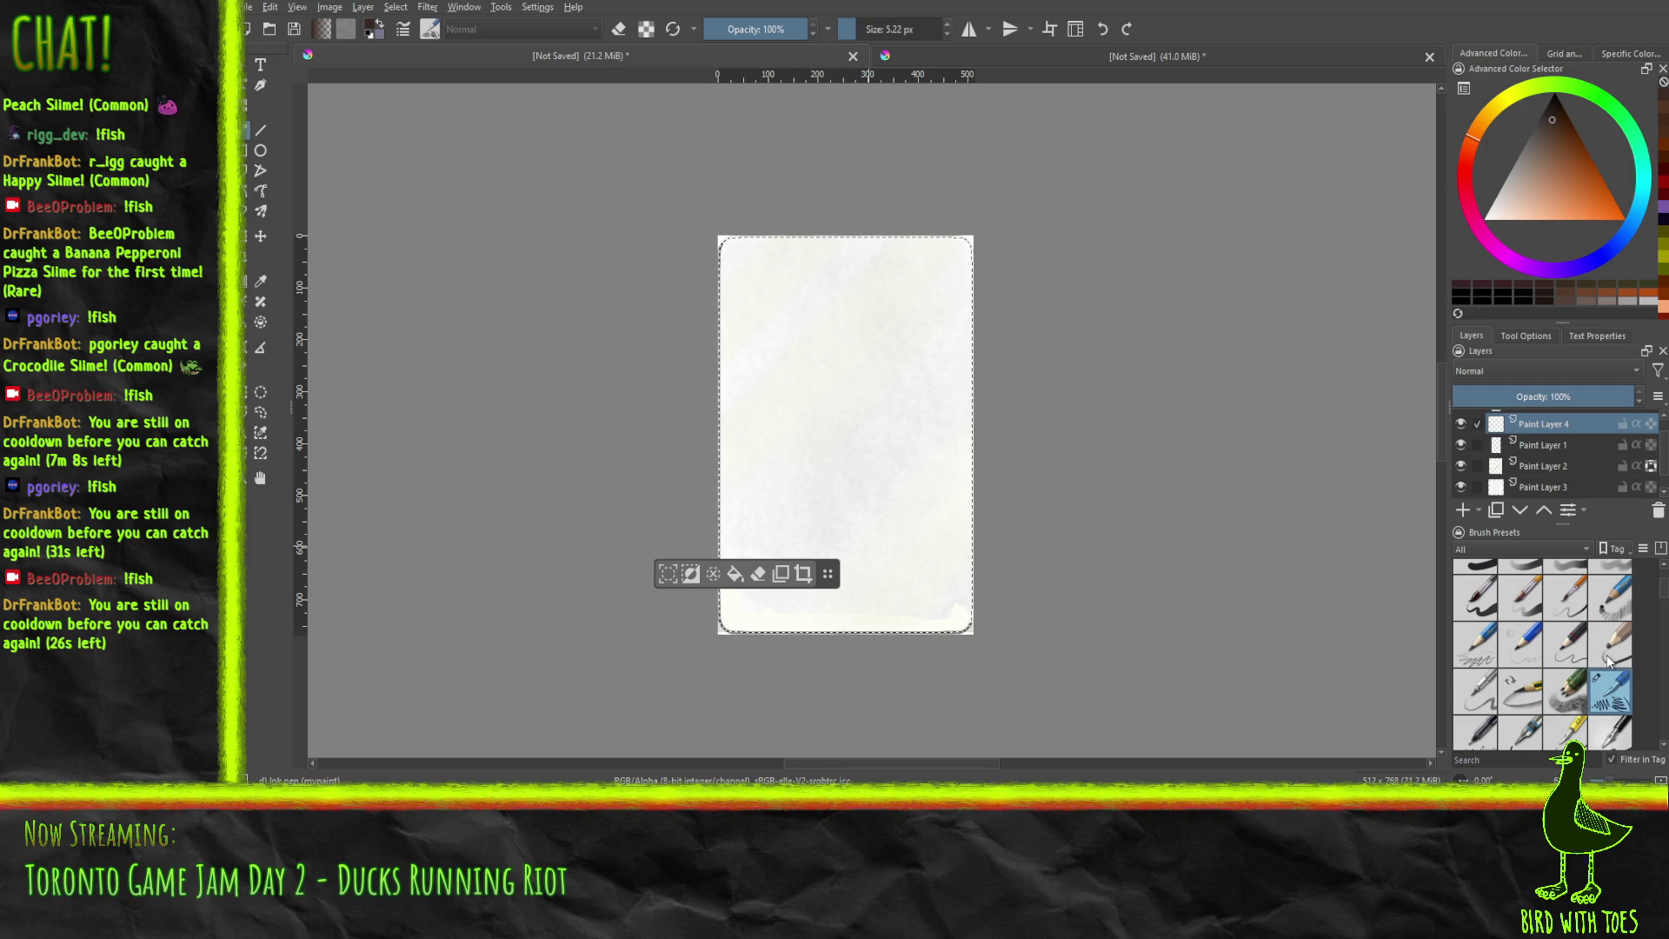
pyautogui.click(1569, 645)
pyautogui.click(1611, 645)
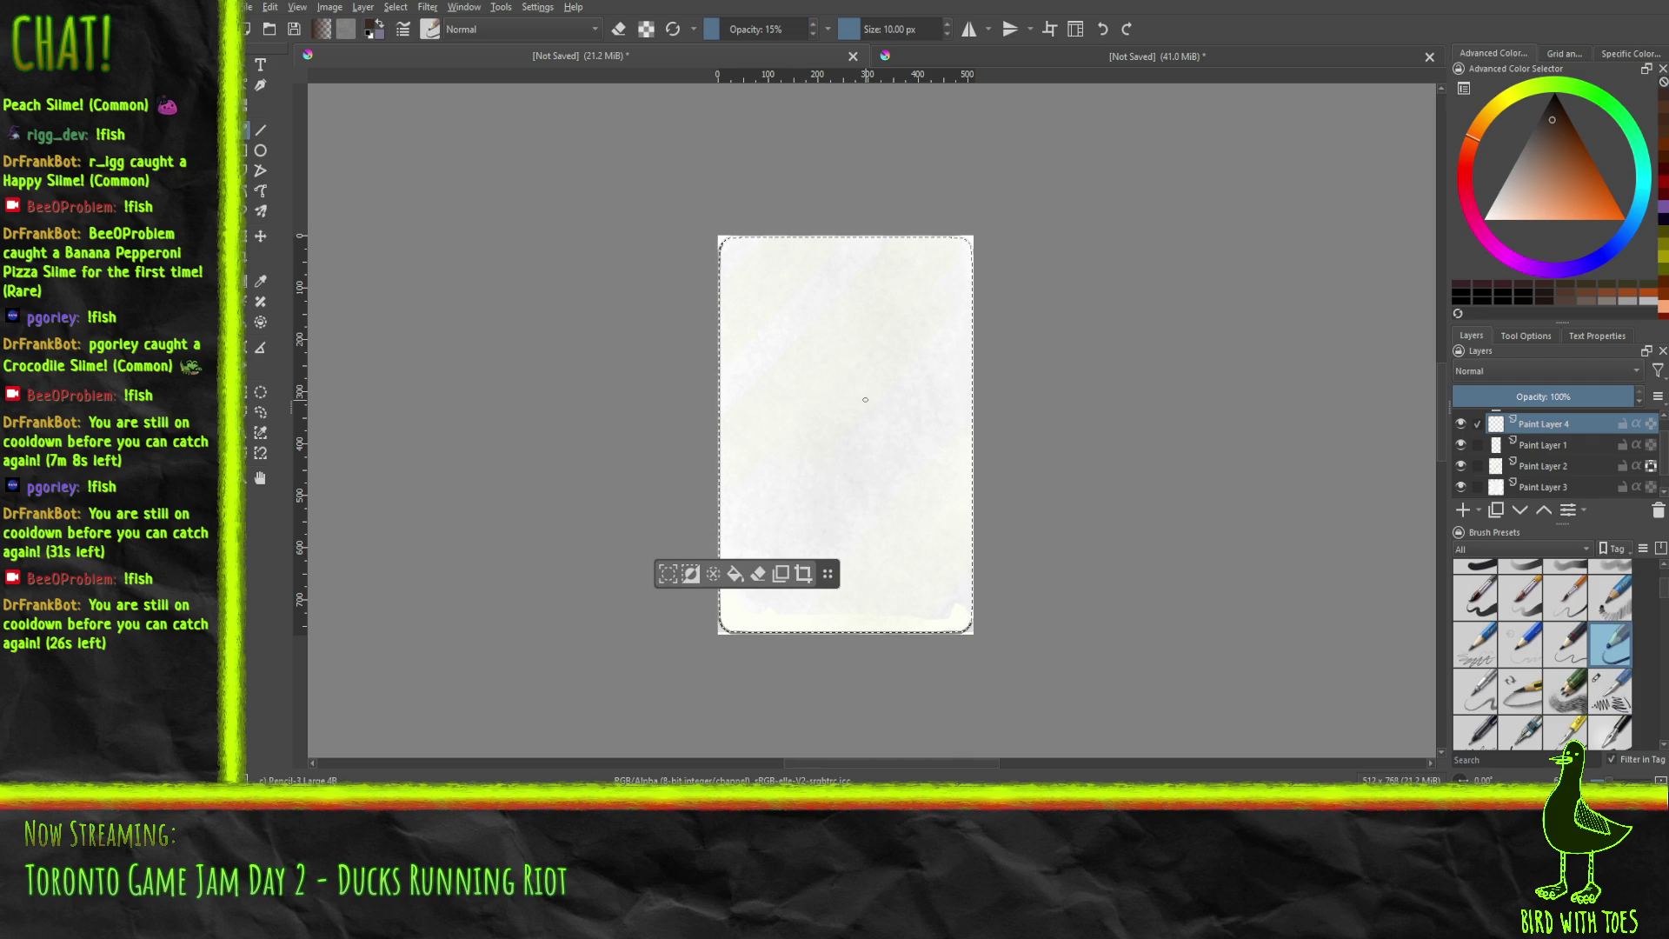
pyautogui.moveTo(828, 574); pyautogui.dragTo(590, 679)
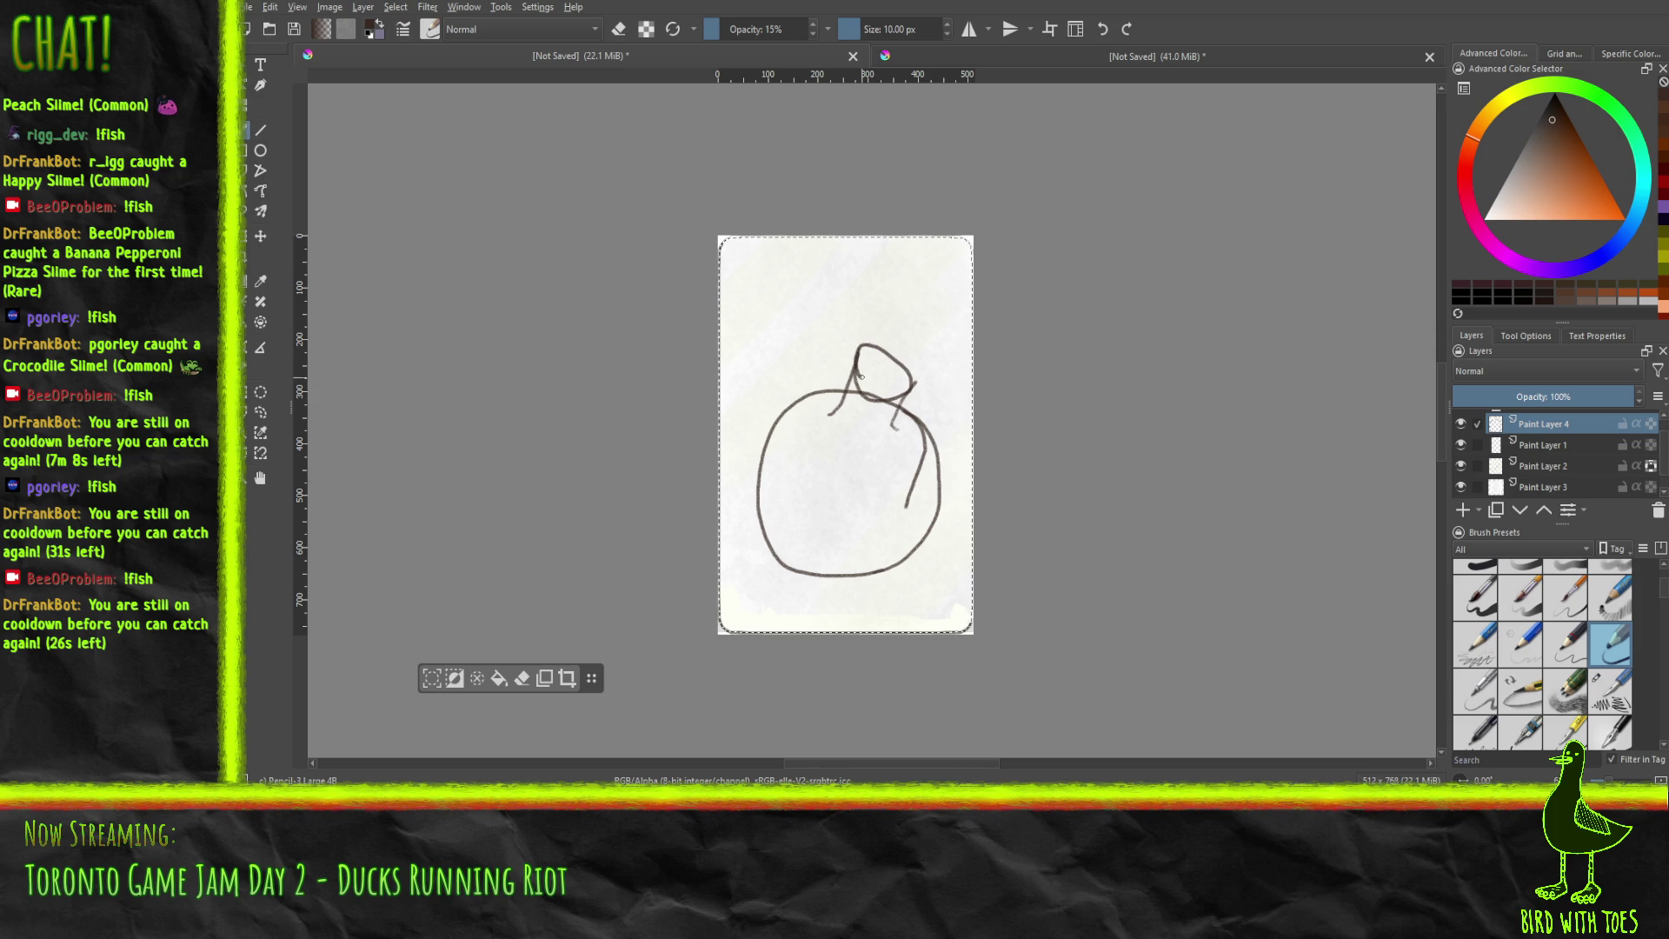
# Undo the stray loop stroke, then draw the bottle neck's top, left base and right side.
pyautogui.hotkey('ctrl', 'z')
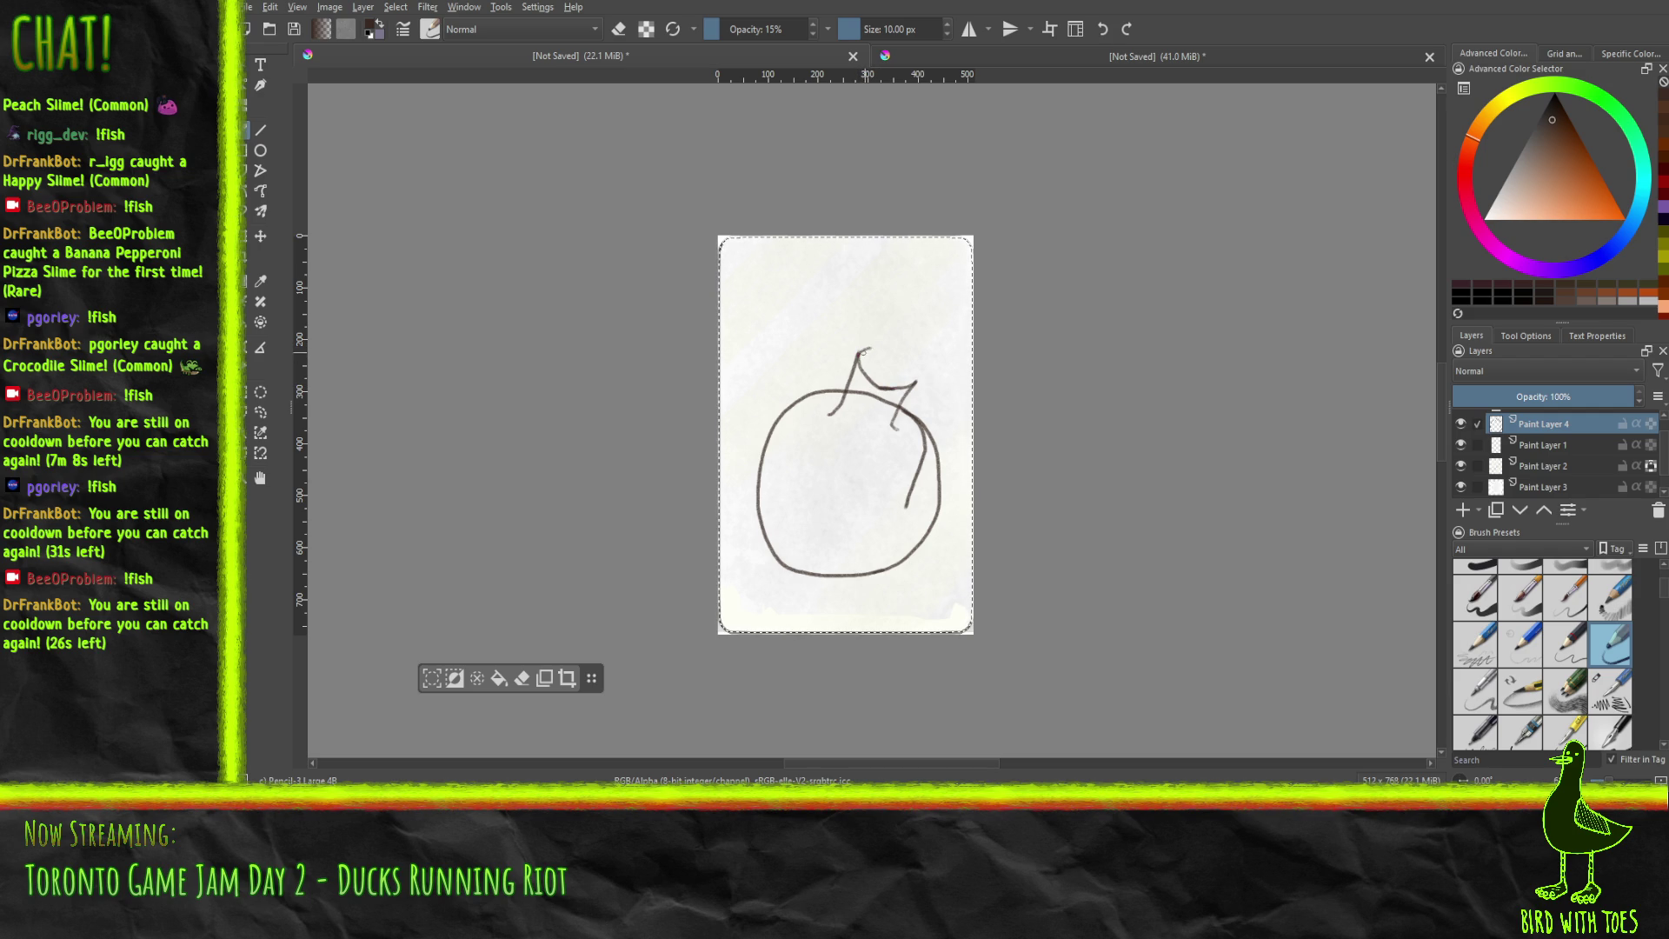
pyautogui.moveTo(893, 354); pyautogui.dragTo(899, 355)
pyautogui.moveTo(843, 398); pyautogui.dragTo(833, 405)
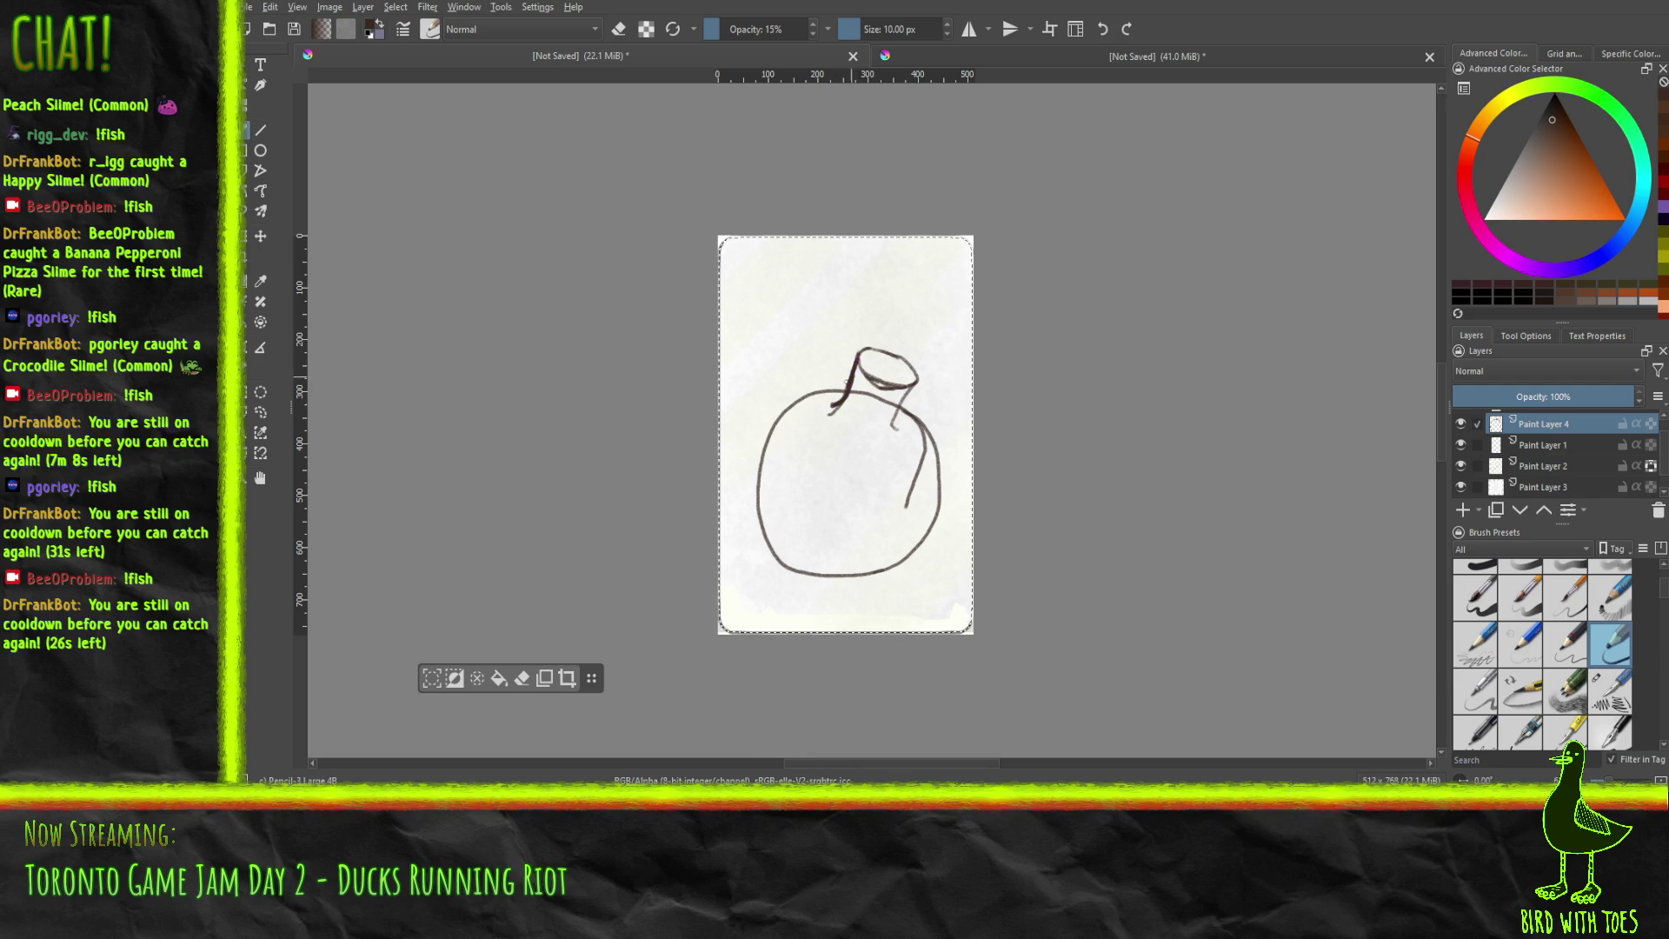
pyautogui.moveTo(906, 398); pyautogui.dragTo(899, 424)
# Select the eraser preset.
pyautogui.click(1662, 609)
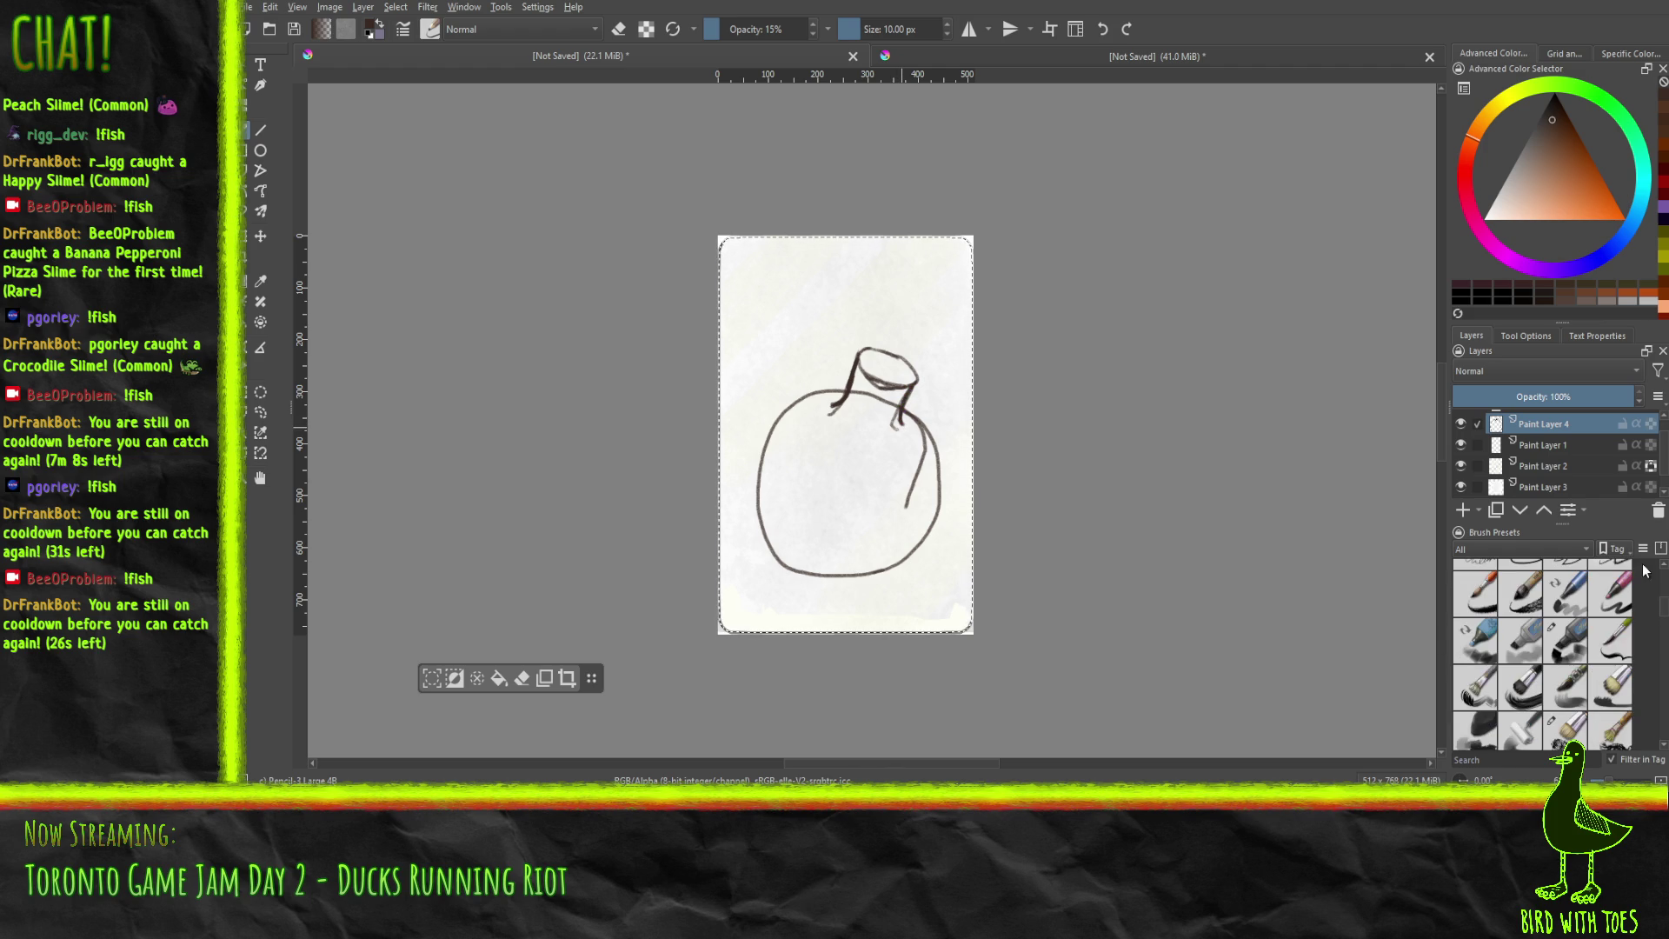
pyautogui.scroll(3, 1662, 613)
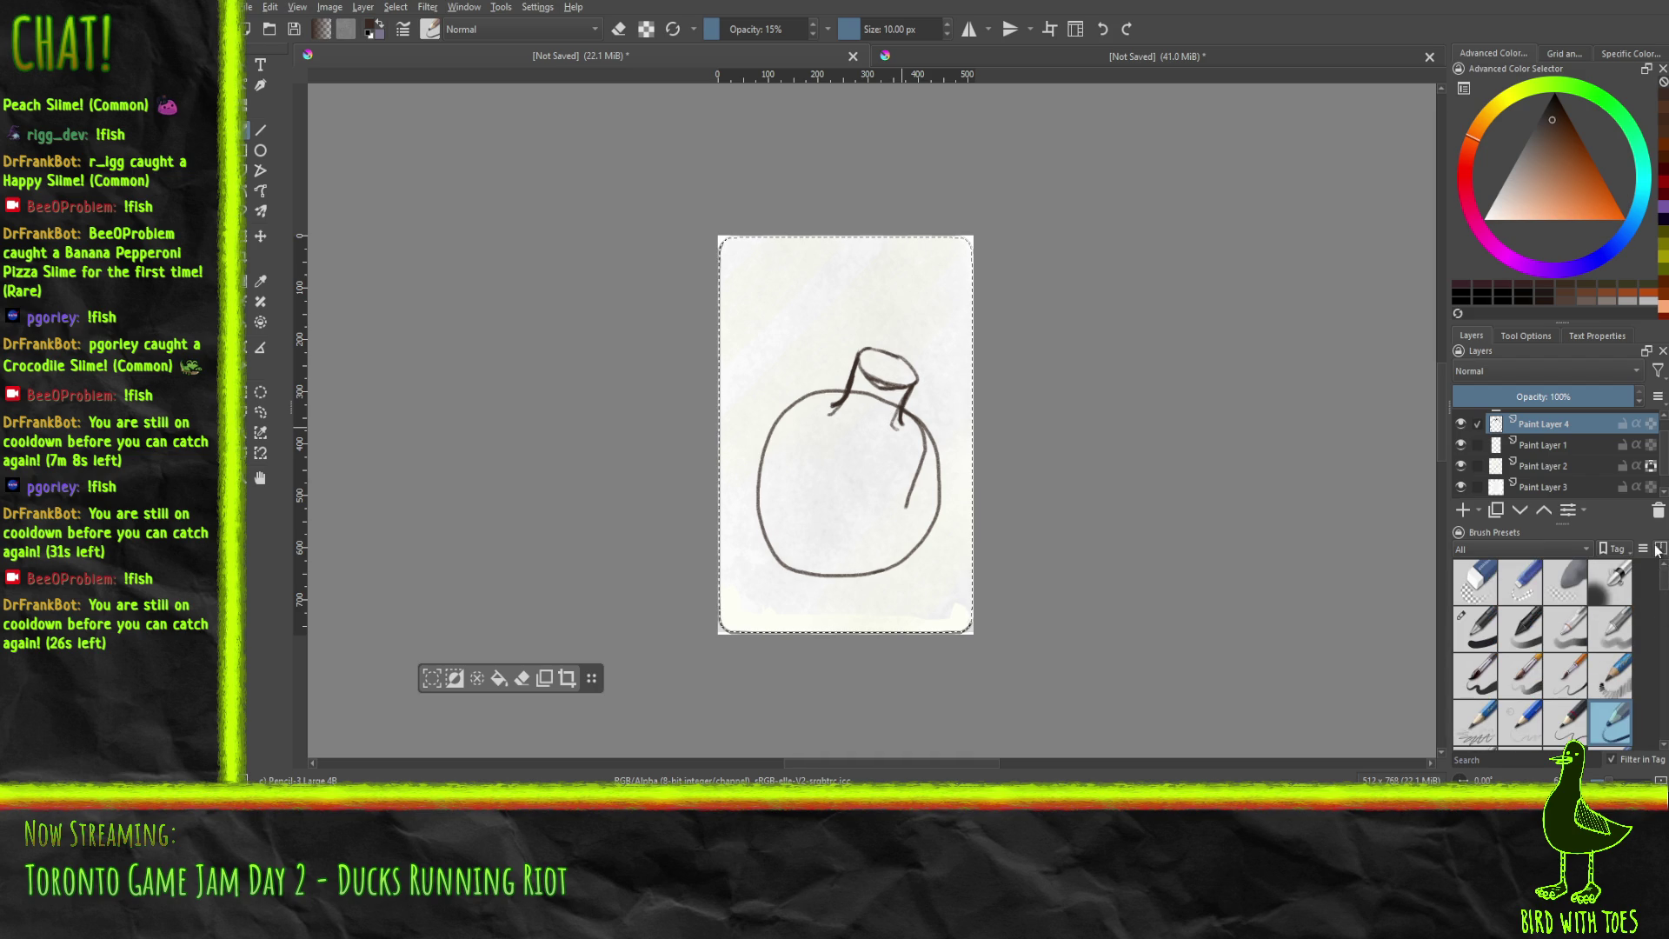
pyautogui.click(1499, 591)
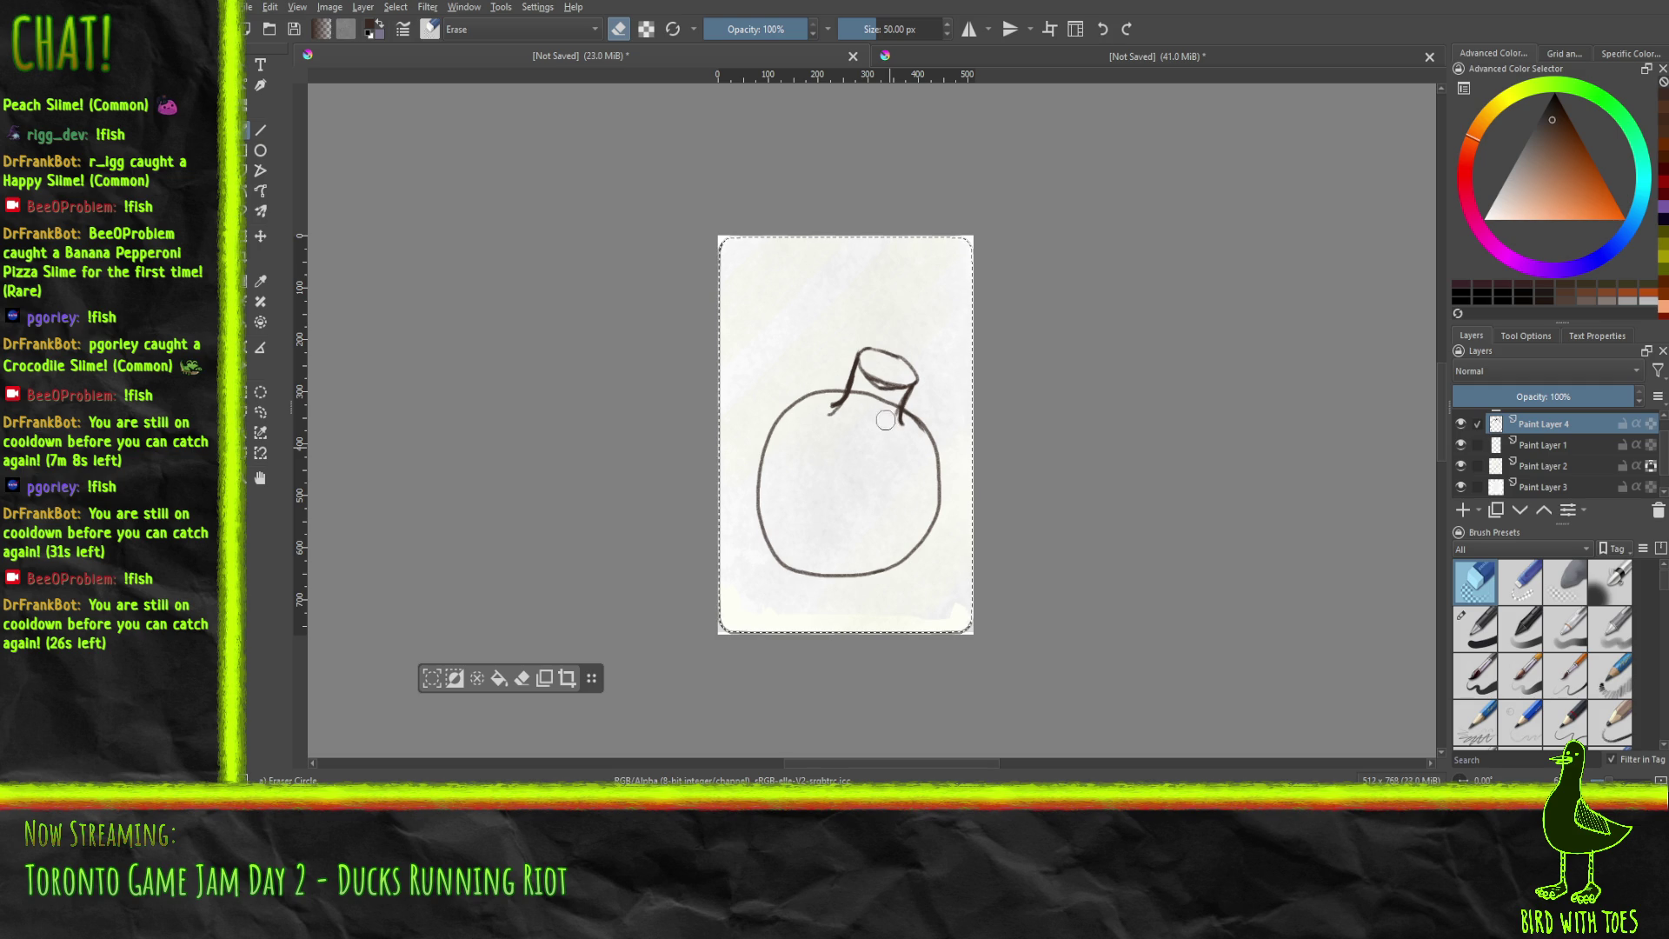
# Erase the stray inner line with a 10 px eraser, then return to the 4B pencil.
pyautogui.keyDown('shift'); pyautogui.moveTo(870, 406); pyautogui.dragTo(859, 400); pyautogui.keyUp('shift')
pyautogui.click(1611, 722)
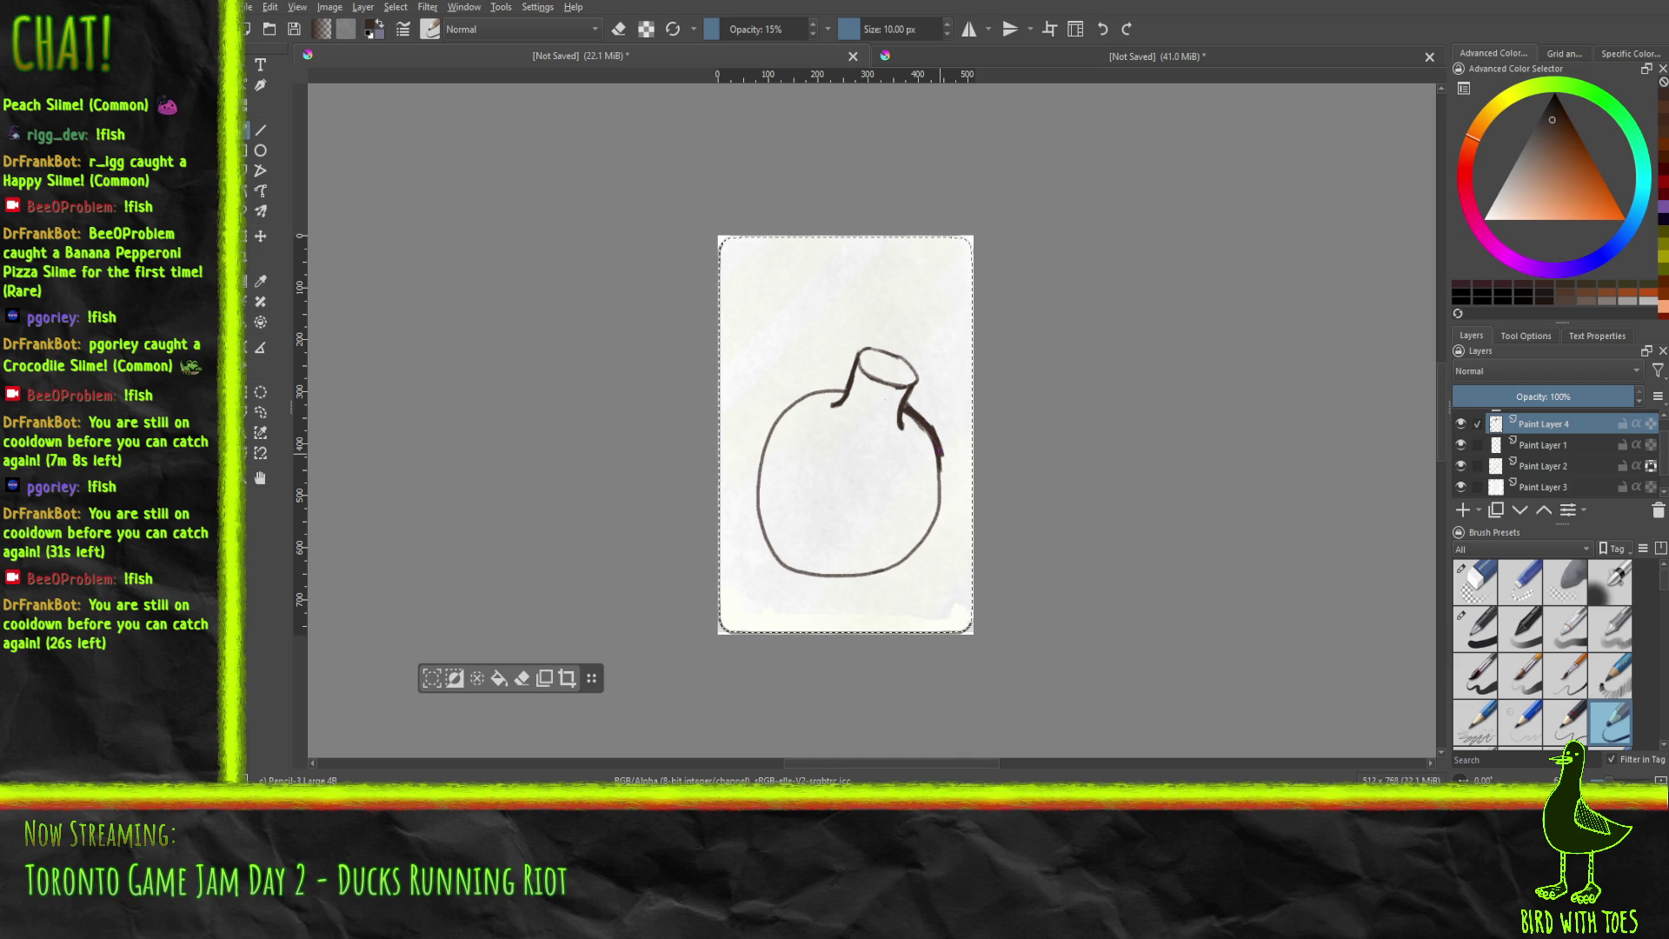
# Darken the bottle's right side, undo the faint base marks, and tilt the canvas about 15° clockwise.
pyautogui.moveTo(942, 461); pyautogui.dragTo(942, 486)
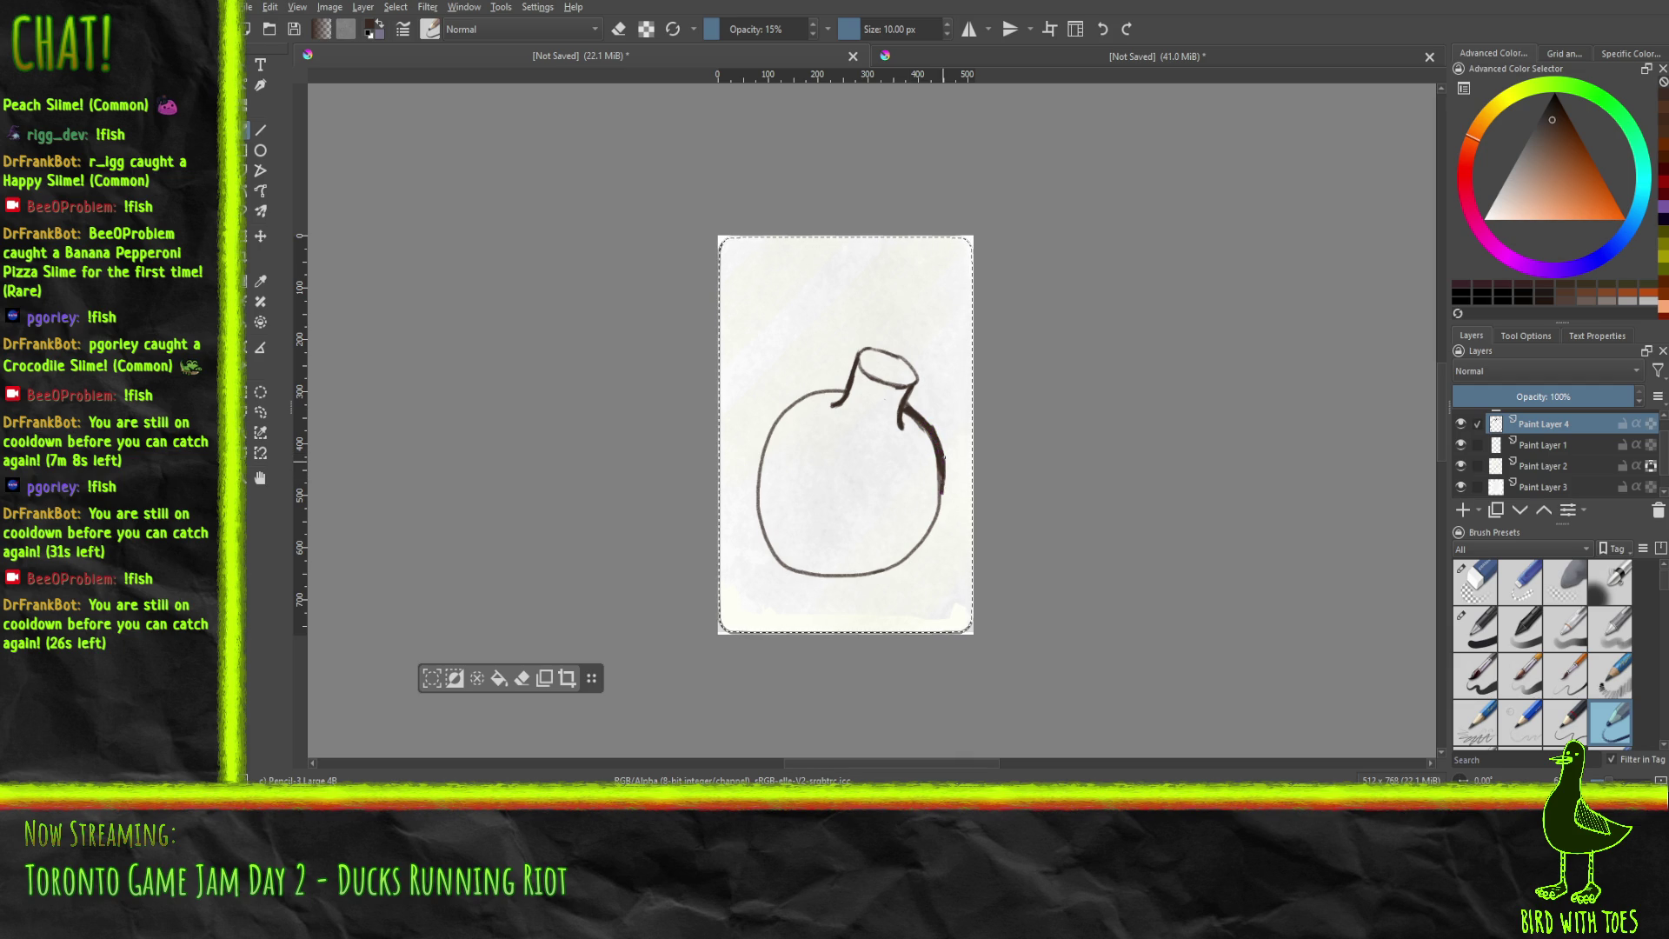
pyautogui.moveTo(941, 483); pyautogui.dragTo(940, 495)
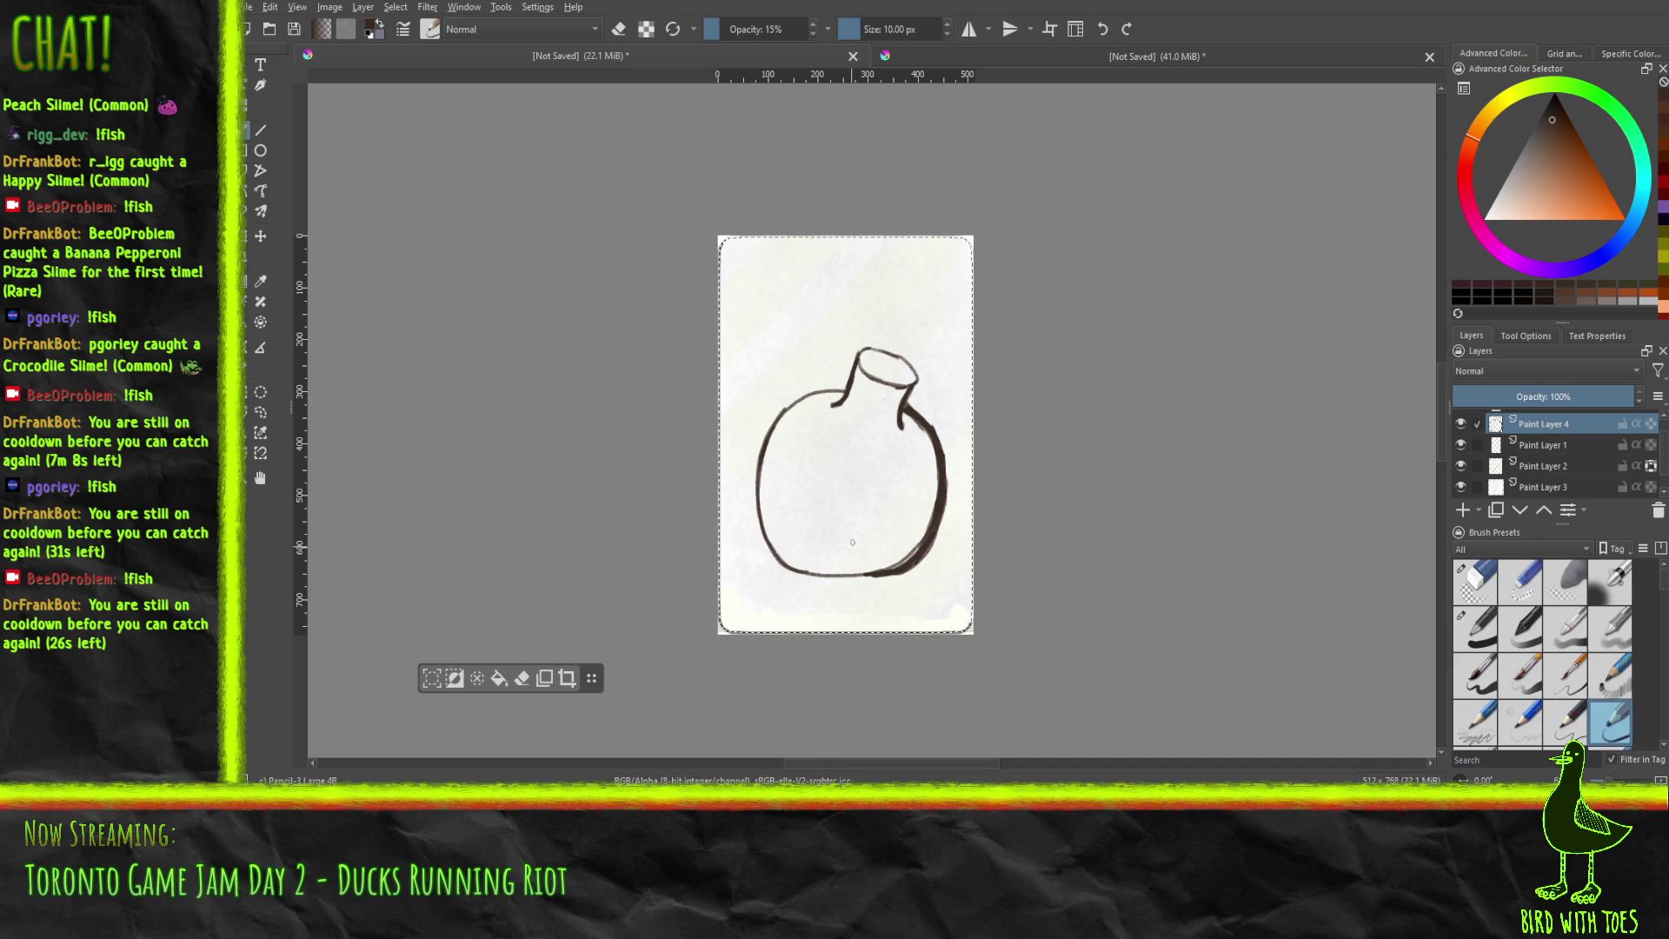
pyautogui.moveTo(793, 566); pyautogui.dragTo(816, 567)
pyautogui.hotkey('ctrl', 'z')
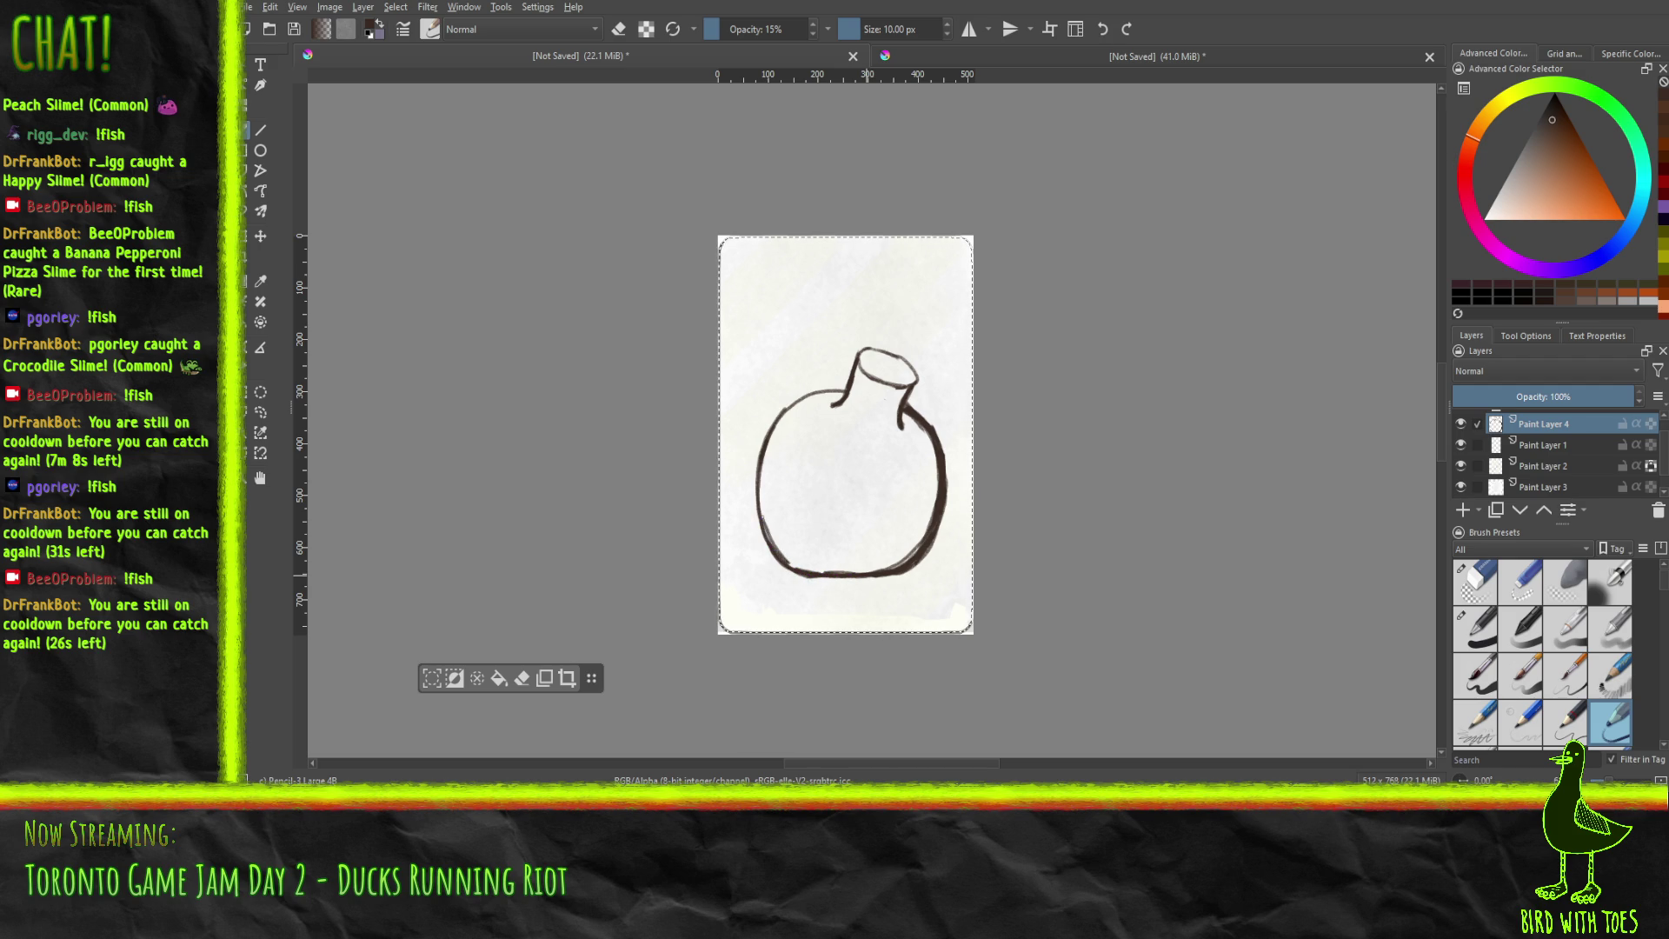
pyautogui.hotkey('ctrl', 'z')
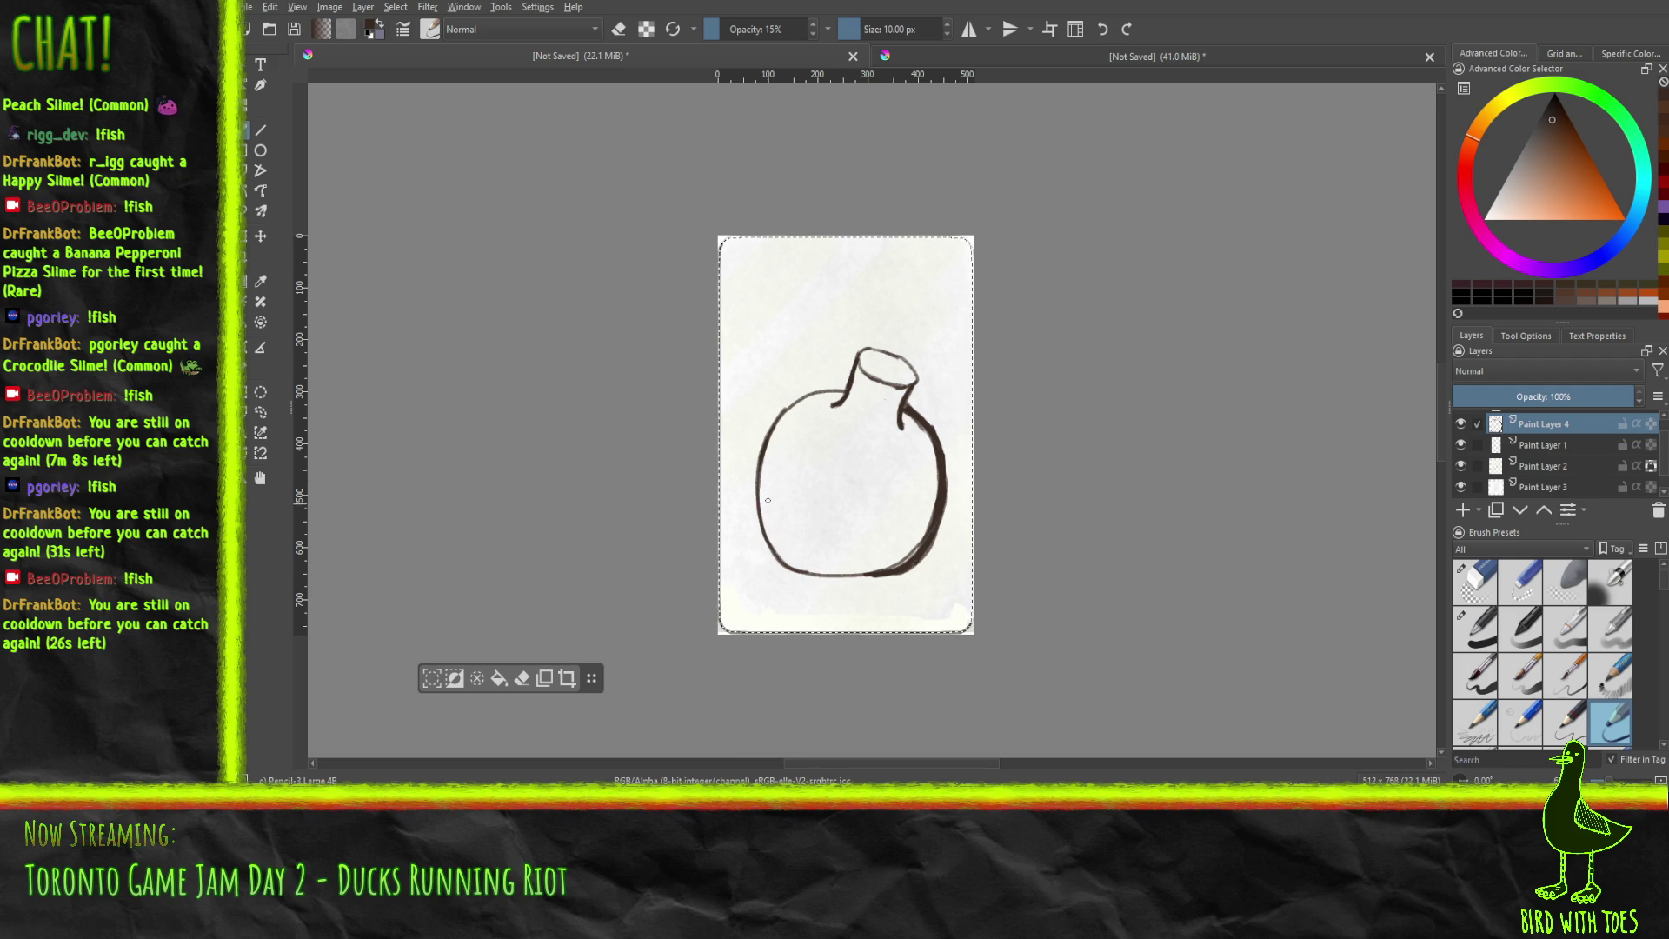
pyautogui.moveTo(761, 457)
pyautogui.mouseDown()
pyautogui.moveTo(918, 534)
pyautogui.moveTo(942, 521)
pyautogui.moveTo(911, 531)
pyautogui.mouseUp()
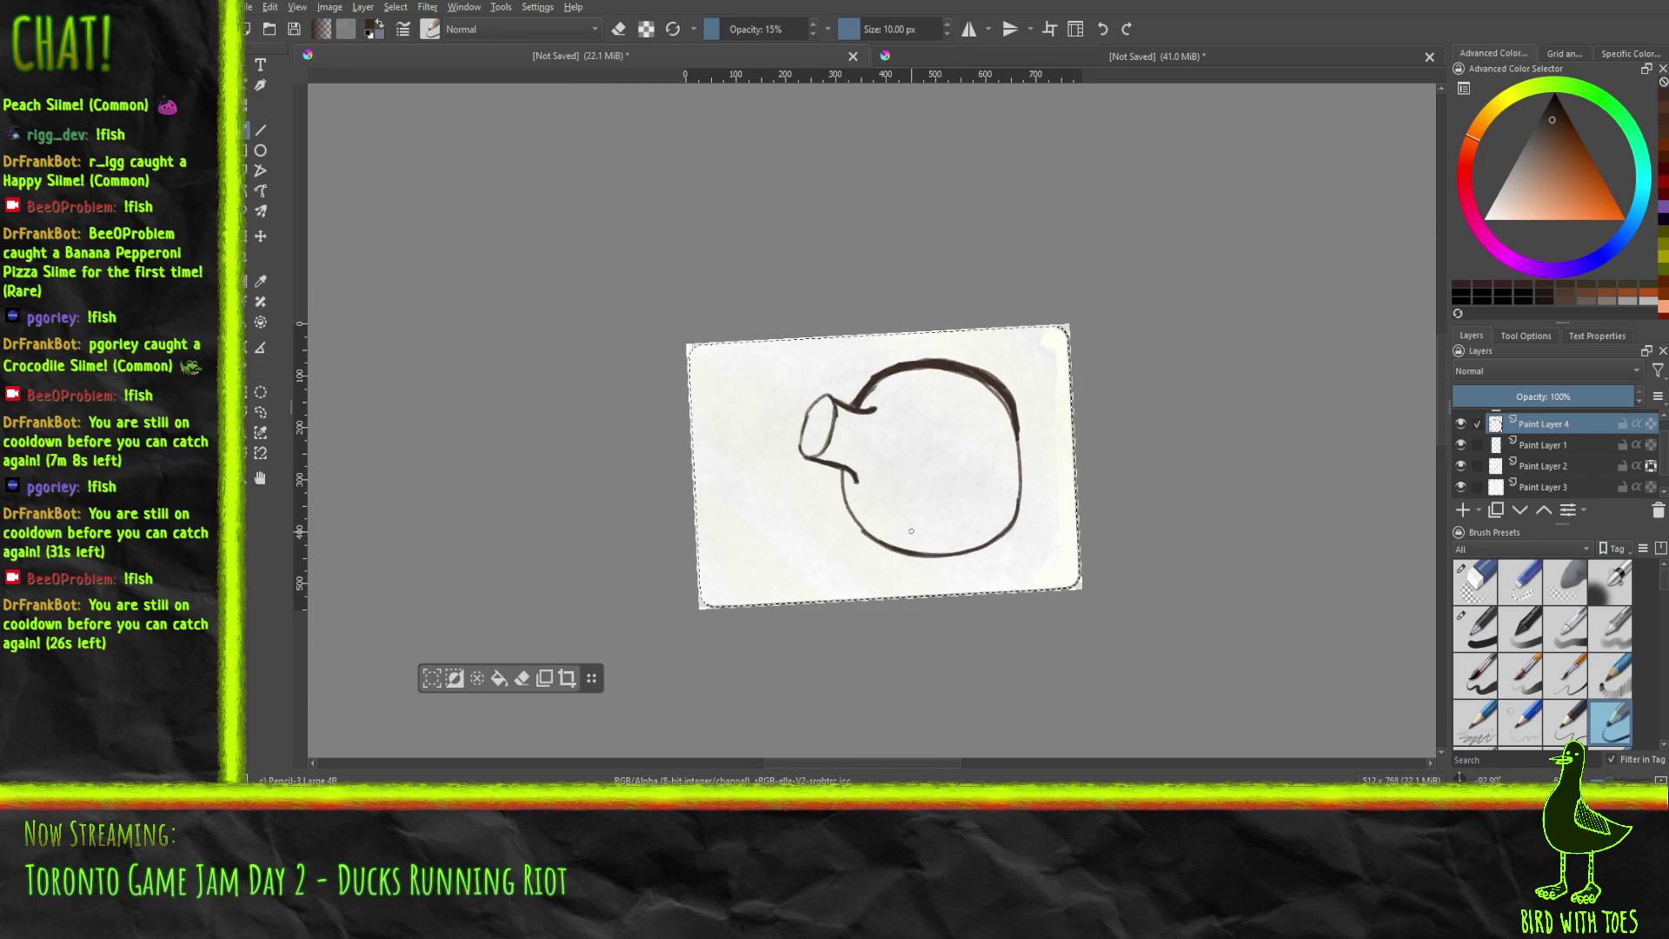
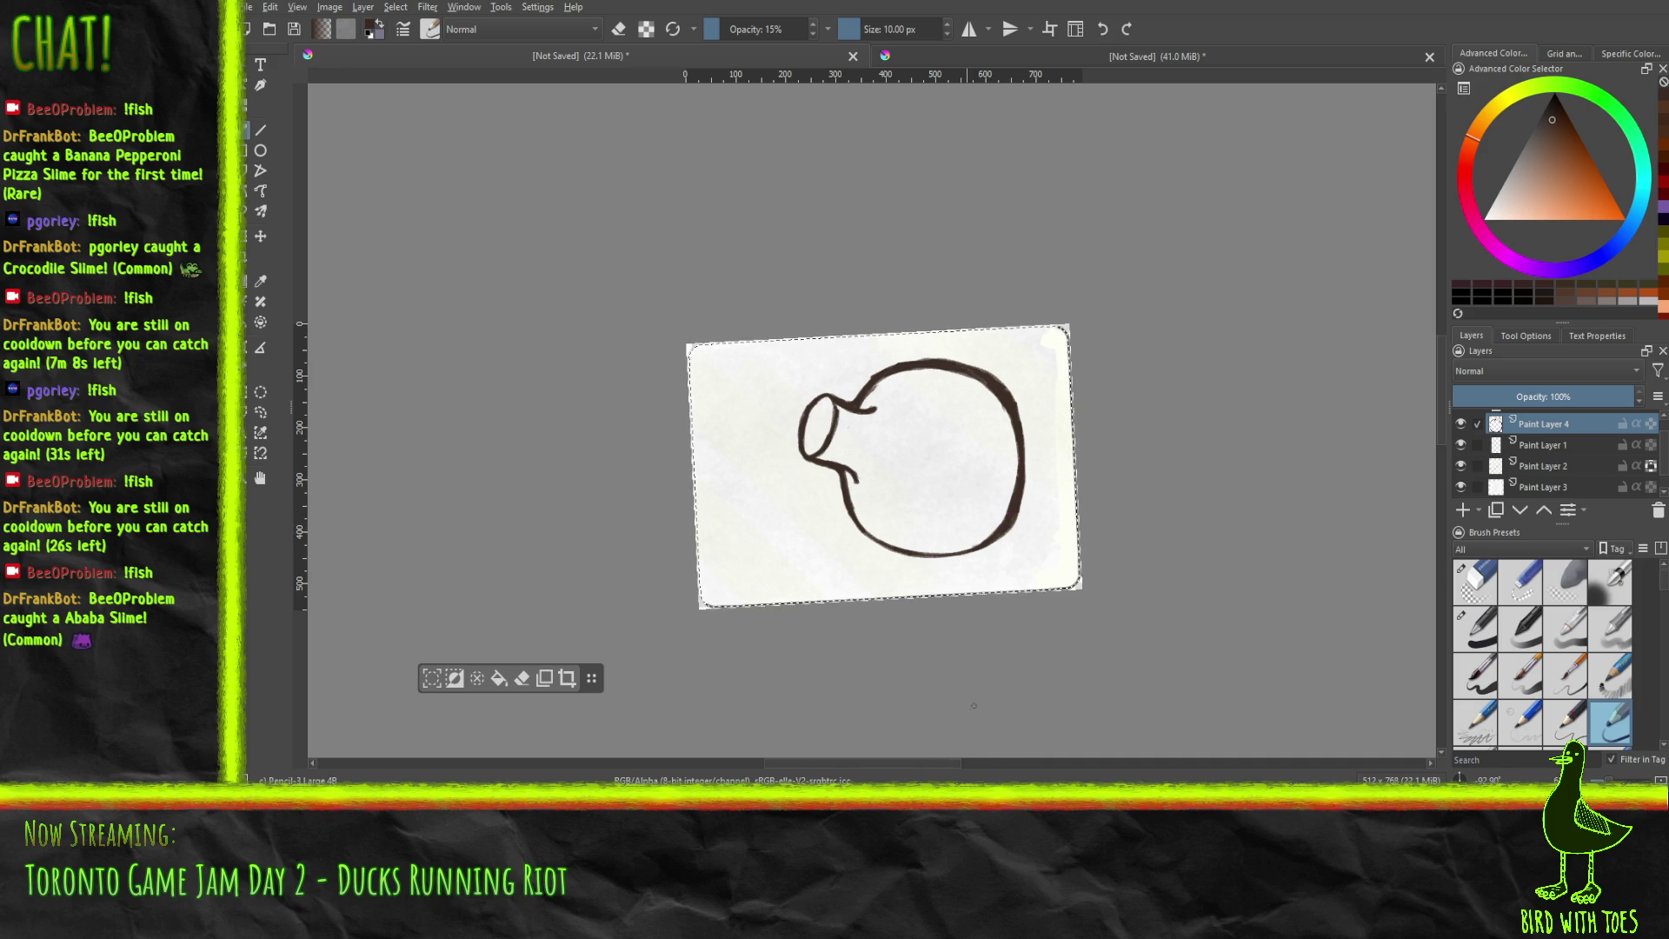
# Tilt the canvas view and add diagonal hatch strokes to the bomb body's highlight.
pyautogui.moveTo(972, 587)
pyautogui.mouseDown()
pyautogui.moveTo(902, 545)
pyautogui.moveTo(934, 549)
pyautogui.moveTo(753, 477)
pyautogui.moveTo(766, 490)
pyautogui.mouseUp()
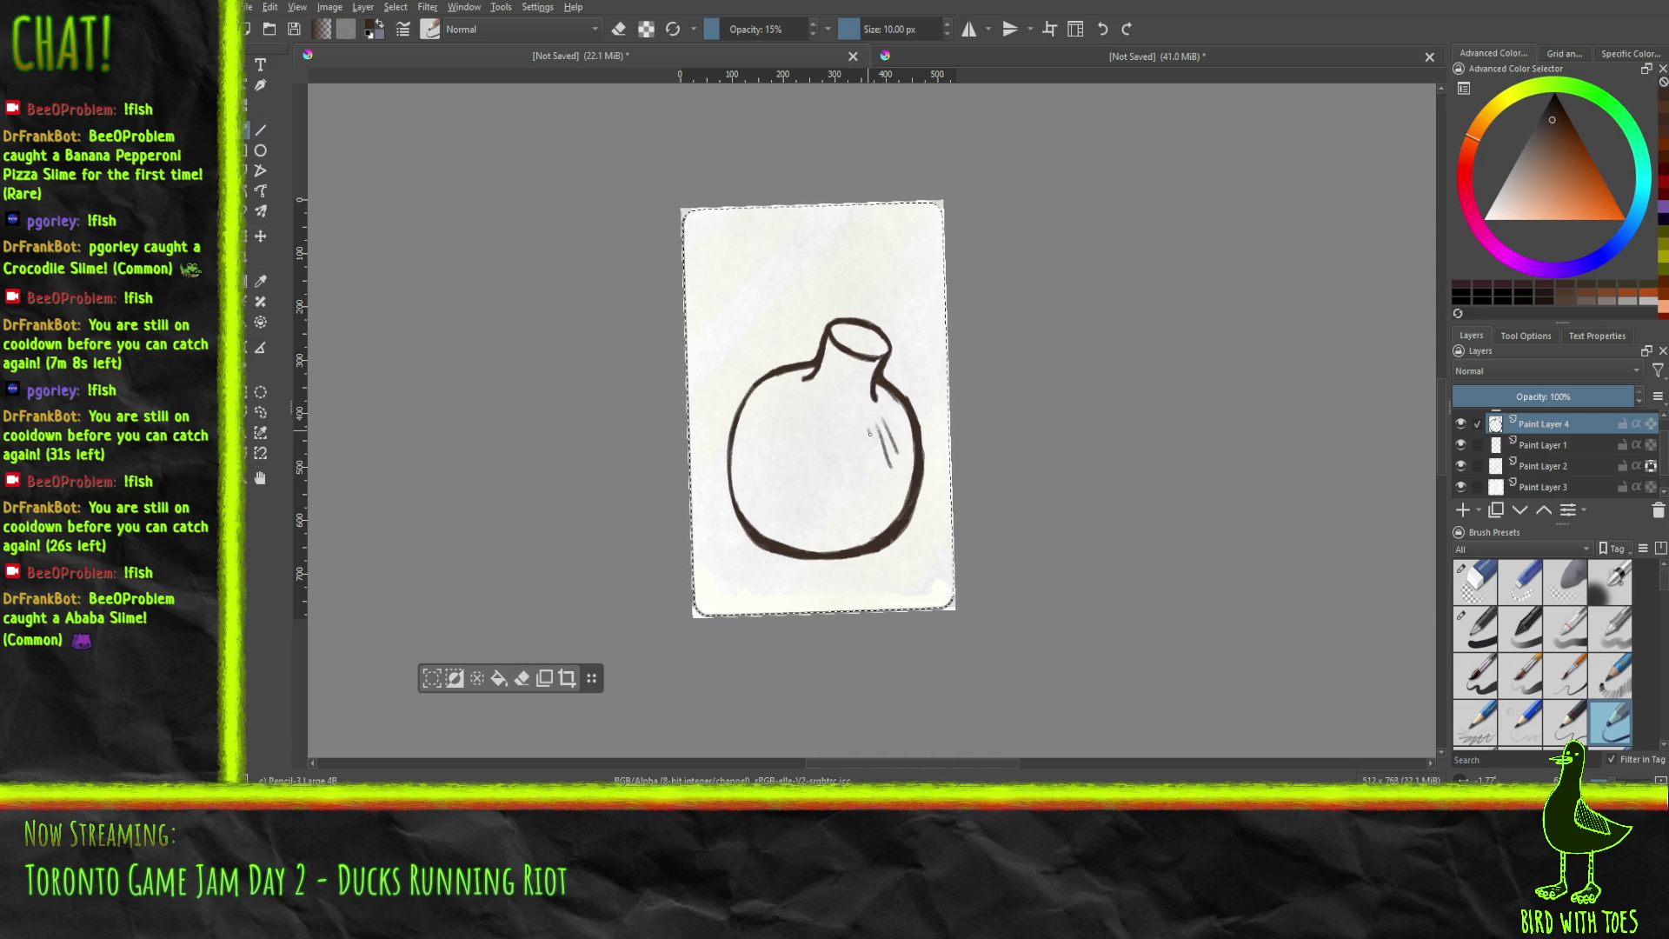
pyautogui.moveTo(860, 465); pyautogui.dragTo(865, 493)
pyautogui.moveTo(847, 517); pyautogui.dragTo(889, 452)
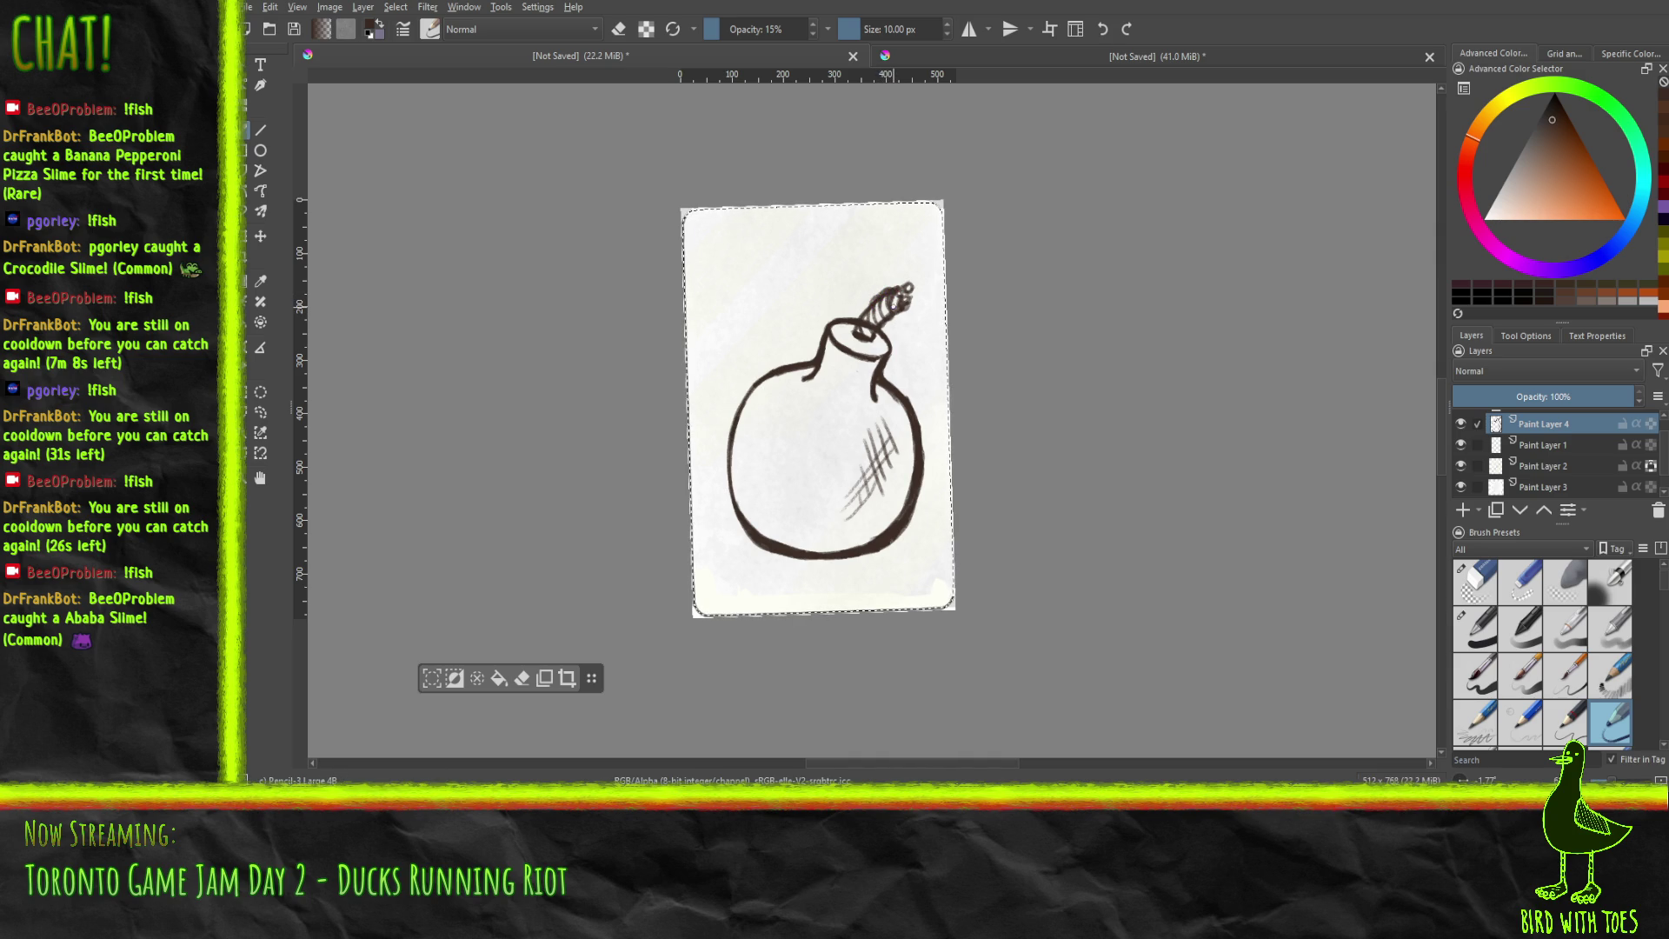
pyautogui.click(1478, 587)
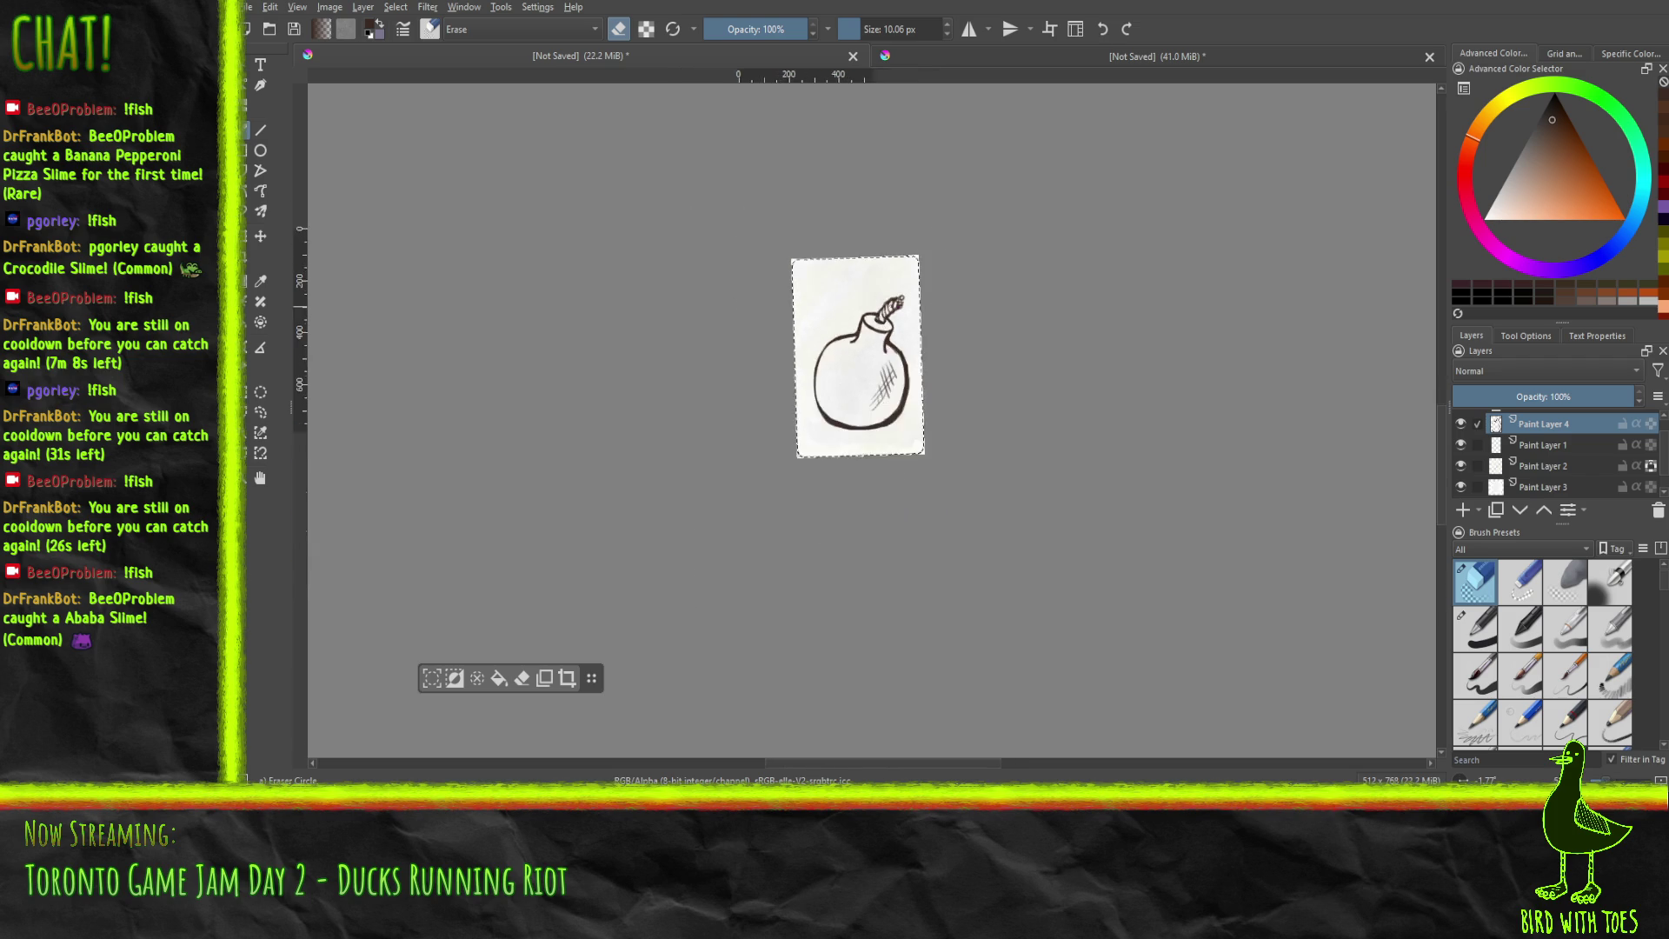
# Zoom in on the fuse and shade around its tip with the soft pencil.
pyautogui.scroll(5, 785, 331)
pyautogui.moveTo(785, 330); pyautogui.dragTo(717, 332)
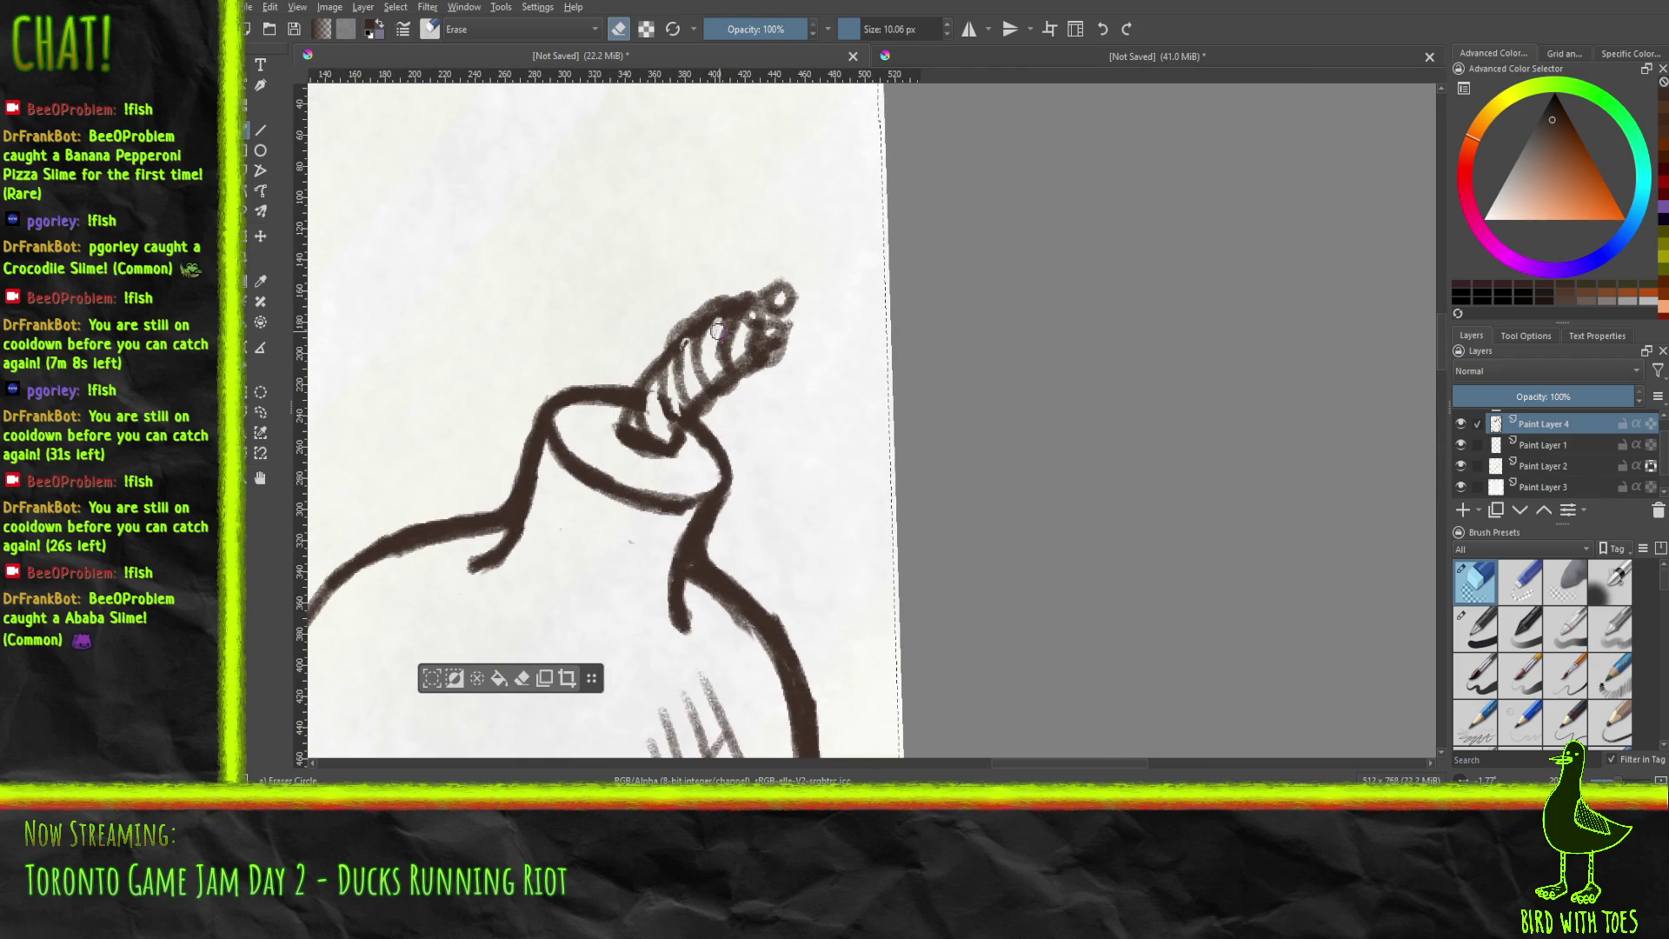
pyautogui.press('/')
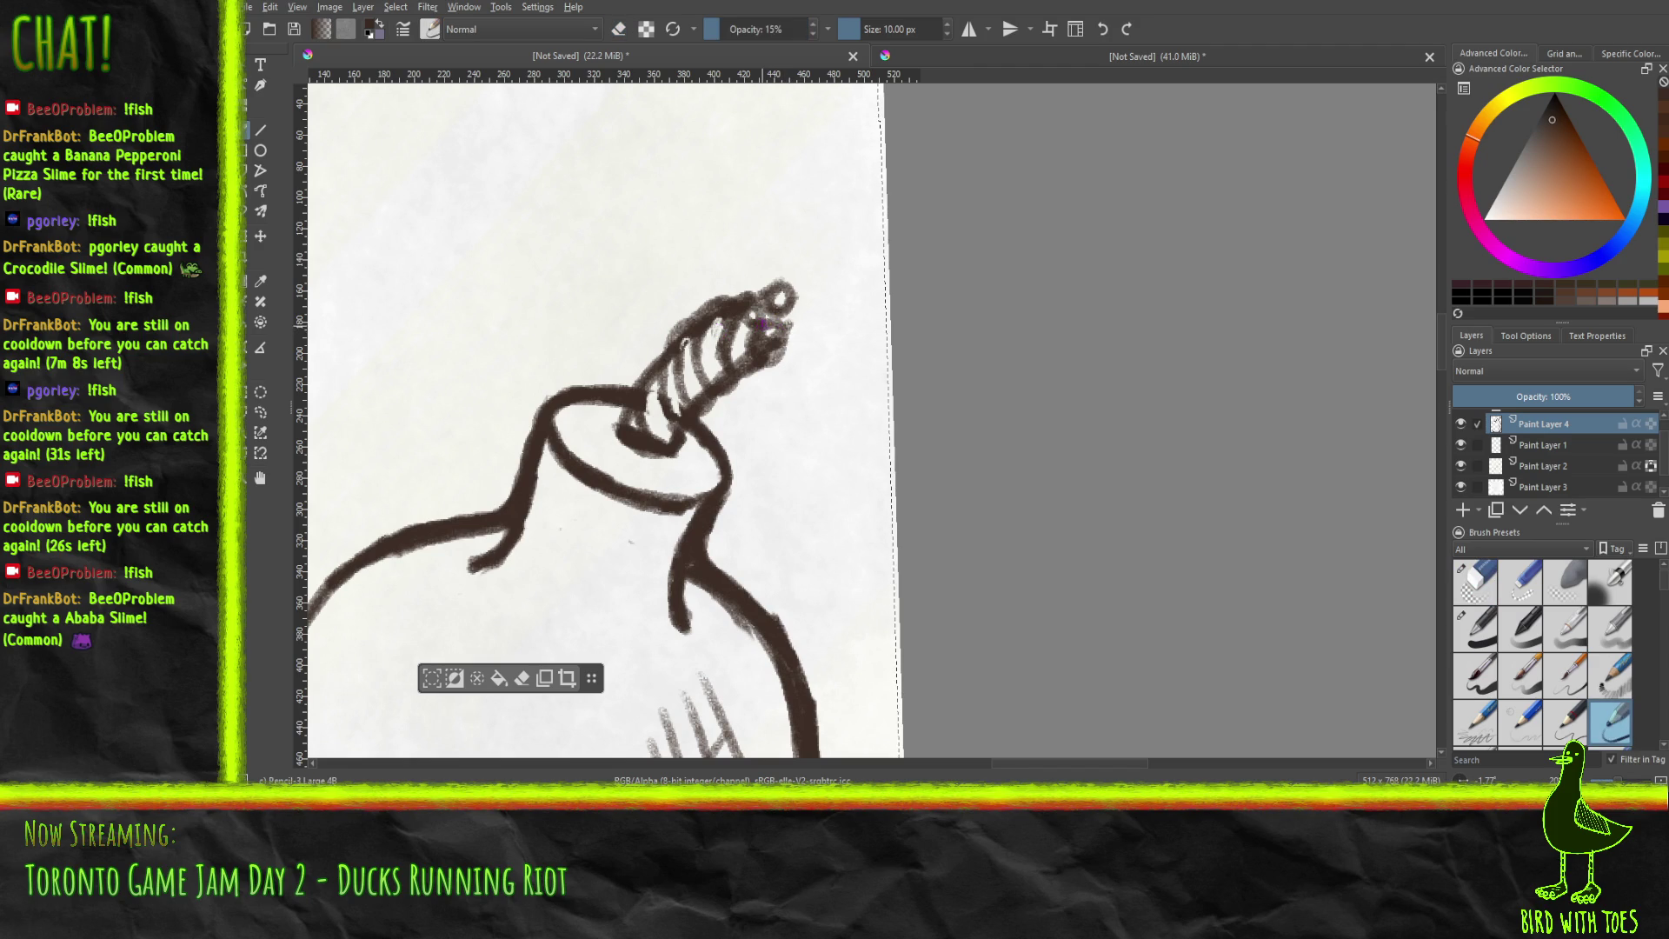
pyautogui.moveTo(784, 328)
pyautogui.mouseDown()
pyautogui.moveTo(769, 353)
pyautogui.moveTo(778, 294)
pyautogui.moveTo(784, 306)
pyautogui.moveTo(748, 322)
pyautogui.moveTo(758, 302)
pyautogui.mouseUp()
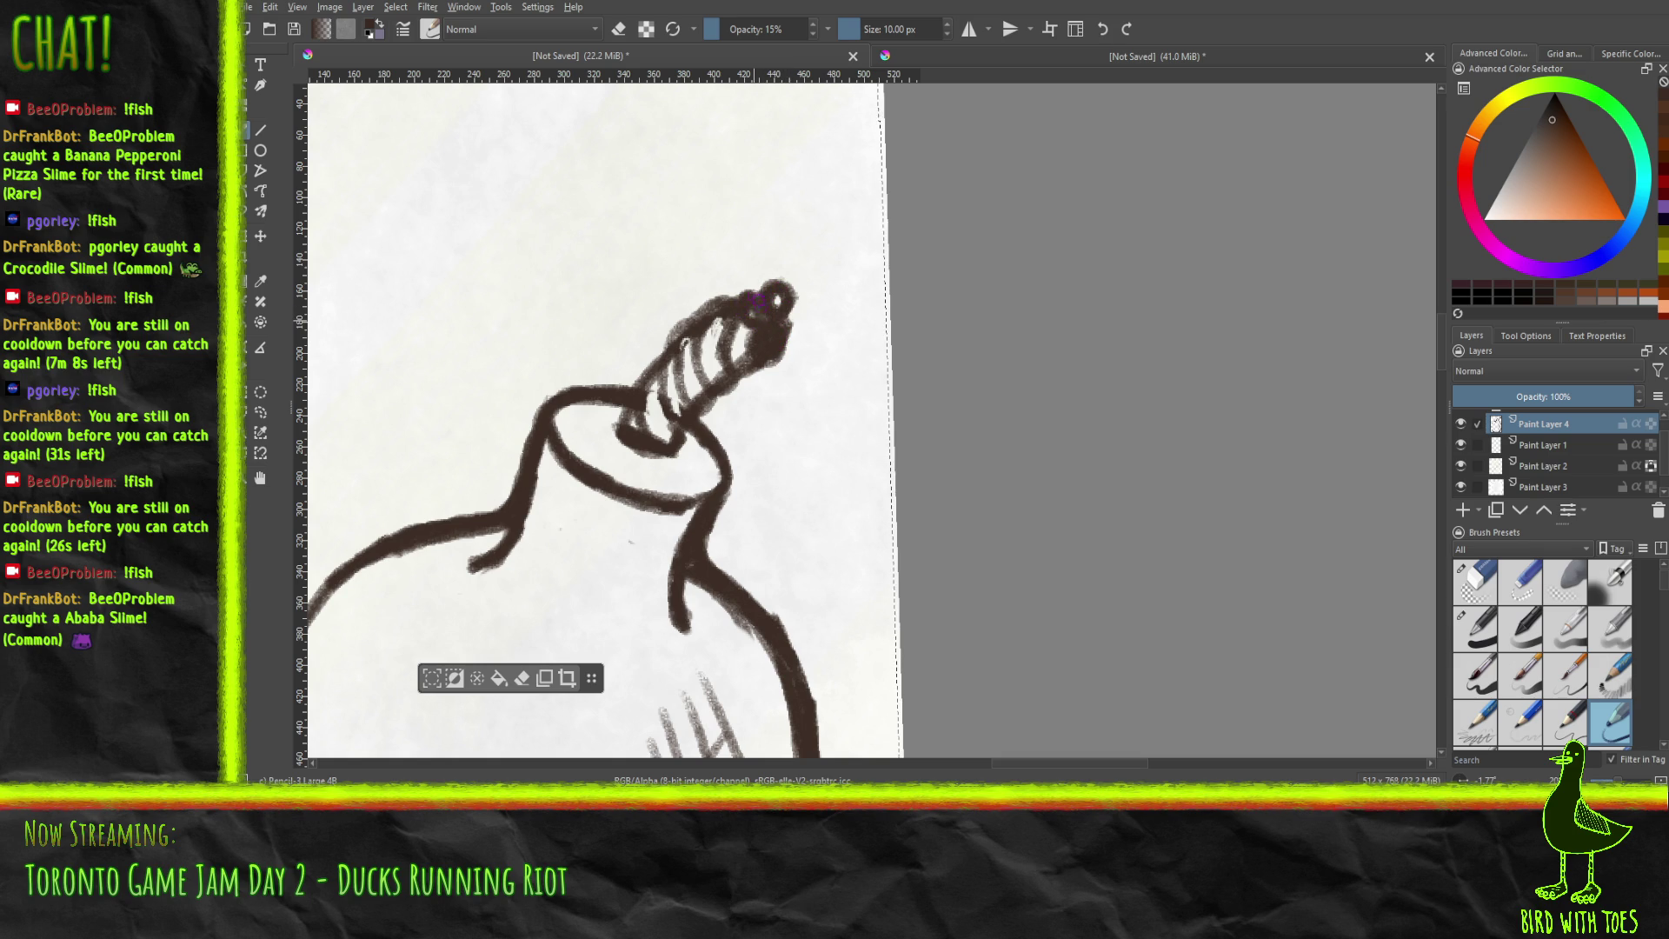
# Erase two white dots at the tip of the fuse.
pyautogui.click(1476, 583)
pyautogui.moveTo(770, 345); pyautogui.dragTo(773, 339)
pyautogui.moveTo(758, 313); pyautogui.dragTo(776, 302)
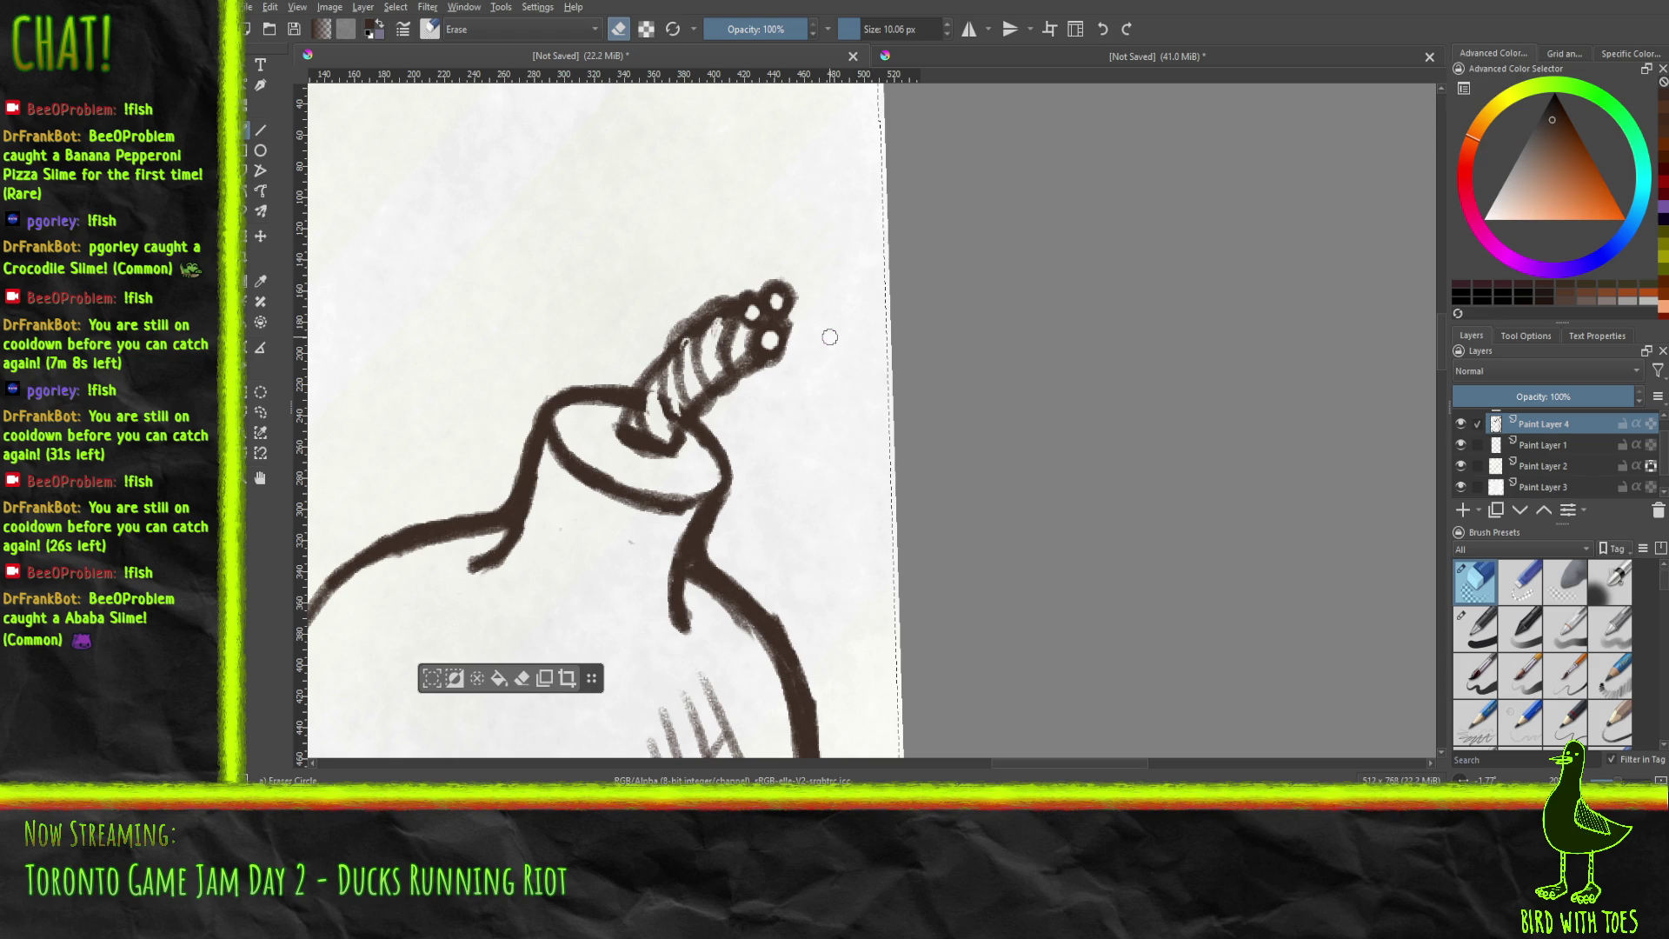
# Widen the white gaps between the fuse stripes with the eraser.
pyautogui.scroll(-2, 685, 383)
pyautogui.scroll(3, 684, 384)
pyautogui.moveTo(687, 335)
pyautogui.mouseDown()
pyautogui.moveTo(682, 300)
pyautogui.moveTo(687, 365)
pyautogui.mouseUp()
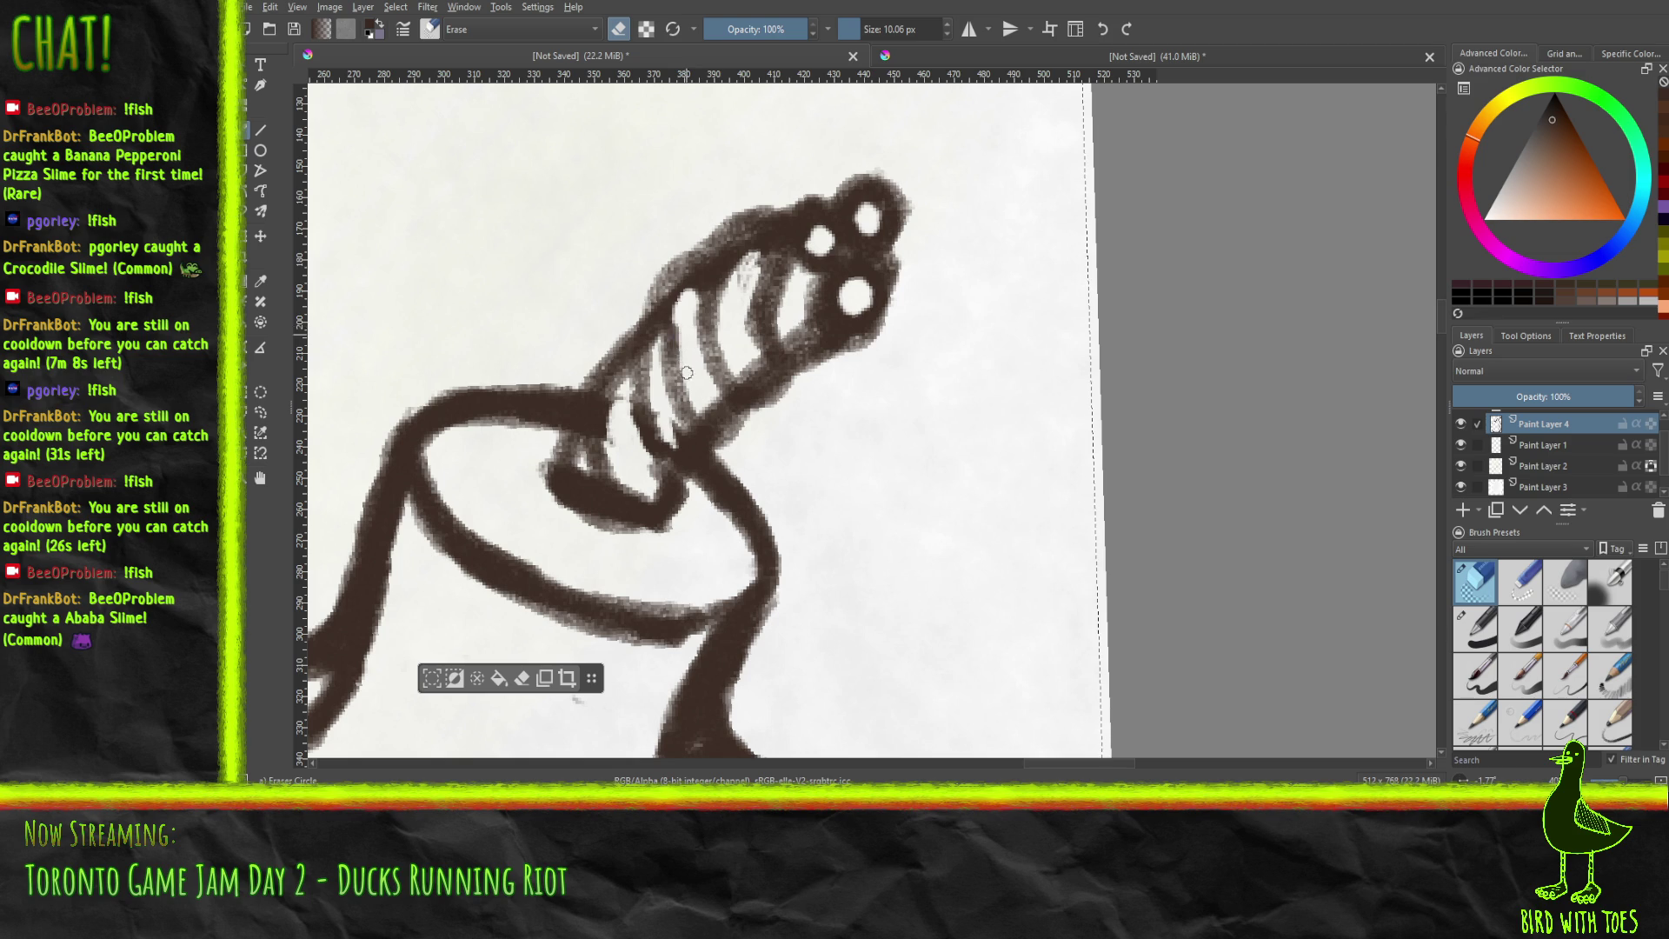
pyautogui.moveTo(748, 261)
pyautogui.mouseDown()
pyautogui.moveTo(732, 306)
pyautogui.moveTo(757, 265)
pyautogui.moveTo(756, 372)
pyautogui.moveTo(679, 320)
pyautogui.moveTo(714, 407)
pyautogui.moveTo(700, 395)
pyautogui.moveTo(682, 446)
pyautogui.moveTo(674, 428)
pyautogui.moveTo(659, 484)
pyautogui.moveTo(633, 489)
pyautogui.moveTo(613, 440)
pyautogui.mouseUp()
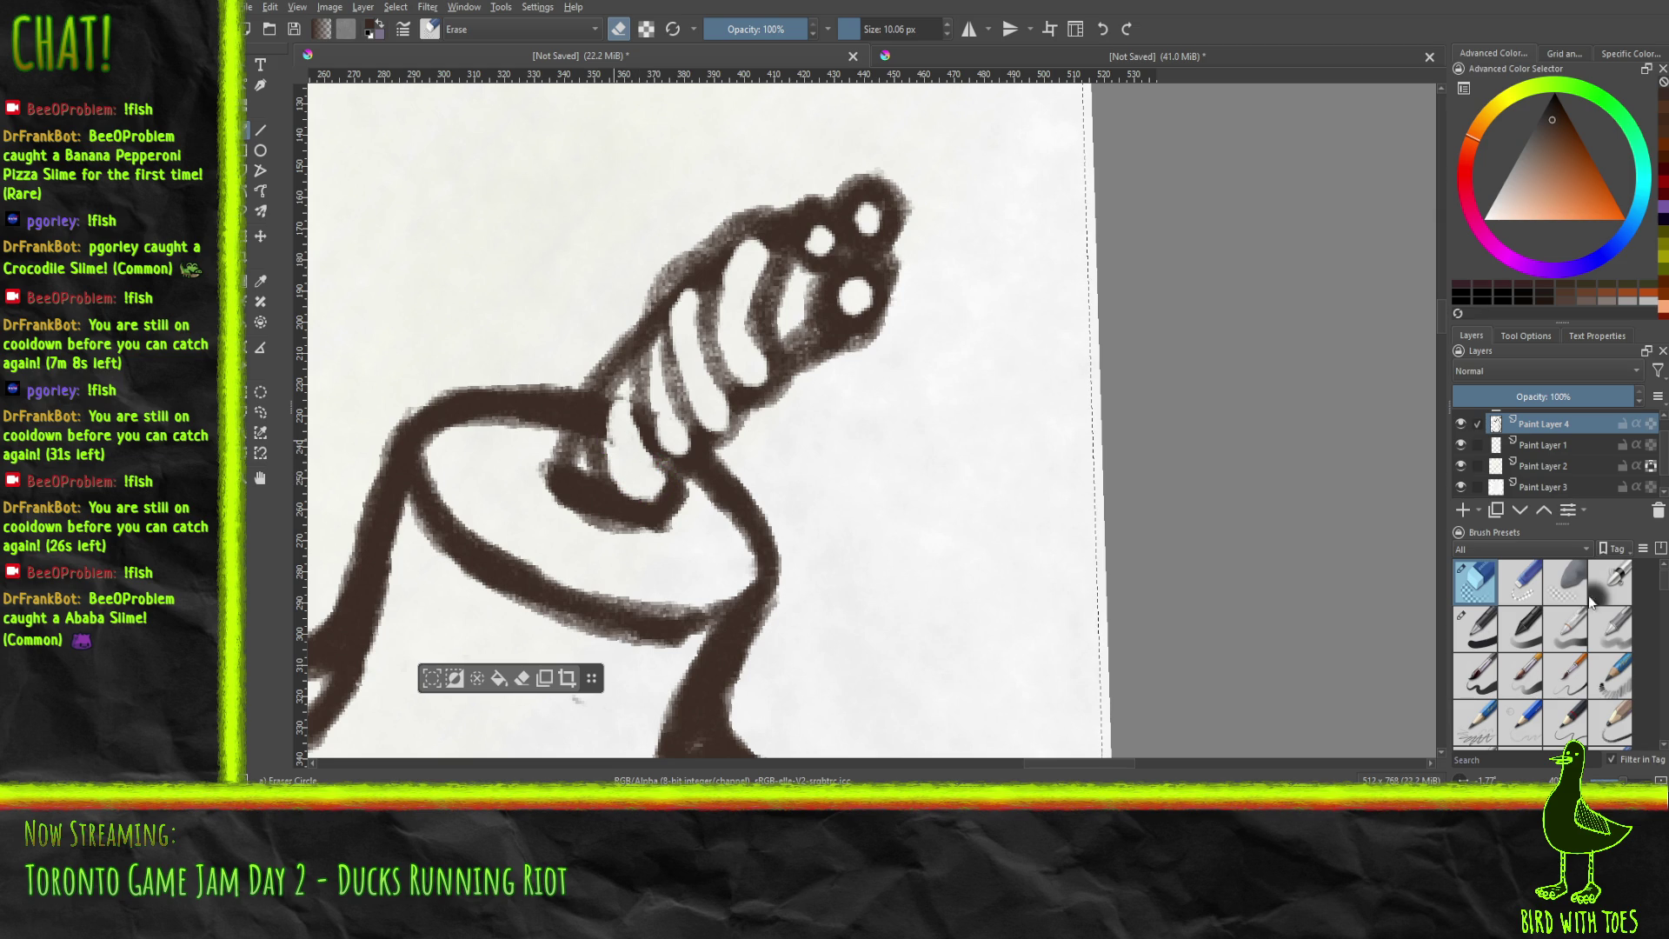
pyautogui.click(1611, 724)
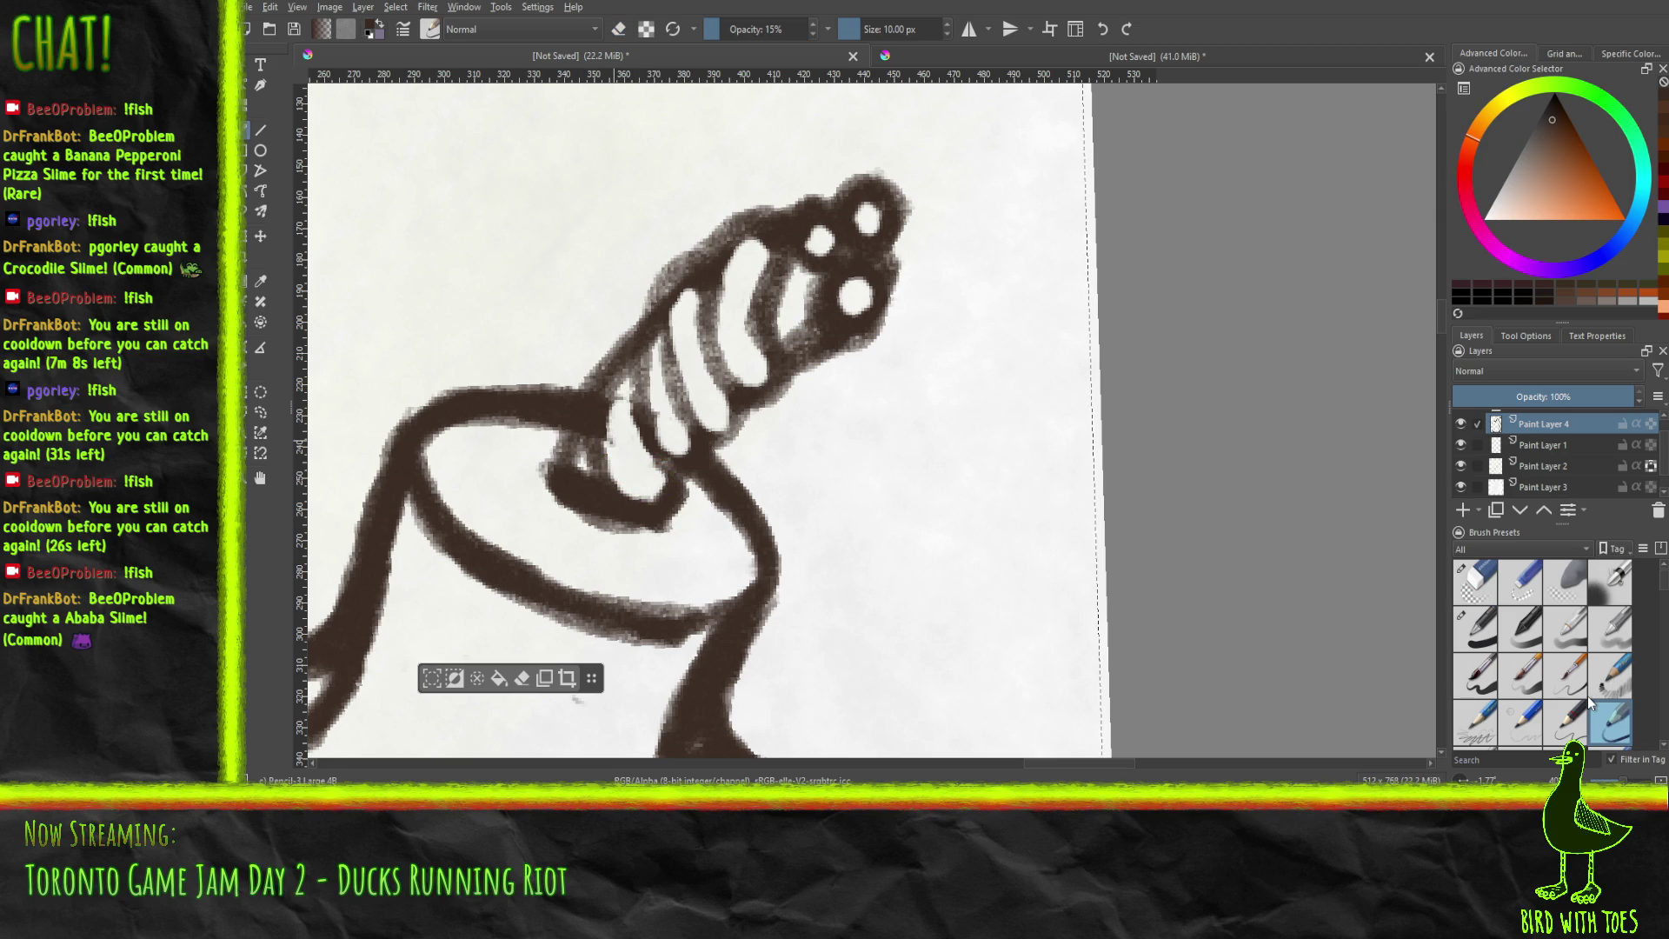
# Darken the fuse outline and shading between stripes, narrowing the white stripe below the tip.
pyautogui.moveTo(602, 446)
pyautogui.mouseDown()
pyautogui.moveTo(611, 398)
pyautogui.moveTo(626, 492)
pyautogui.mouseUp()
pyautogui.moveTo(606, 390)
pyautogui.mouseDown()
pyautogui.moveTo(639, 494)
pyautogui.moveTo(647, 449)
pyautogui.moveTo(665, 445)
pyautogui.moveTo(644, 417)
pyautogui.moveTo(654, 350)
pyautogui.moveTo(652, 374)
pyautogui.moveTo(637, 340)
pyautogui.moveTo(661, 315)
pyautogui.mouseUp()
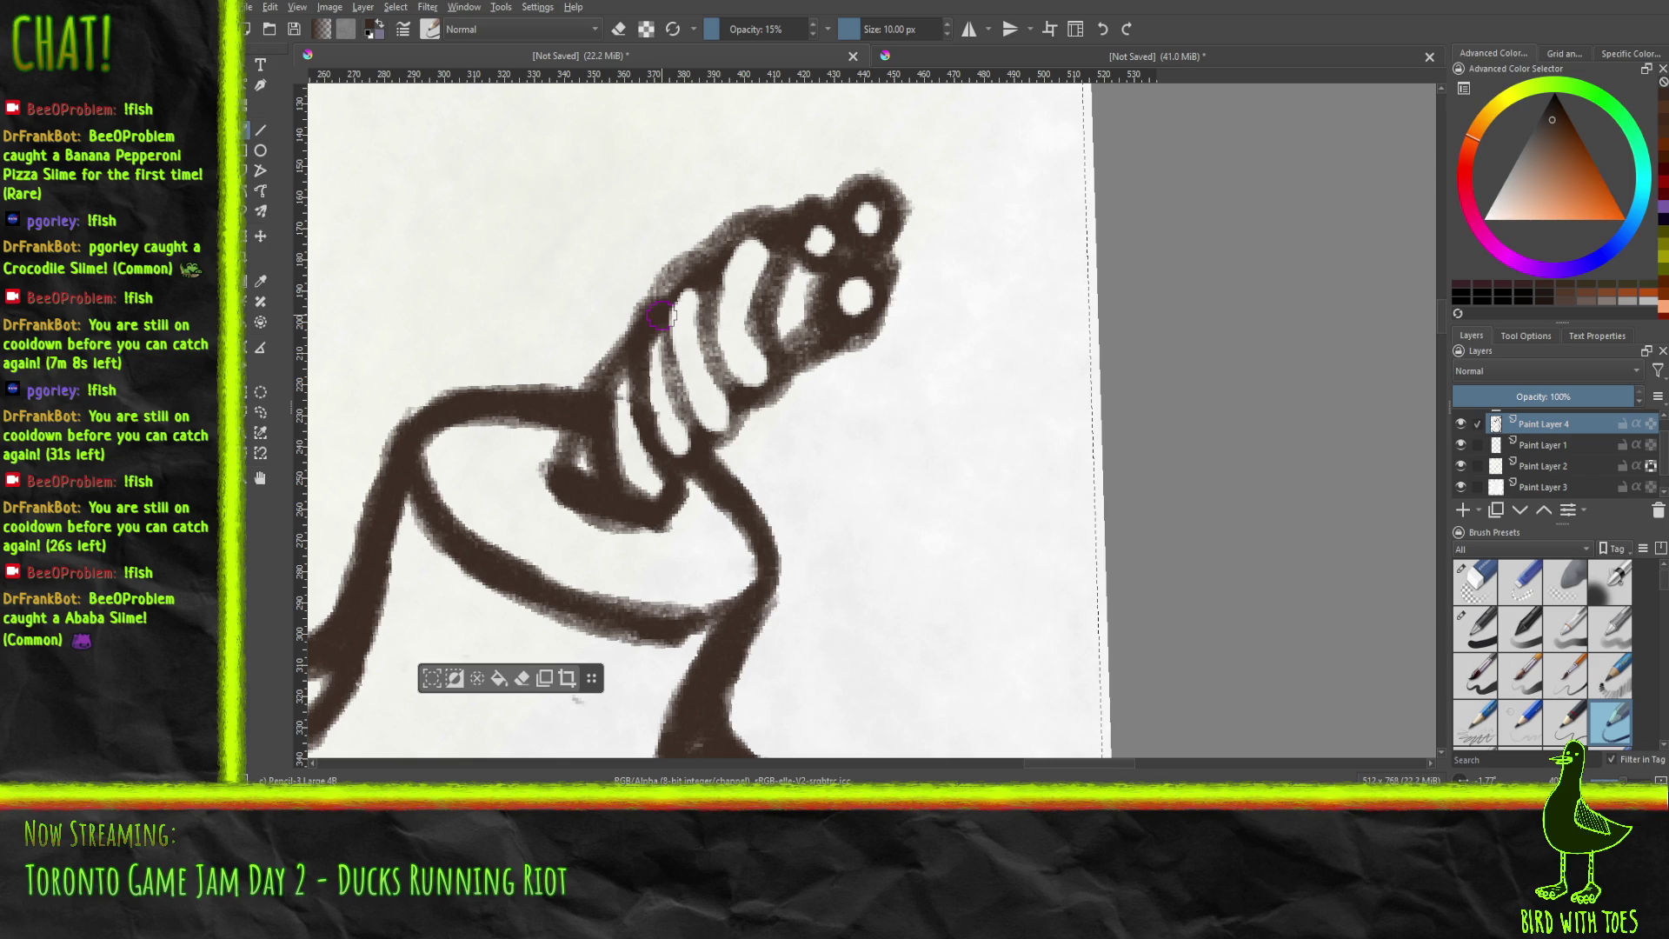
pyautogui.moveTo(661, 314)
pyautogui.mouseDown()
pyautogui.moveTo(604, 383)
pyautogui.moveTo(625, 358)
pyautogui.mouseUp()
pyautogui.moveTo(691, 407)
pyautogui.mouseDown()
pyautogui.moveTo(708, 426)
pyautogui.moveTo(684, 404)
pyautogui.moveTo(665, 291)
pyautogui.moveTo(680, 409)
pyautogui.moveTo(701, 427)
pyautogui.moveTo(726, 361)
pyautogui.moveTo(709, 293)
pyautogui.mouseUp()
pyautogui.moveTo(763, 363); pyautogui.dragTo(779, 239)
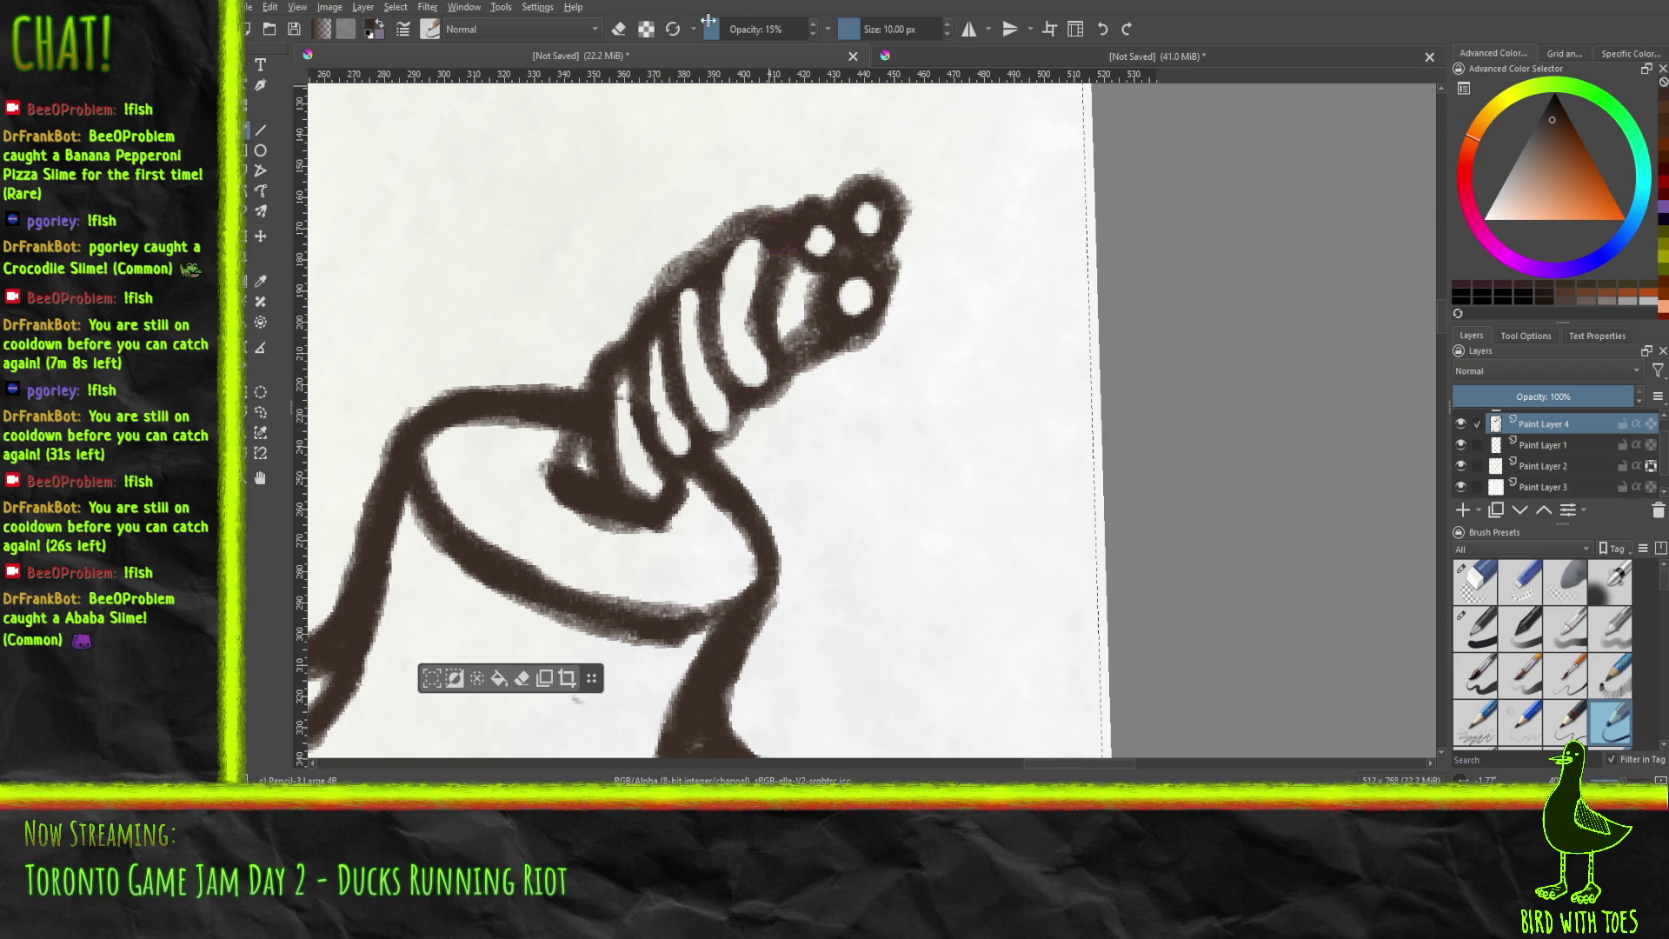
# Zoom out and recenter the view on the whole bomb drawing.
pyautogui.scroll(-6, 748, 431)
pyautogui.moveTo(733, 416); pyautogui.dragTo(605, 320)
pyautogui.scroll(5, 585, 376)
pyautogui.scroll(-4, 585, 376)
pyautogui.moveTo(585, 377); pyautogui.dragTo(576, 375)
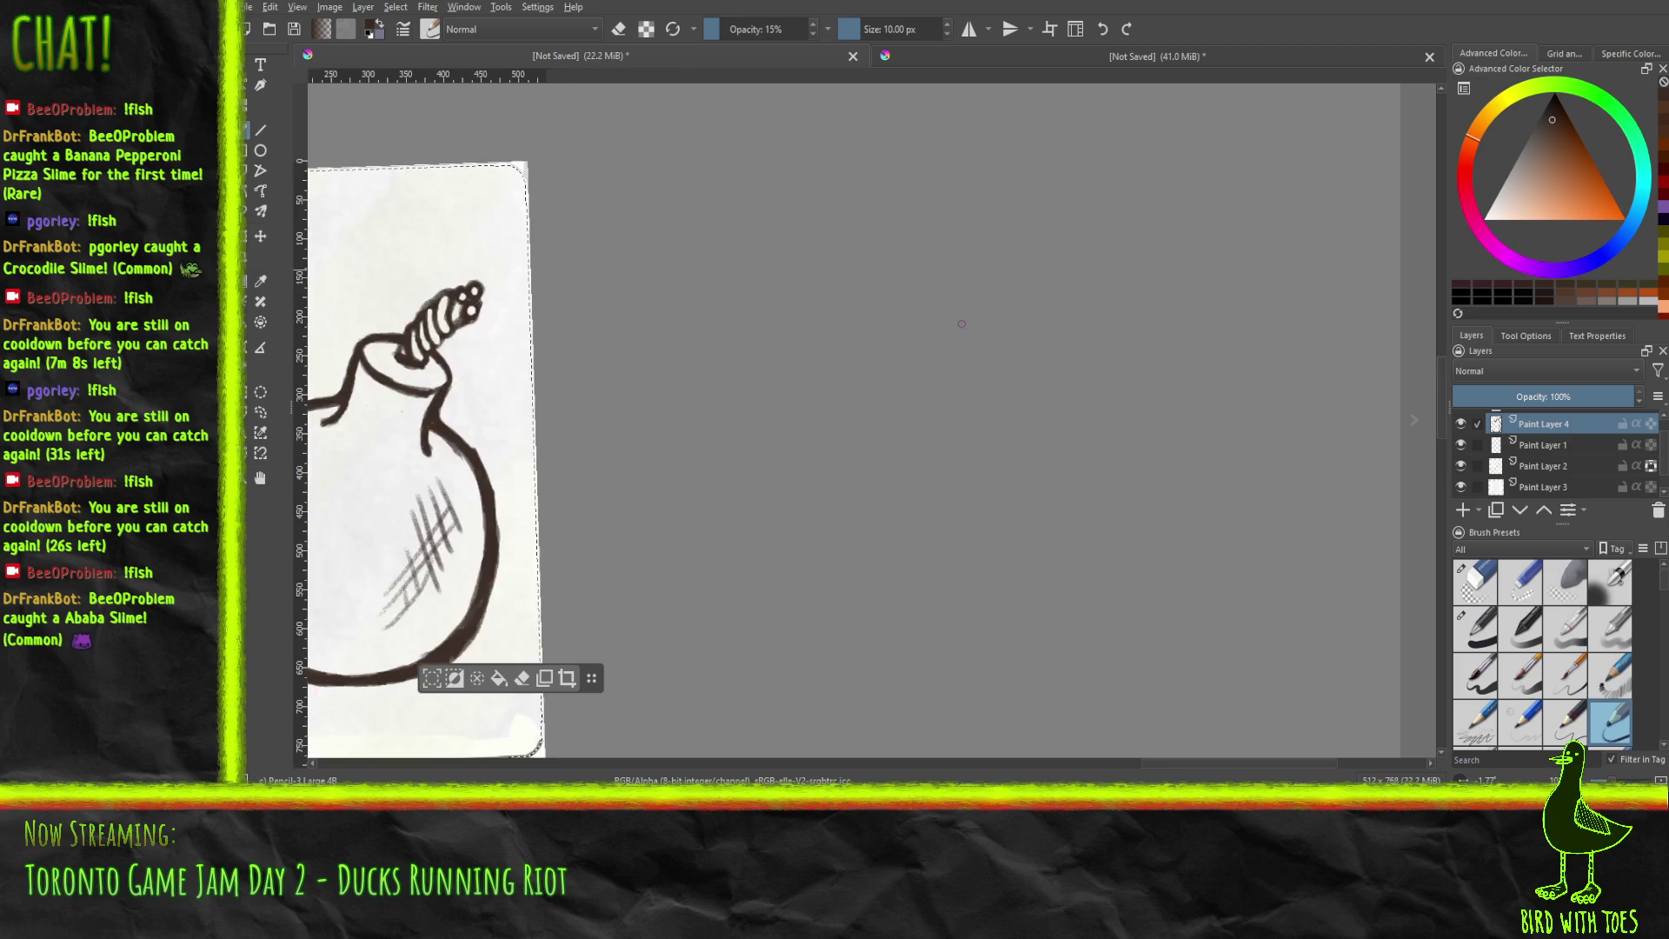
pyautogui.moveTo(901, 350)
pyautogui.mouseDown()
pyautogui.moveTo(1061, 296)
pyautogui.moveTo(1088, 350)
pyautogui.mouseUp()
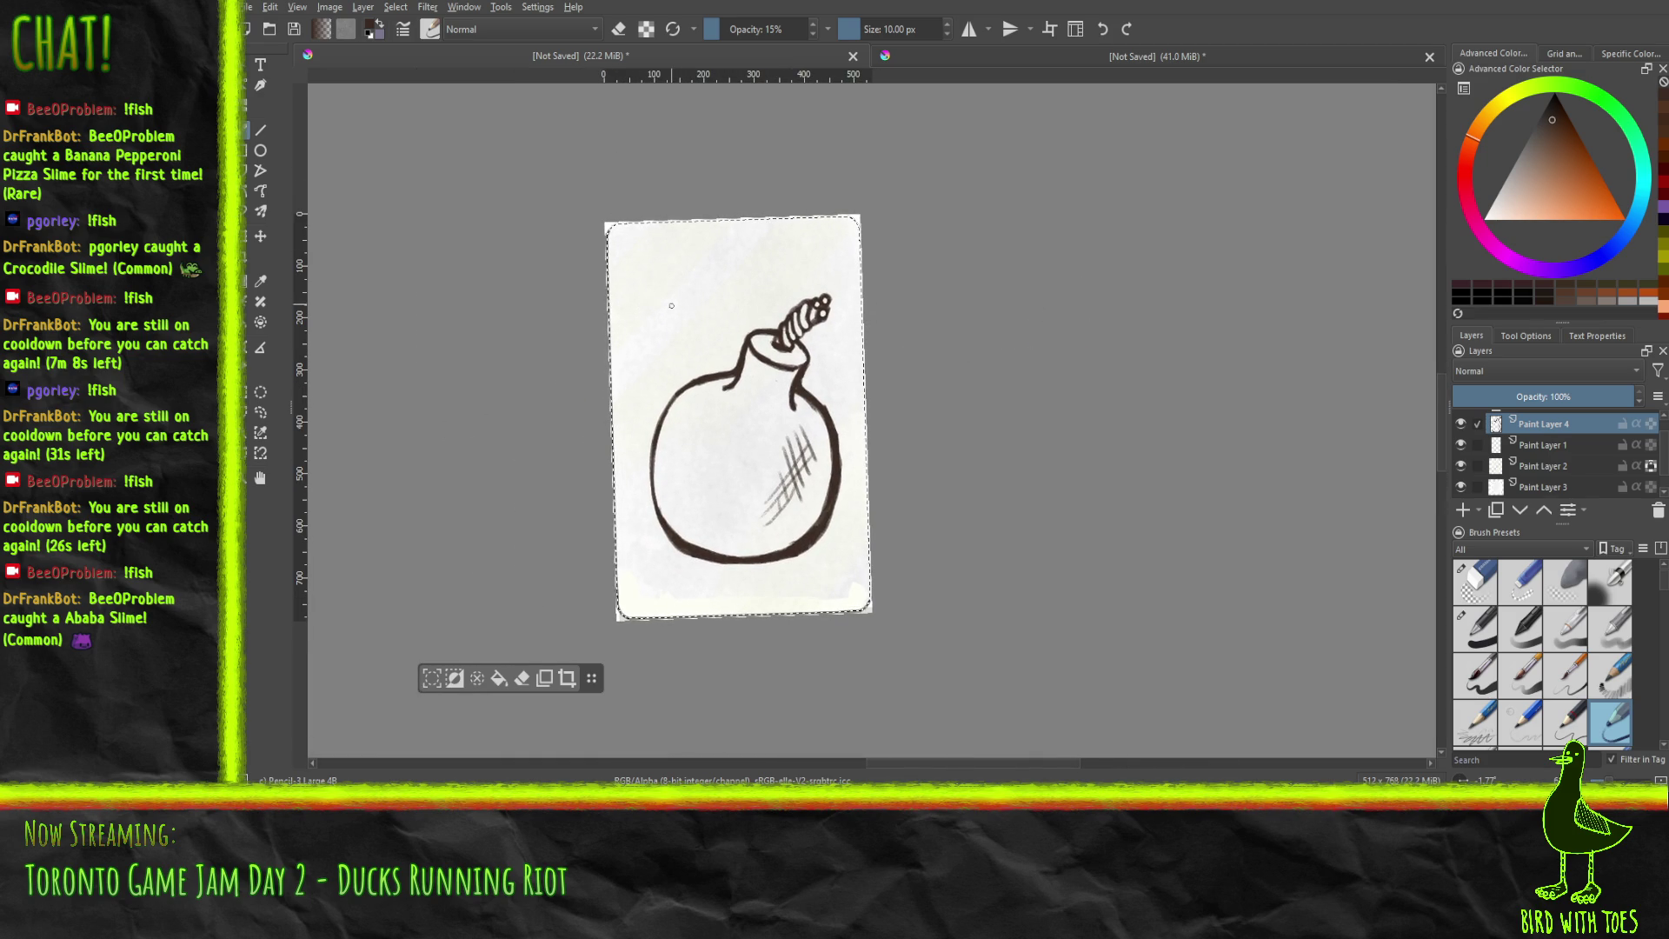
# Undo a stray pencil stroke, then ink the starburst's top arc above-left of the bomb.
pyautogui.moveTo(656, 290); pyautogui.dragTo(656, 331)
pyautogui.hotkey('ctrl', 'z')
pyautogui.hotkey('ctrl', 'z')
pyautogui.hotkey('ctrl', 'z')
pyautogui.scroll(-3, 726, 419)
pyautogui.scroll(3, 726, 419)
pyautogui.moveTo(726, 348)
pyautogui.mouseDown()
pyautogui.moveTo(787, 445)
pyautogui.moveTo(848, 493)
pyautogui.mouseUp()
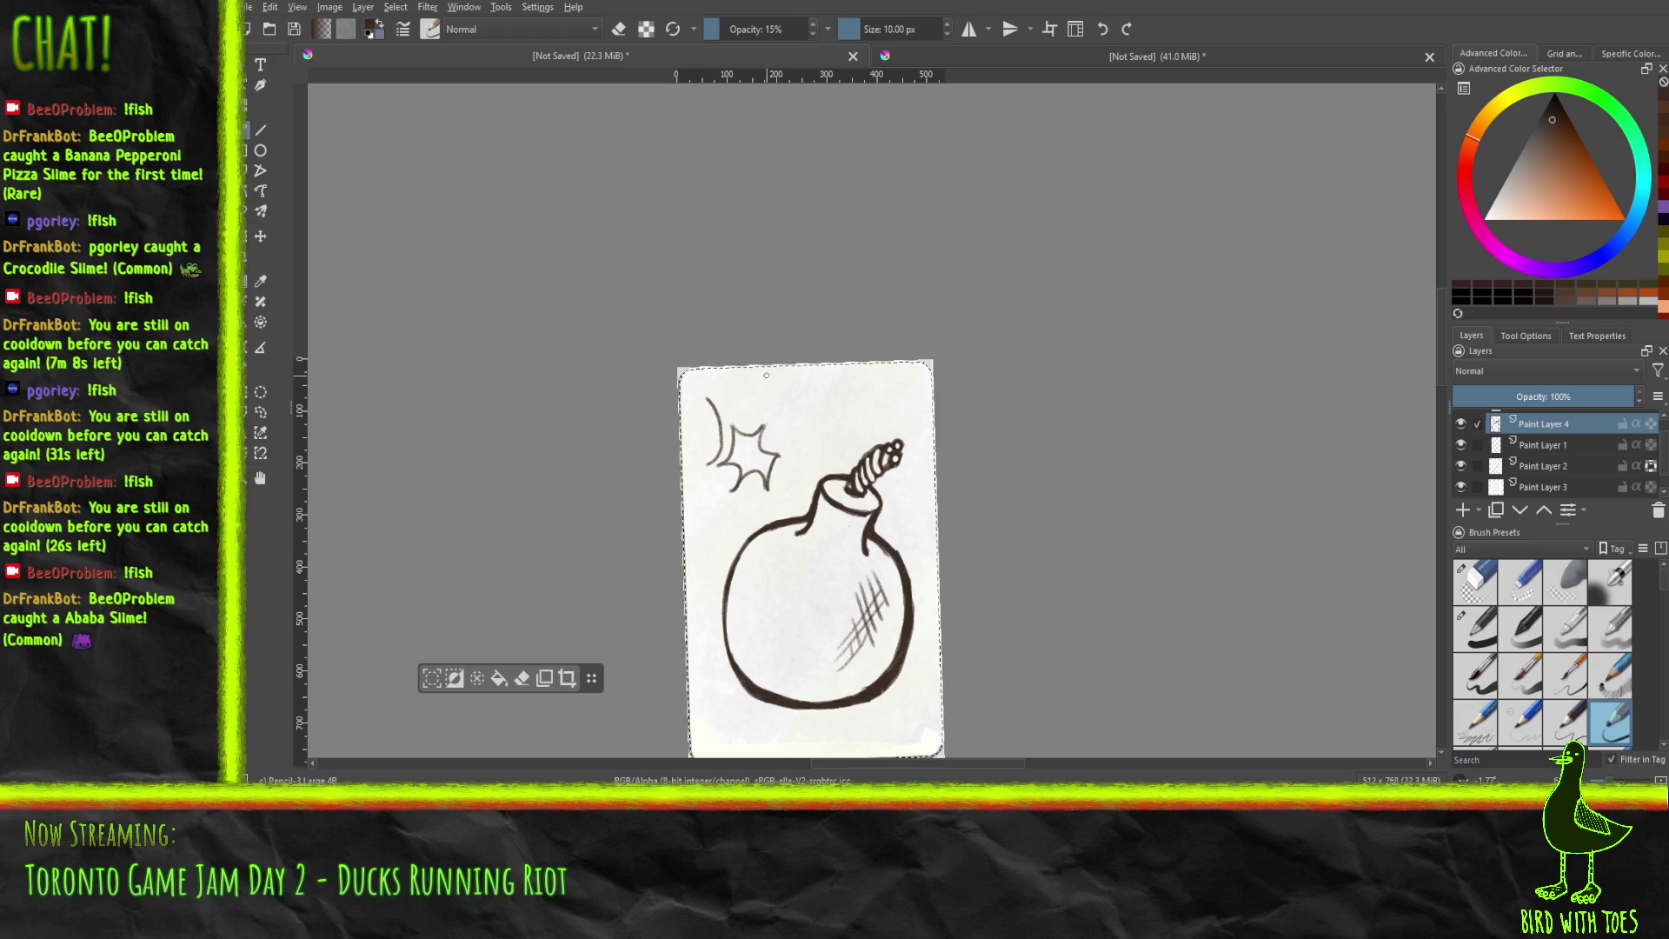
pyautogui.moveTo(755, 407)
pyautogui.mouseDown()
pyautogui.moveTo(773, 382)
pyautogui.moveTo(792, 450)
pyautogui.mouseUp()
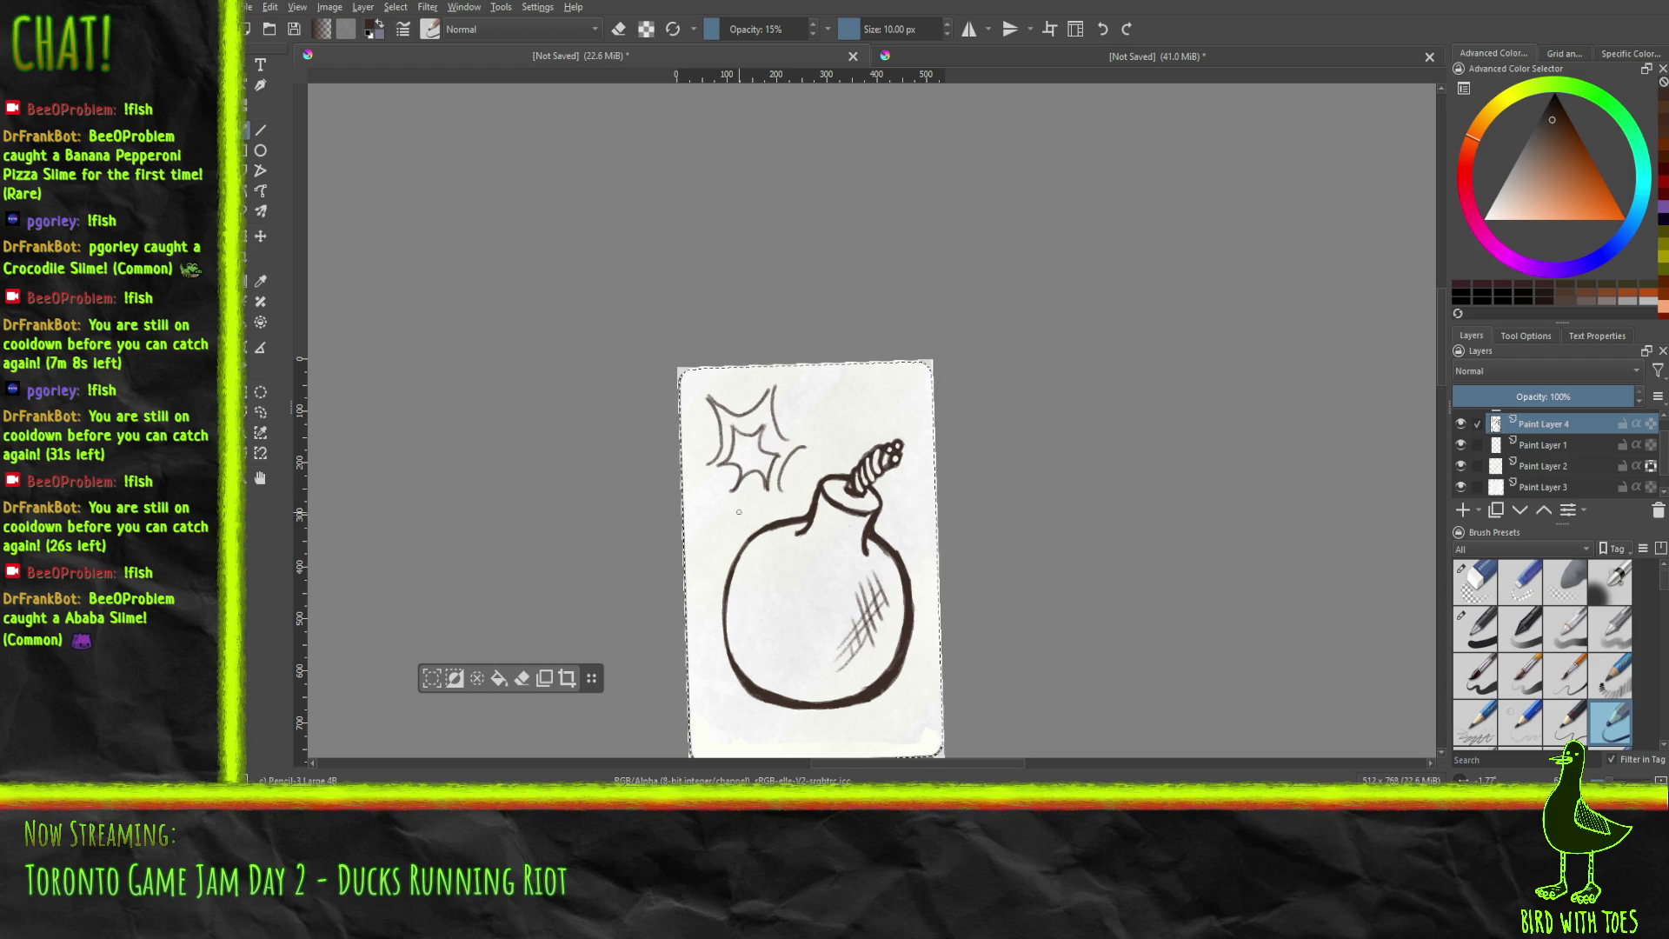
pyautogui.moveTo(744, 501); pyautogui.dragTo(773, 505)
pyautogui.scroll(-1, 1556, 424)
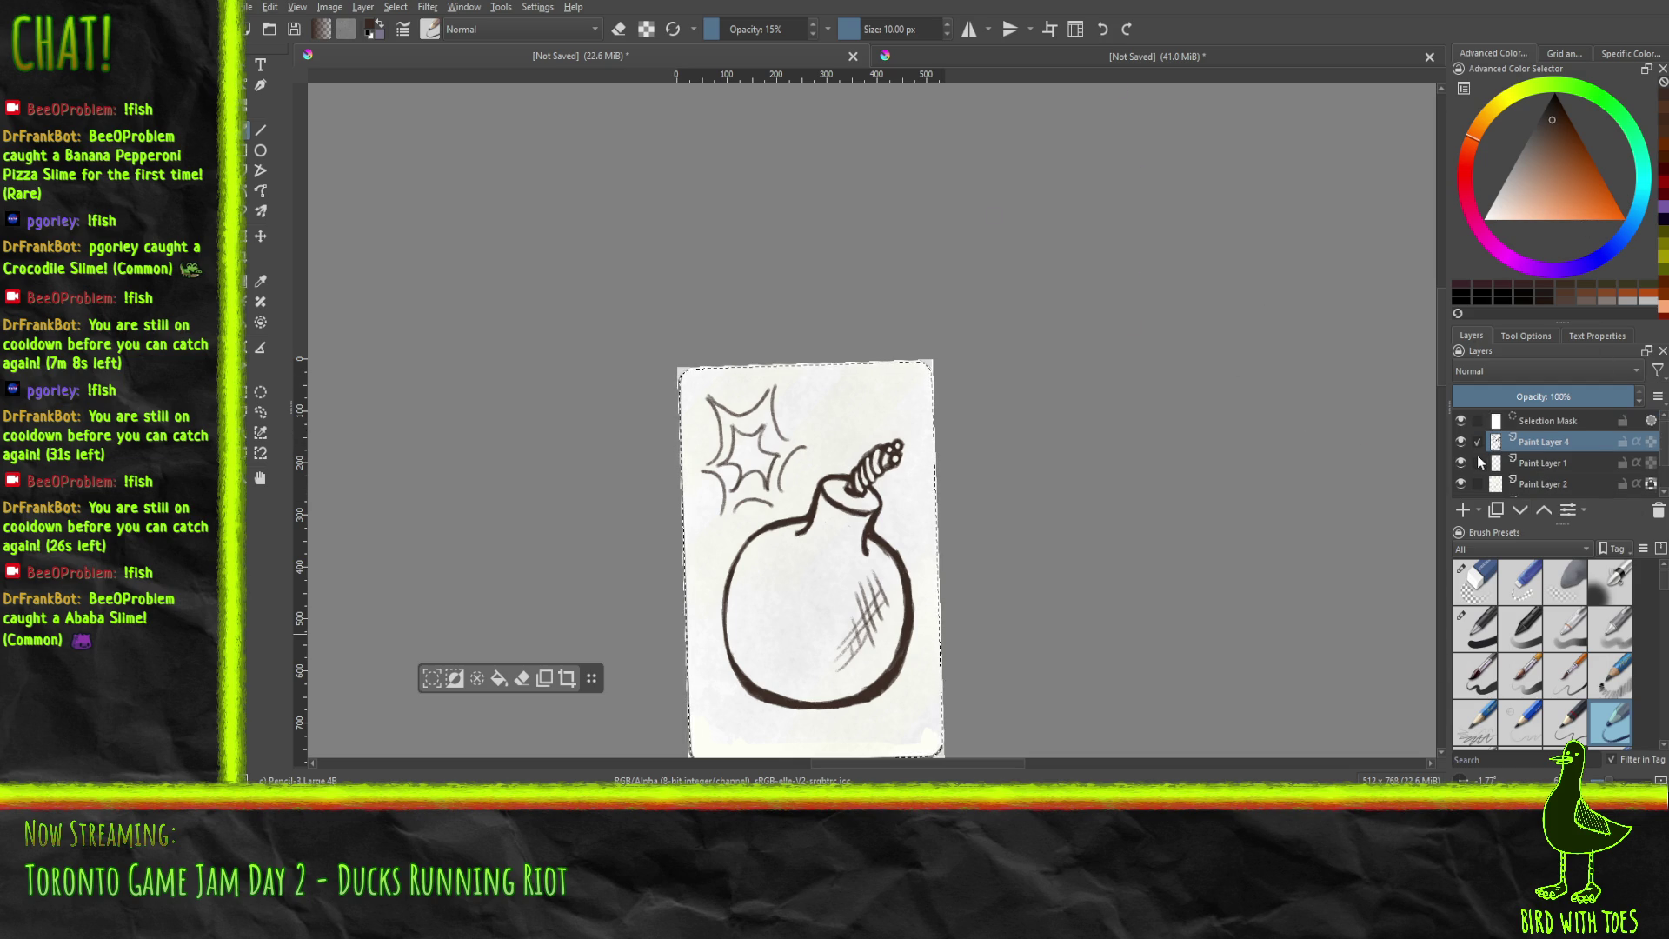
# Hide Paint Layers 1–3 and export the bomb drawing as an image.
pyautogui.moveTo(1461, 465); pyautogui.dragTo(1459, 424)
pyautogui.scroll(2, 1459, 420)
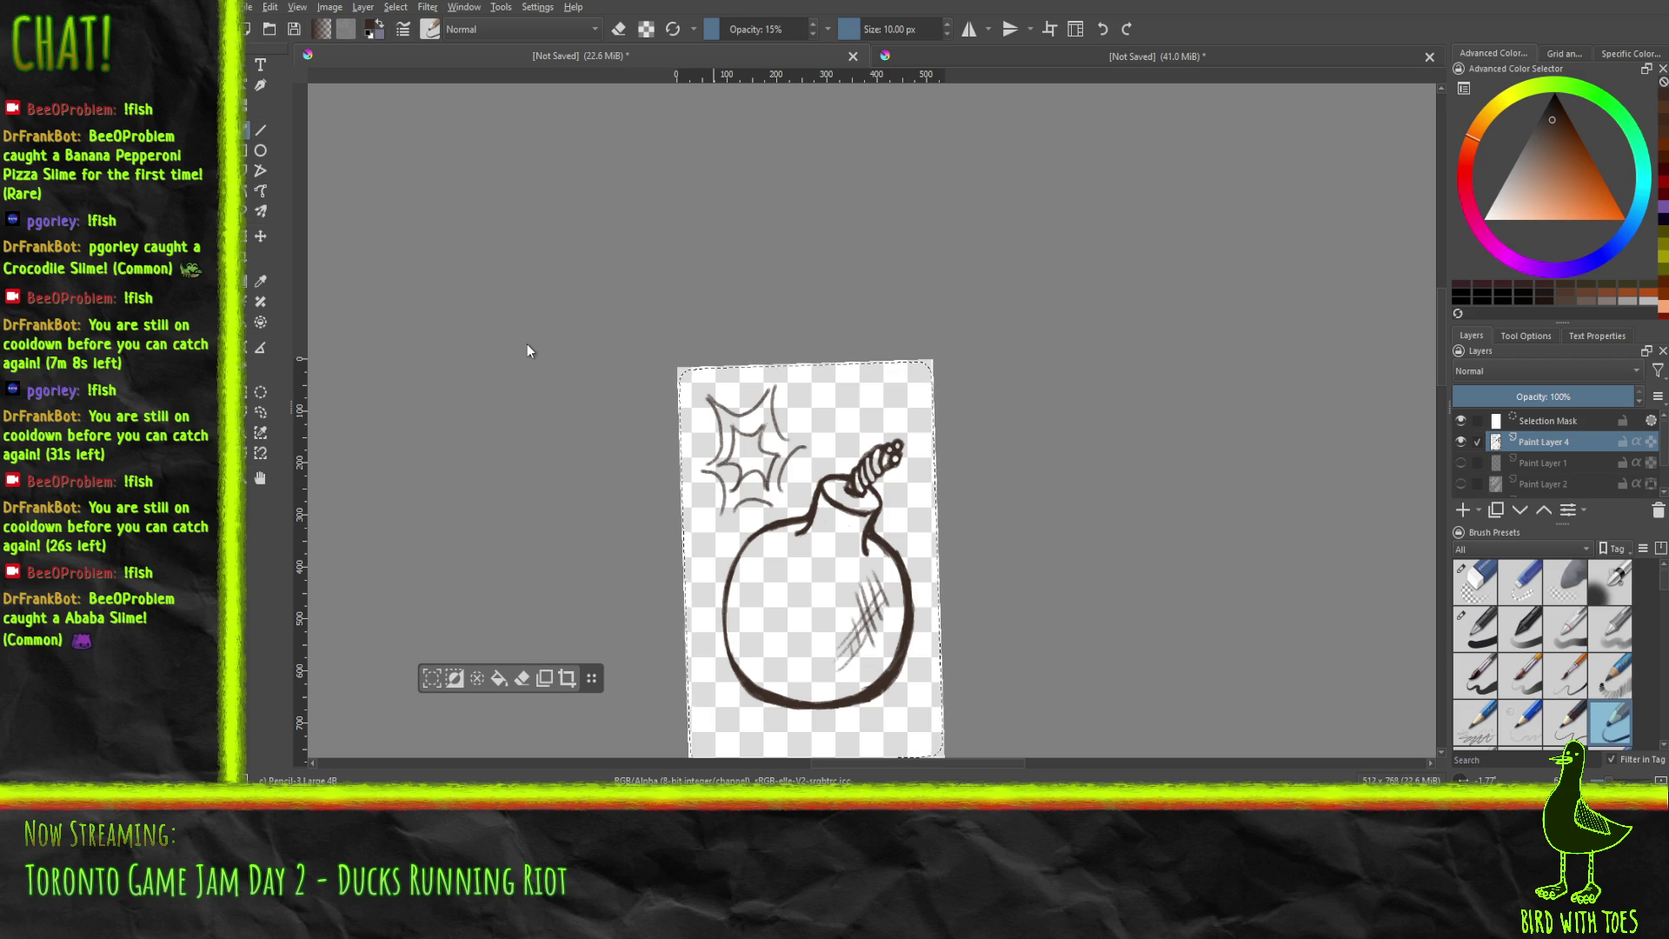
pyautogui.press('Return')
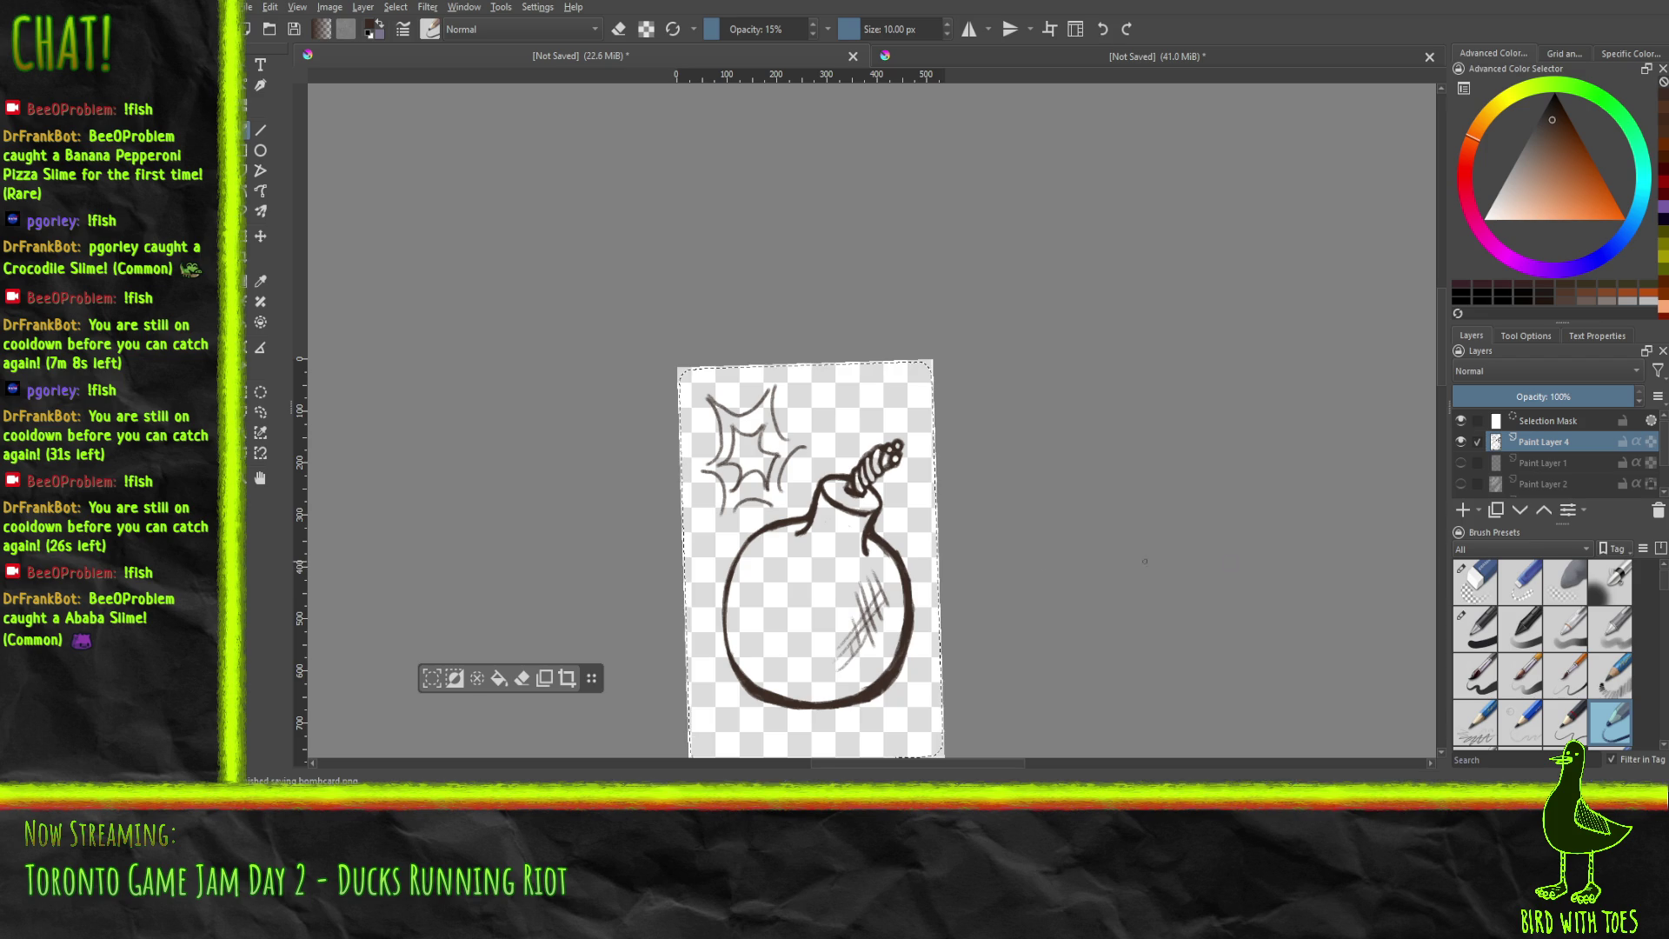
pyautogui.scroll(-2, 1469, 467)
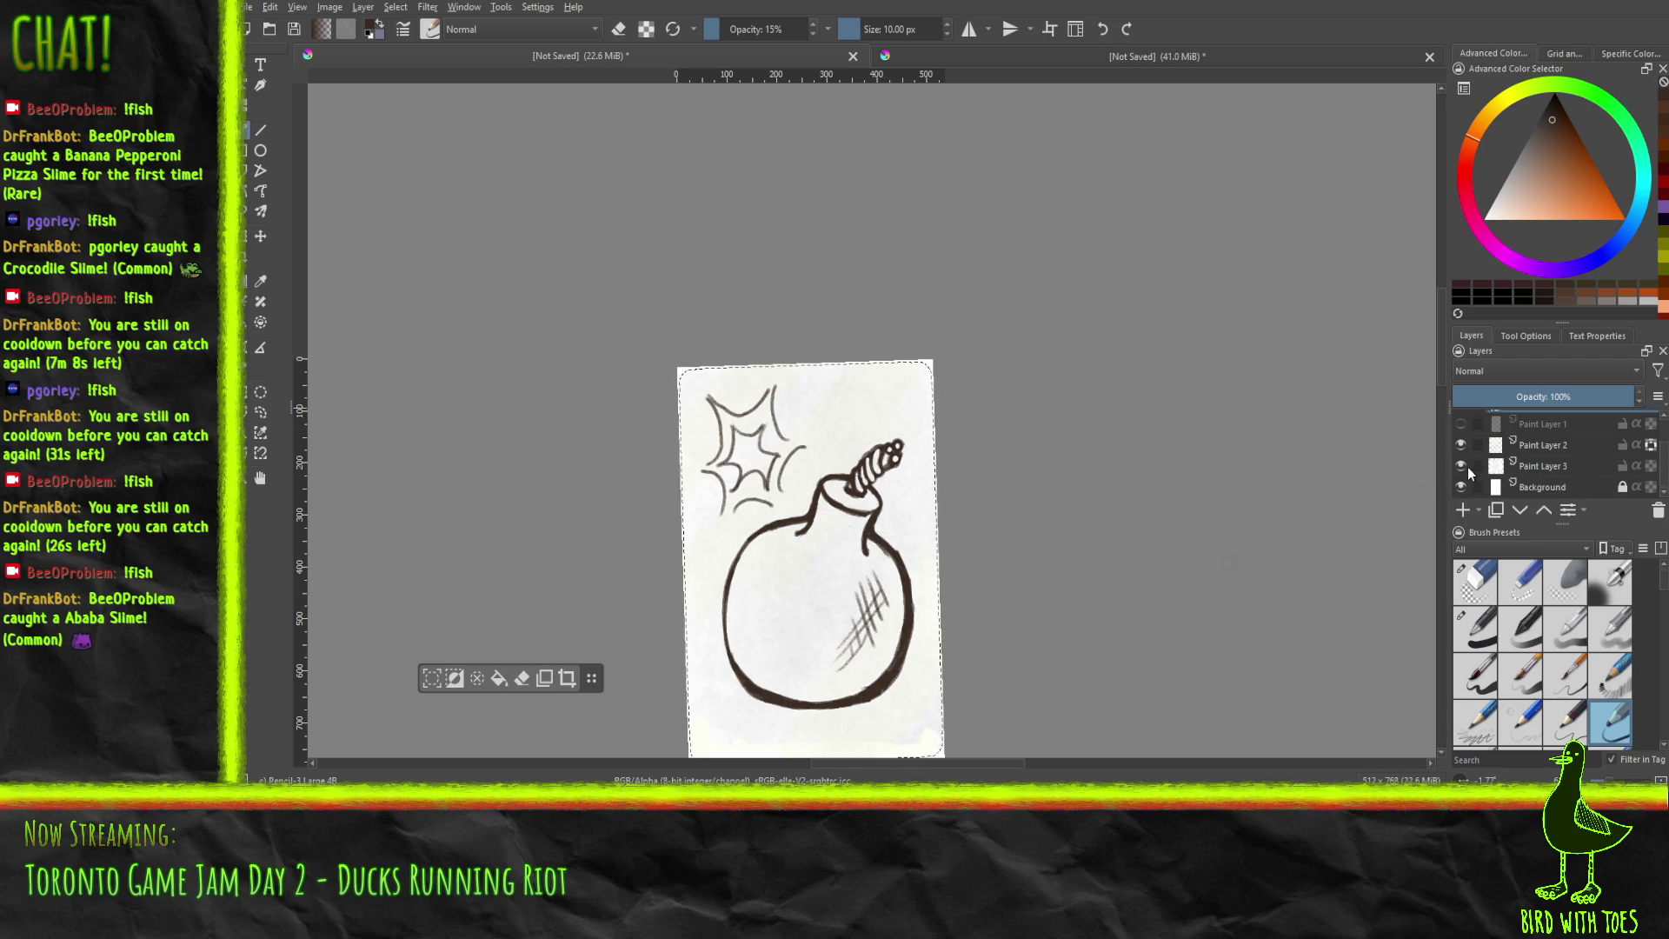
pyautogui.scroll(2, 1468, 467)
# Show the paper layer, hide the bomb sketch, and add Paint Layer 5 as the drawing target.
pyautogui.click(1461, 463)
pyautogui.click(1461, 441)
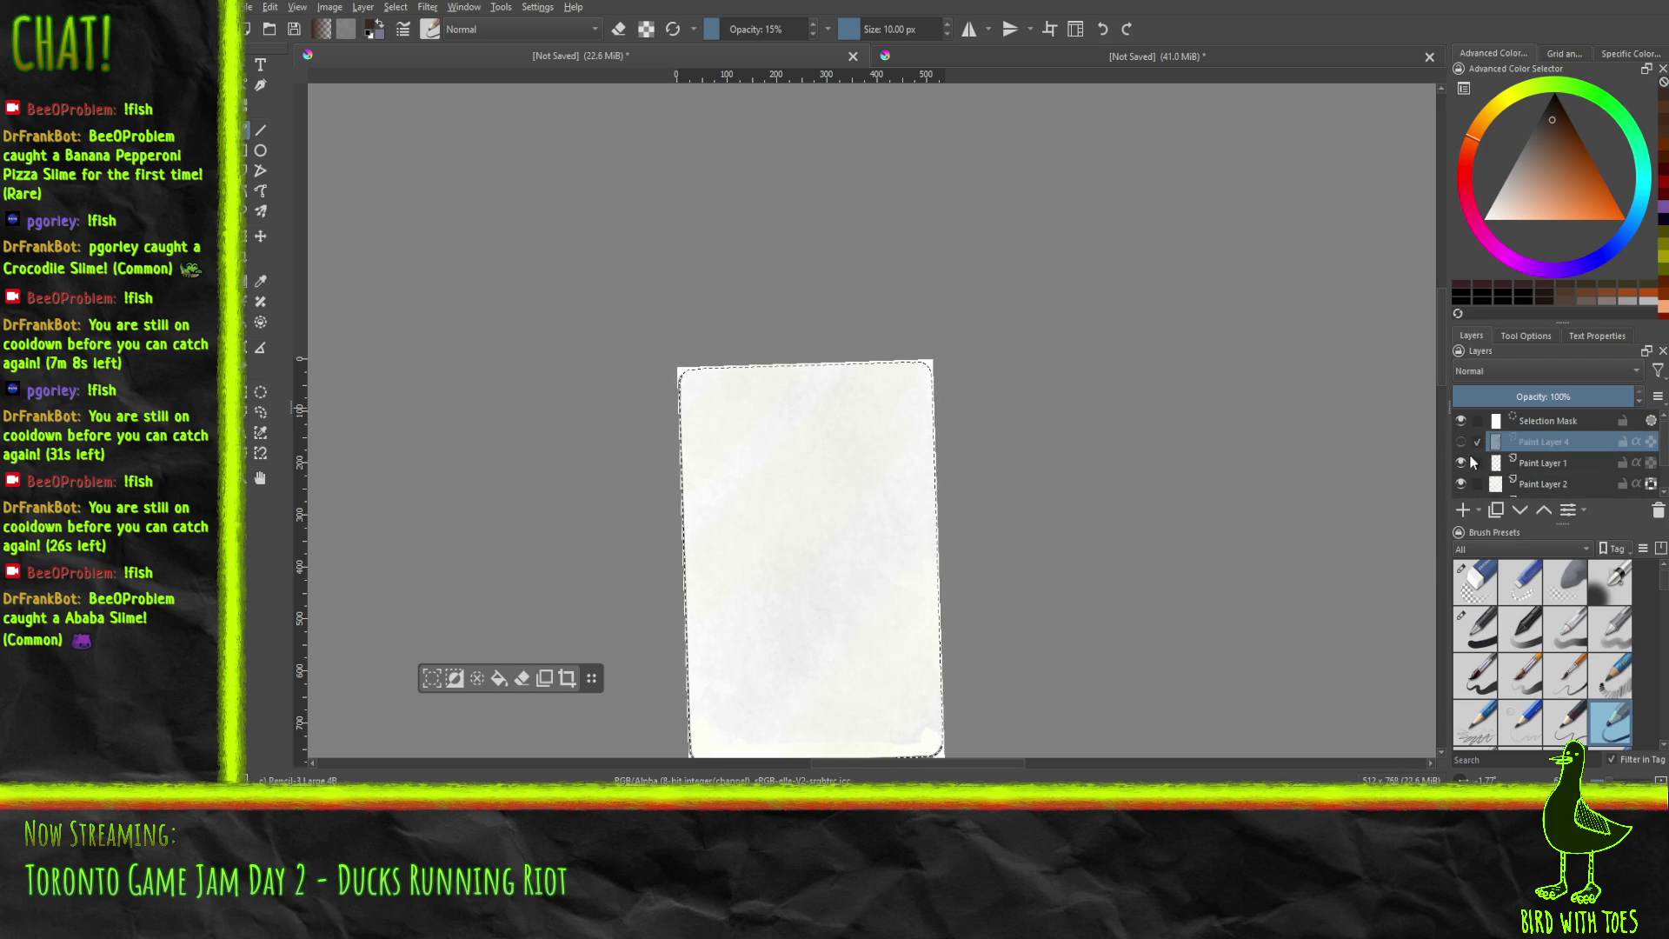
pyautogui.click(1463, 512)
pyautogui.click(1544, 461)
pyautogui.click(1563, 444)
pyautogui.scroll(-3, 1038, 446)
pyautogui.scroll(5, 956, 446)
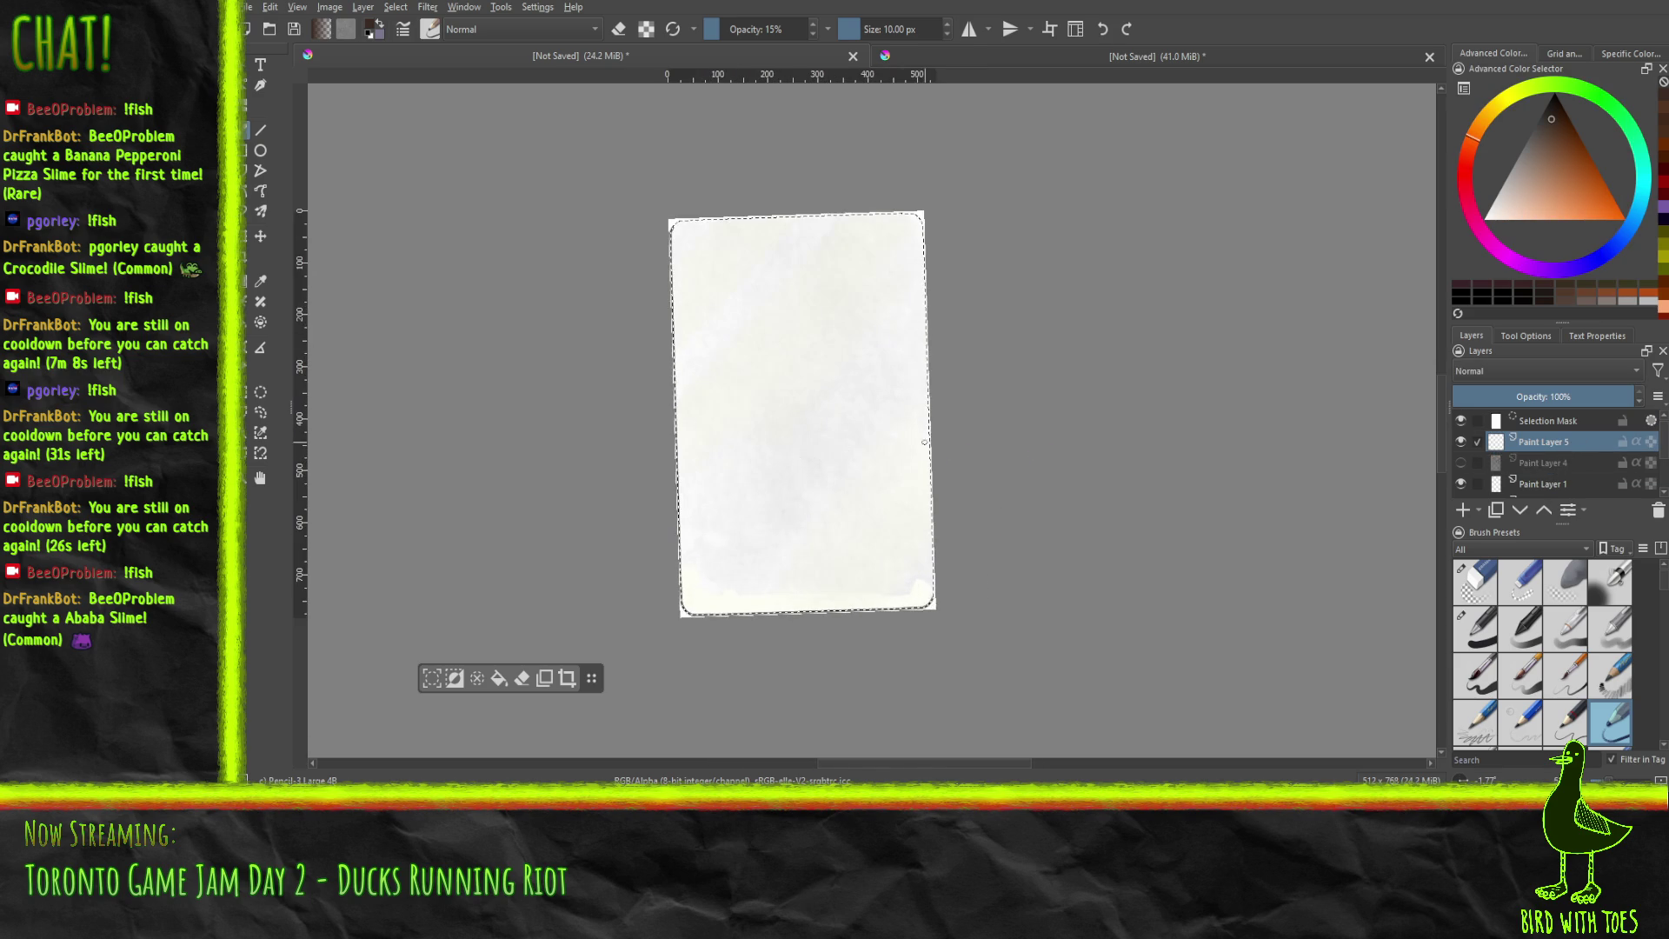
# Pan the view to reposition the blank paper card.
pyautogui.moveTo(935, 445)
pyautogui.mouseDown()
pyautogui.moveTo(939, 473)
pyautogui.moveTo(798, 521)
pyautogui.moveTo(831, 535)
pyautogui.mouseUp()
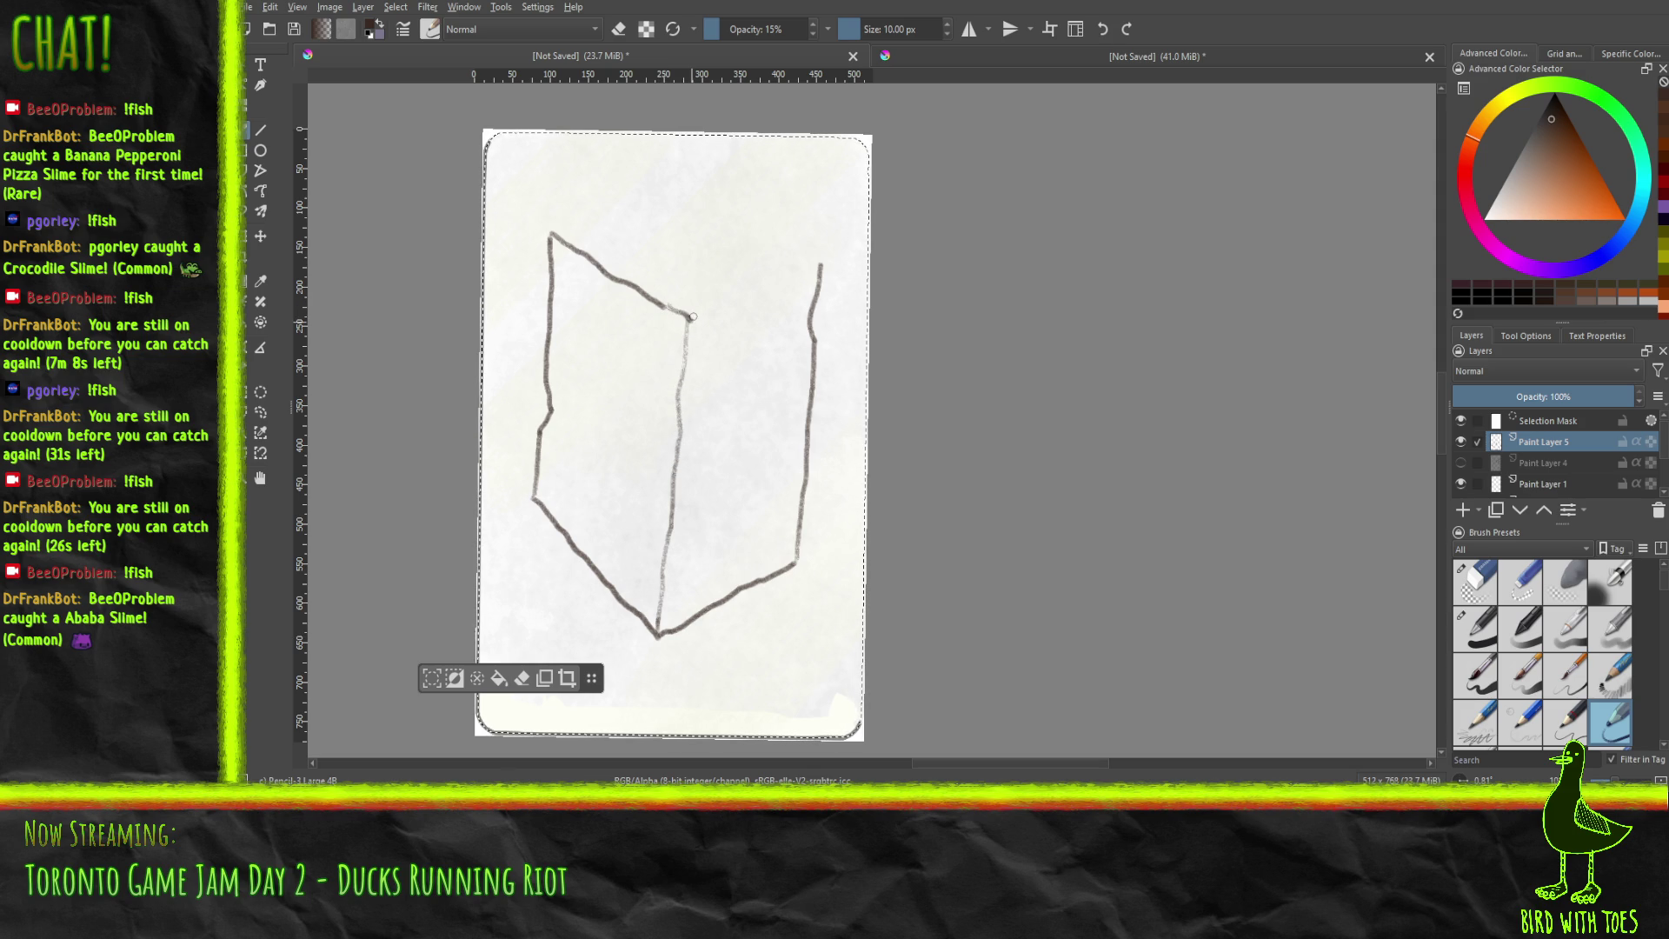
# Pencil part of the tall box outline, ending with the light pencil brush active.
pyautogui.moveTo(661, 296); pyautogui.dragTo(683, 313)
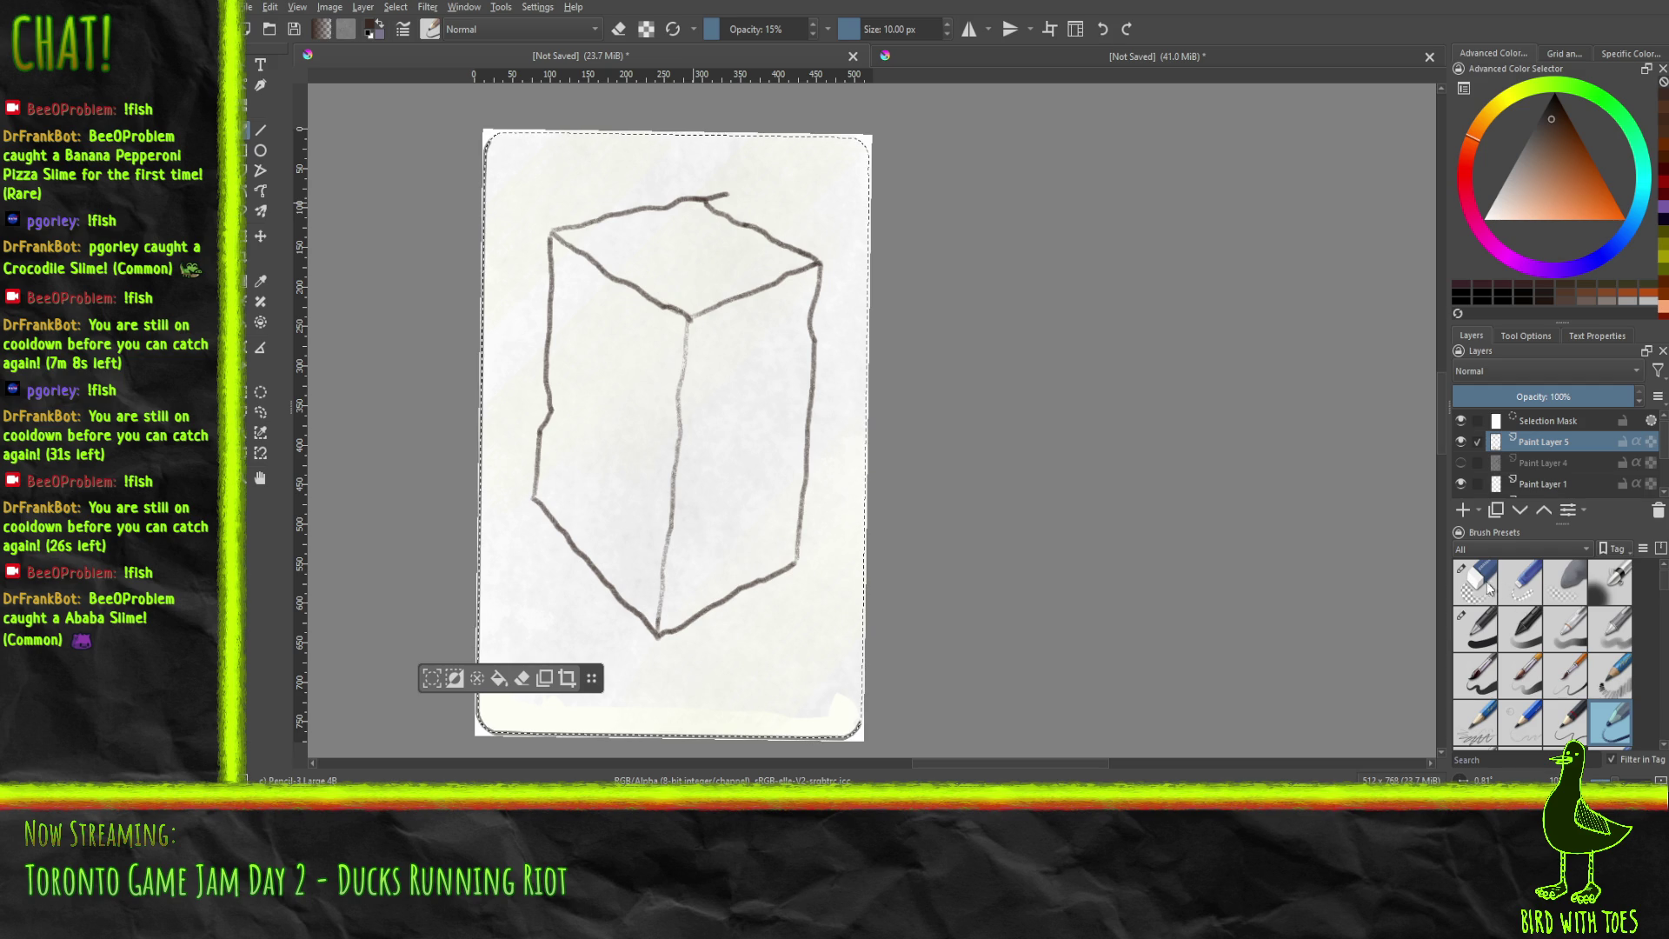
pyautogui.press('e')
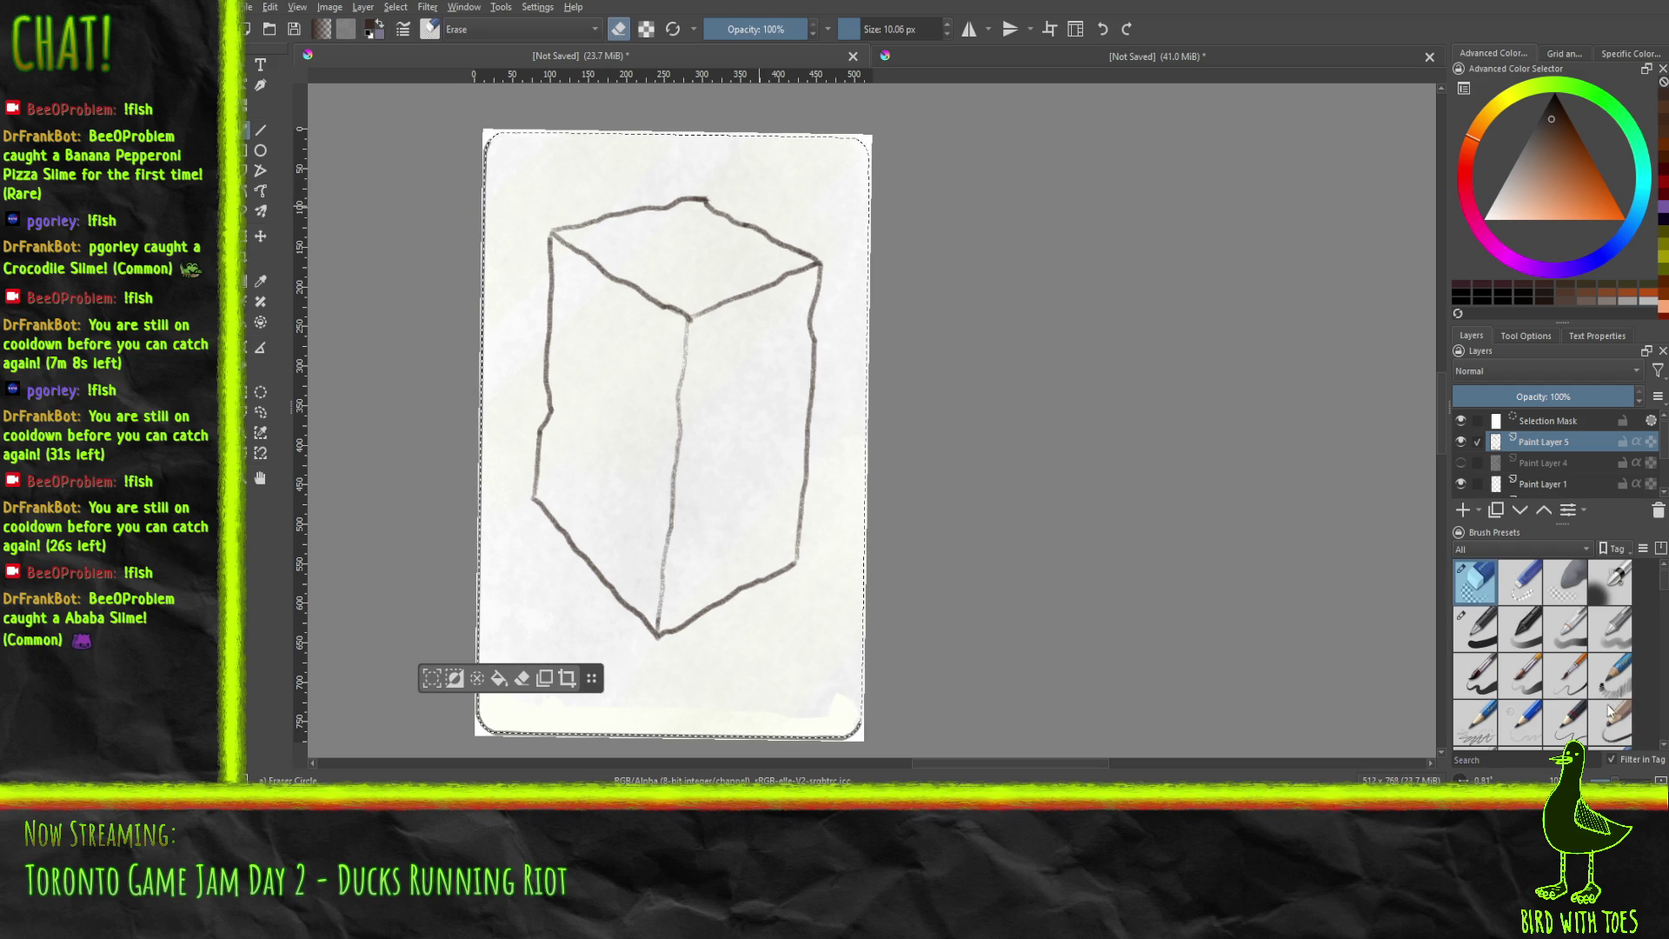
pyautogui.click(1609, 720)
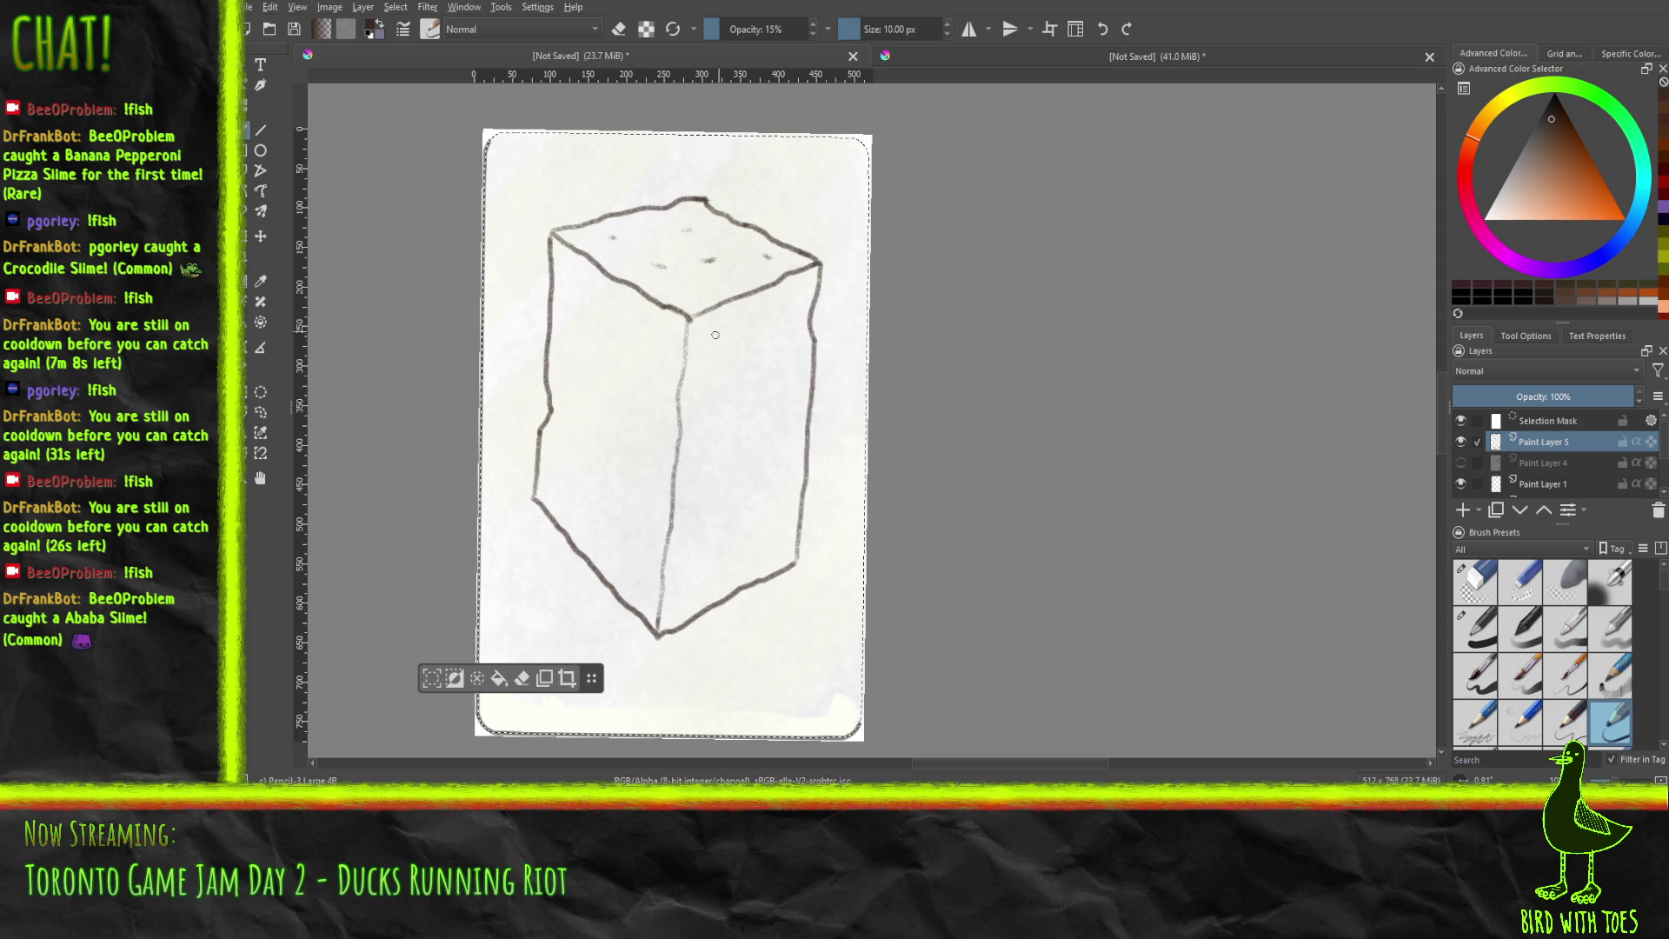
# Cross-hatch the box's right face and turn left-side squiggles into bold blobs.
pyautogui.moveTo(706, 364); pyautogui.dragTo(735, 318)
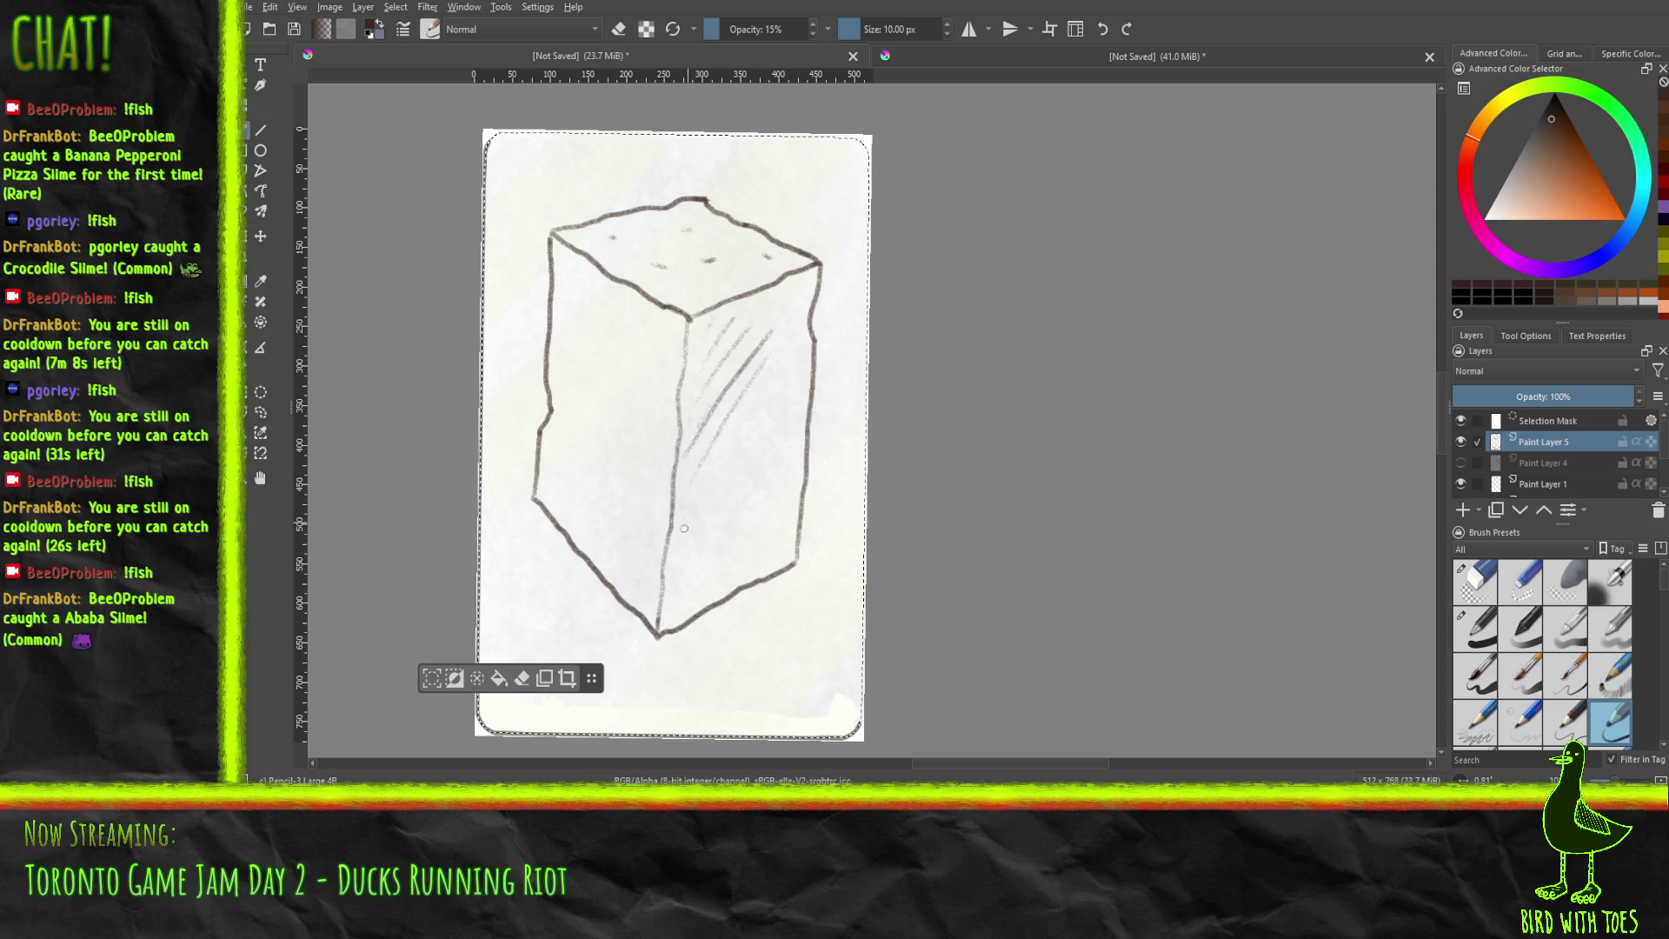
pyautogui.moveTo(685, 612); pyautogui.dragTo(752, 509)
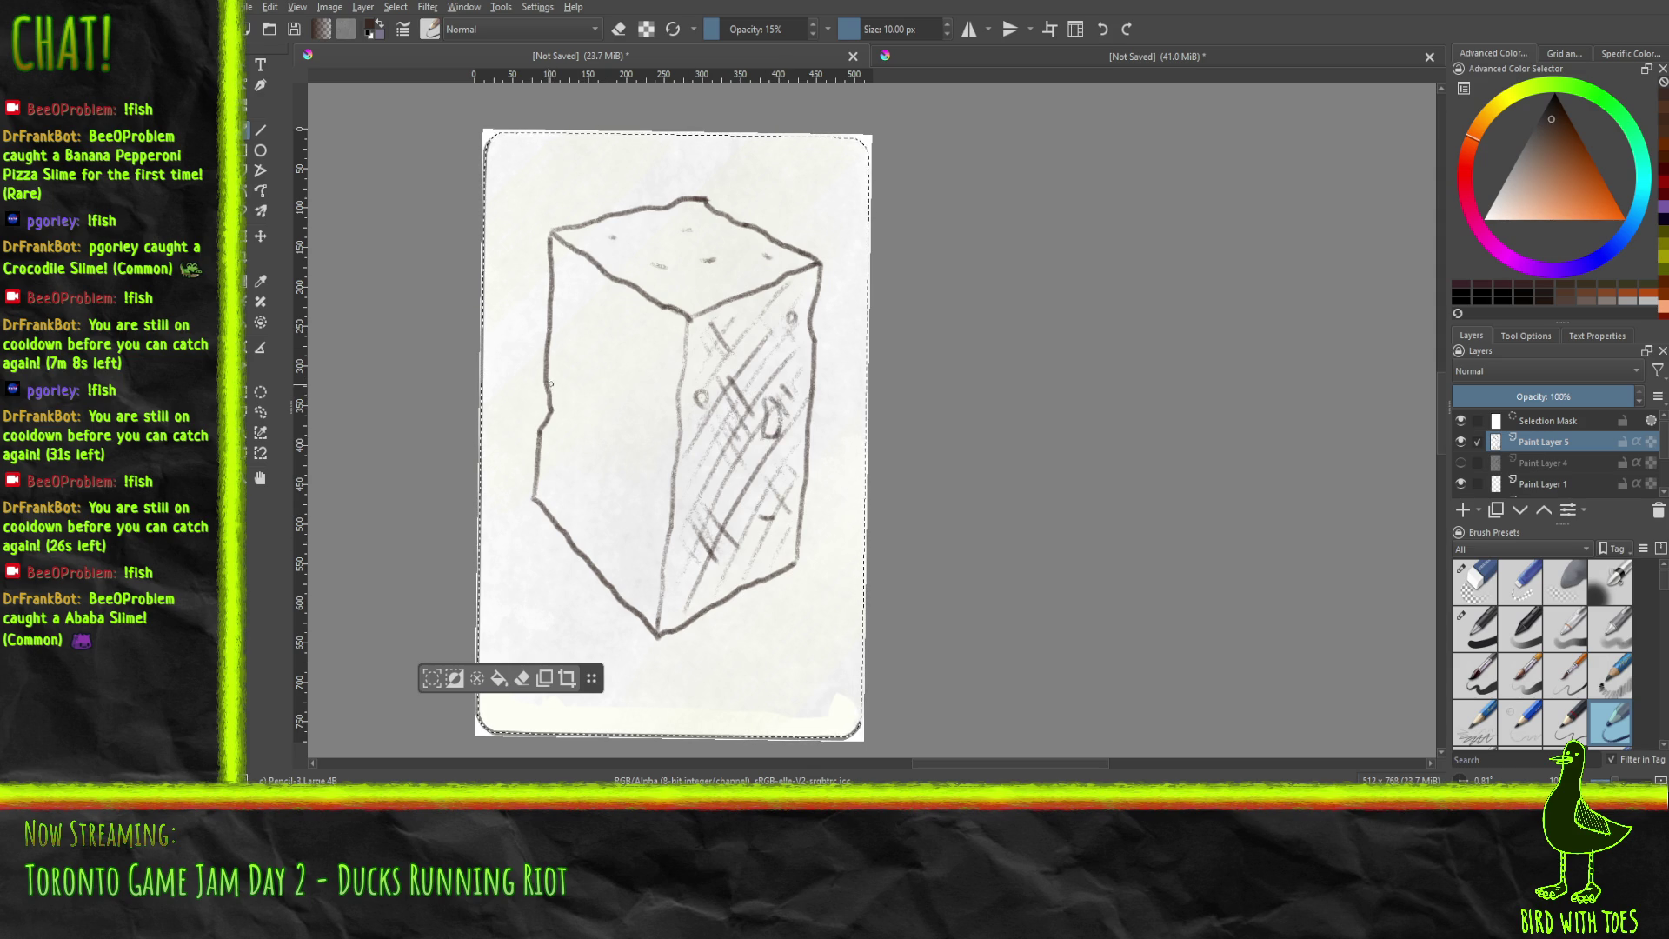
pyautogui.moveTo(553, 437); pyautogui.dragTo(558, 398)
pyautogui.moveTo(644, 359); pyautogui.dragTo(627, 363)
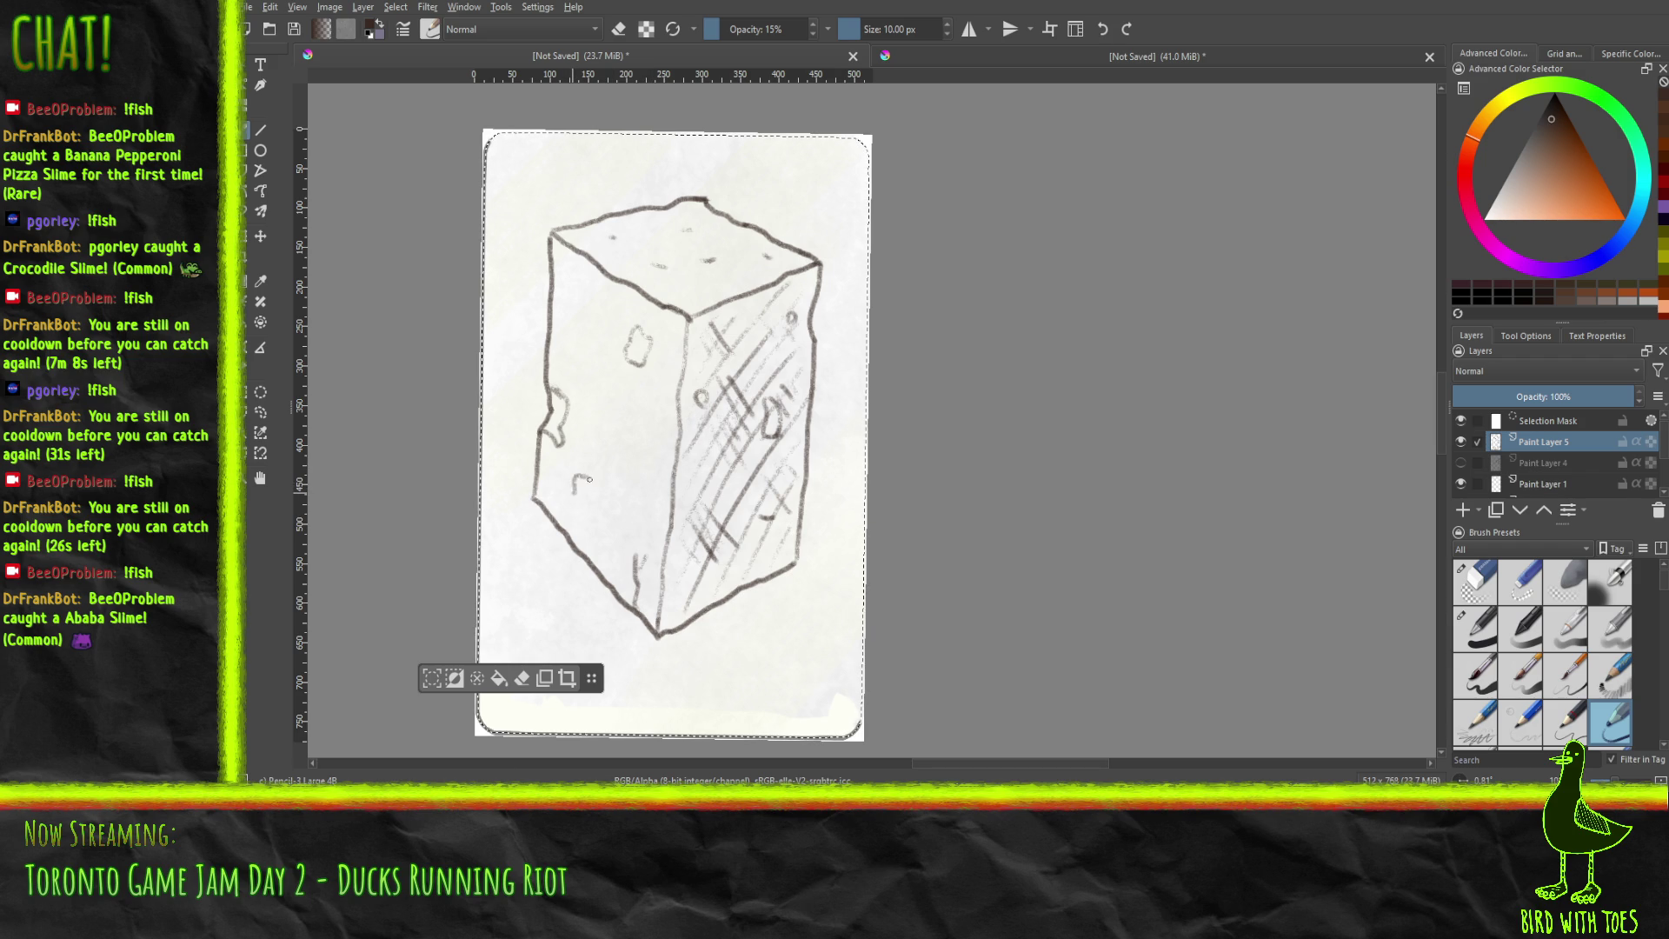
pyautogui.moveTo(581, 507); pyautogui.dragTo(576, 480)
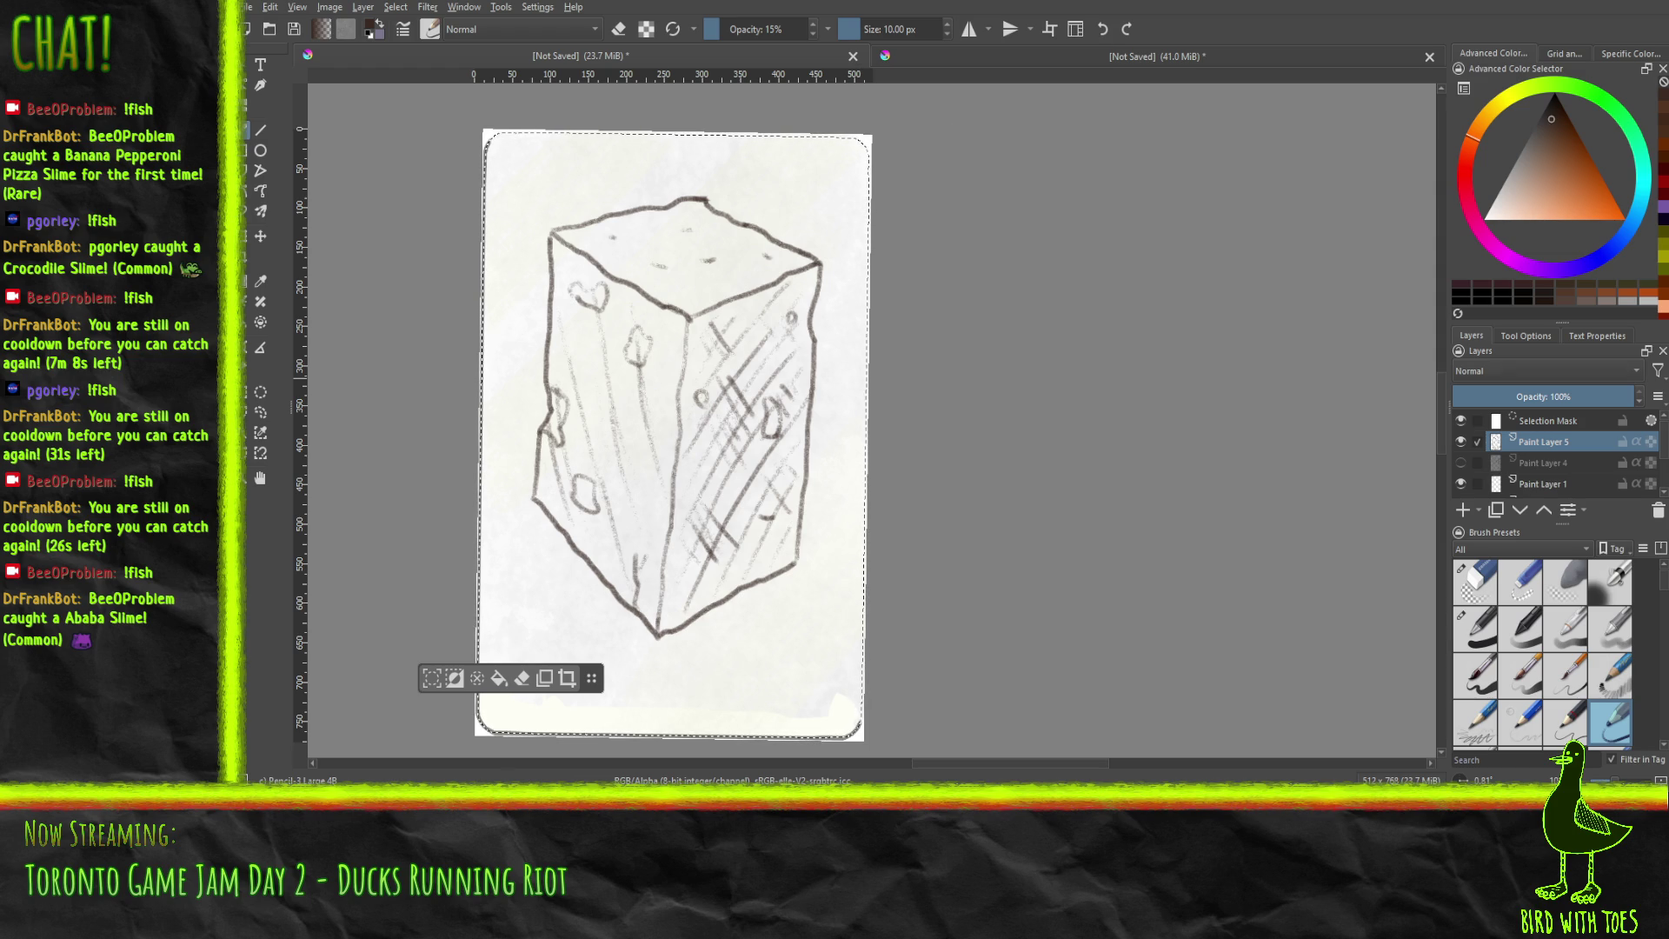
pyautogui.scroll(-3, 1547, 452)
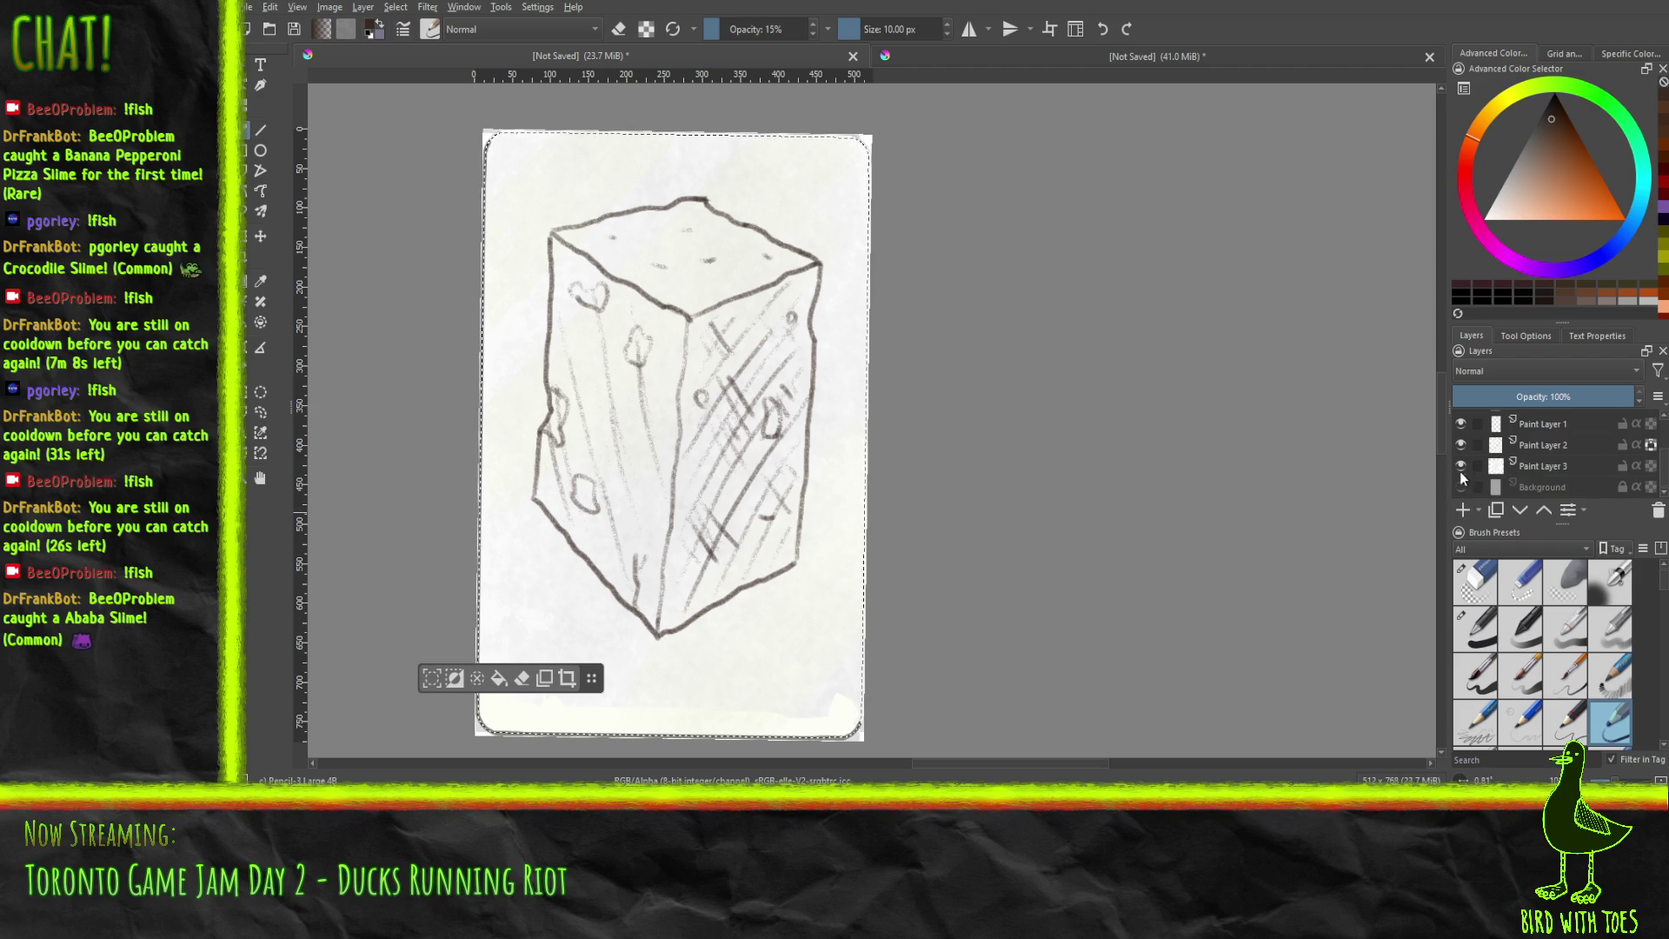
# Toggle visibility of the paper, Paint Layer 1 and bomb sketch layers to check them.
pyautogui.click(1462, 486)
pyautogui.click(1462, 424)
pyautogui.scroll(2, 1466, 444)
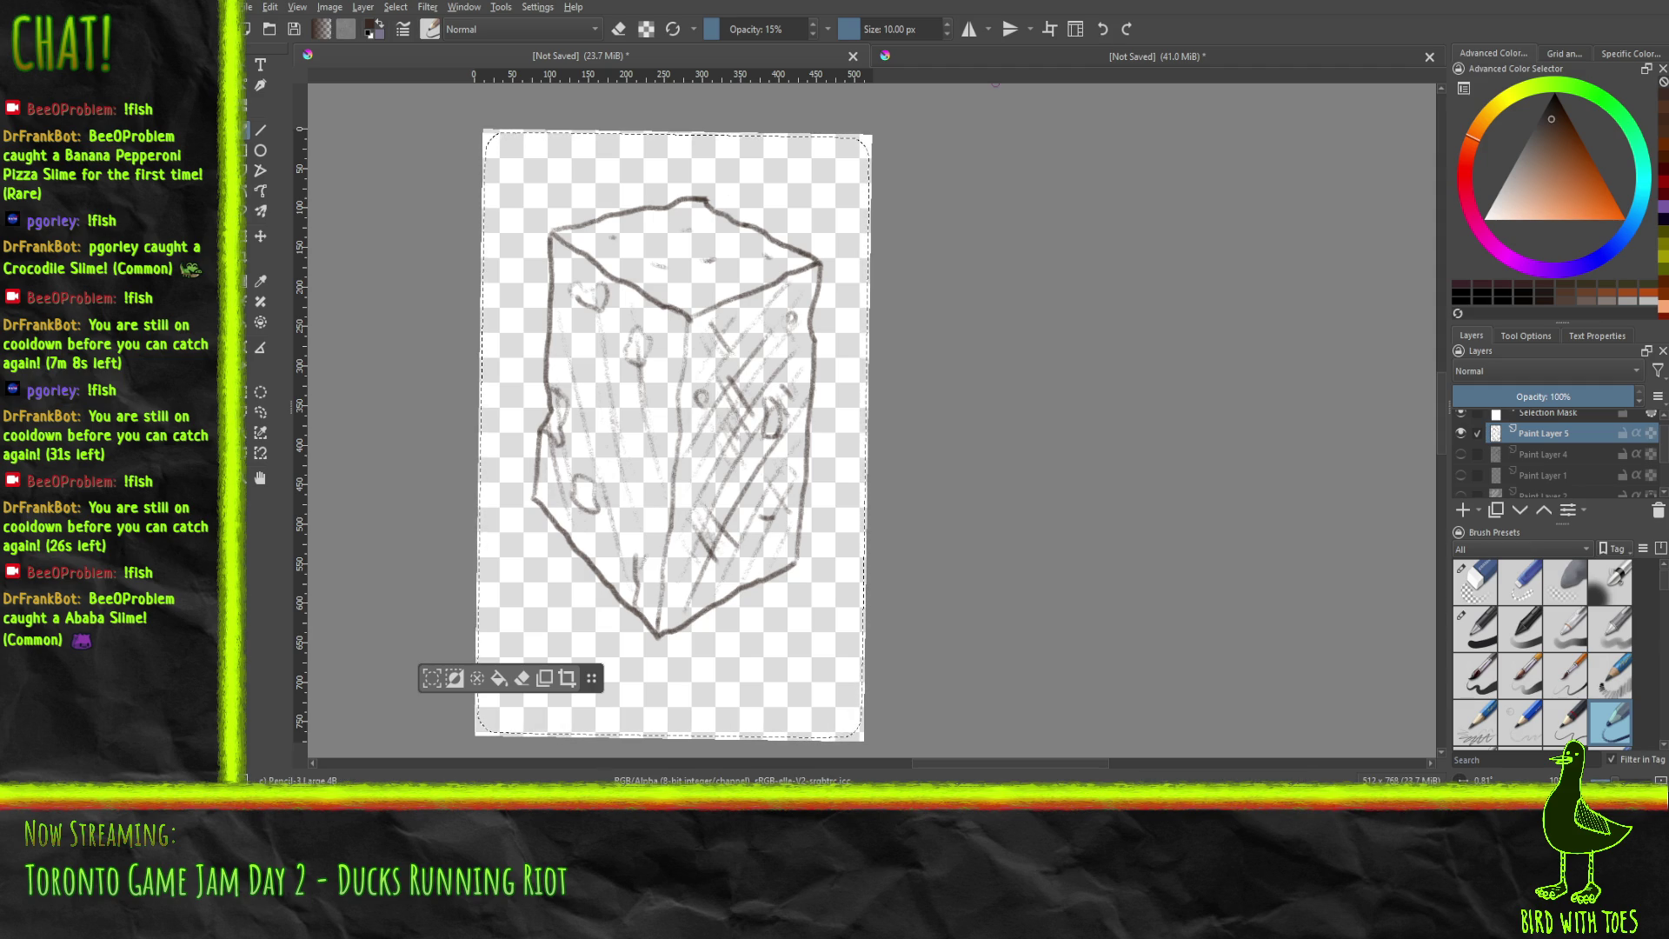
pyautogui.click(1461, 454)
pyautogui.click(1461, 475)
pyautogui.scroll(1, 1478, 468)
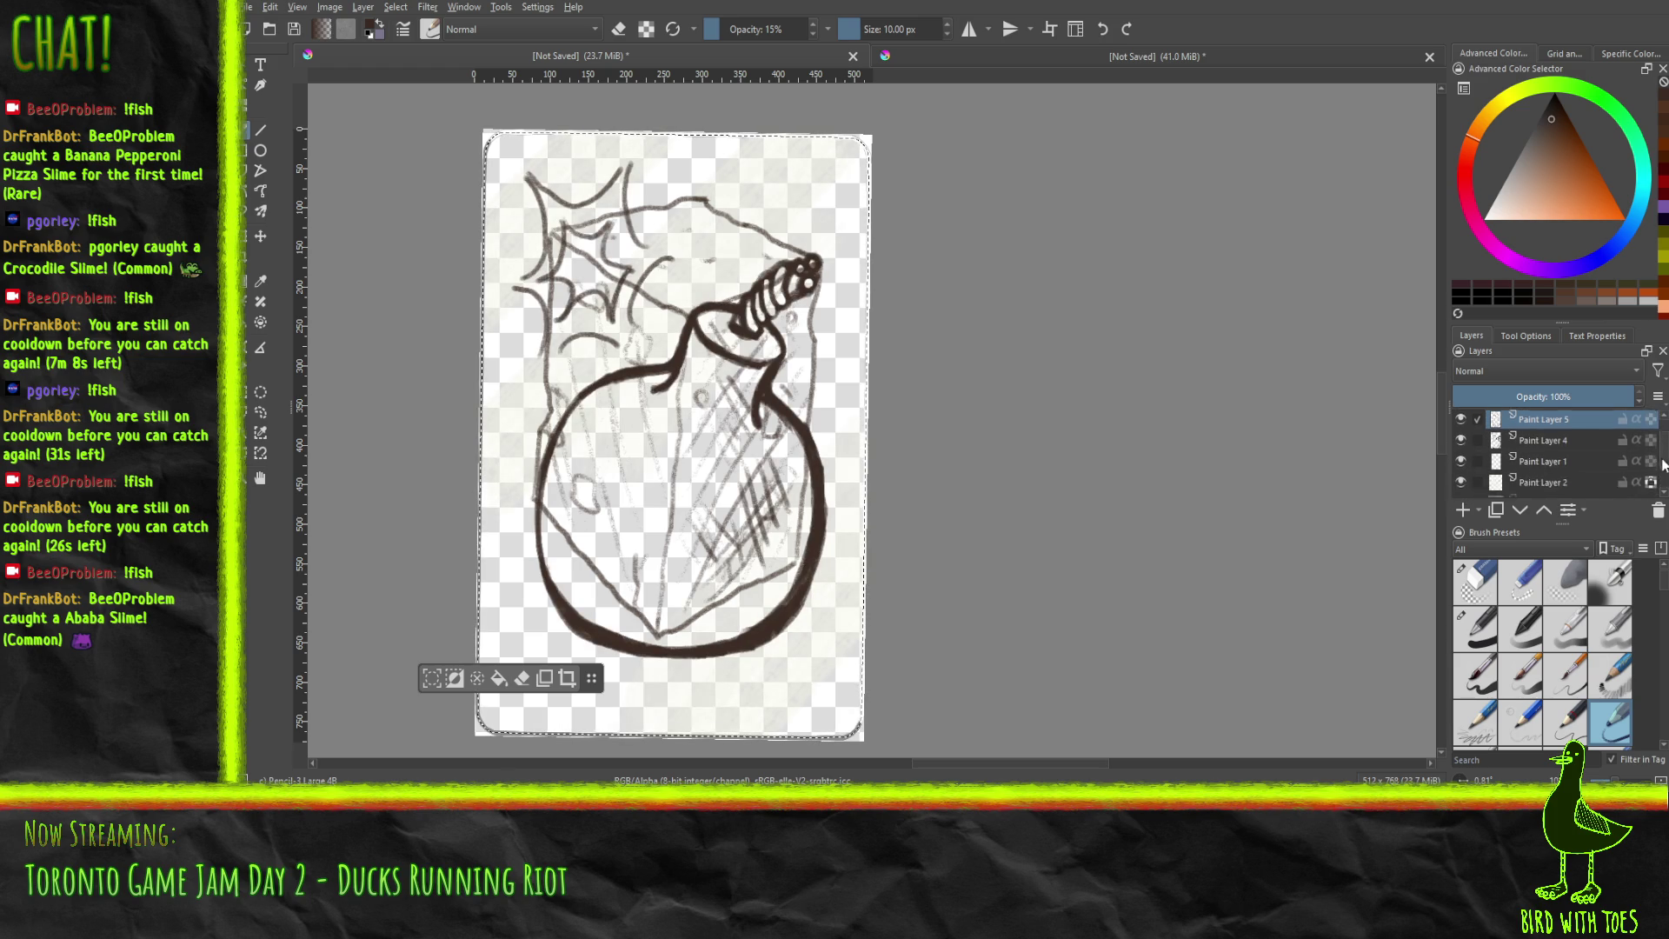
pyautogui.click(1462, 462)
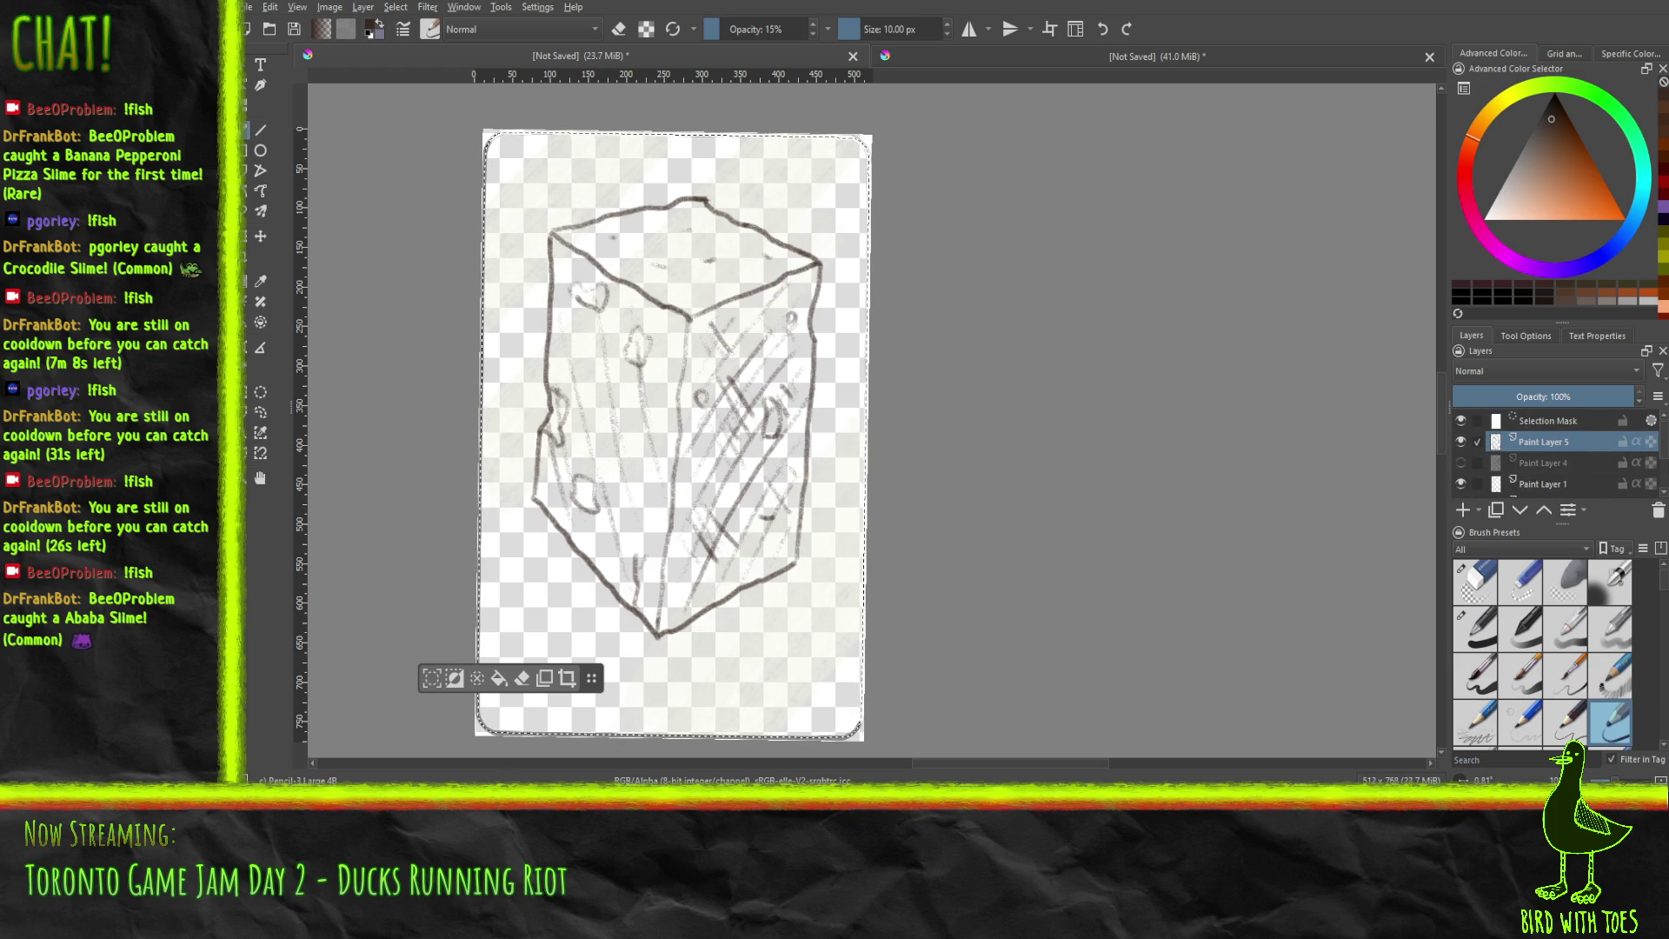
# Restore Paint Layer 3 and the paper background, hide the box layer, and add a new layer.
pyautogui.scroll(-1, 1665, 481)
pyautogui.click(1460, 466)
pyautogui.click(1460, 487)
pyautogui.scroll(3, 1666, 481)
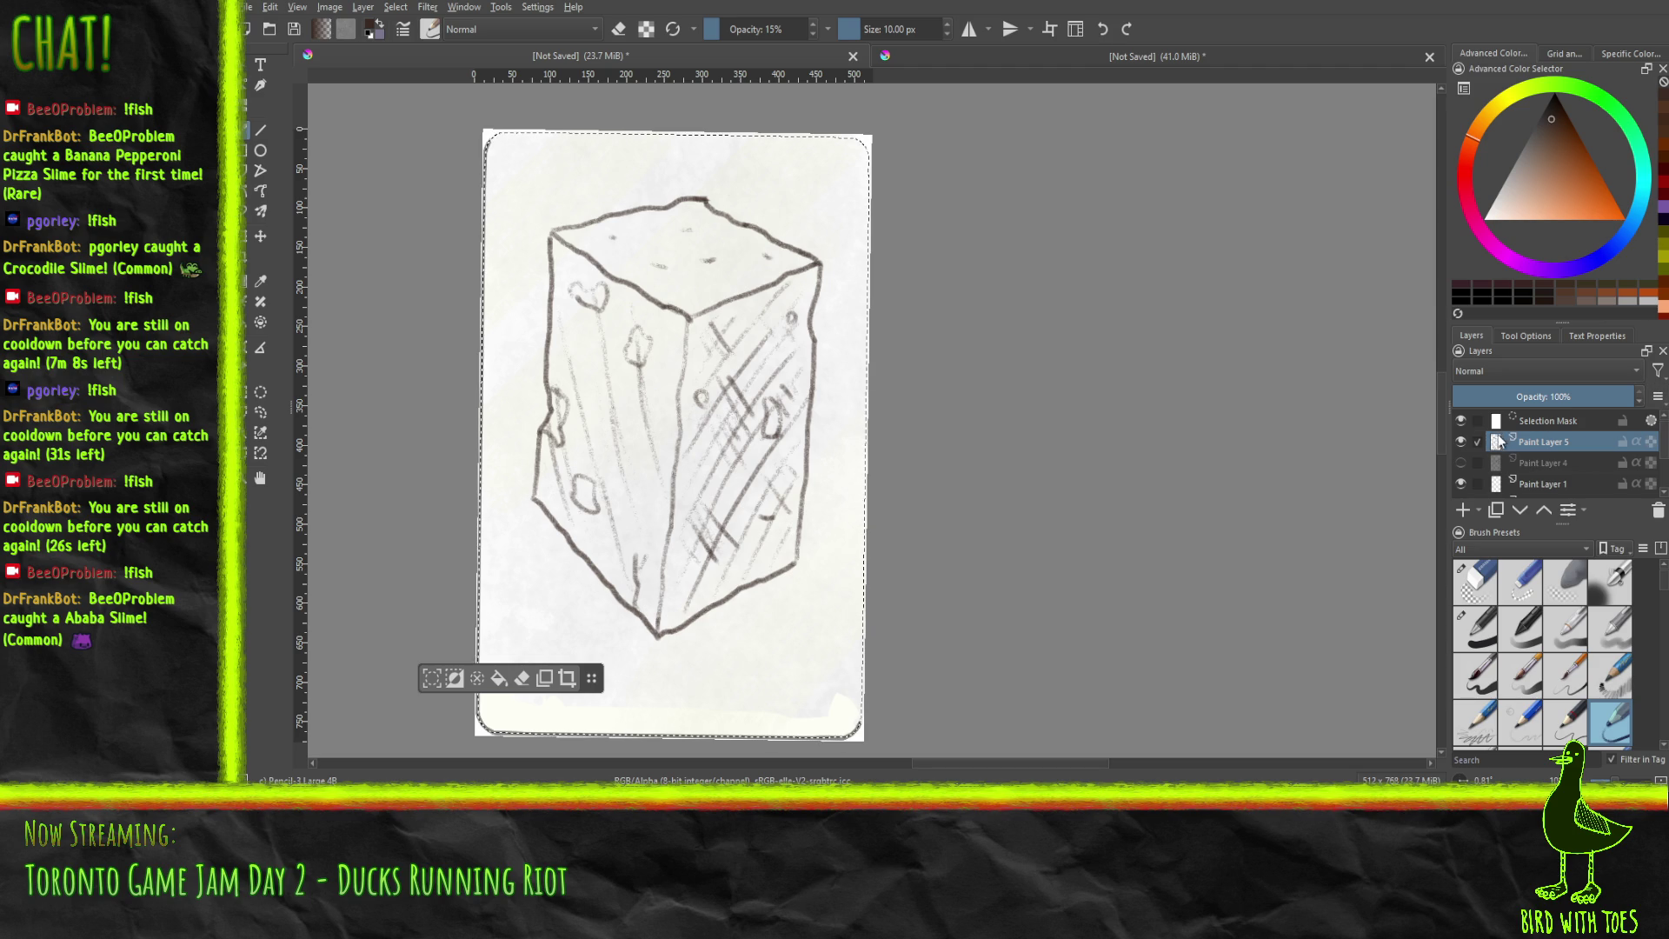
pyautogui.click(1463, 444)
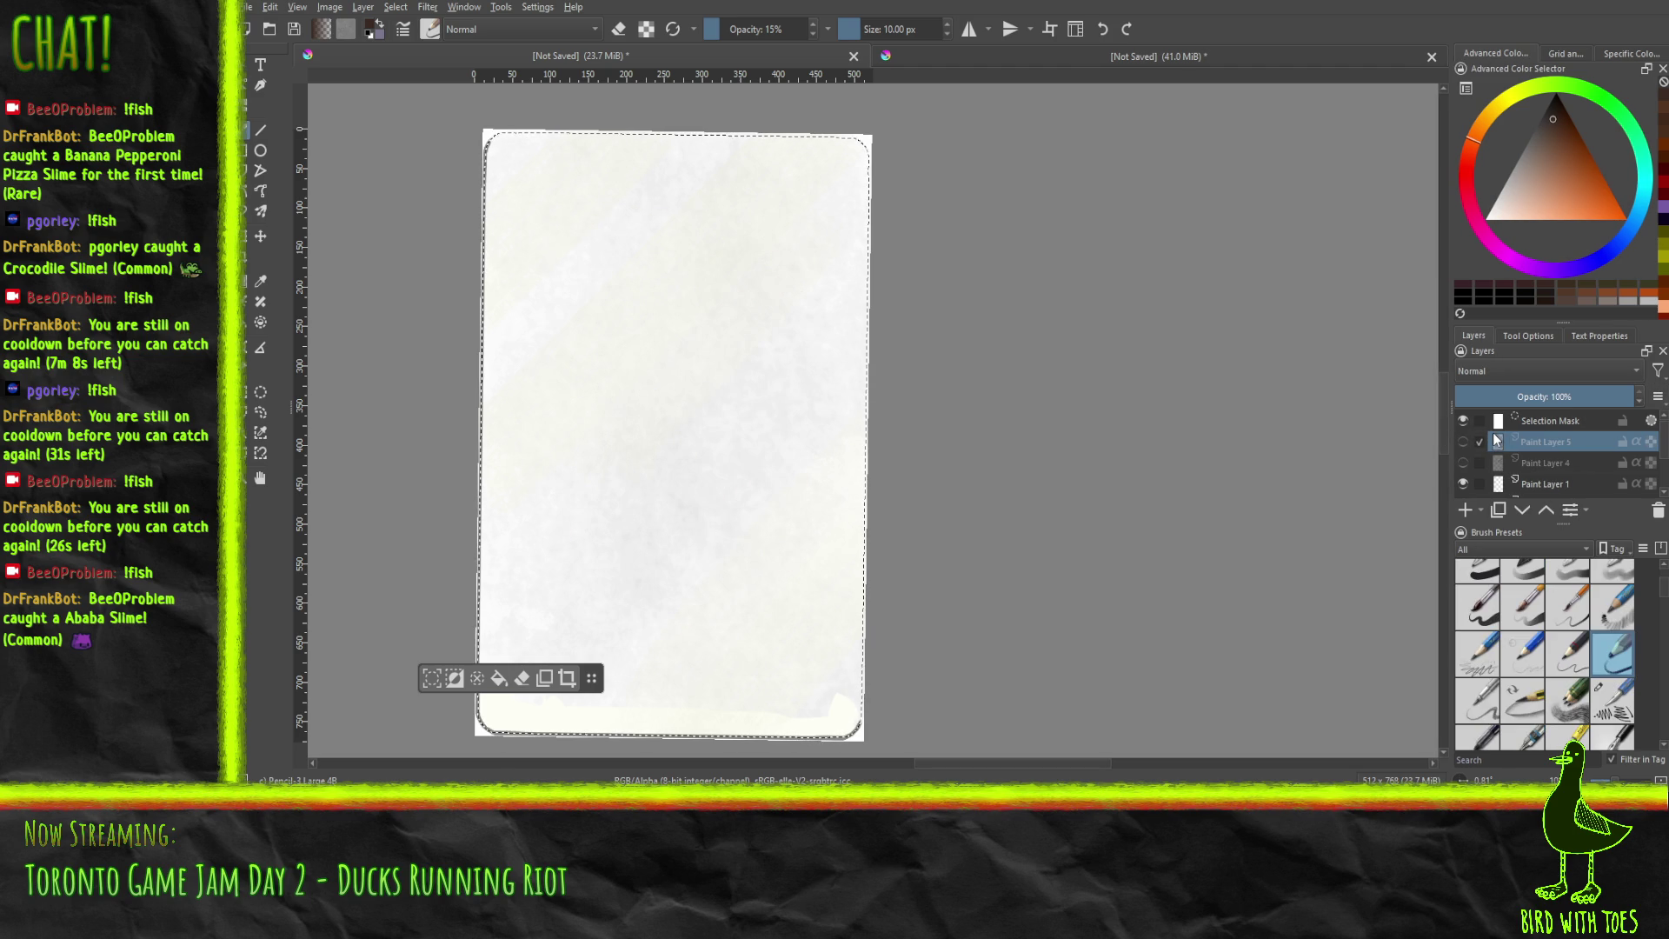
pyautogui.click(1467, 510)
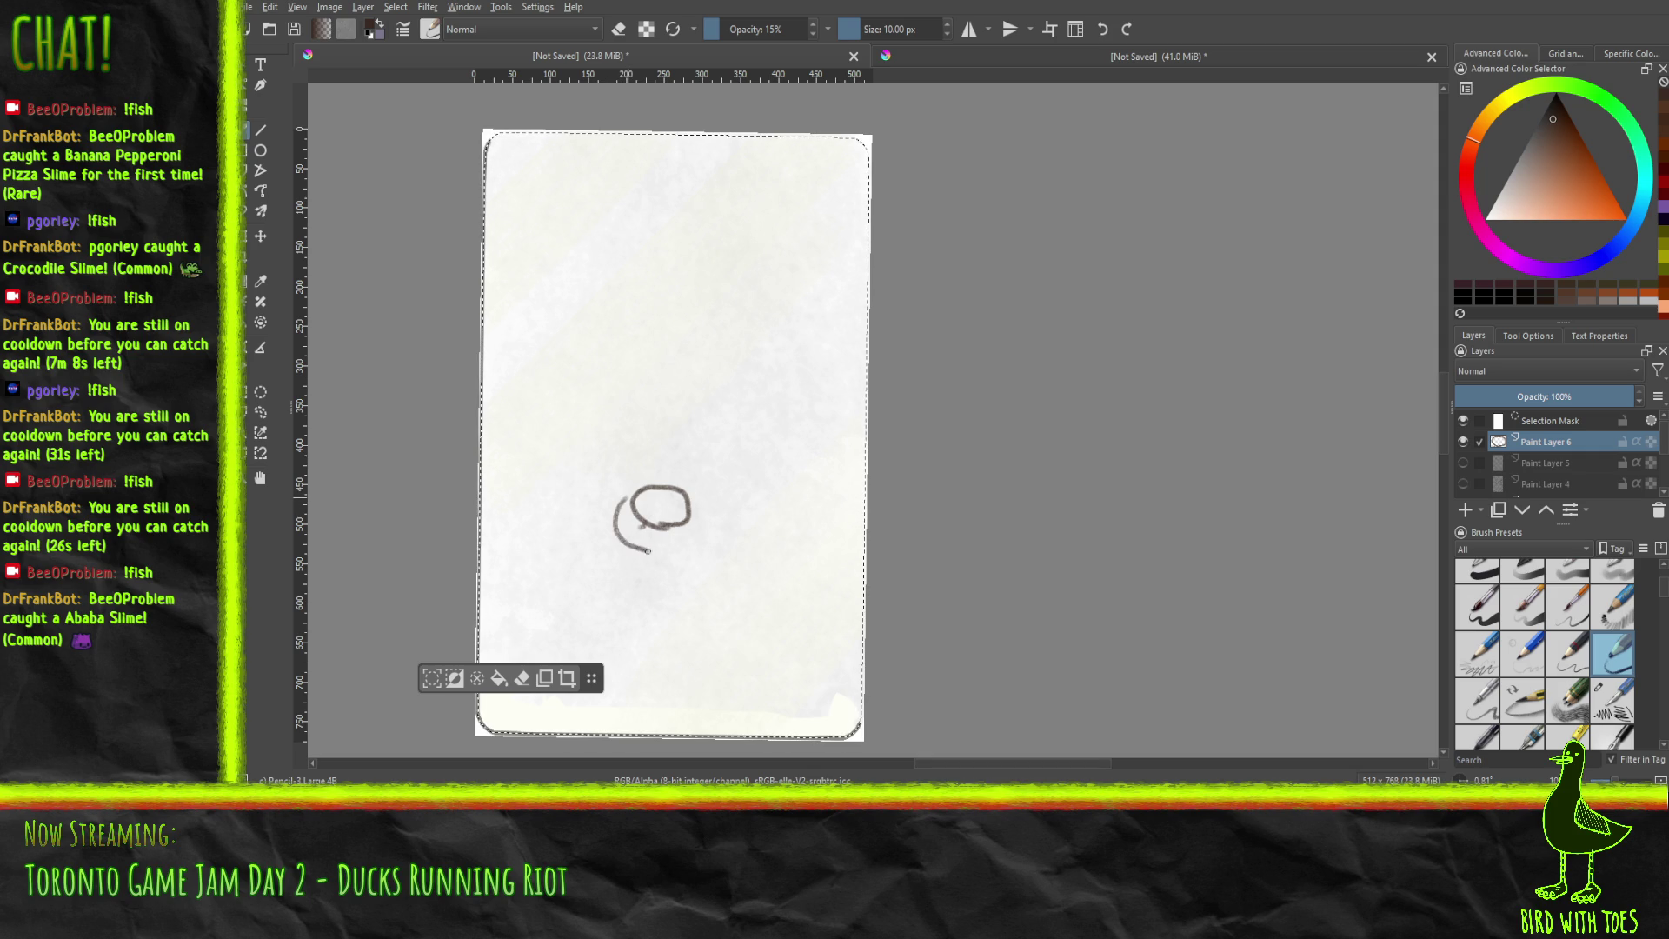
# Sketch a small oval near the page centre and add a third zigzag peak above it.
pyautogui.moveTo(677, 548); pyautogui.dragTo(686, 546)
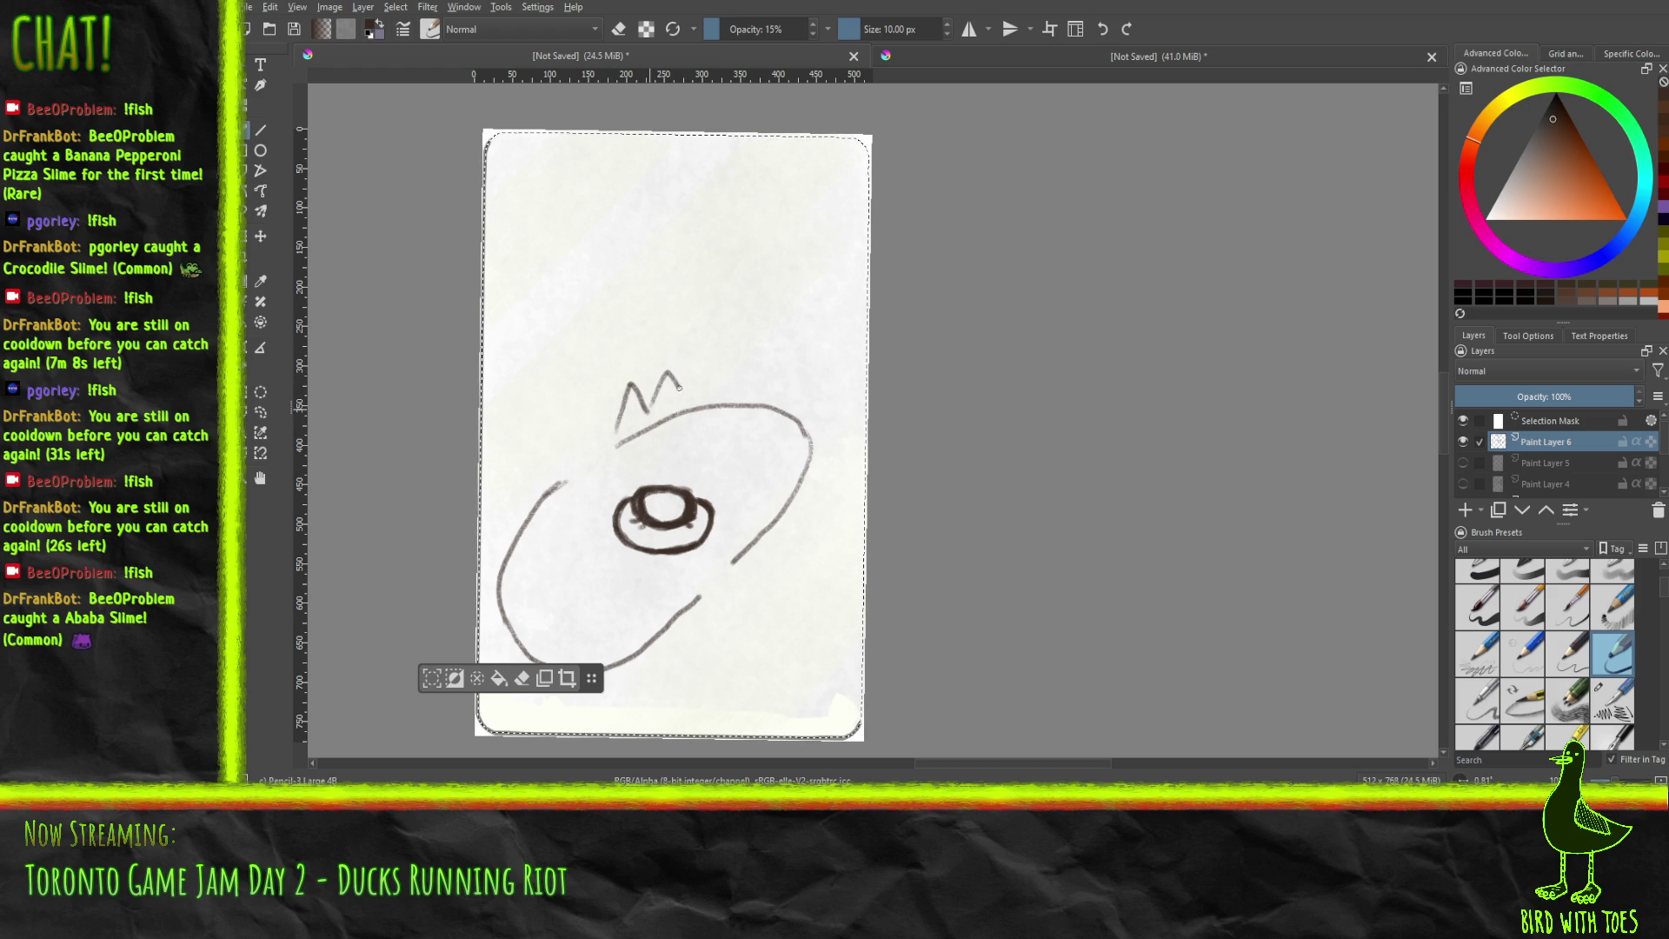
pyautogui.moveTo(689, 400); pyautogui.dragTo(707, 363)
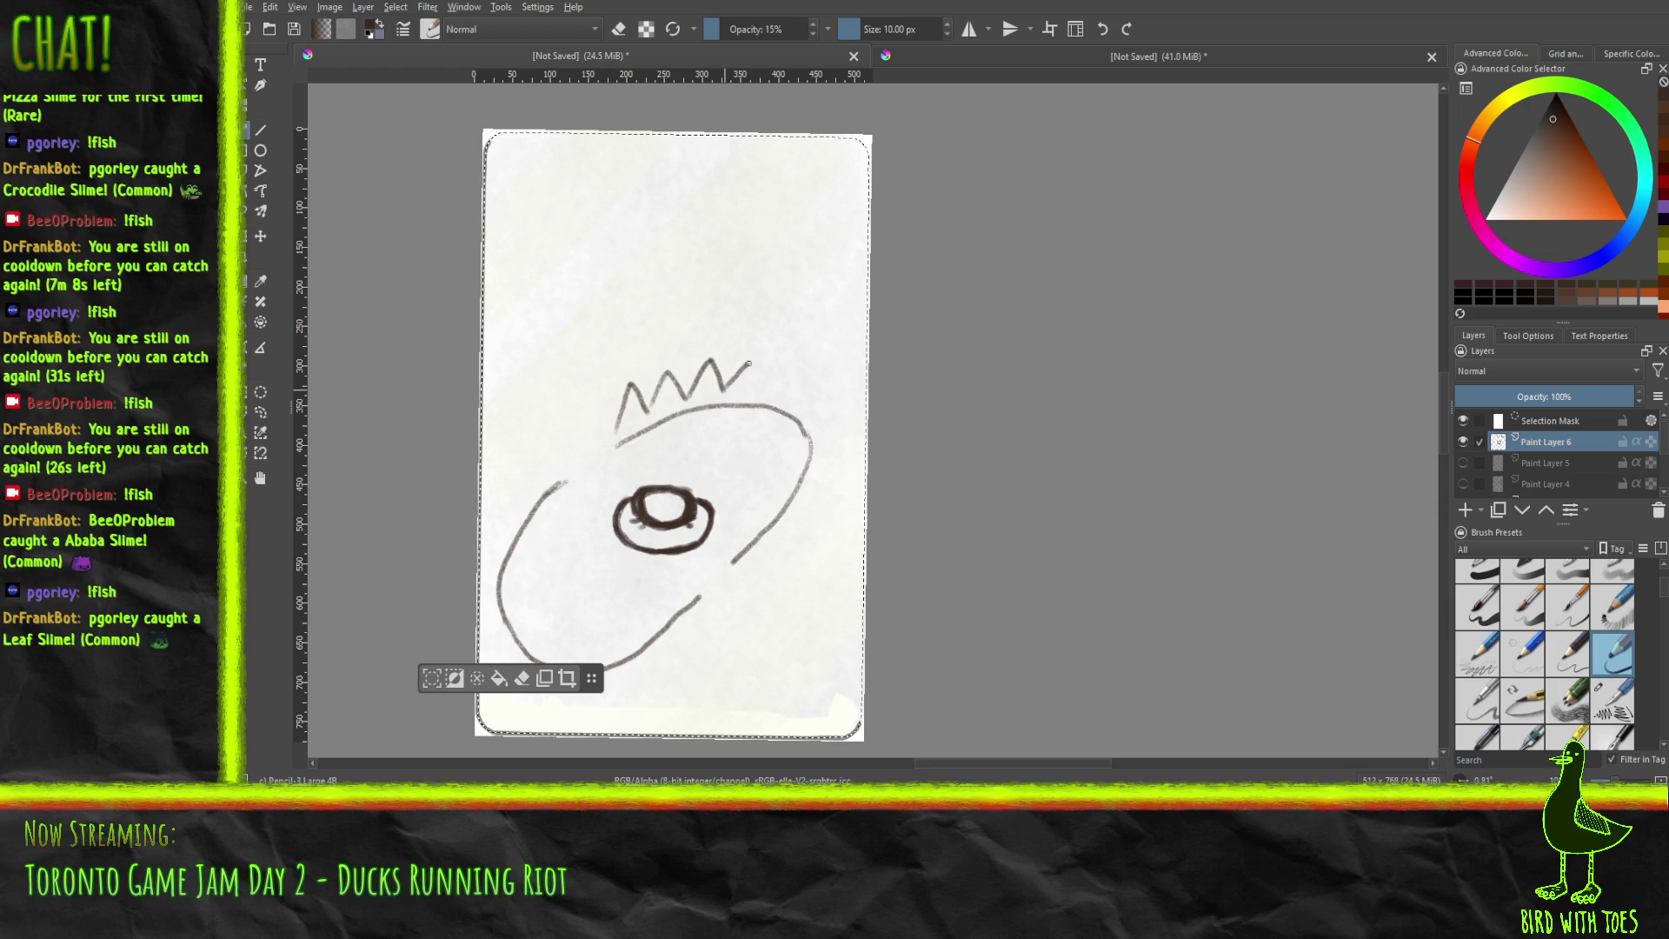
# Close off the fourth crown peak, undo a trial drip line, then select the Eraser Circle preset.
pyautogui.moveTo(755, 364); pyautogui.dragTo(763, 391)
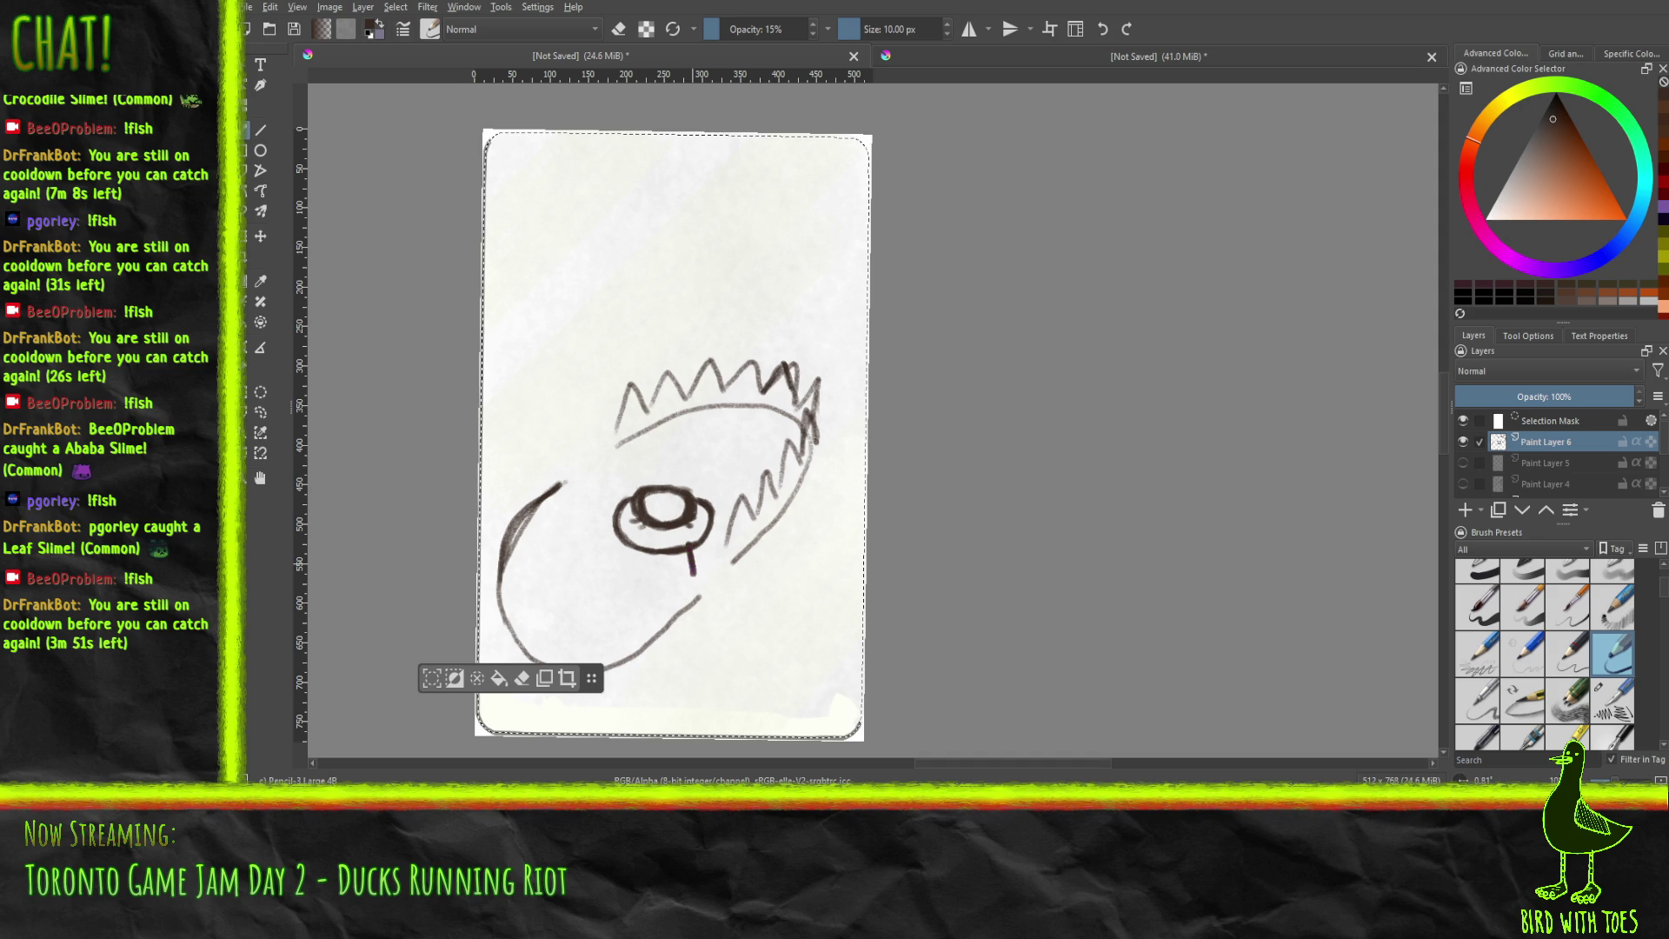
pyautogui.moveTo(692, 554); pyautogui.dragTo(696, 578)
pyautogui.hotkey('ctrl', 'z')
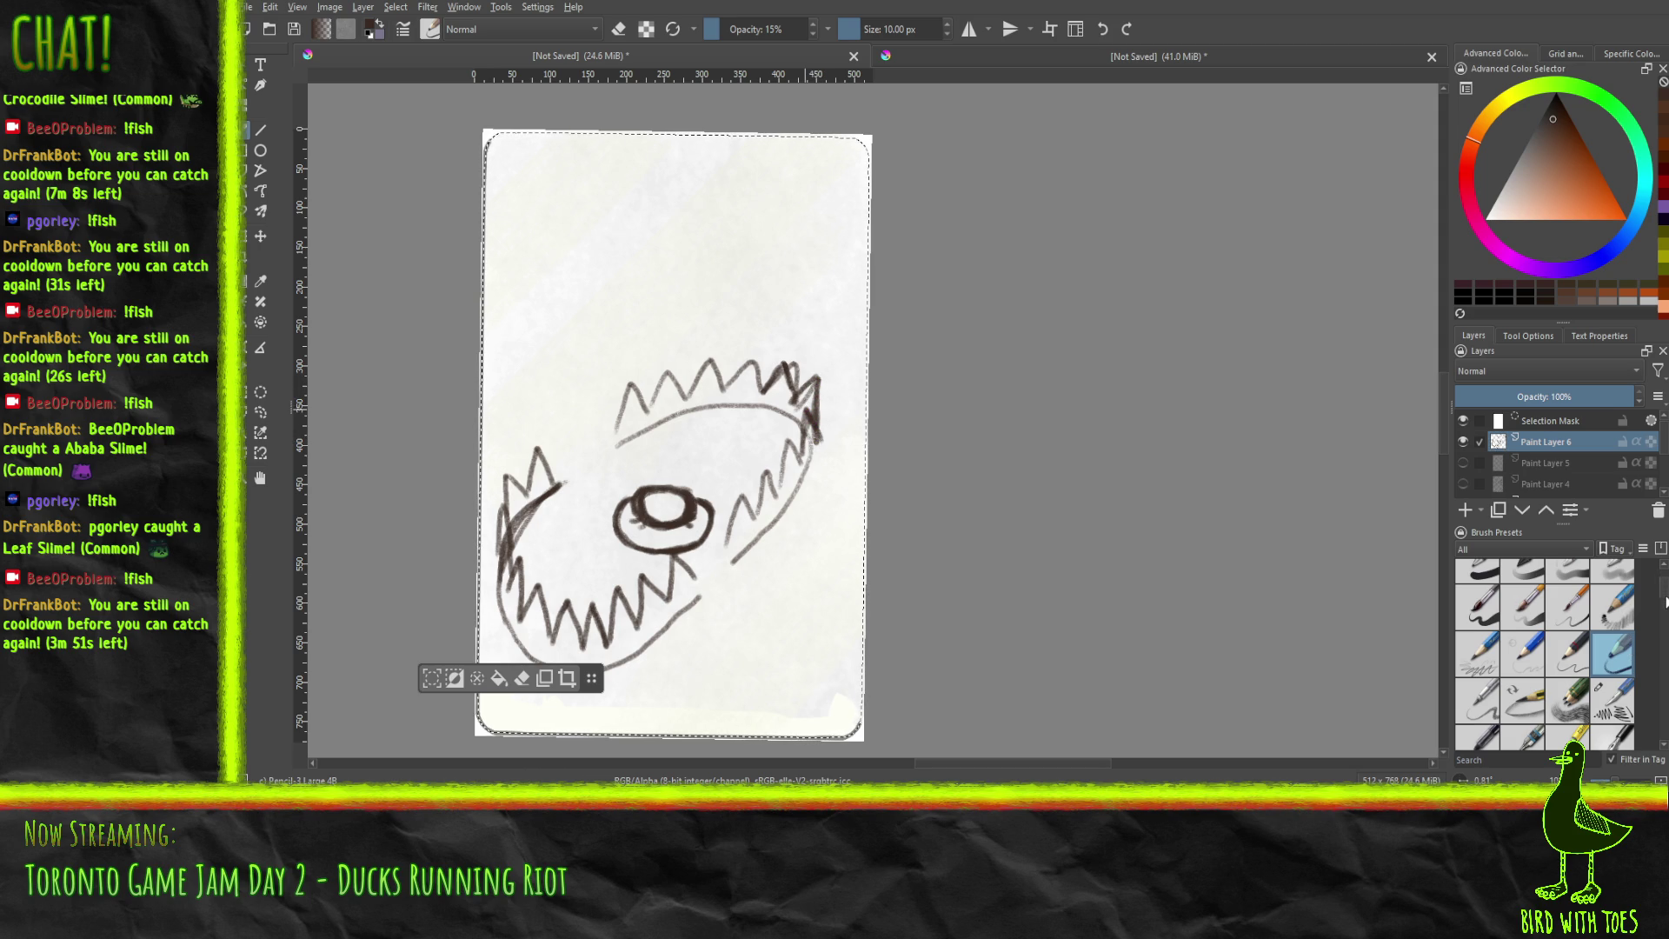
pyautogui.scroll(3, 1667, 600)
pyautogui.click(1477, 580)
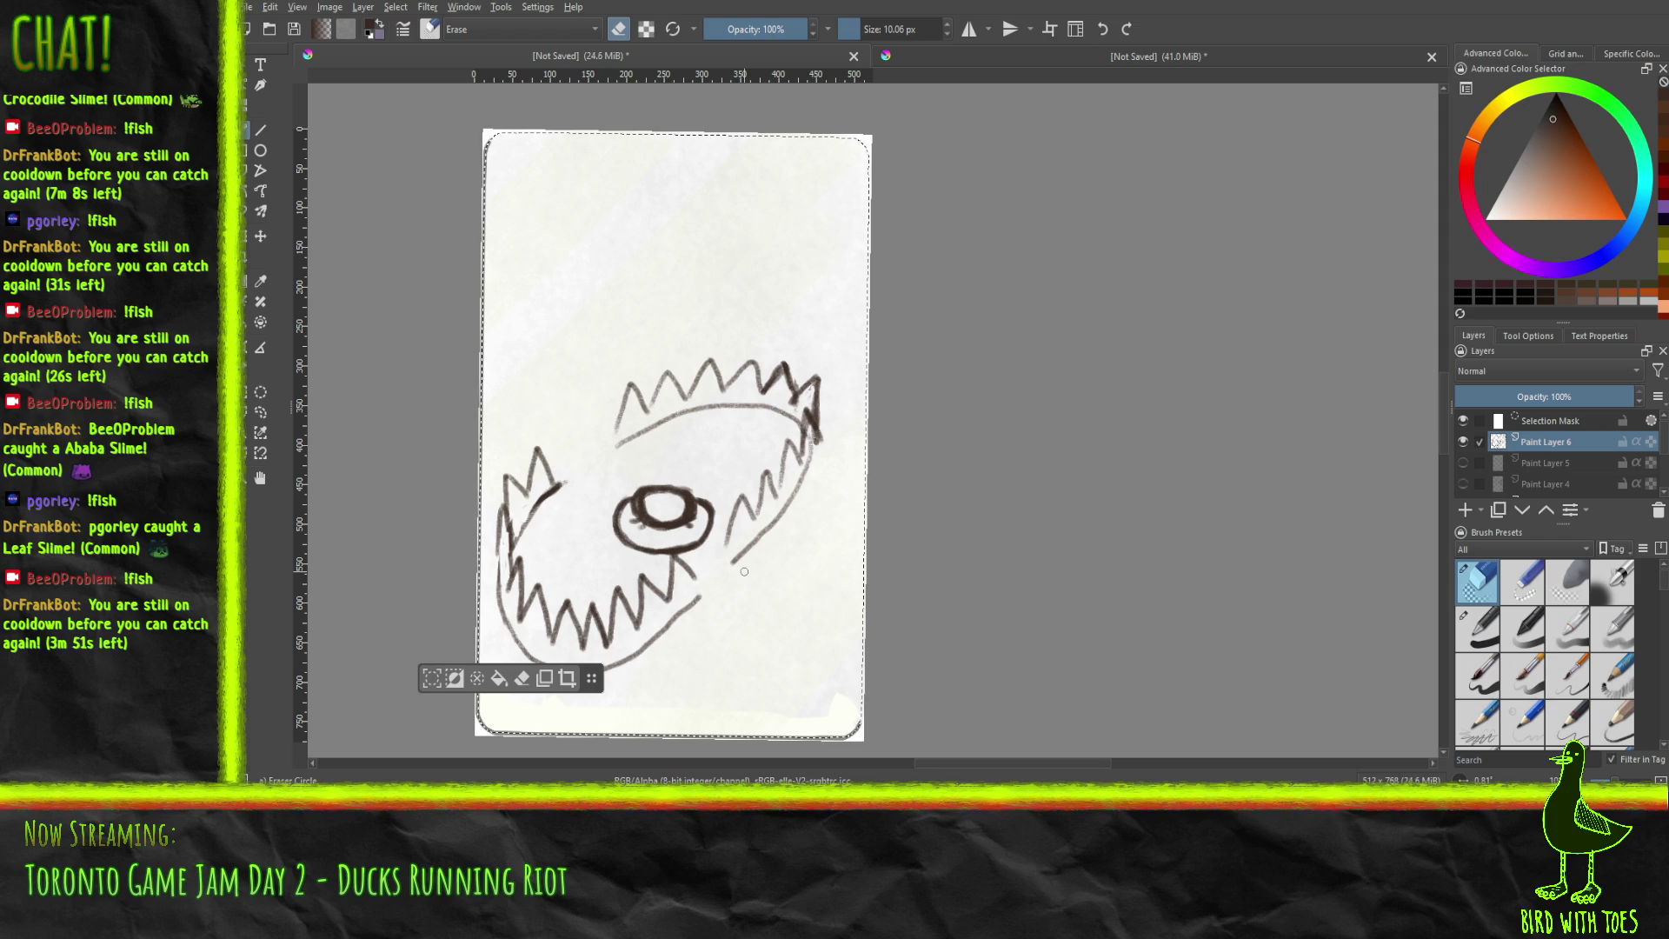
pyautogui.click(1614, 724)
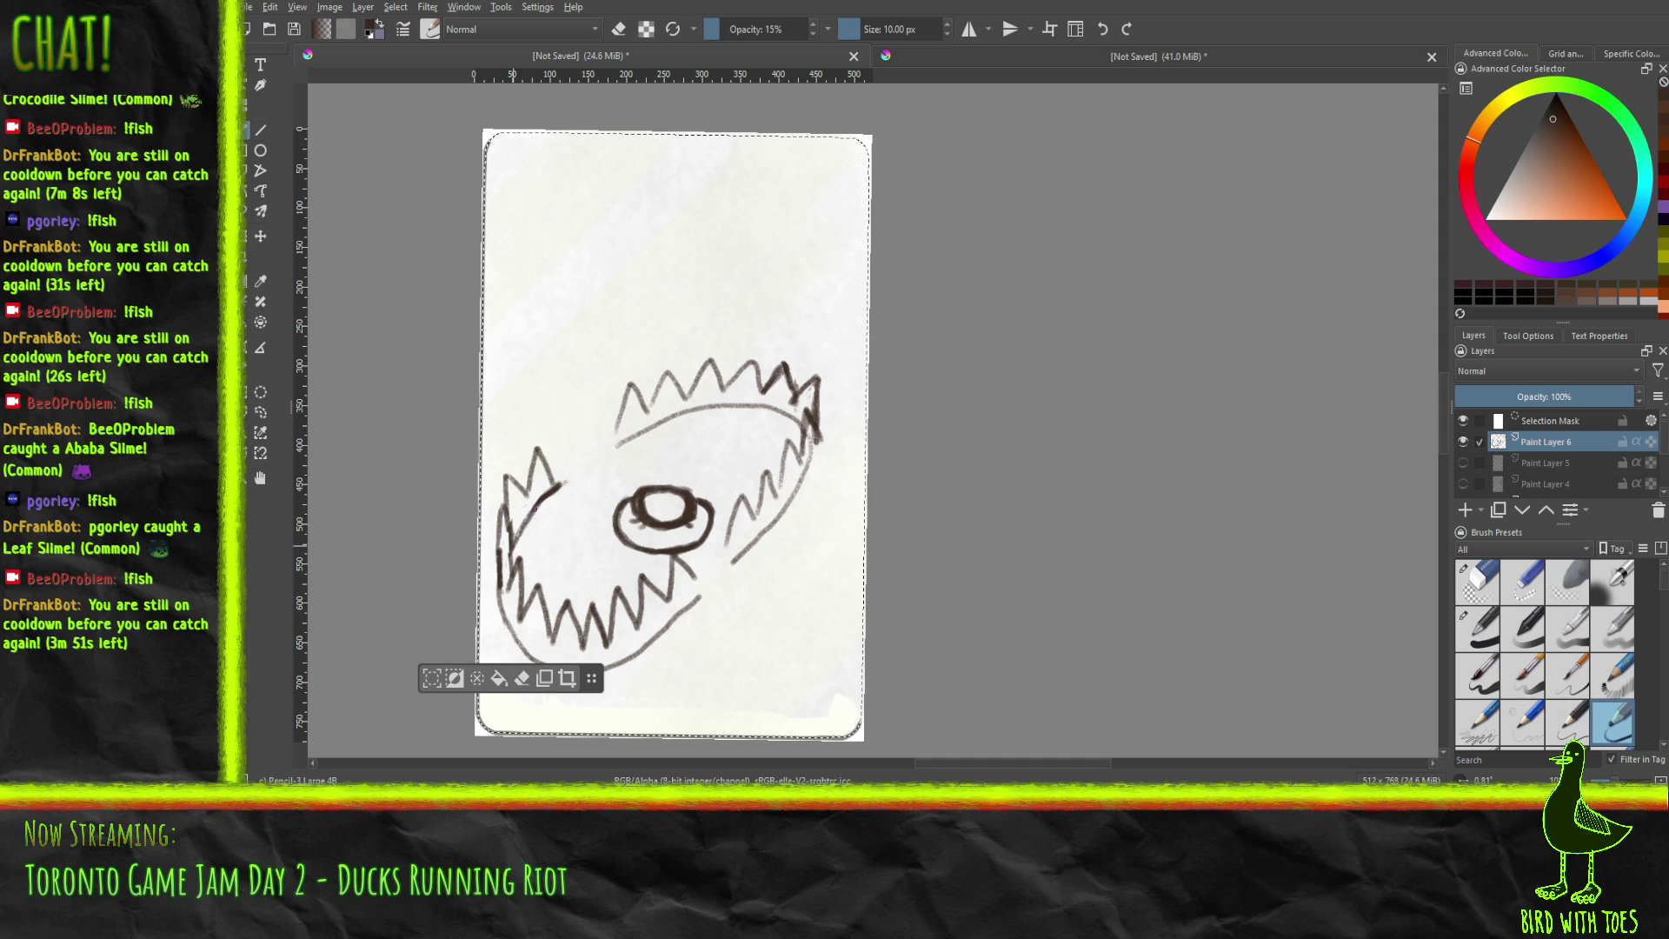
pyautogui.click(1481, 593)
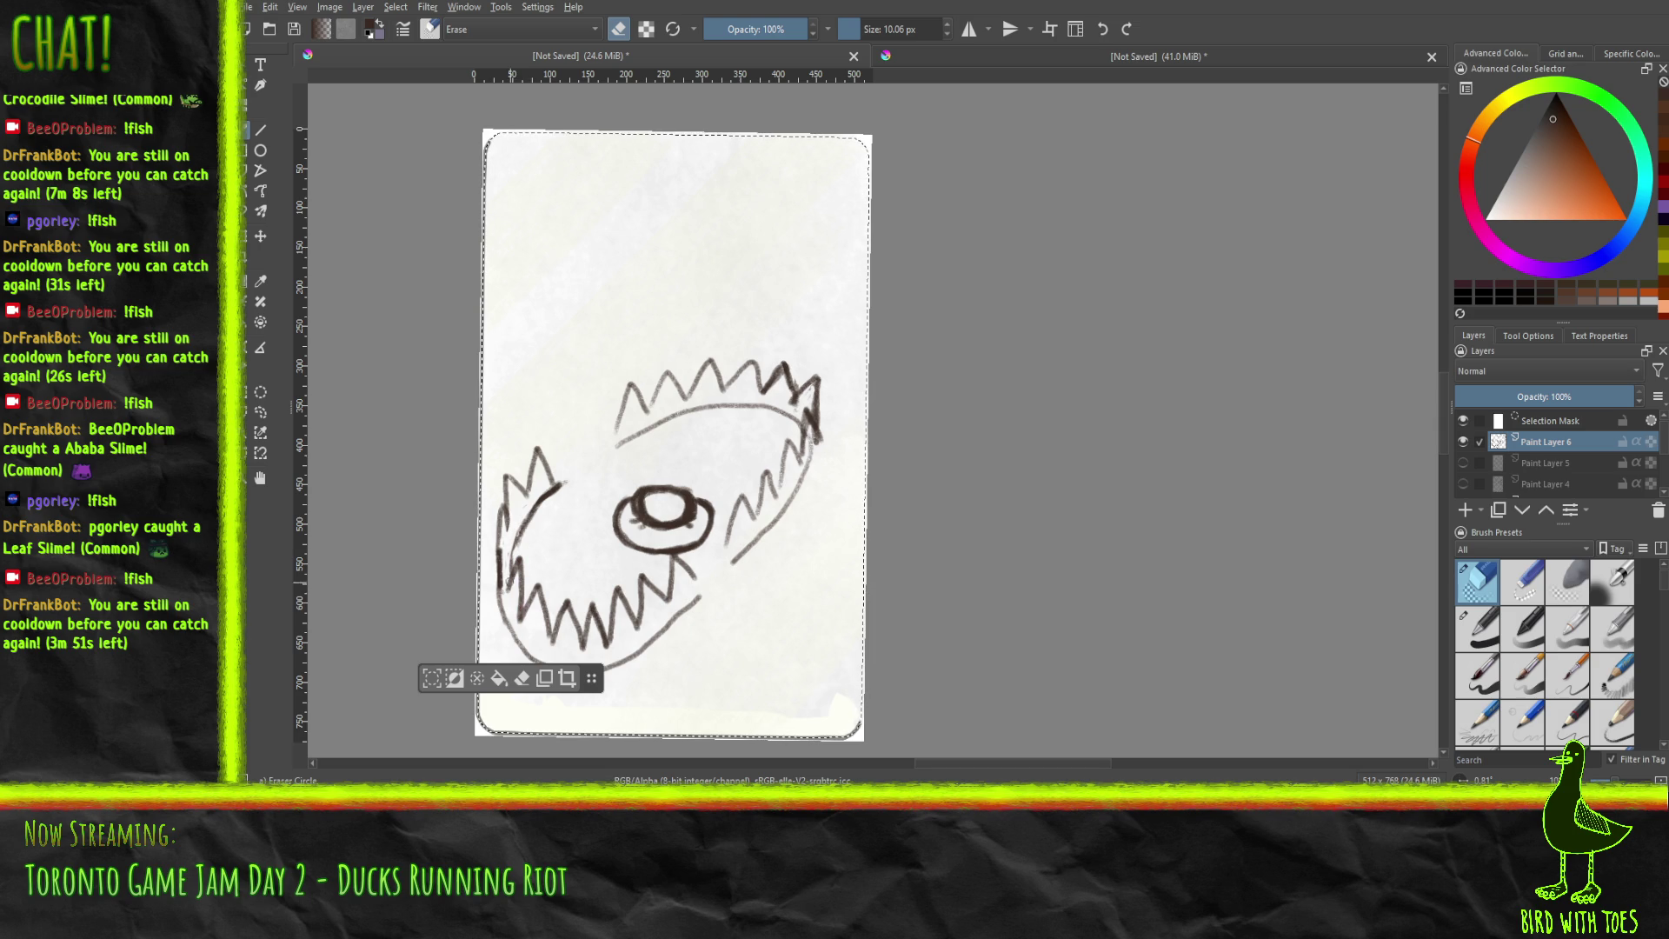
pyautogui.click(1612, 726)
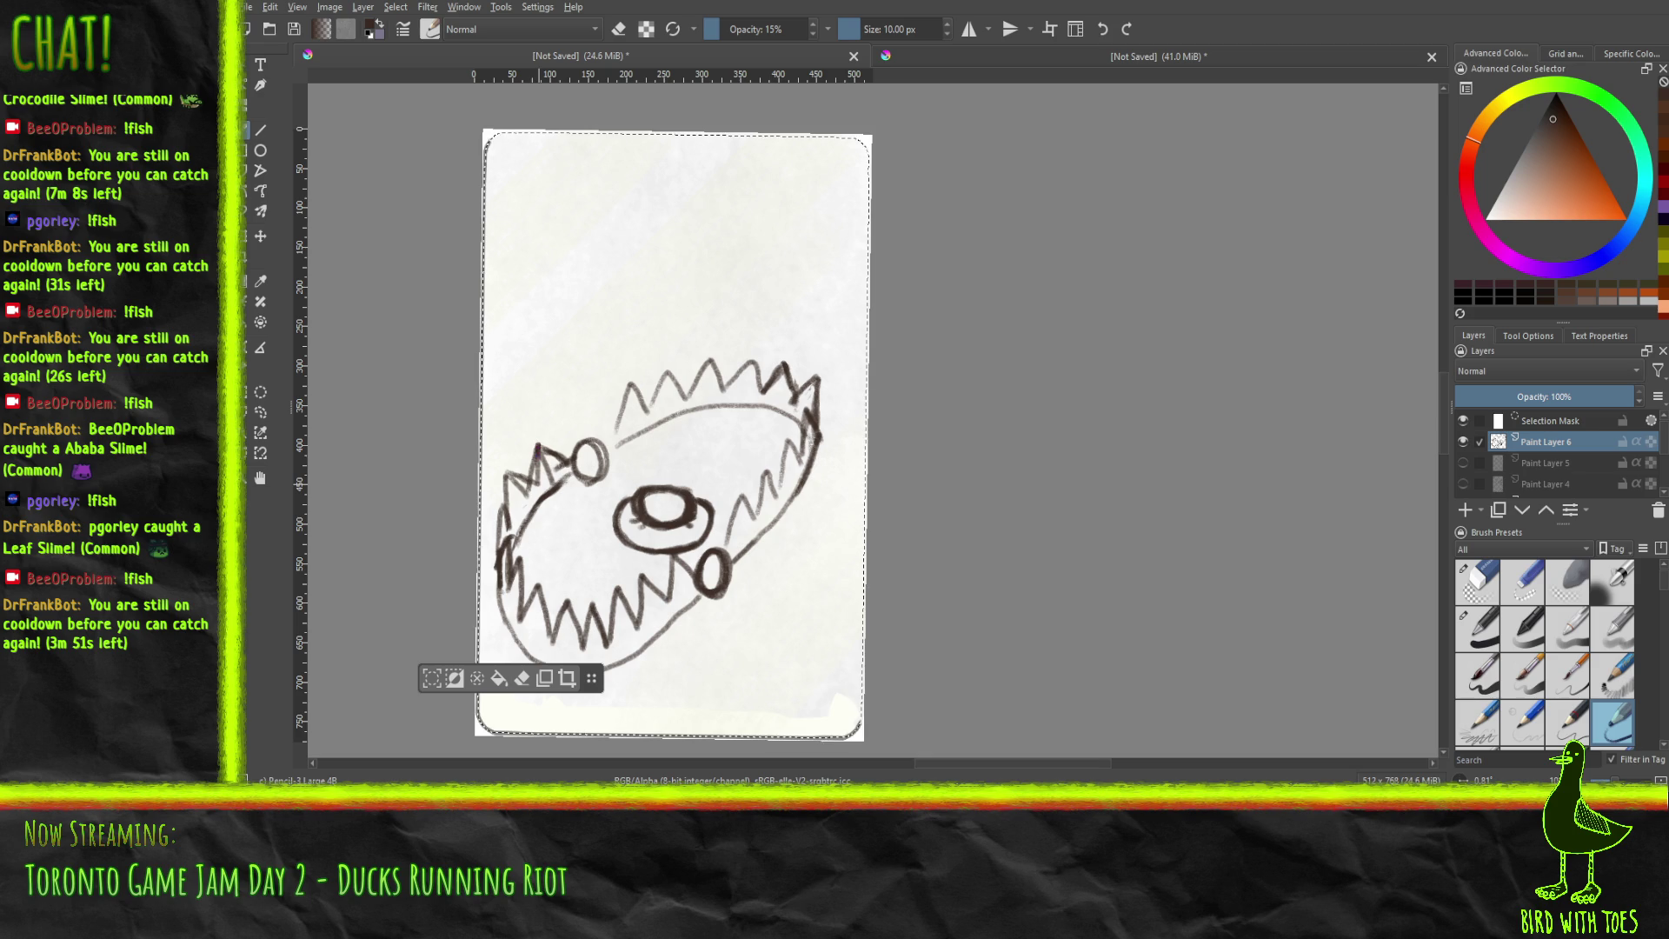
# Touch up the zigzag teeth, alternating a 20 px Eraser Circle with Pencil-3 Large 4B.
pyautogui.moveTo(536, 492); pyautogui.dragTo(529, 480)
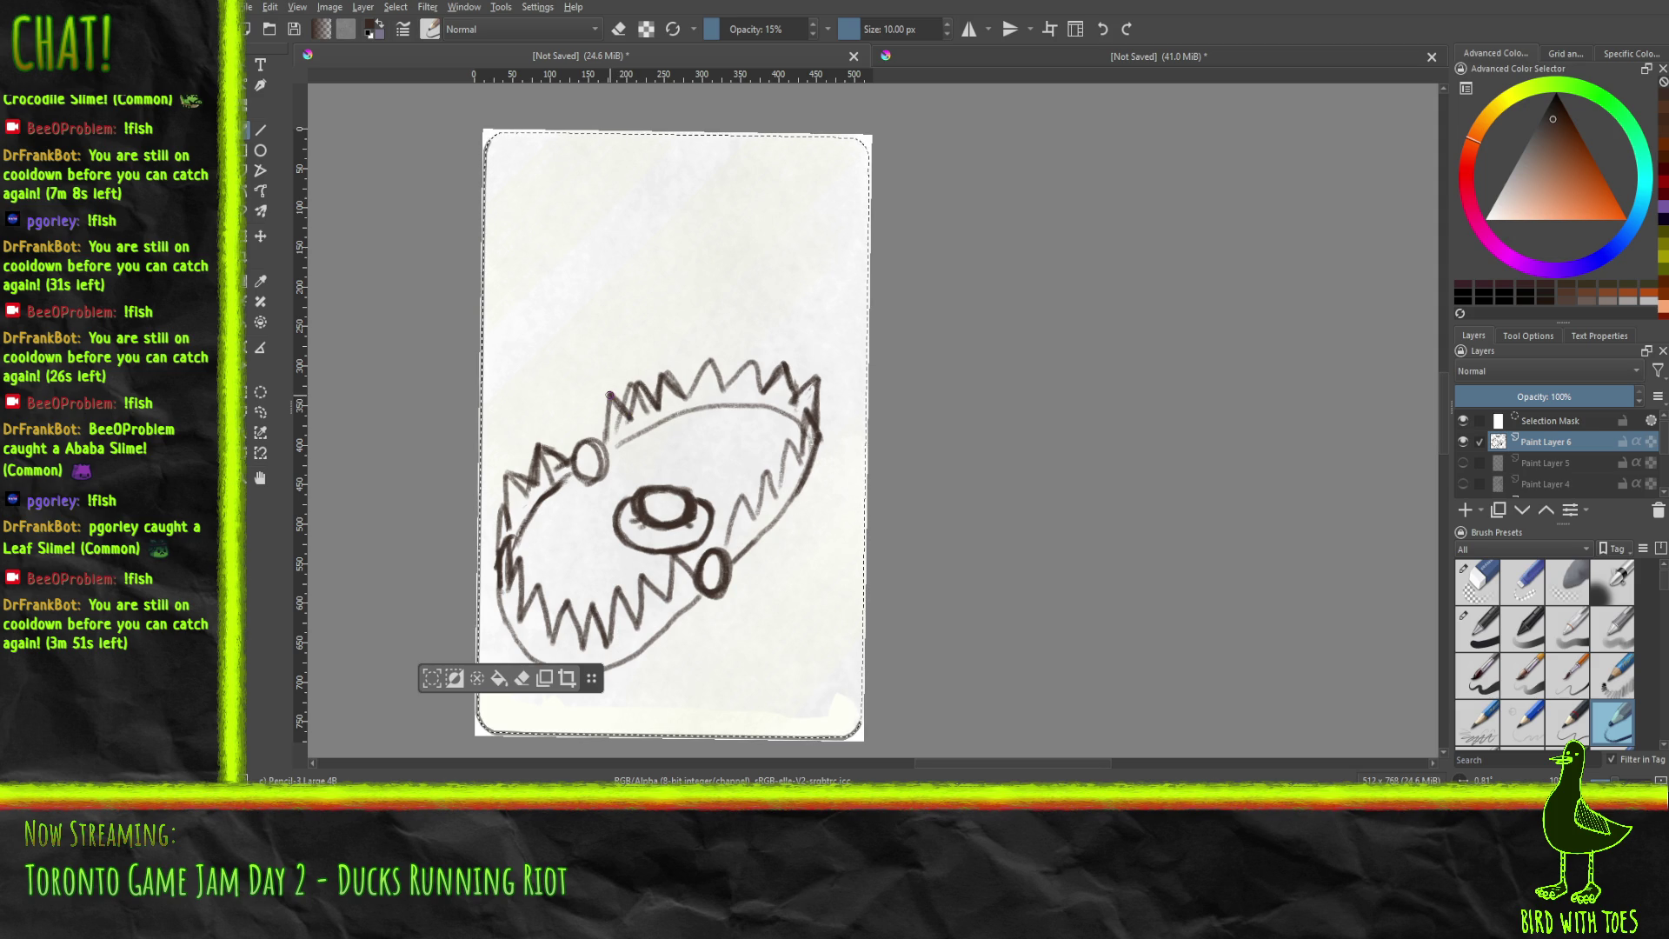
pyautogui.click(1476, 579)
pyautogui.moveTo(868, 32); pyautogui.dragTo(873, 31)
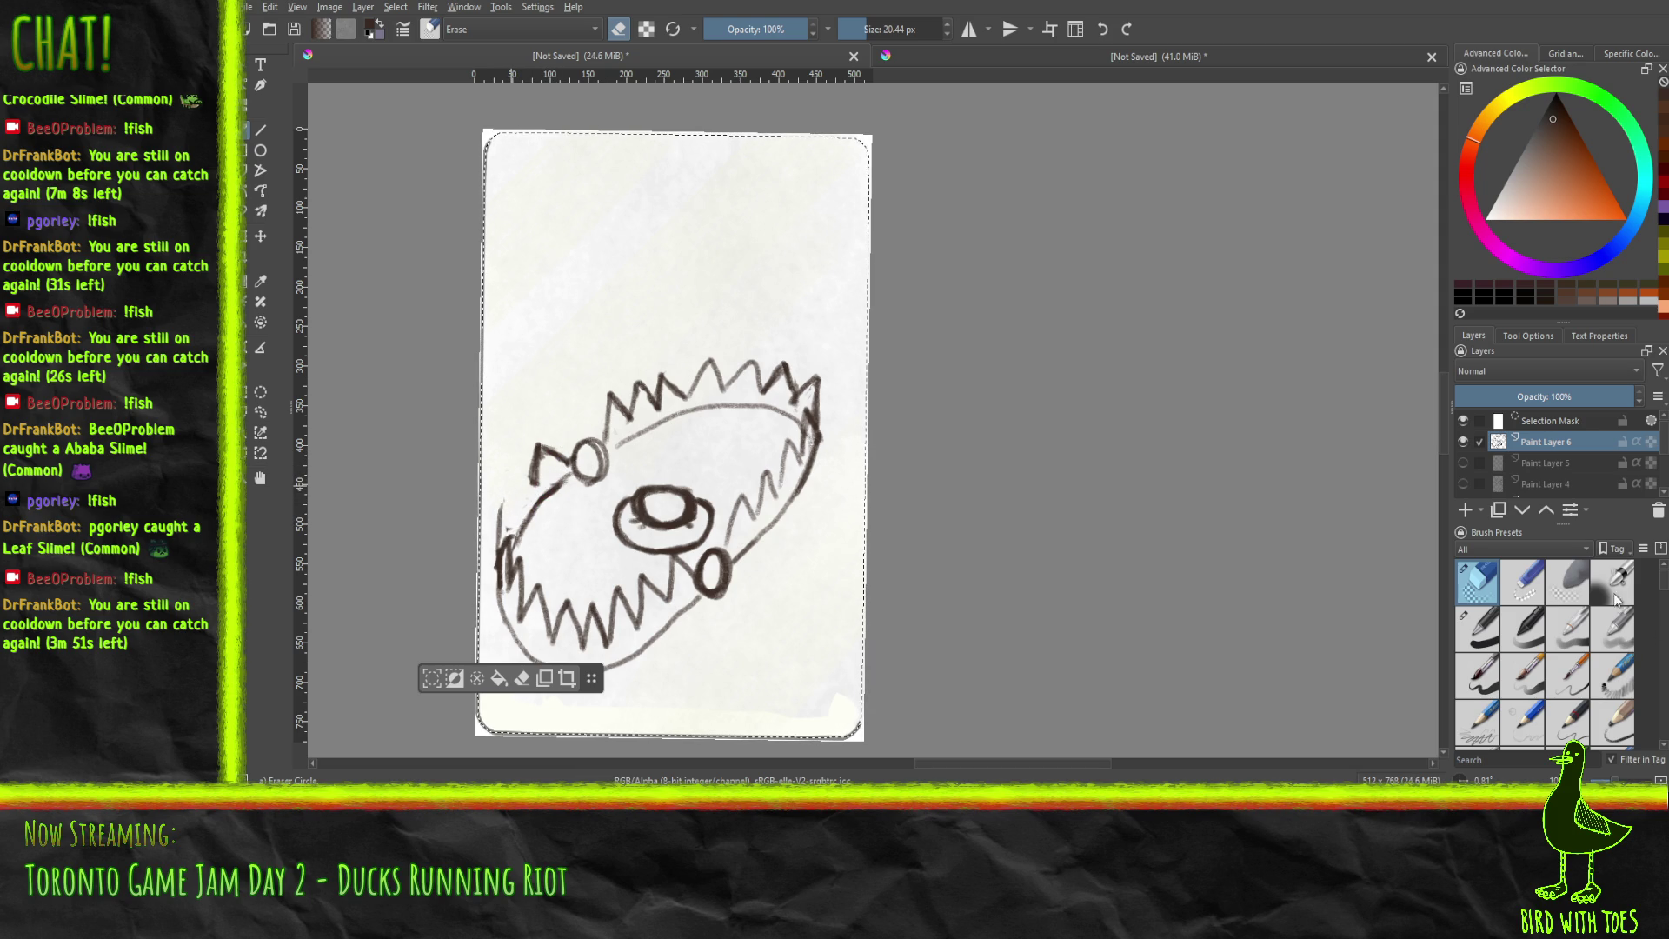
pyautogui.click(1610, 722)
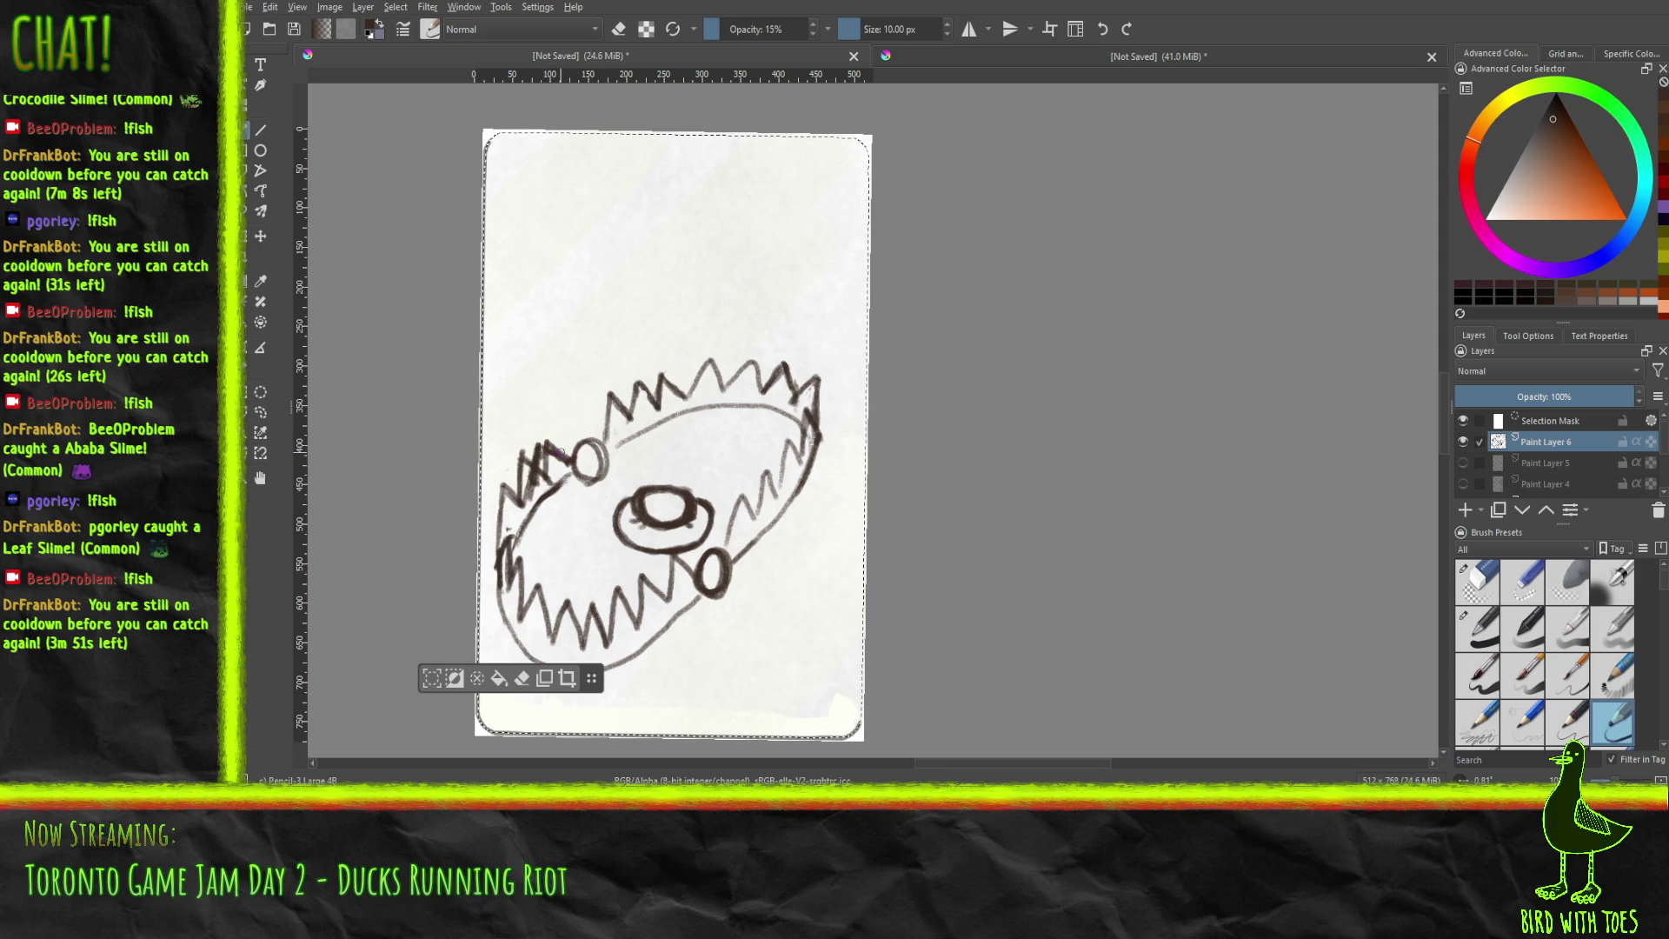
pyautogui.click(1476, 581)
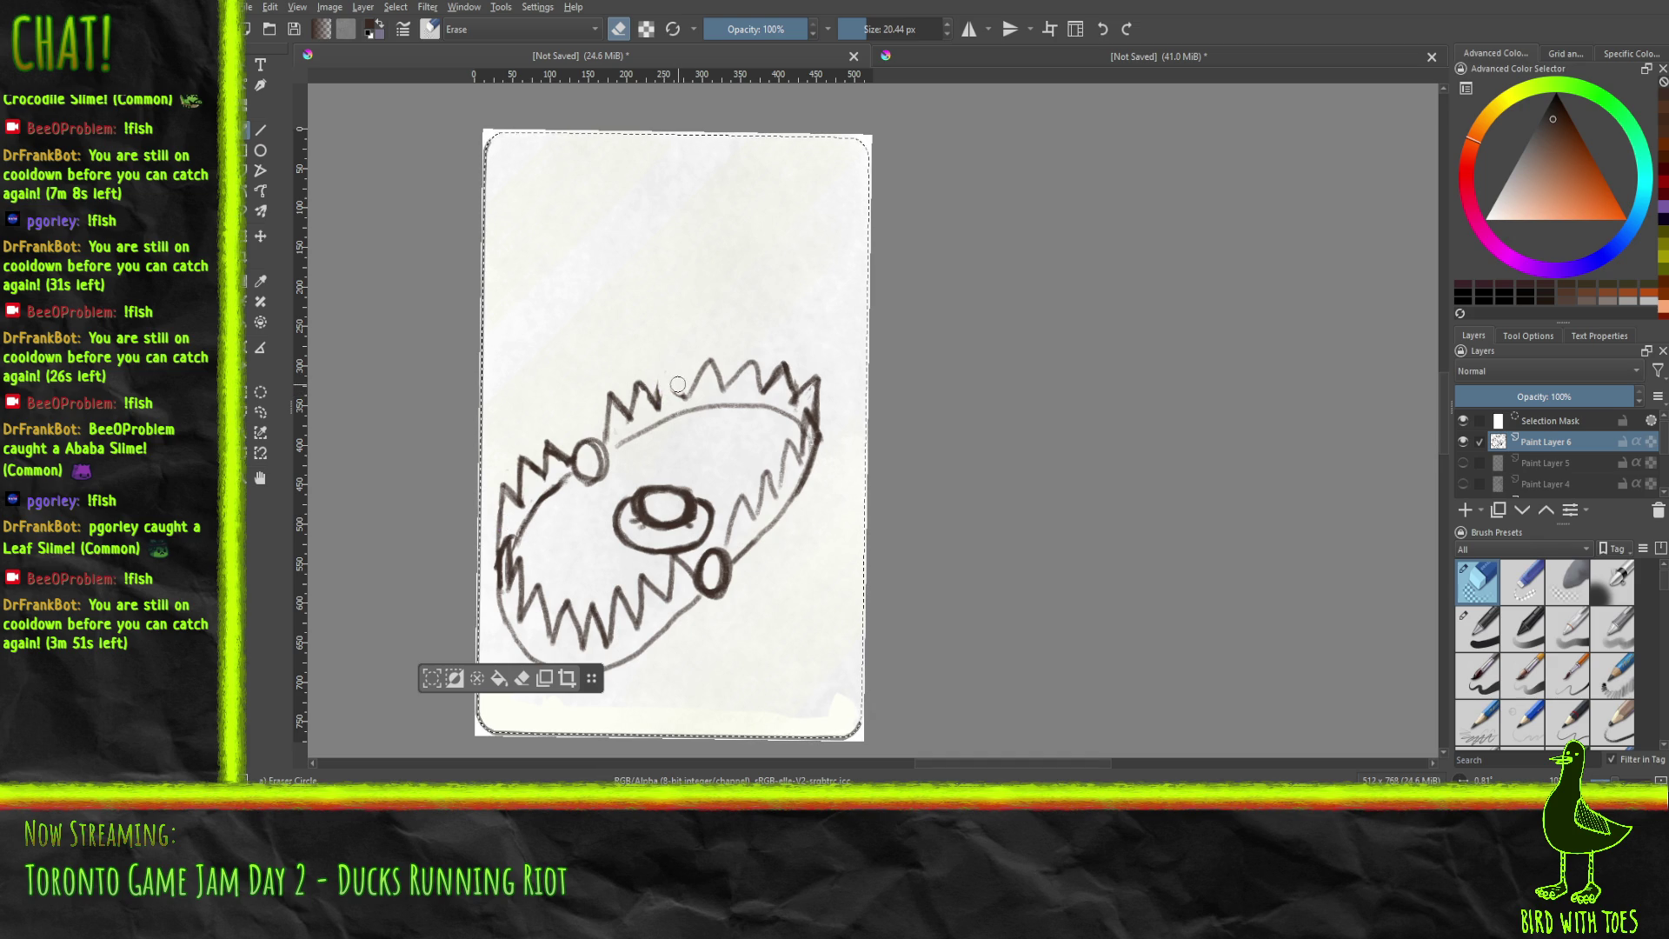
pyautogui.hotkey('ctrl', 'z')
pyautogui.moveTo(661, 376); pyautogui.dragTo(663, 391)
# Set the pencil to full opacity and draw a short stroke from the left circle toward the centre ring.
pyautogui.click(1605, 711)
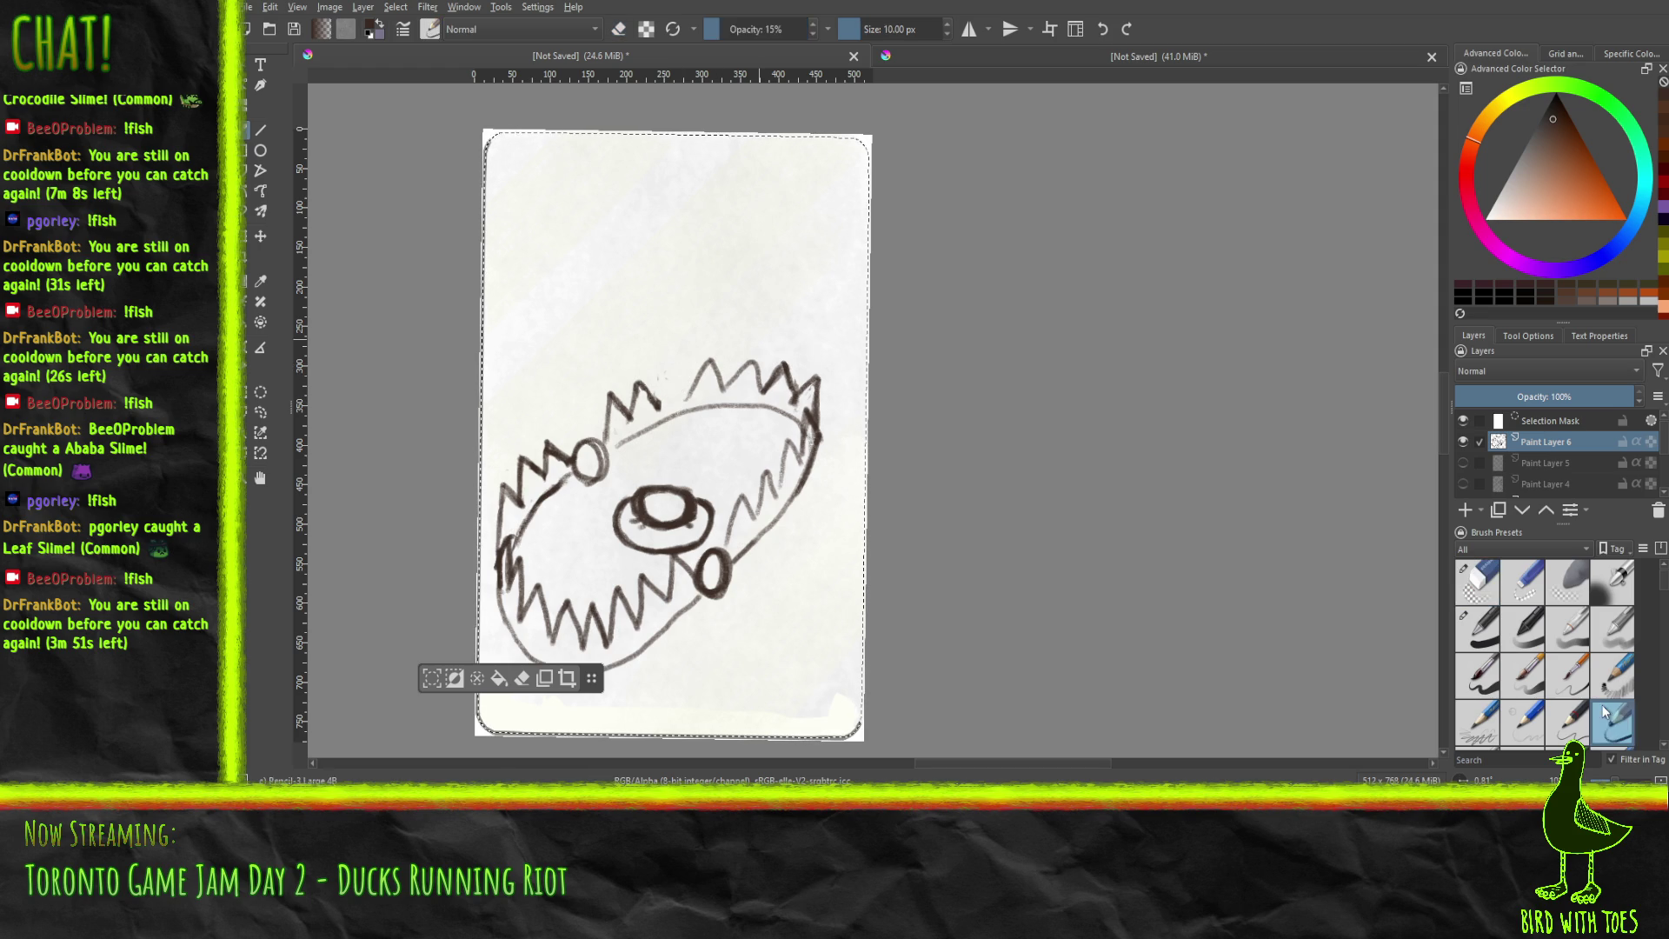
pyautogui.click(1553, 732)
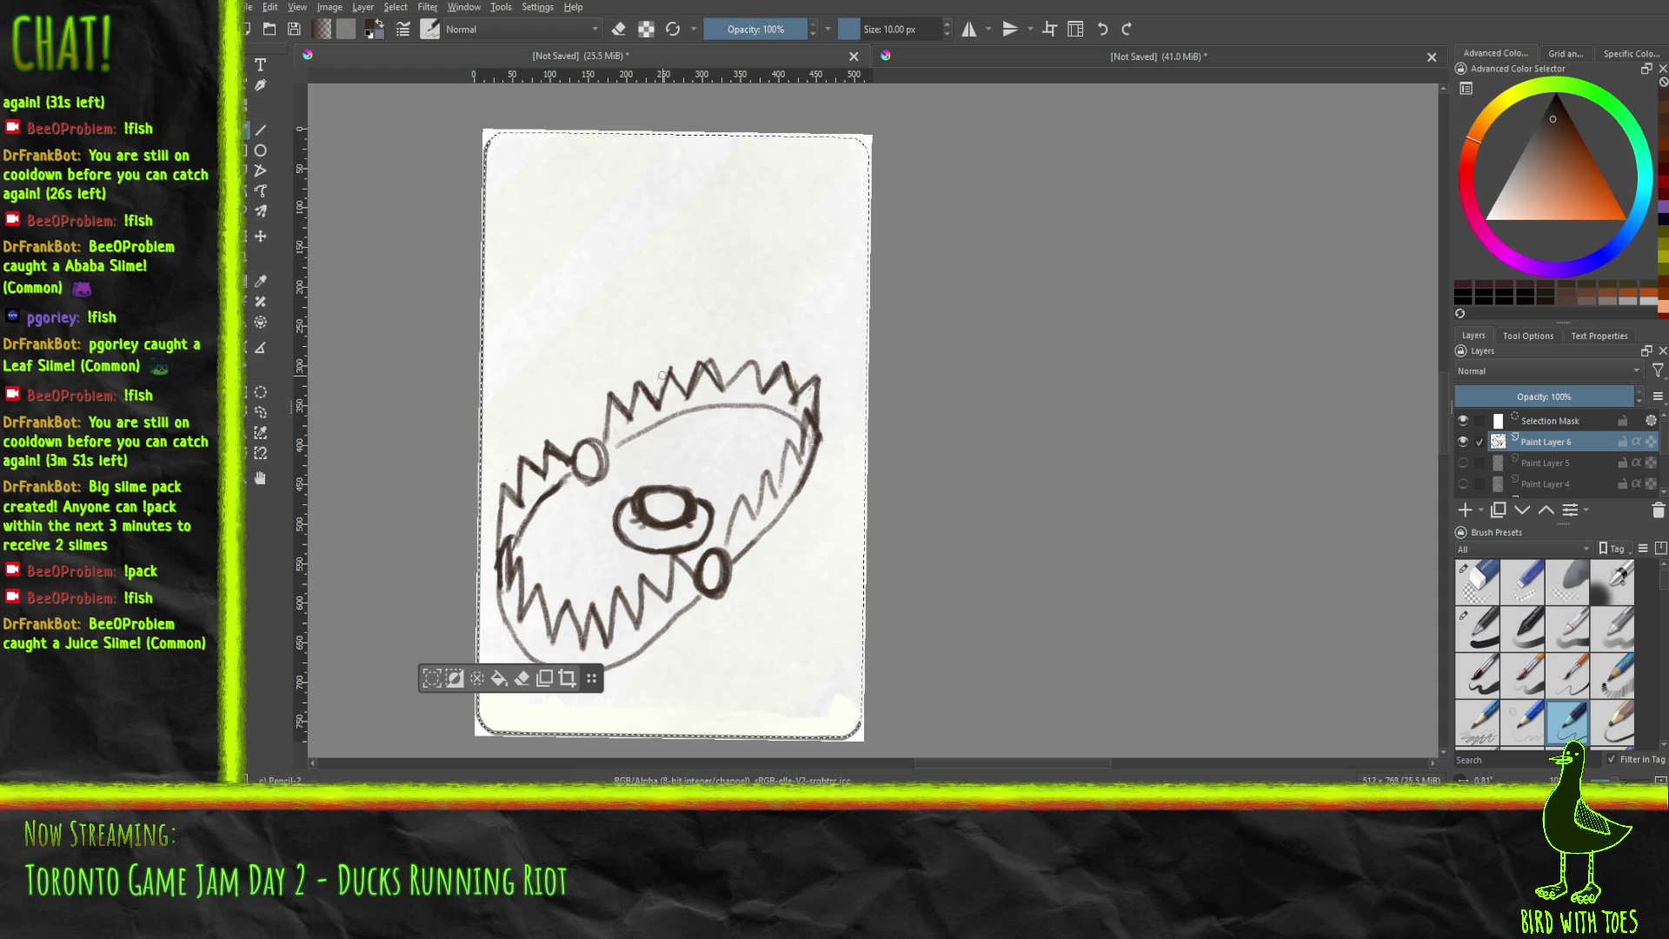
pyautogui.click(1470, 572)
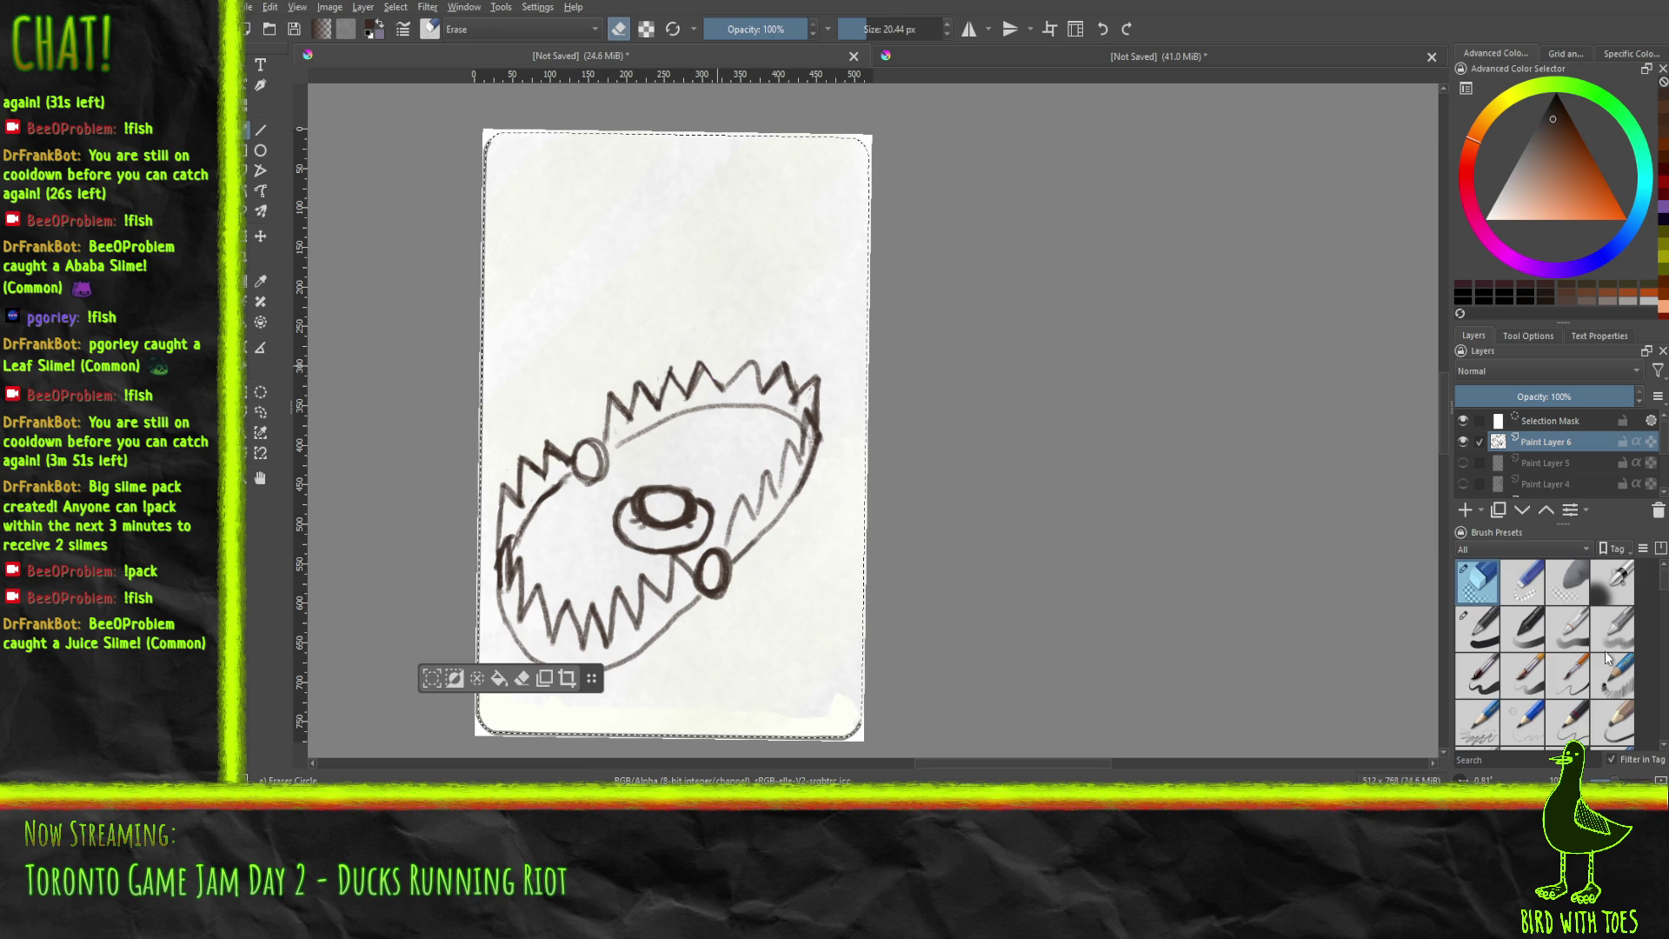
pyautogui.click(1613, 722)
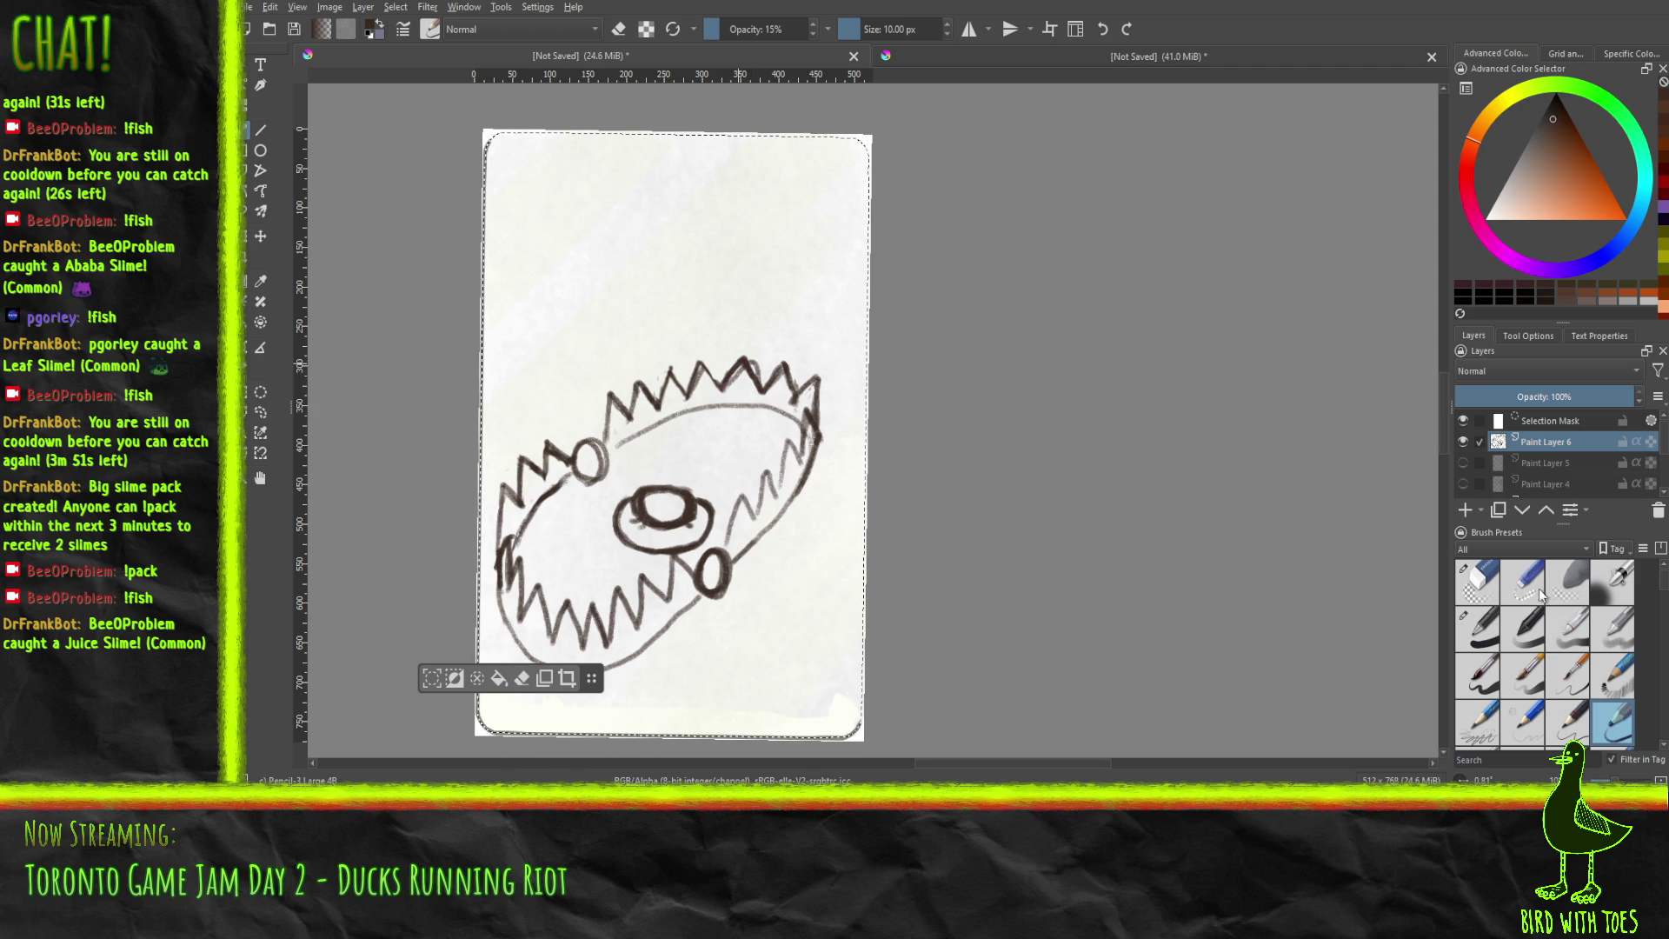
pyautogui.click(1494, 587)
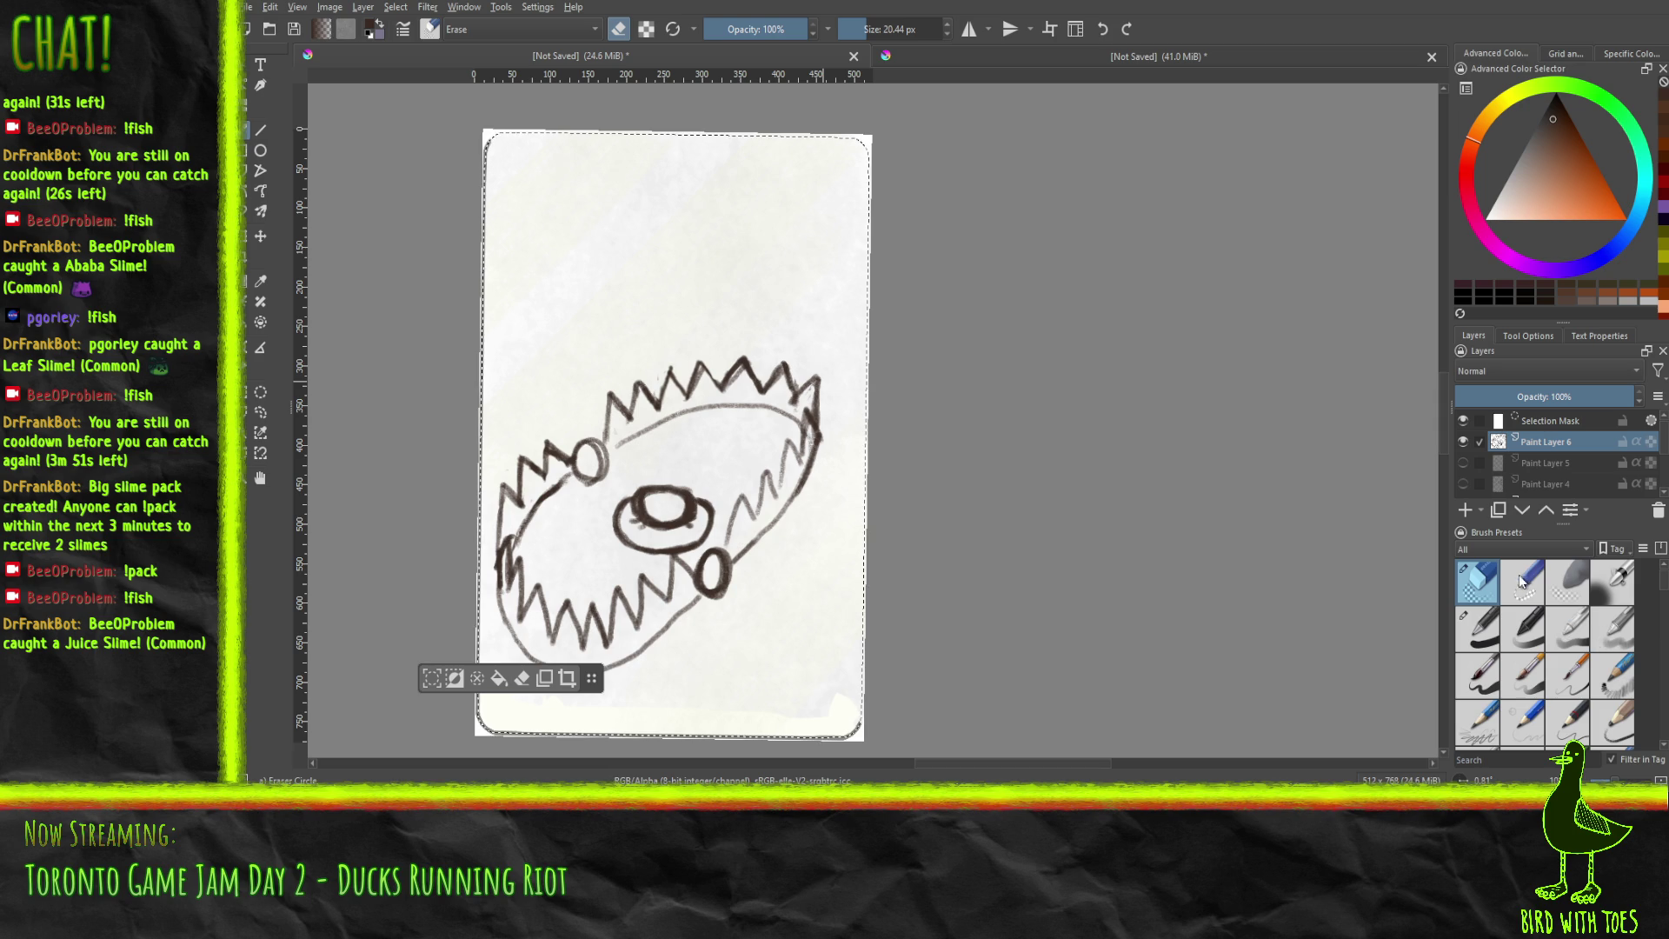
pyautogui.click(1620, 731)
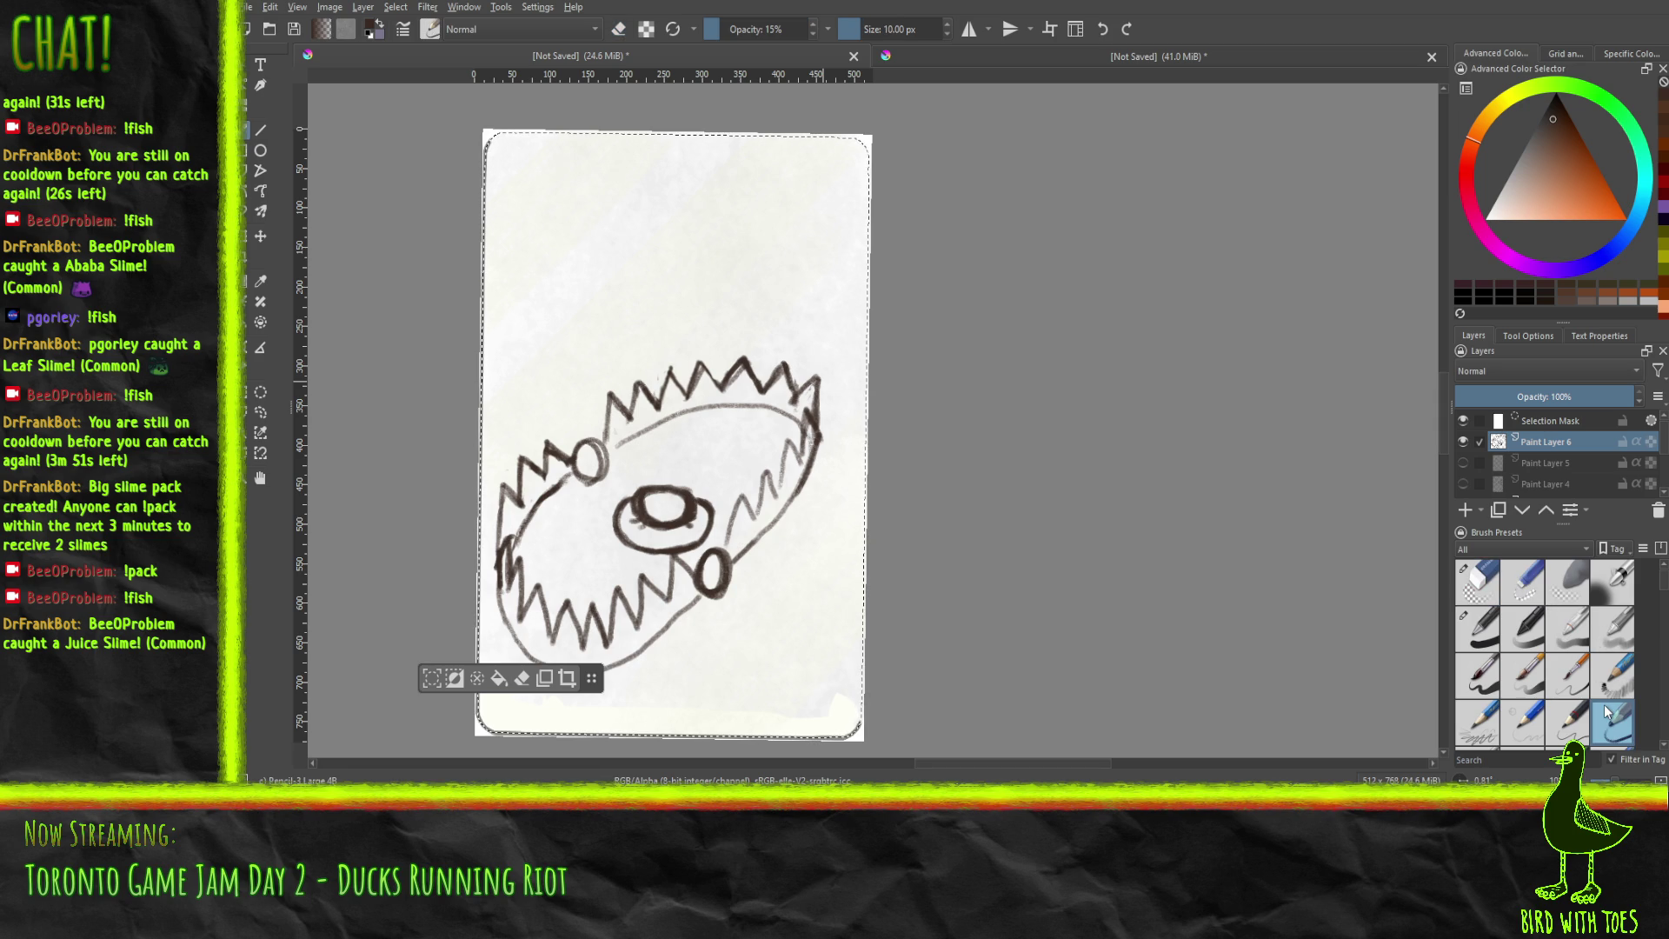
pyautogui.moveTo(572, 472); pyautogui.dragTo(604, 494)
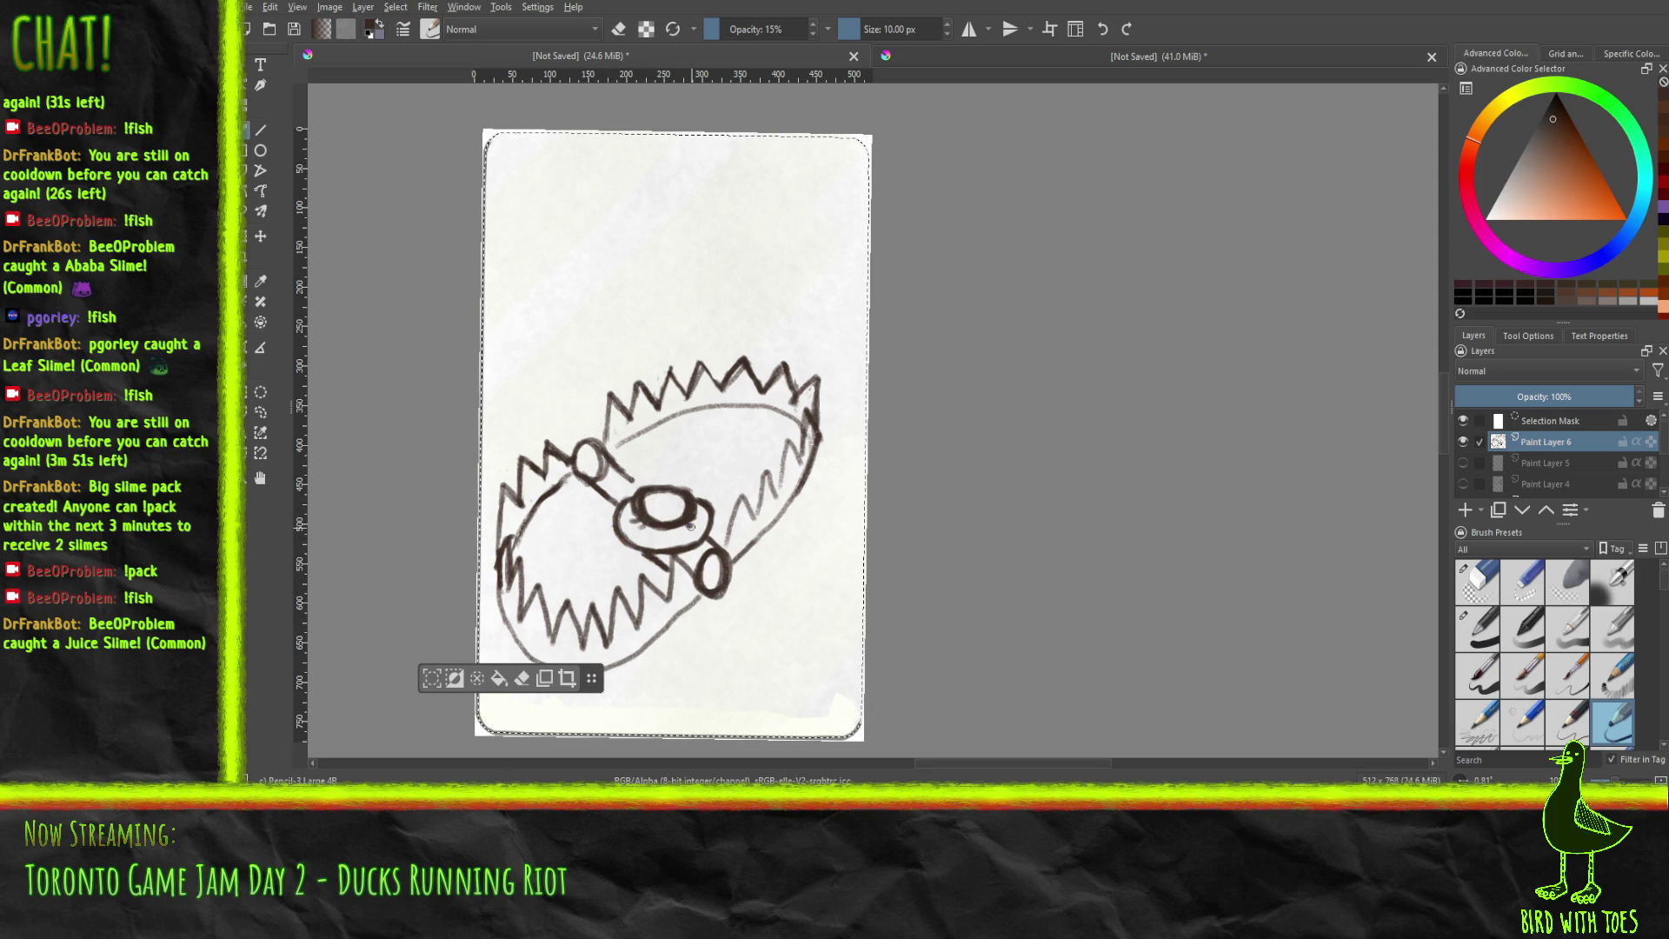
pyautogui.click(261, 412)
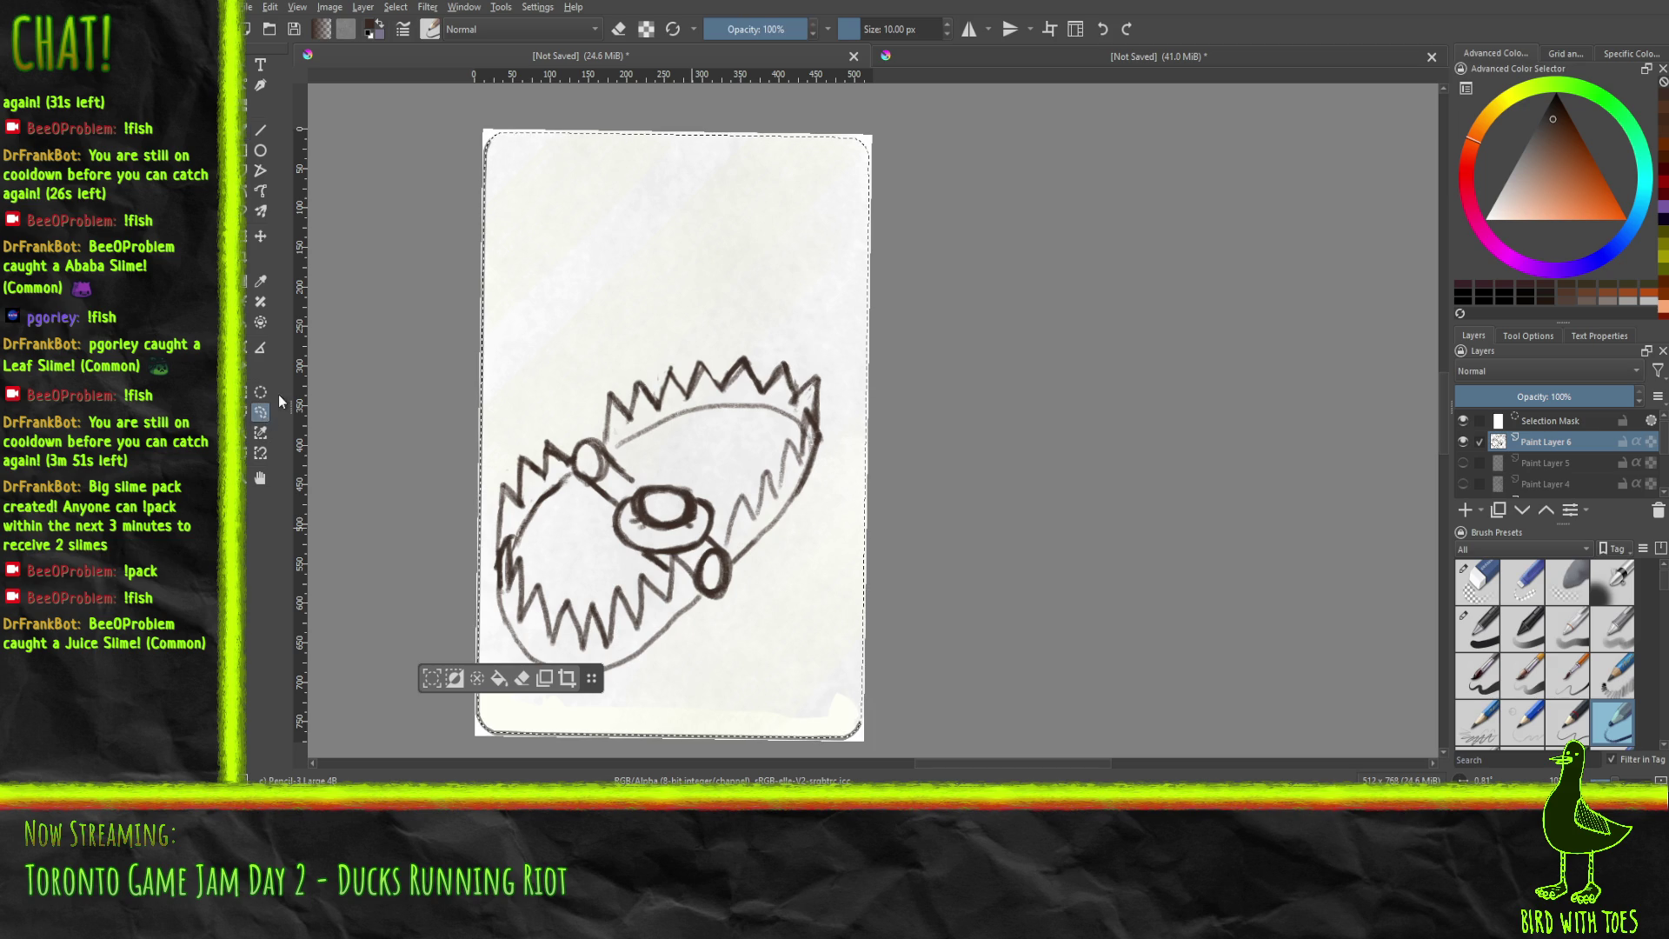
# Lasso the centre ring plate onto a new layer, nudge it upward and merge it back down.
pyautogui.moveTo(615, 526)
pyautogui.mouseDown()
pyautogui.moveTo(623, 542)
pyautogui.moveTo(619, 515)
pyautogui.moveTo(654, 482)
pyautogui.moveTo(694, 485)
pyautogui.moveTo(717, 506)
pyautogui.moveTo(720, 548)
pyautogui.moveTo(698, 567)
pyautogui.moveTo(641, 563)
pyautogui.moveTo(610, 519)
pyautogui.mouseUp()
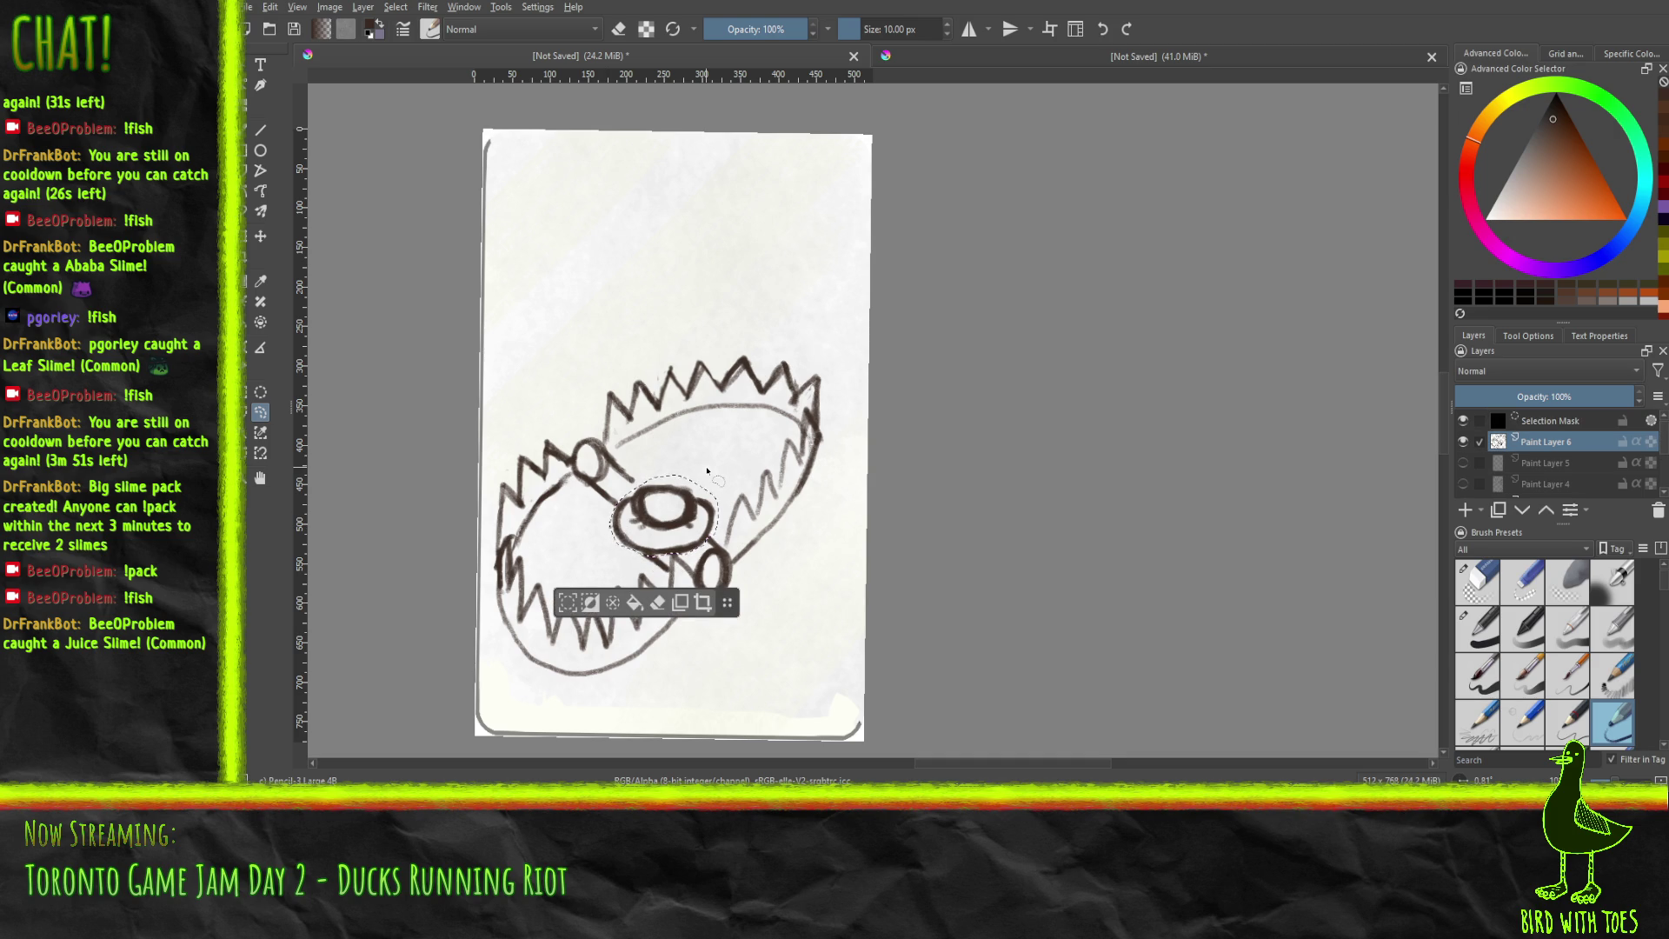
pyautogui.press('Delete')
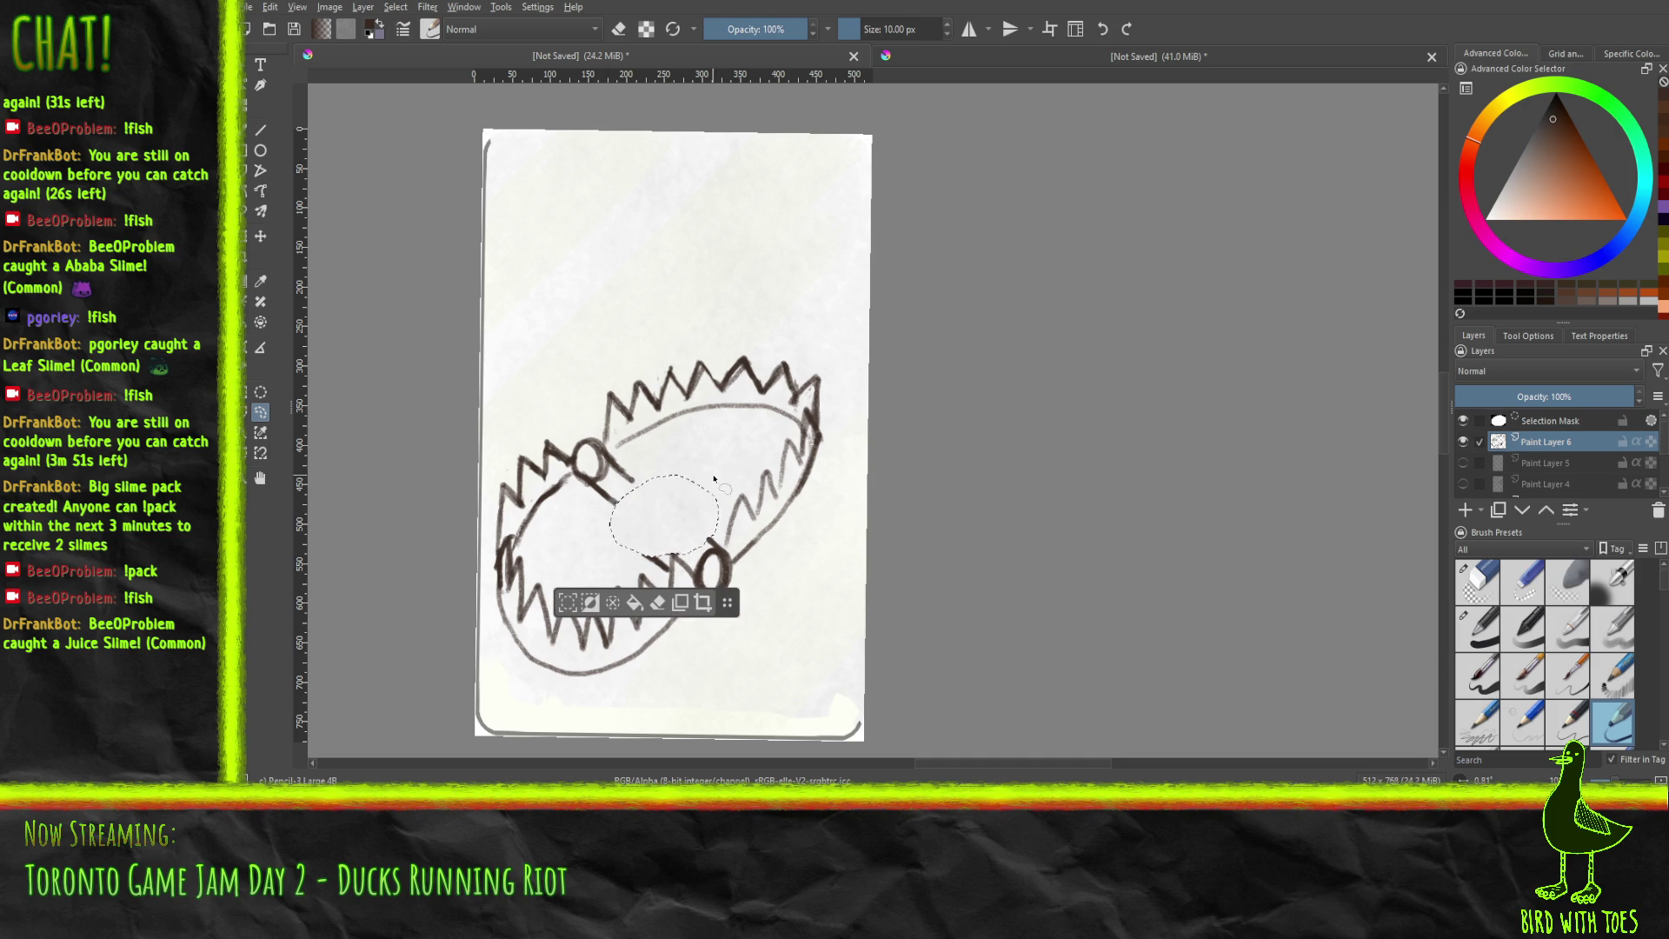
pyautogui.hotkey('ctrl', 'v')
pyautogui.click(260, 235)
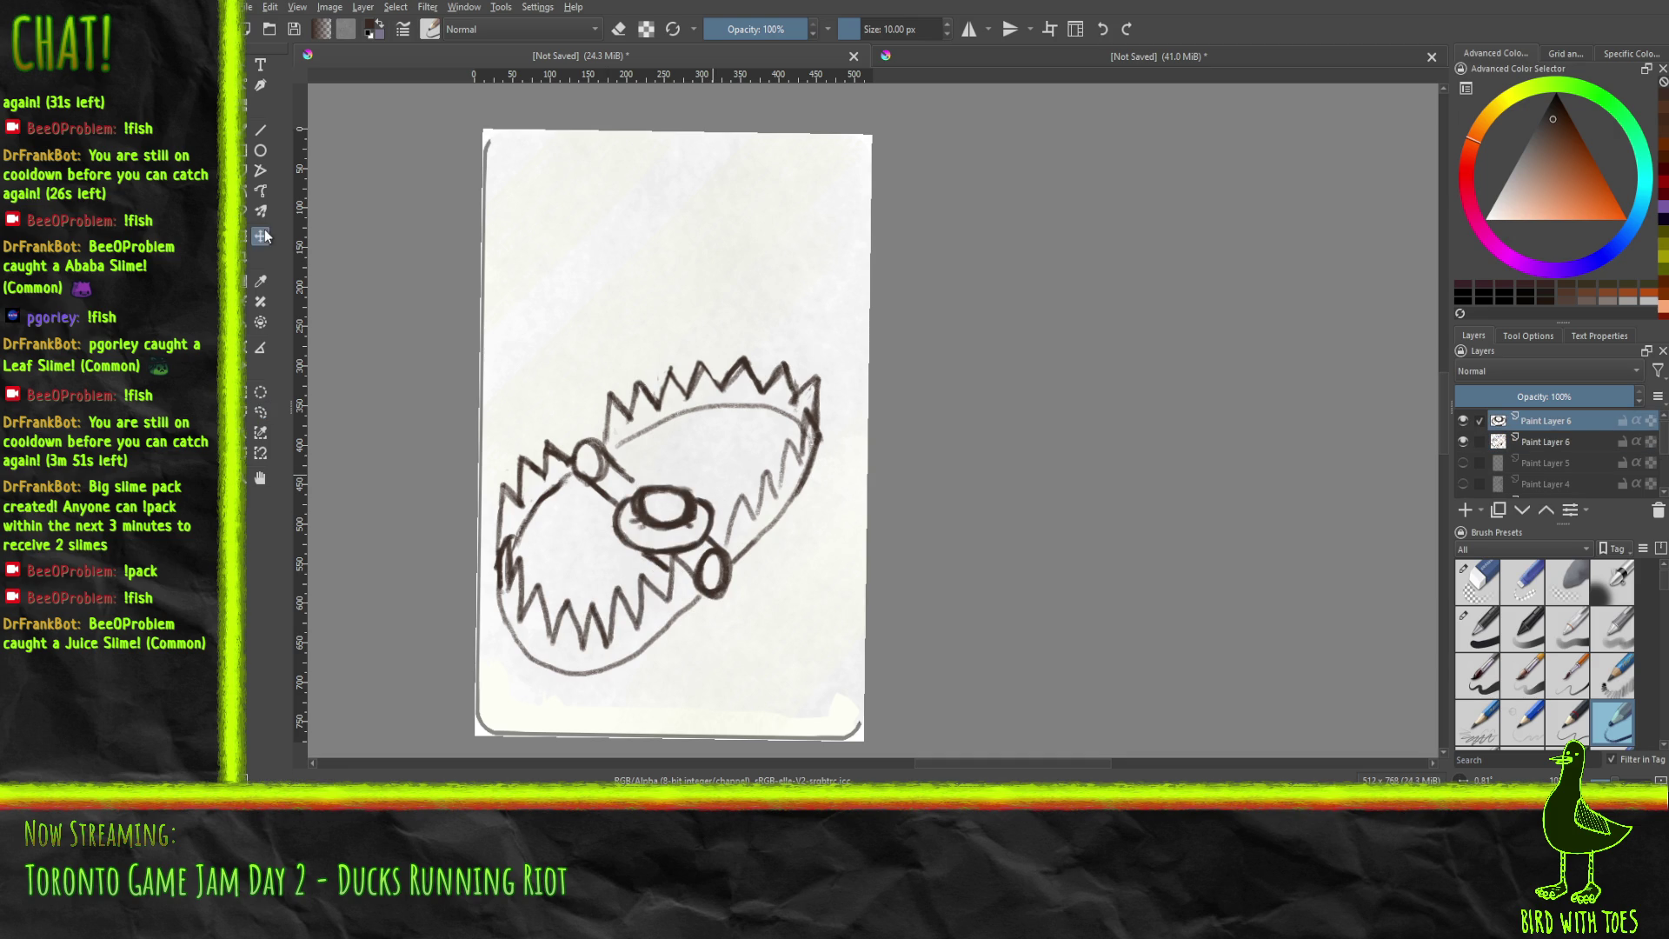
pyautogui.moveTo(669, 527); pyautogui.dragTo(652, 508)
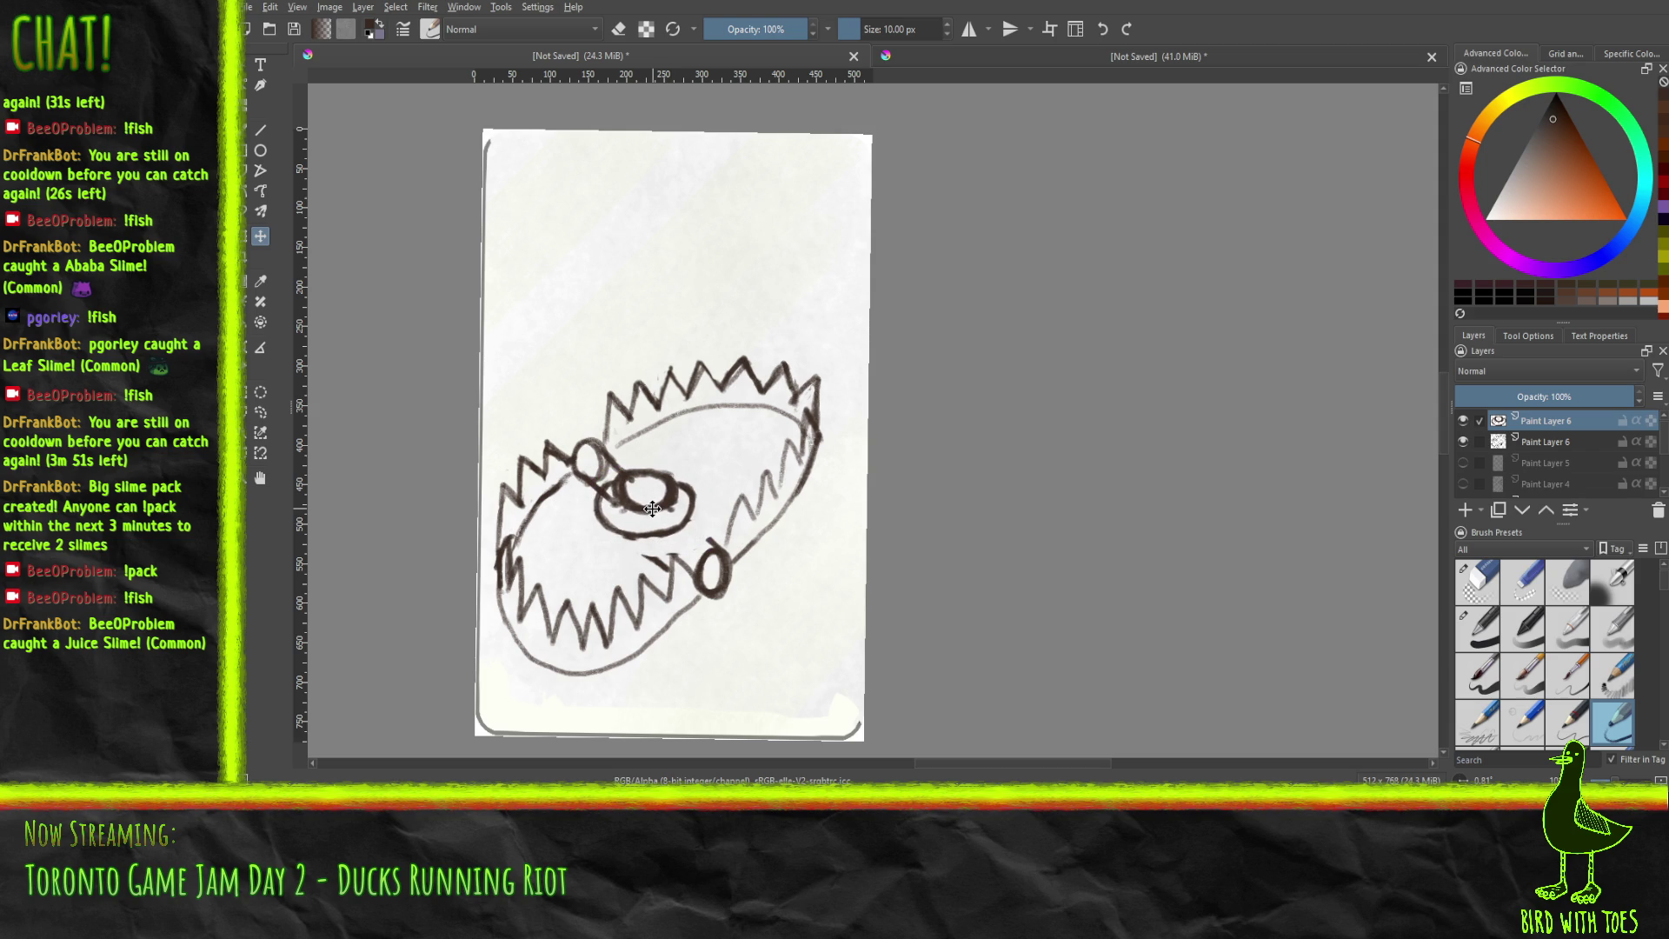
pyautogui.hotkey('ctrl', 'e')
# Erase the leftover marks inside the centre ring and beside the small ring.
pyautogui.click(1479, 583)
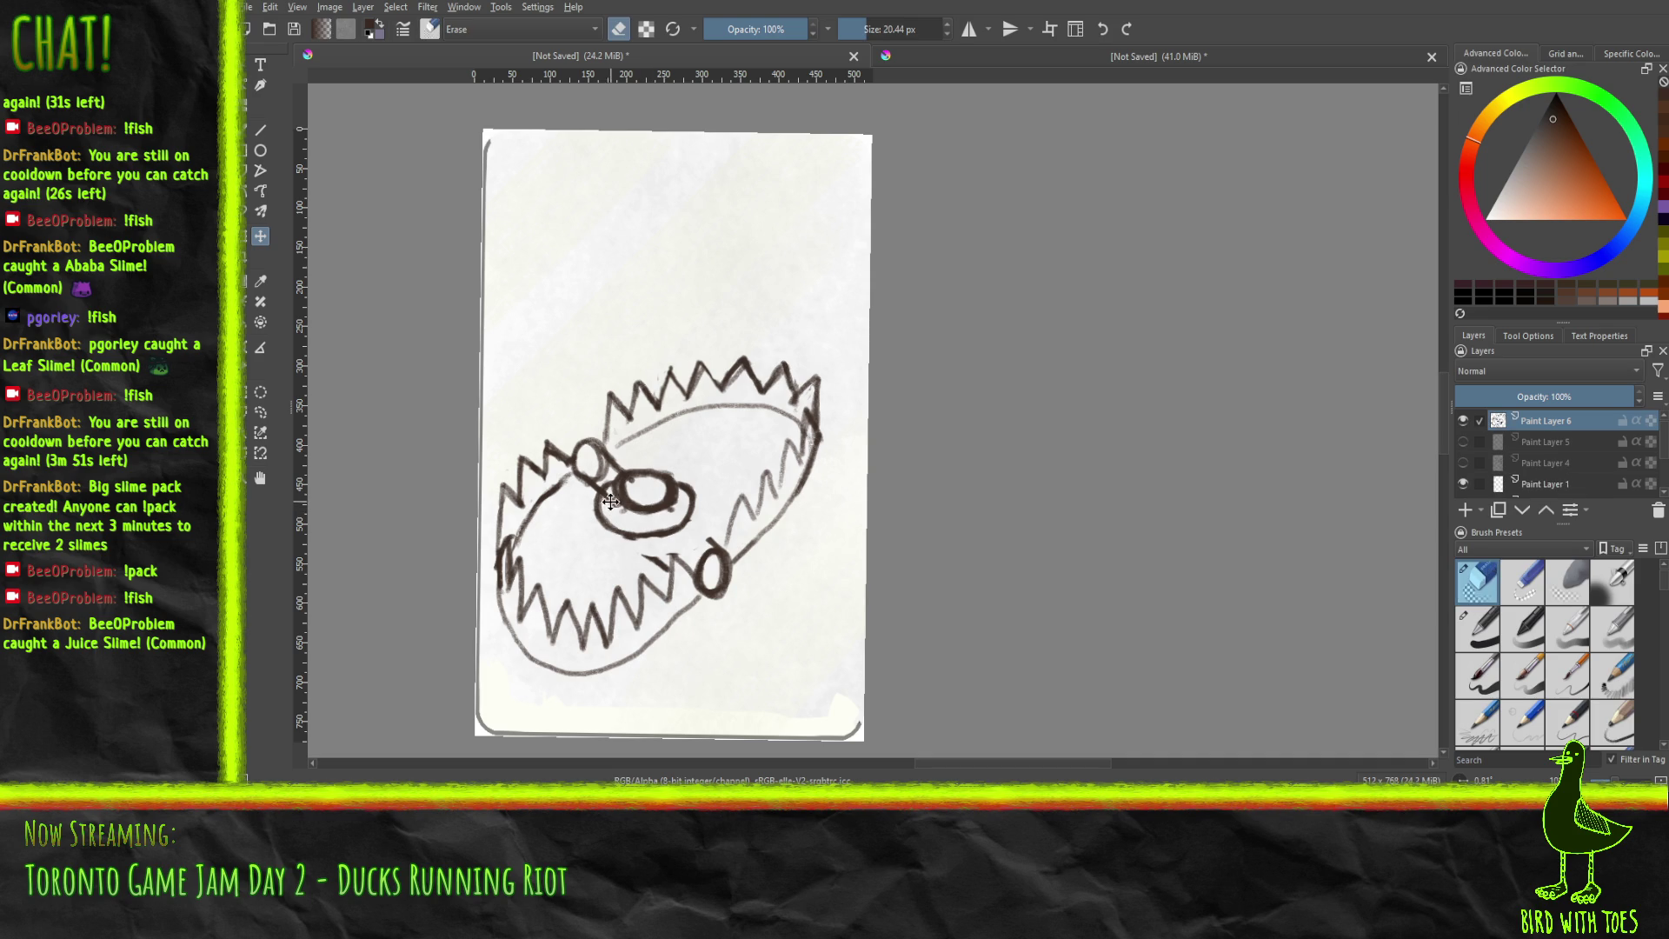
pyautogui.press('b')
pyautogui.moveTo(635, 492)
pyautogui.mouseDown()
pyautogui.moveTo(612, 506)
pyautogui.moveTo(588, 453)
pyautogui.mouseUp()
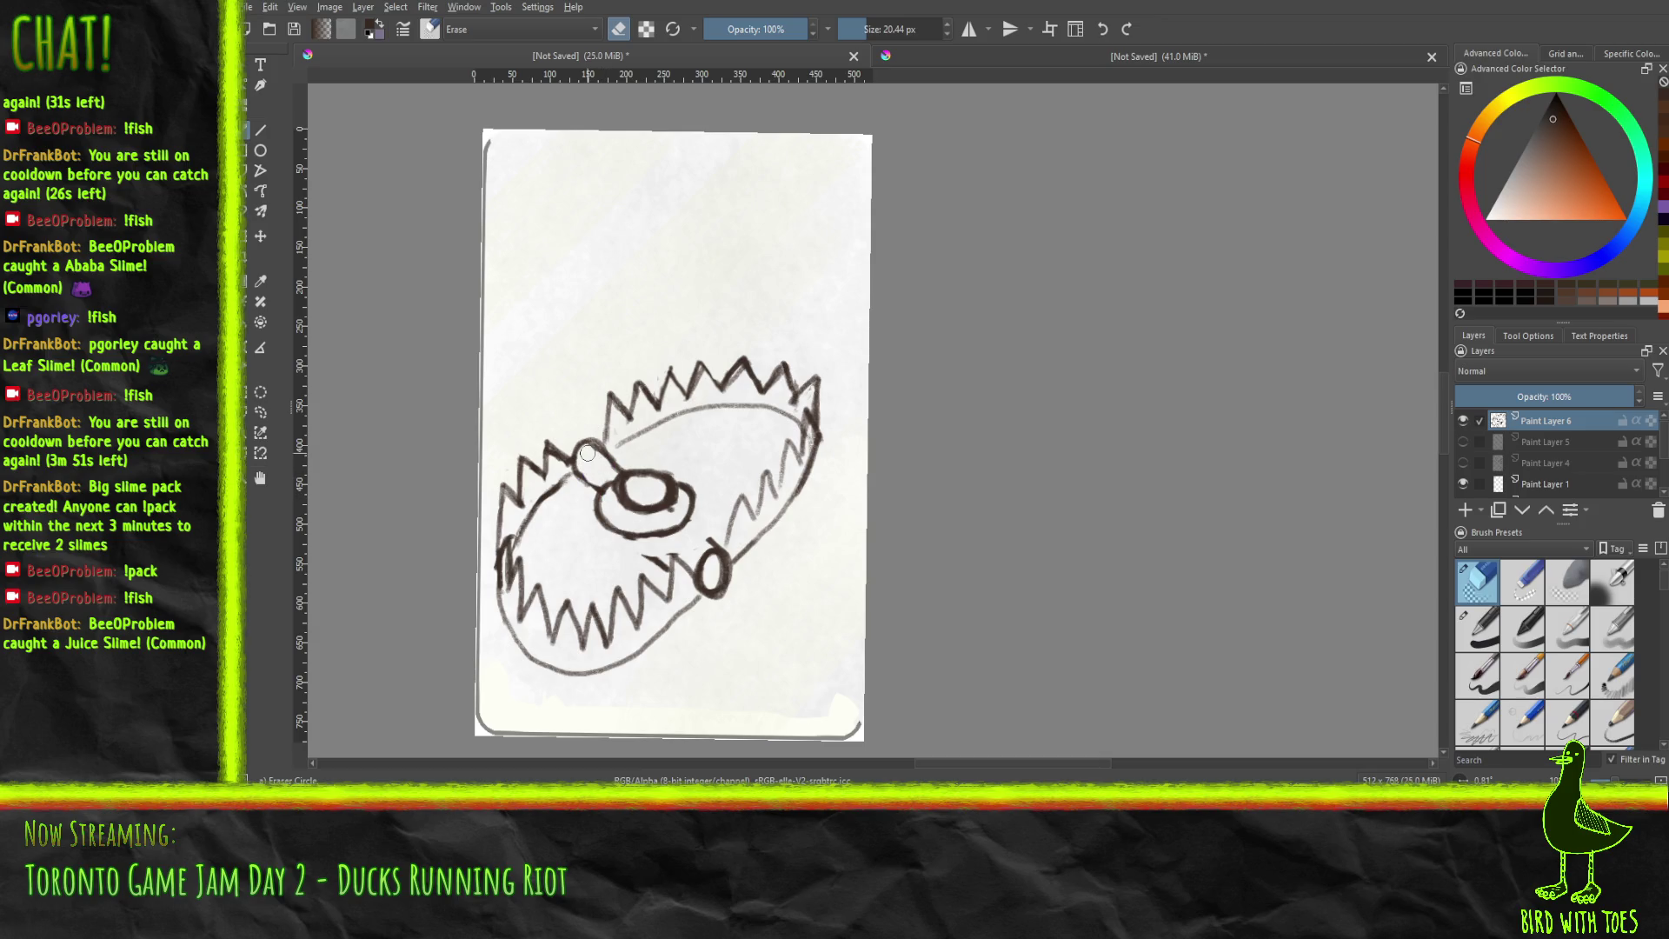
pyautogui.moveTo(653, 553)
pyautogui.mouseDown()
pyautogui.moveTo(664, 566)
pyautogui.moveTo(645, 556)
pyautogui.mouseUp()
# Ink a two-line bar joining the centre ring to the lower small ring with the 4B pencil.
pyautogui.click(1604, 709)
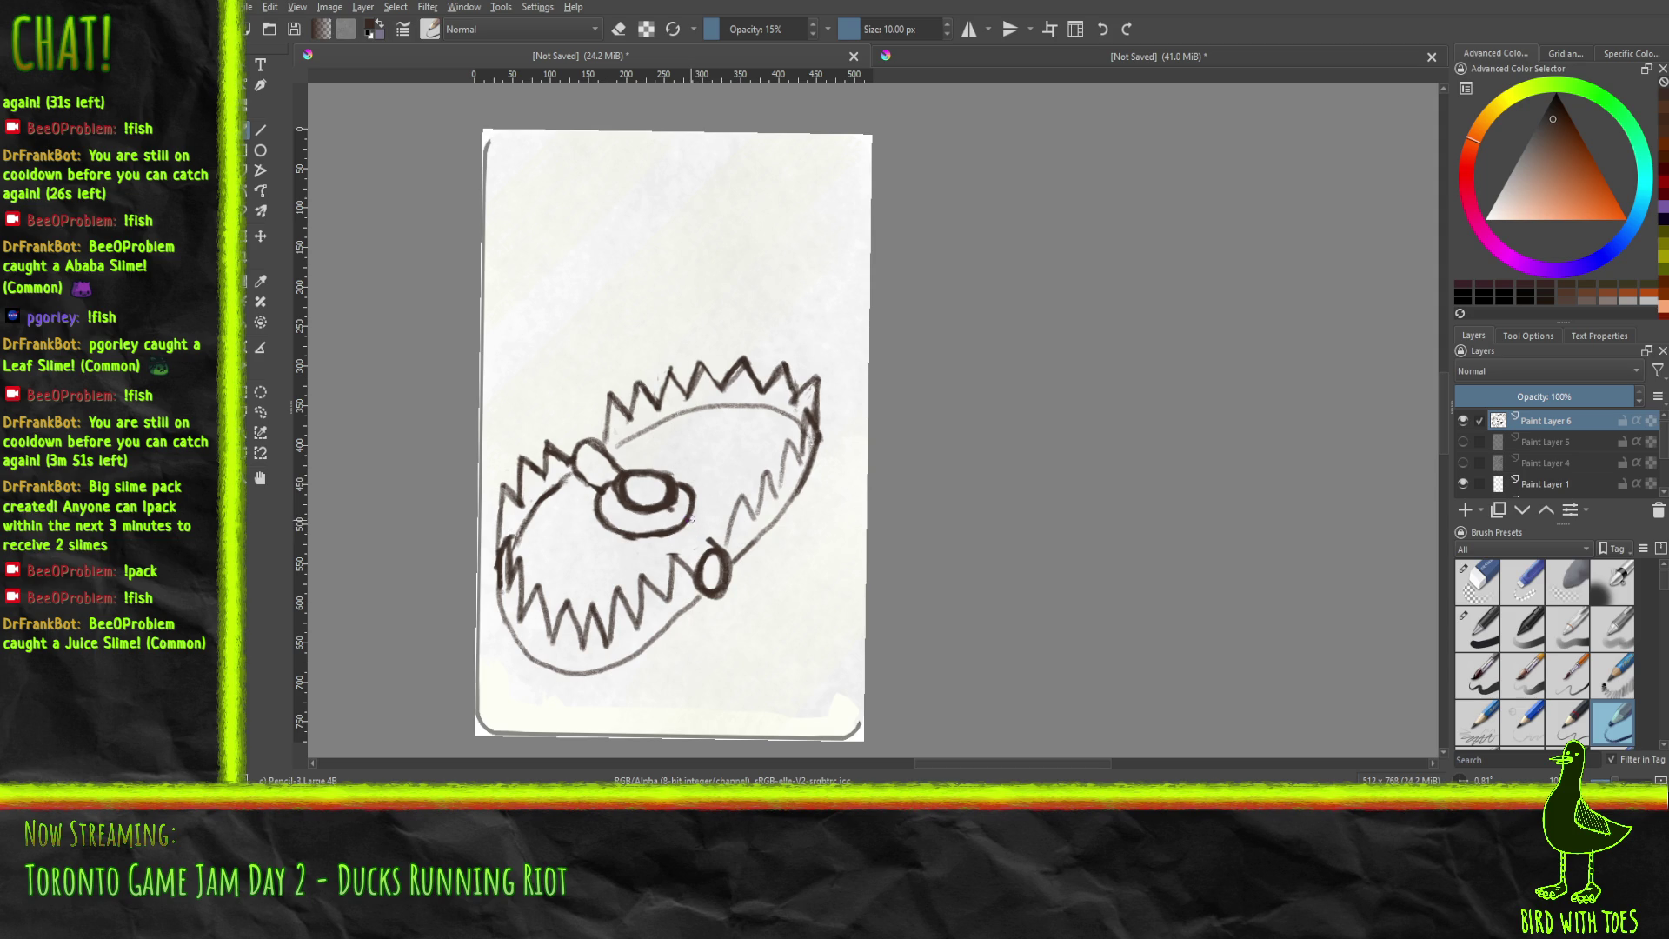
pyautogui.moveTo(699, 528)
pyautogui.mouseDown()
pyautogui.moveTo(711, 541)
pyautogui.moveTo(696, 549)
pyautogui.mouseUp()
pyautogui.moveTo(672, 559)
pyautogui.mouseDown()
pyautogui.moveTo(648, 543)
pyautogui.moveTo(662, 552)
pyautogui.mouseUp()
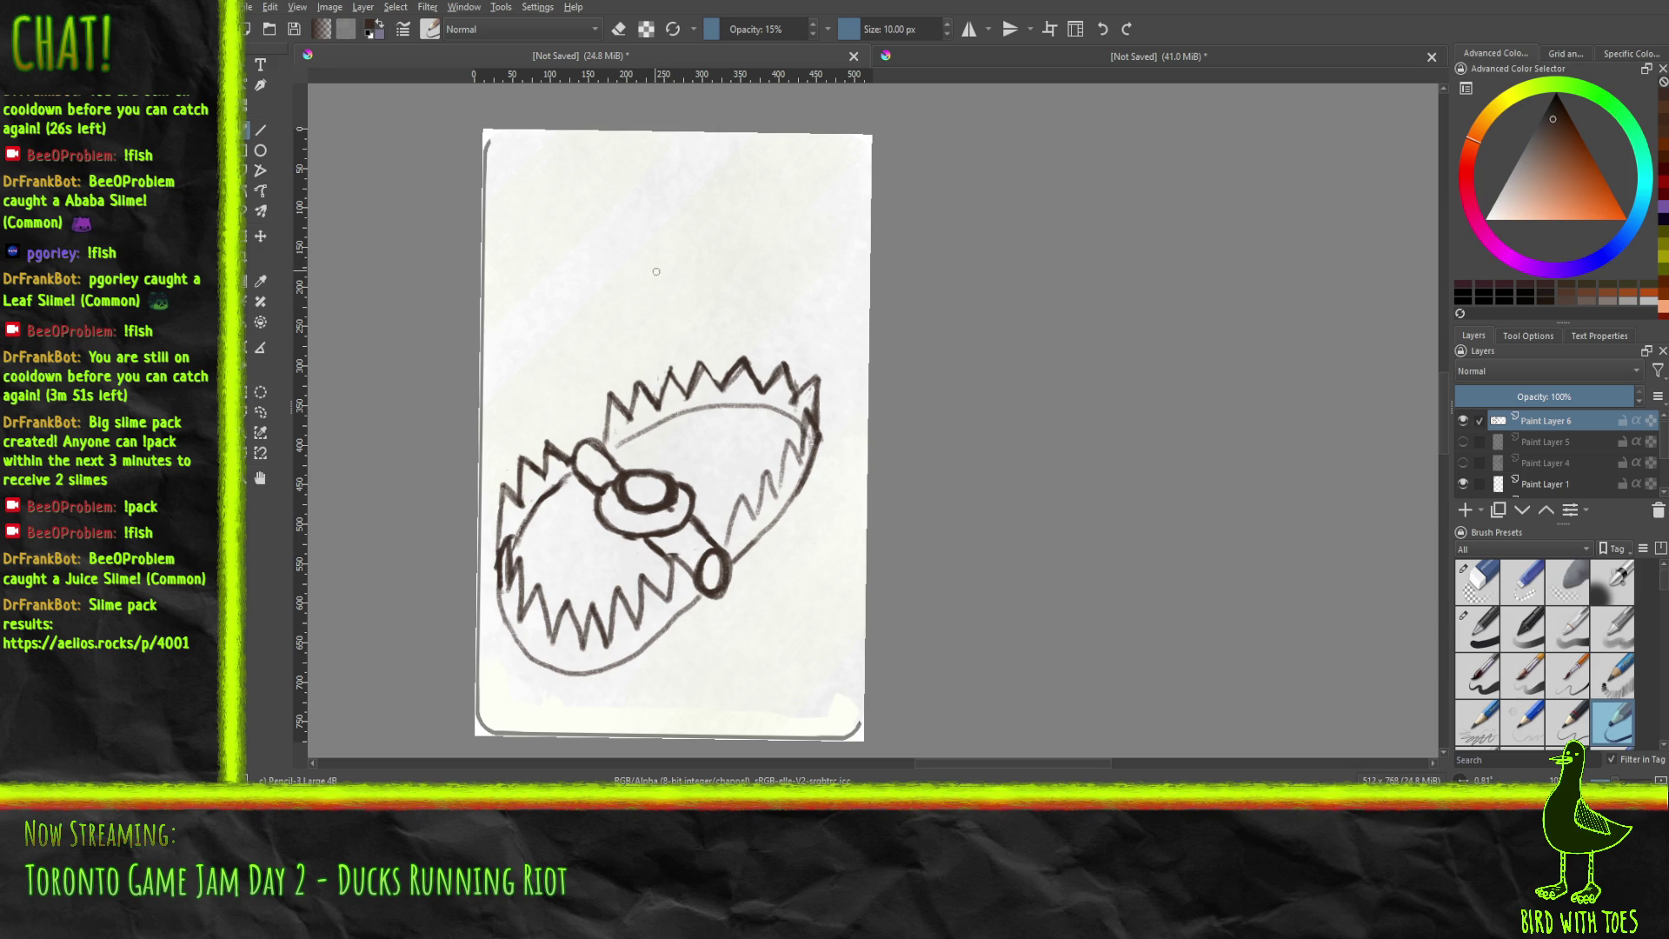
# Paint a solid teardrop exclamation mark with a filled dot above the trap sketch.
pyautogui.moveTo(672, 261)
pyautogui.mouseDown()
pyautogui.moveTo(675, 282)
pyautogui.moveTo(706, 187)
pyautogui.moveTo(688, 233)
pyautogui.moveTo(726, 178)
pyautogui.moveTo(685, 247)
pyautogui.moveTo(696, 194)
pyautogui.moveTo(678, 208)
pyautogui.moveTo(708, 251)
pyautogui.moveTo(726, 210)
pyautogui.moveTo(696, 247)
pyautogui.mouseUp()
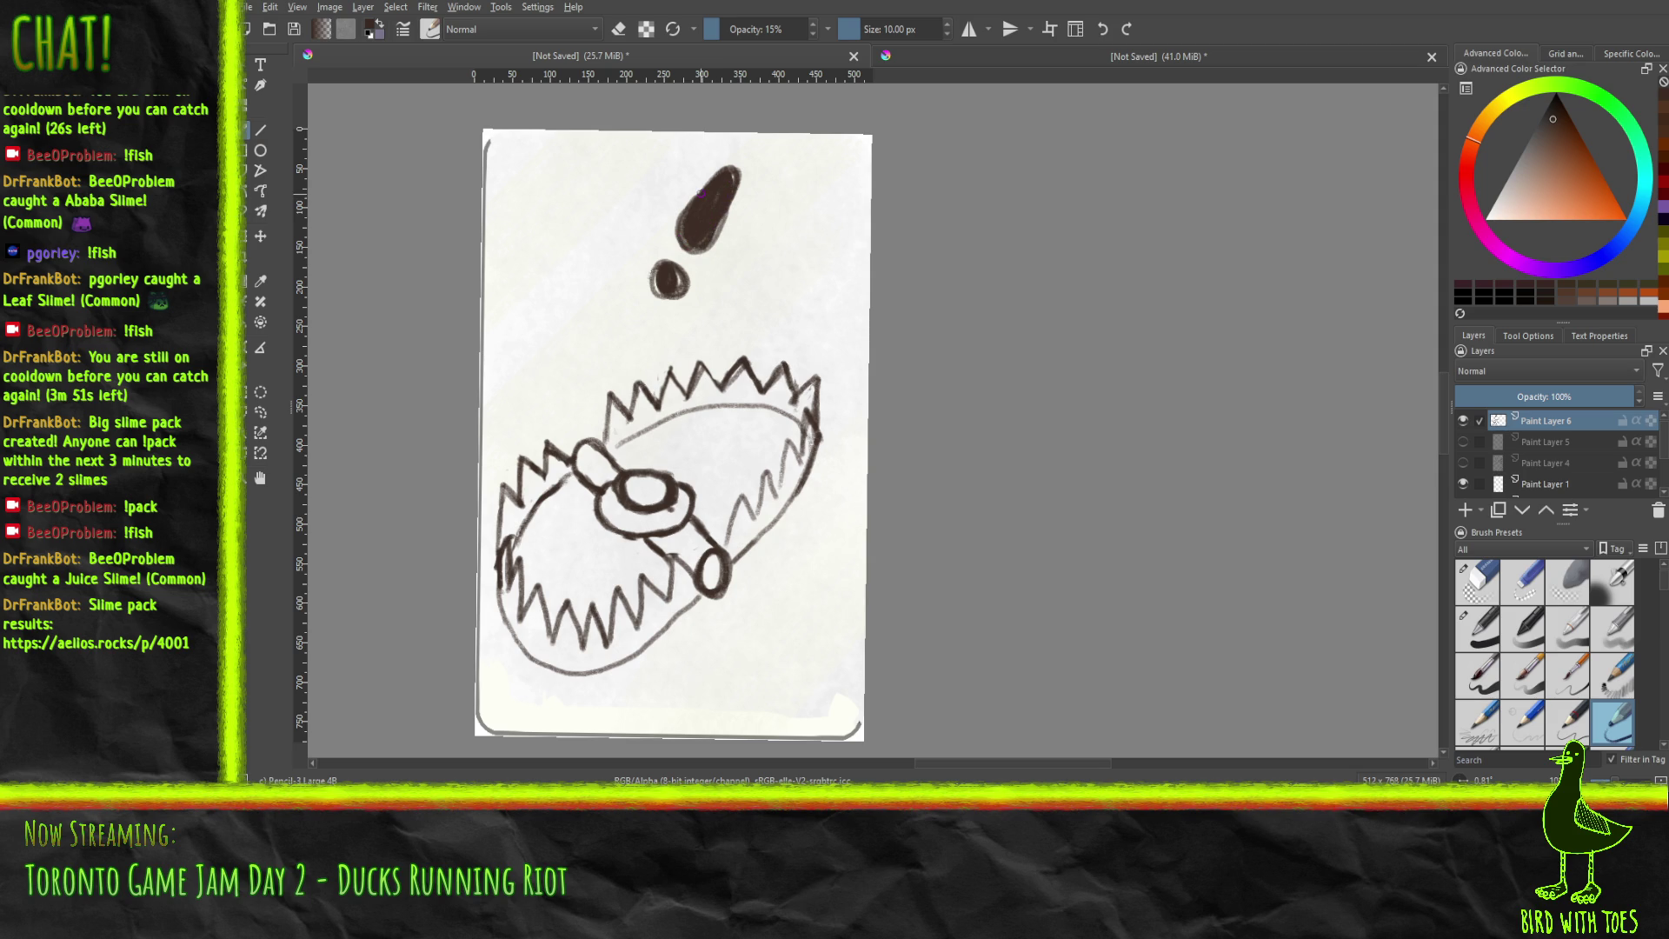
# Delete the exclamation mark and move the trap drawing onto a new layer, shifted up and right.
pyautogui.press('Delete')
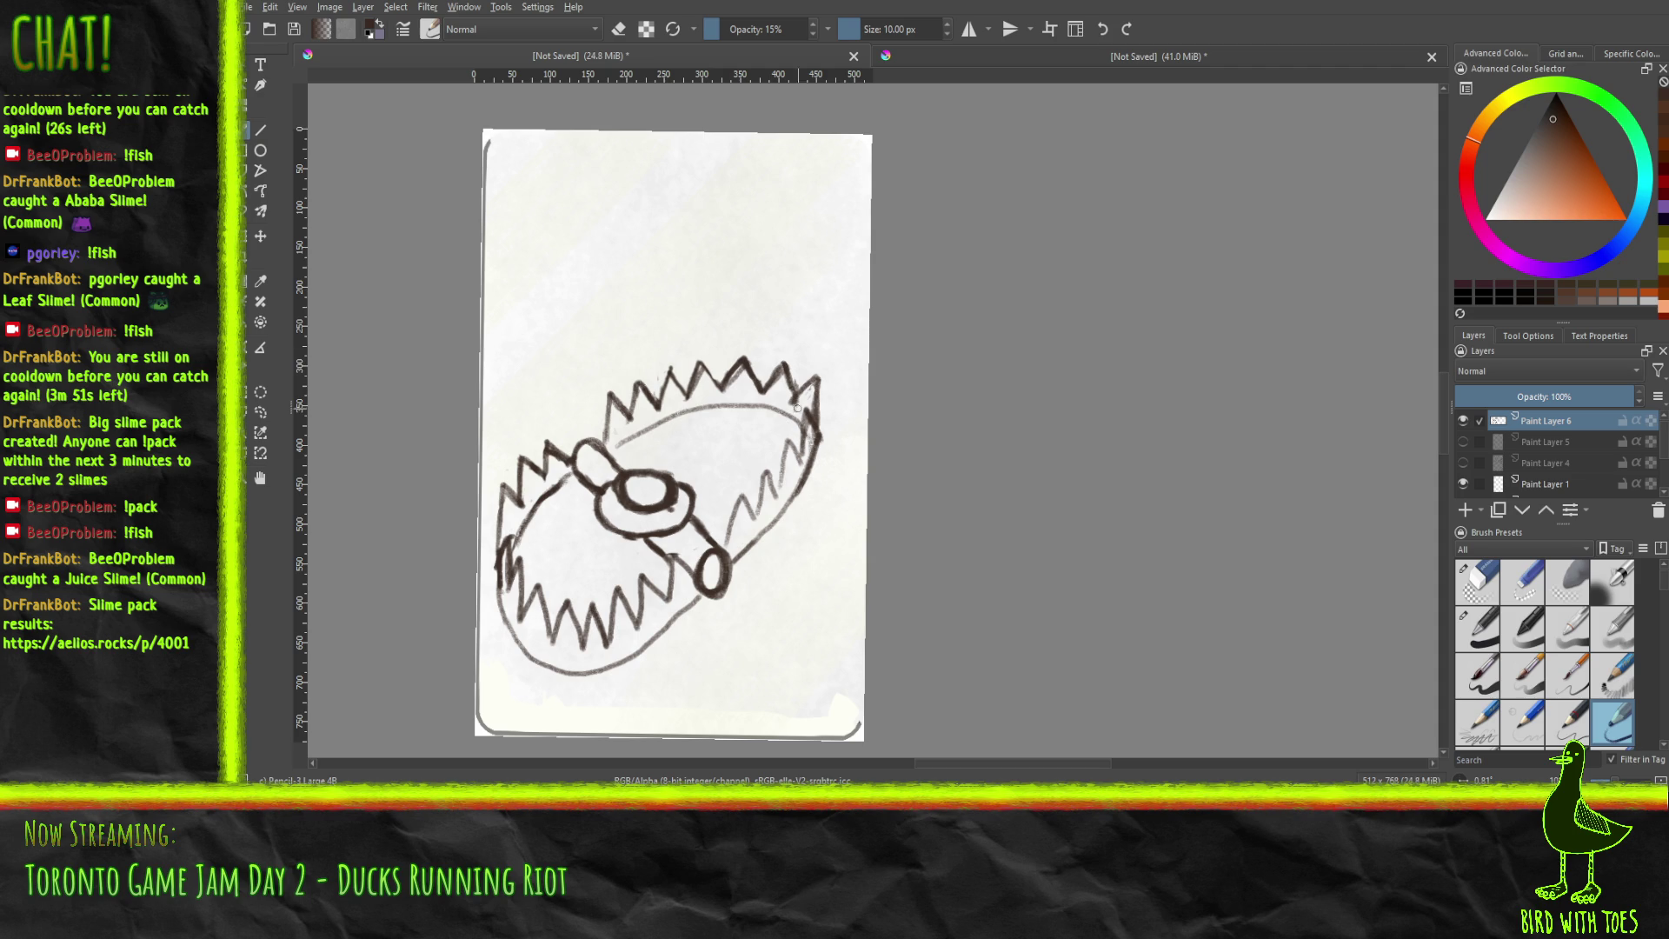
pyautogui.click(260, 391)
pyautogui.moveTo(455, 298)
pyautogui.mouseDown()
pyautogui.moveTo(898, 693)
pyautogui.moveTo(881, 689)
pyautogui.mouseUp()
pyautogui.hotkey('ctrl', 'x')
pyautogui.hotkey('ctrl', 'v')
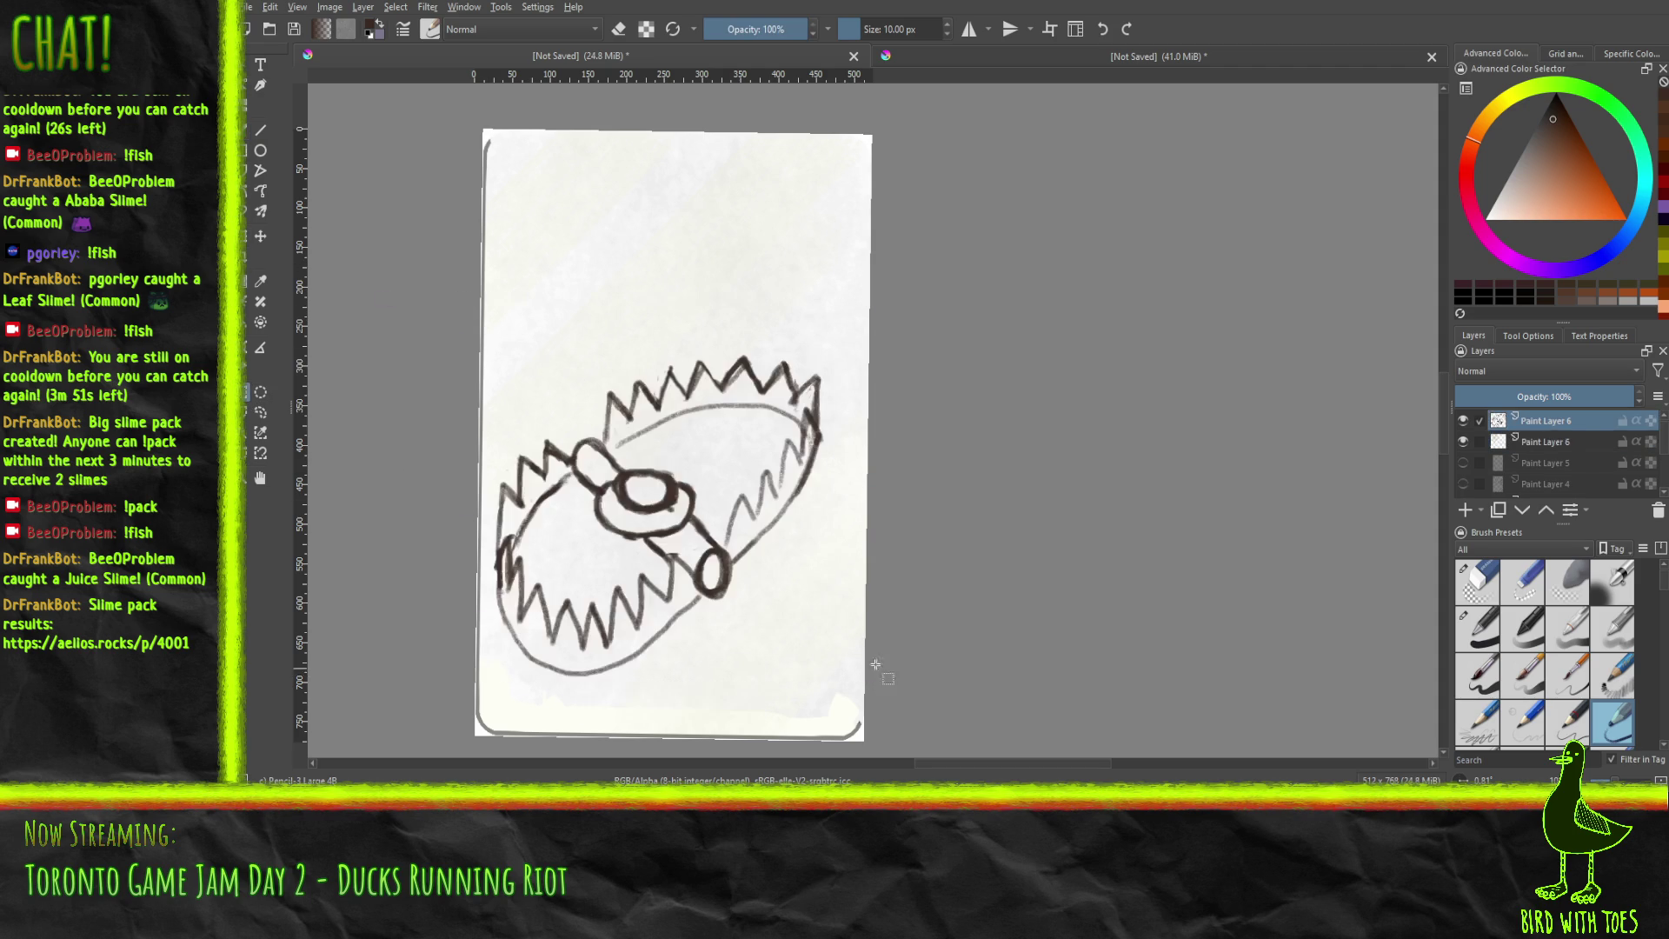
pyautogui.click(258, 236)
pyautogui.moveTo(657, 492); pyautogui.dragTo(675, 422)
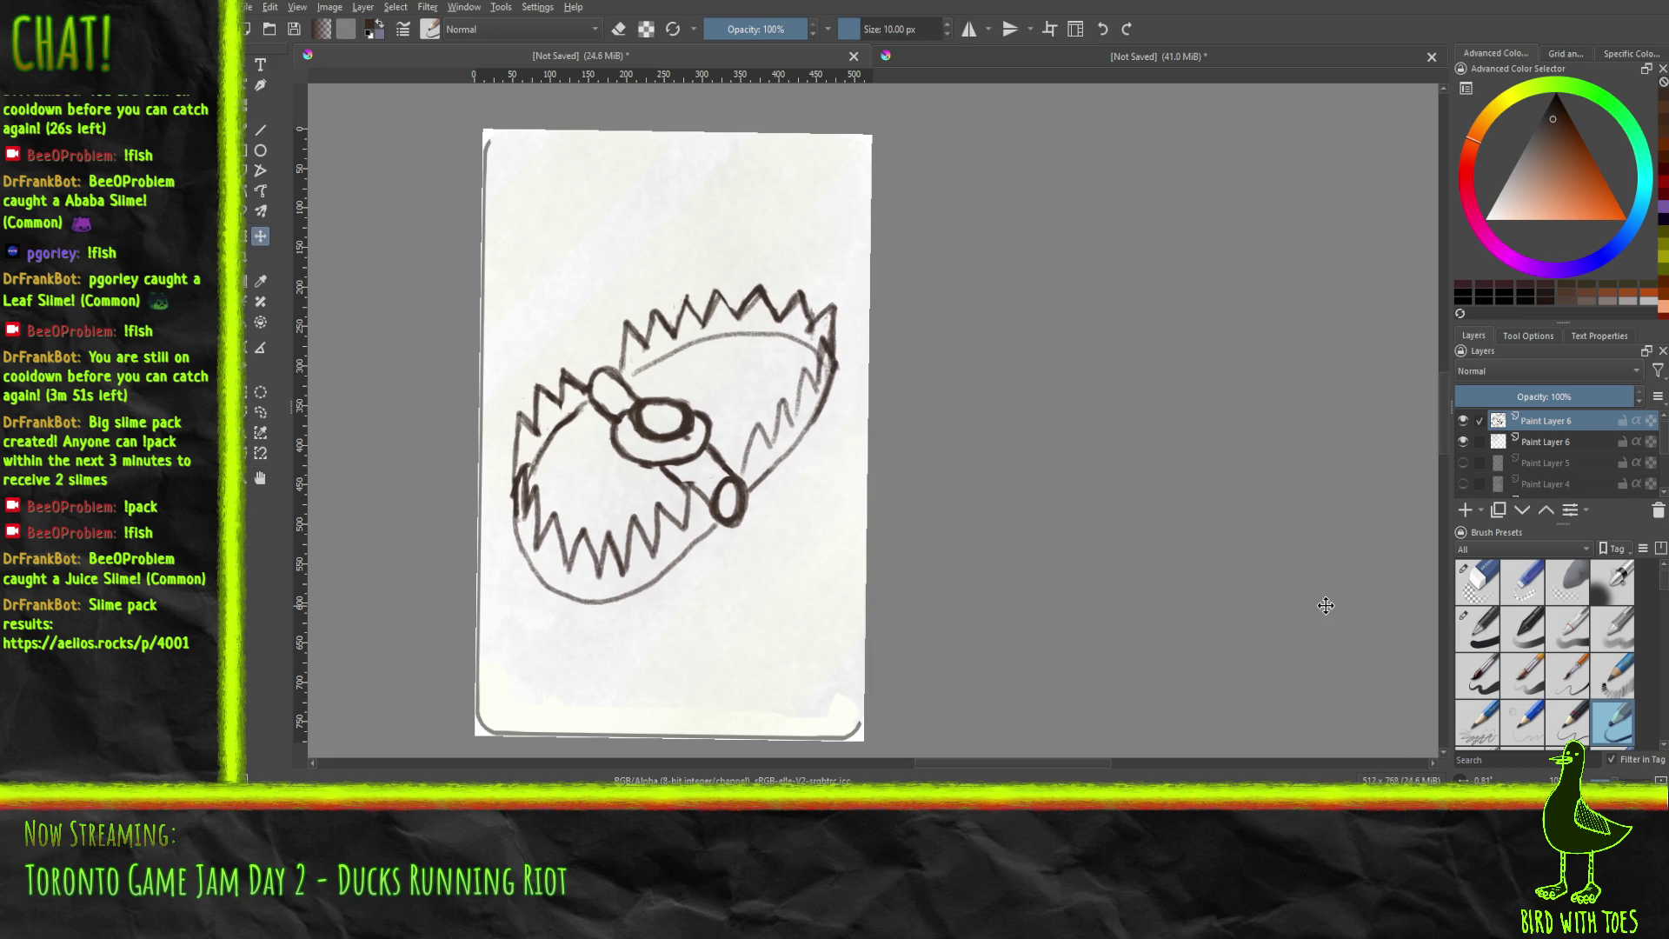
# Hide the Background, Paint Layer 3 and Paint Layer 2, then try Merge Down and undo it.
pyautogui.scroll(-4, 1526, 469)
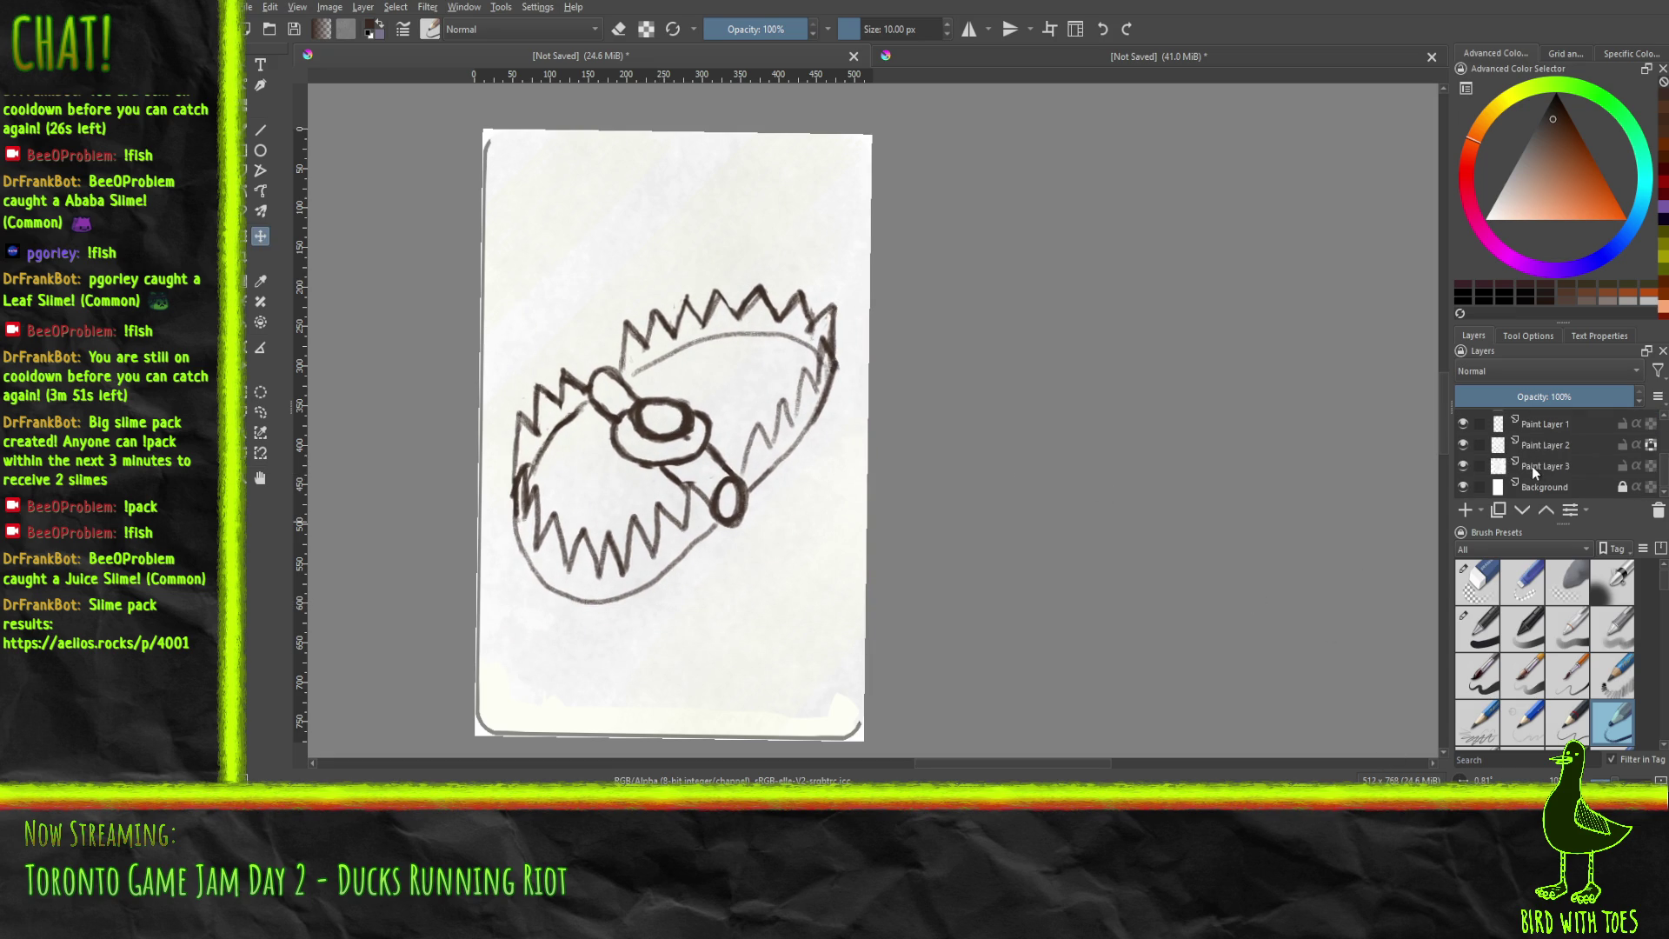
pyautogui.click(1463, 487)
pyautogui.click(1464, 466)
pyautogui.click(1465, 445)
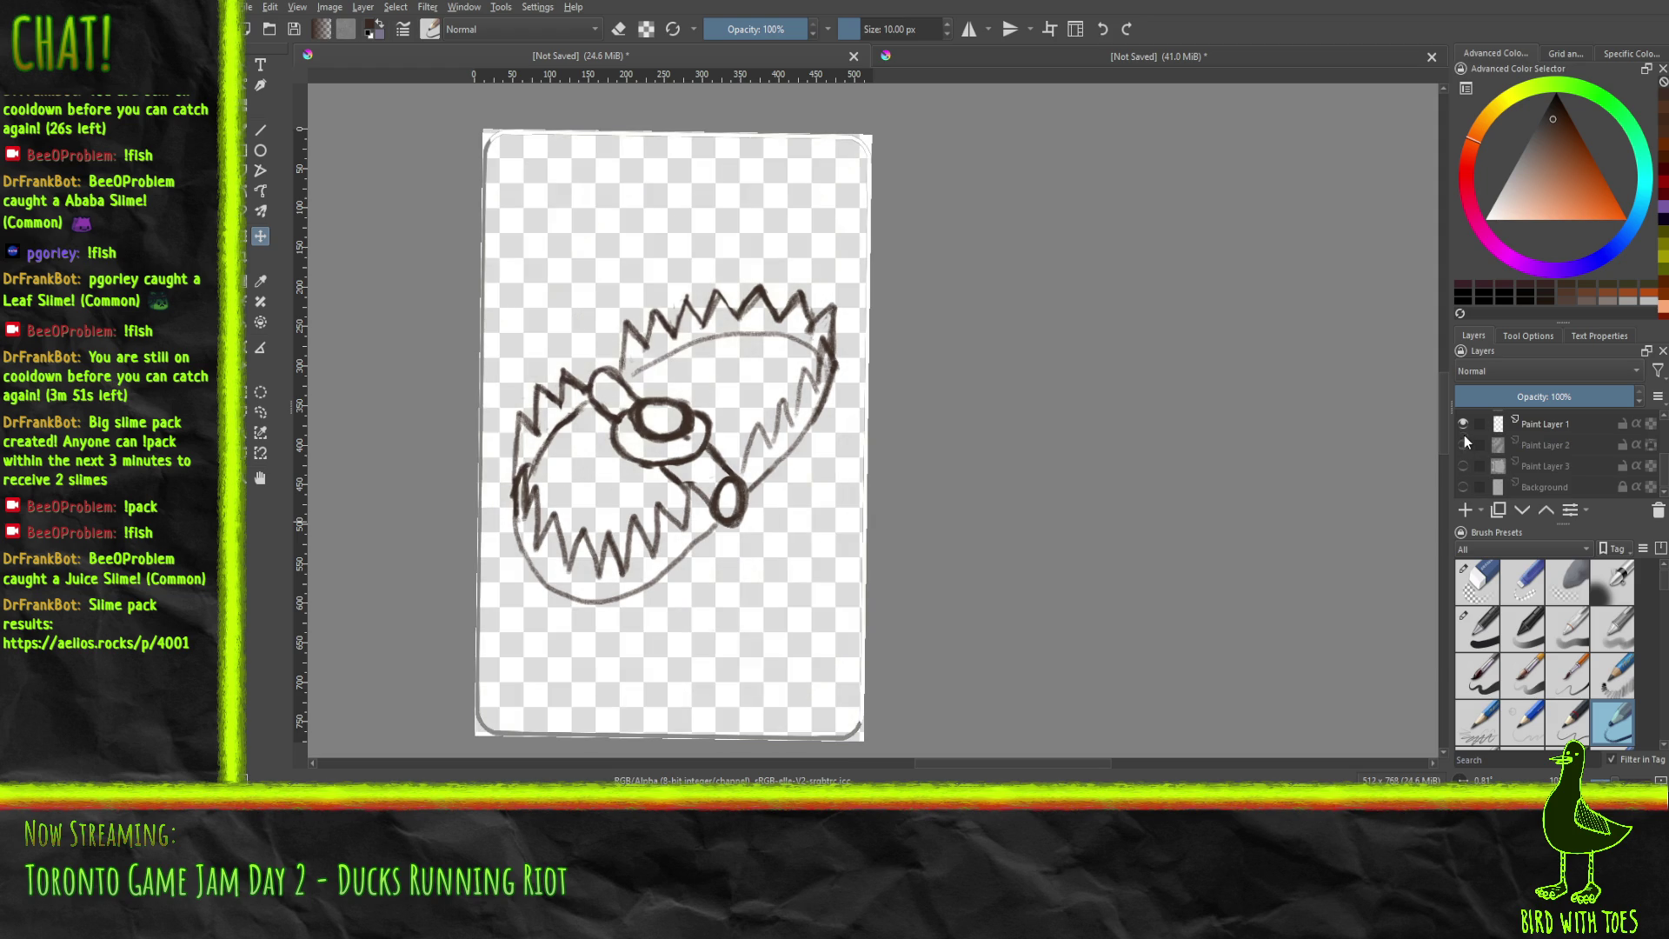
pyautogui.scroll(4, 1463, 438)
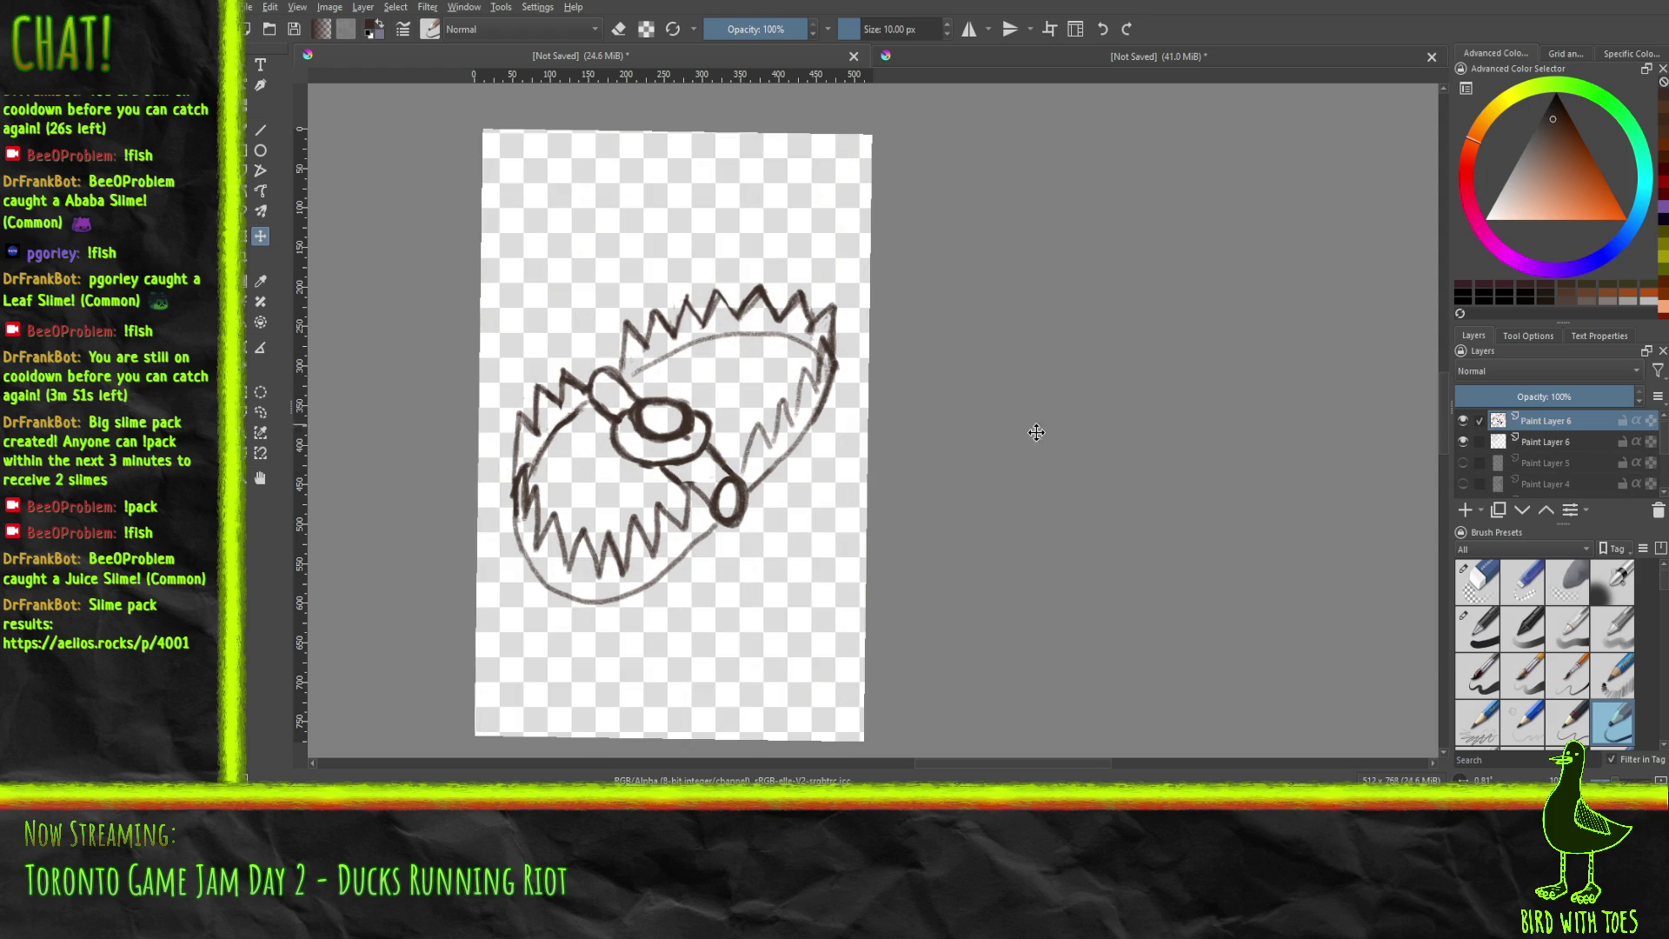
pyautogui.hotkey('ctrl', 'e')
pyautogui.hotkey('ctrl', 'z')
# Hide the top Paint Layer 6 and turn Paint Layers 3, 2 and 1 back on.
pyautogui.click(1463, 421)
pyautogui.click(1480, 421)
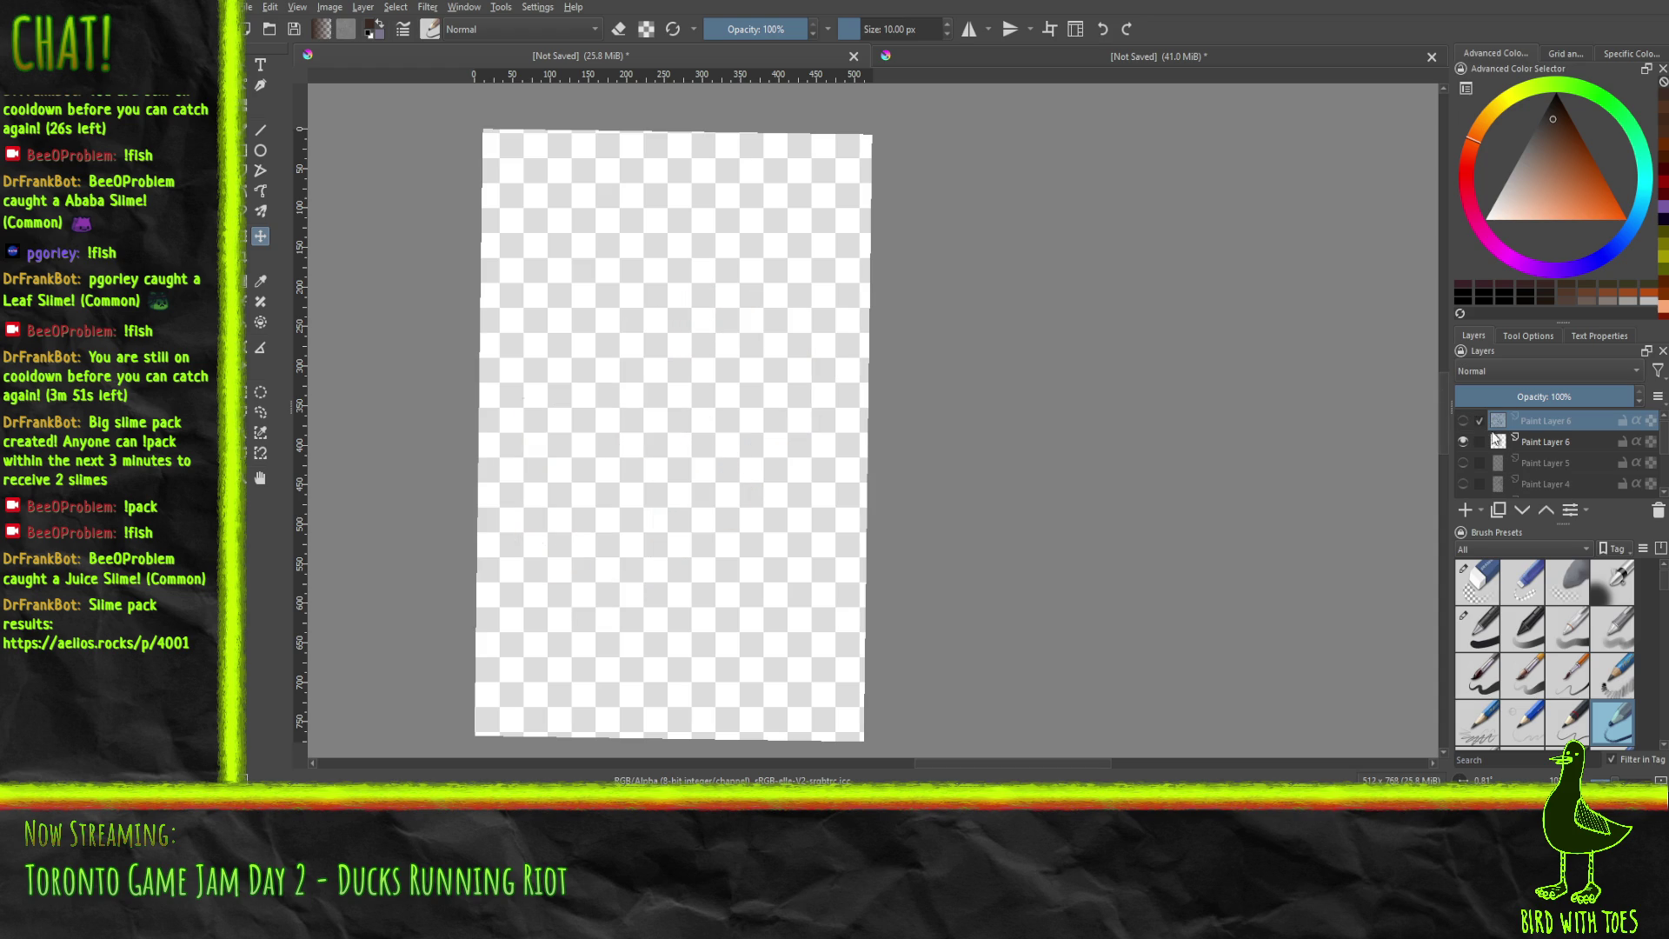
pyautogui.click(1578, 444)
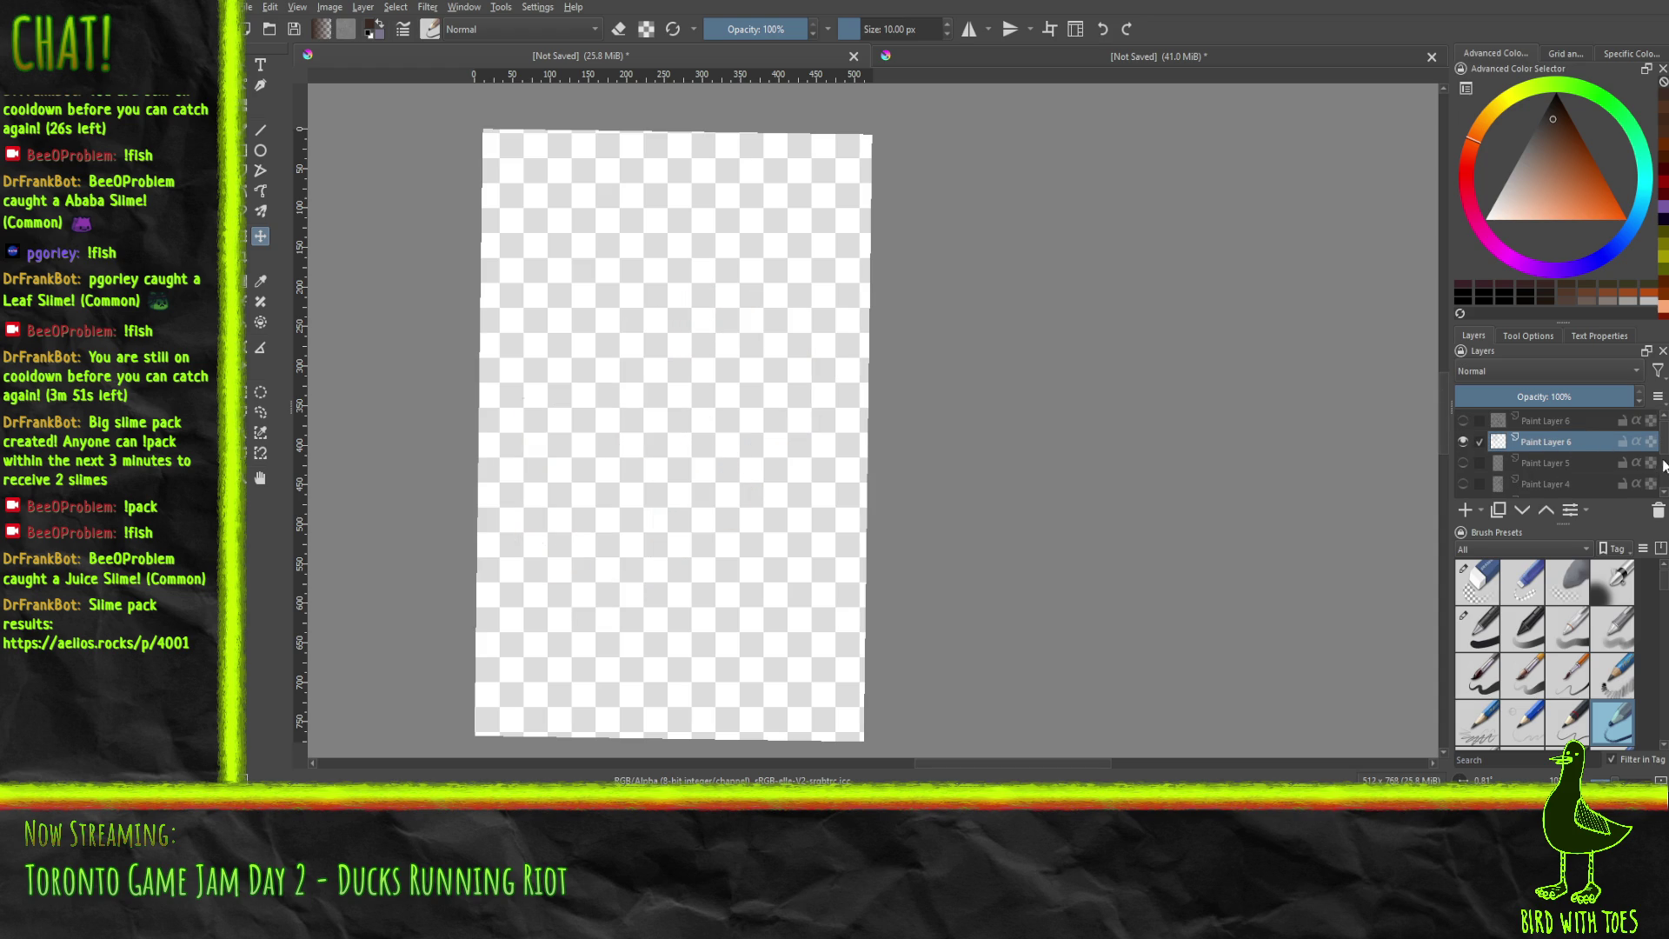
pyautogui.scroll(-3, 1665, 445)
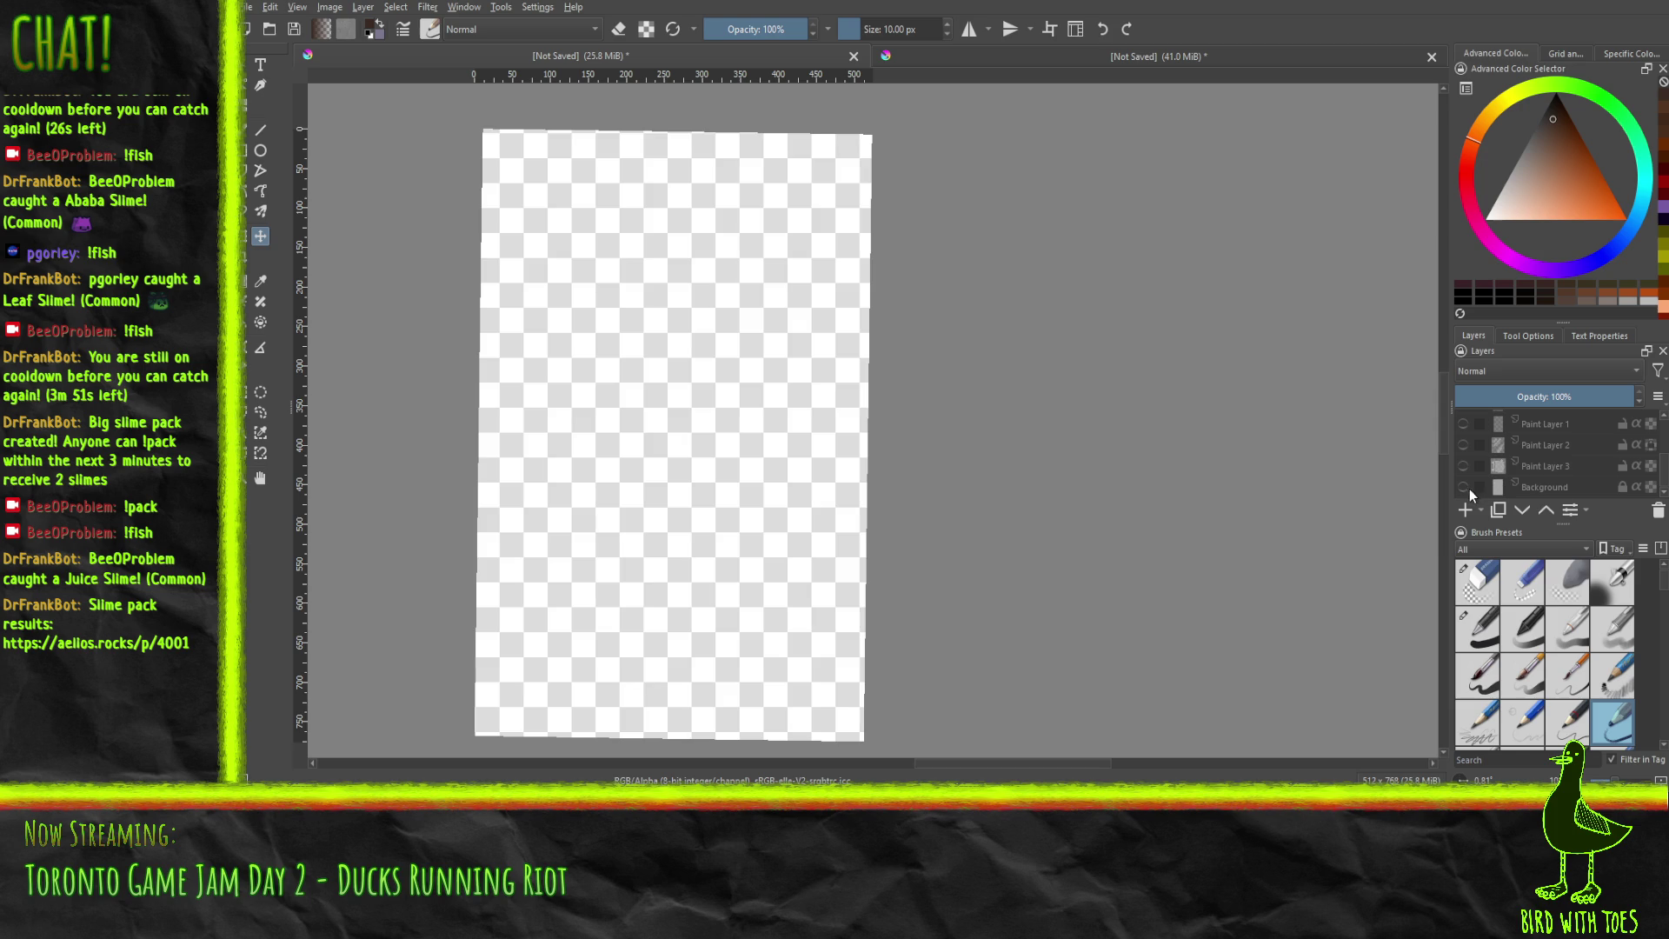
pyautogui.click(1463, 466)
pyautogui.click(1464, 444)
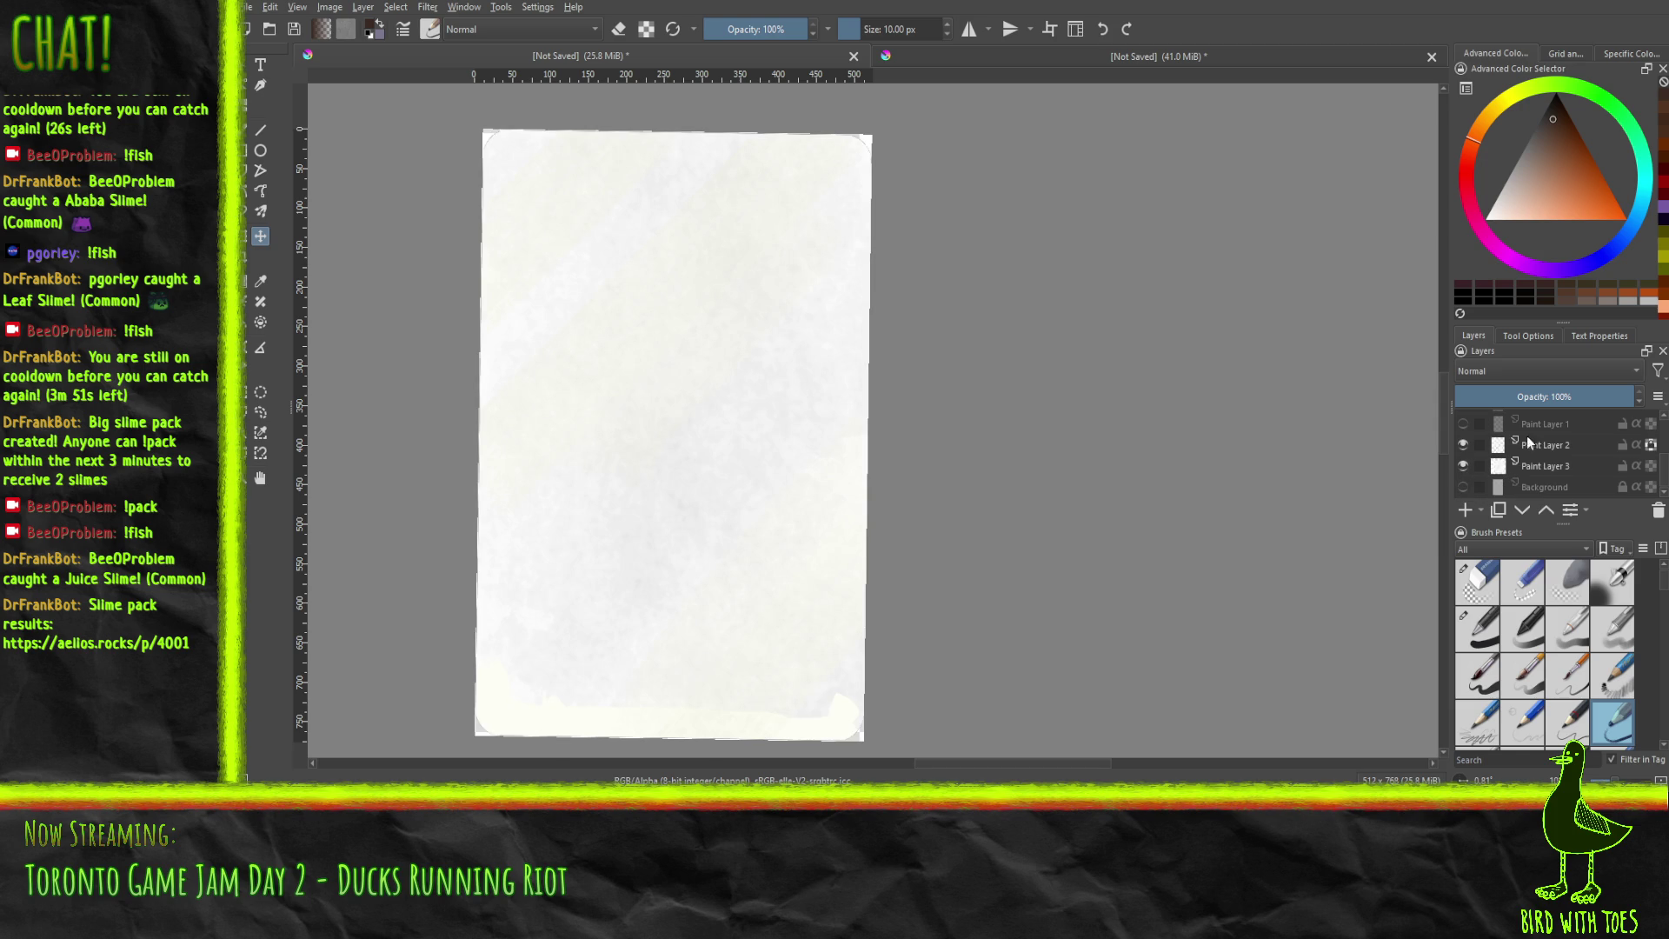
pyautogui.click(1464, 424)
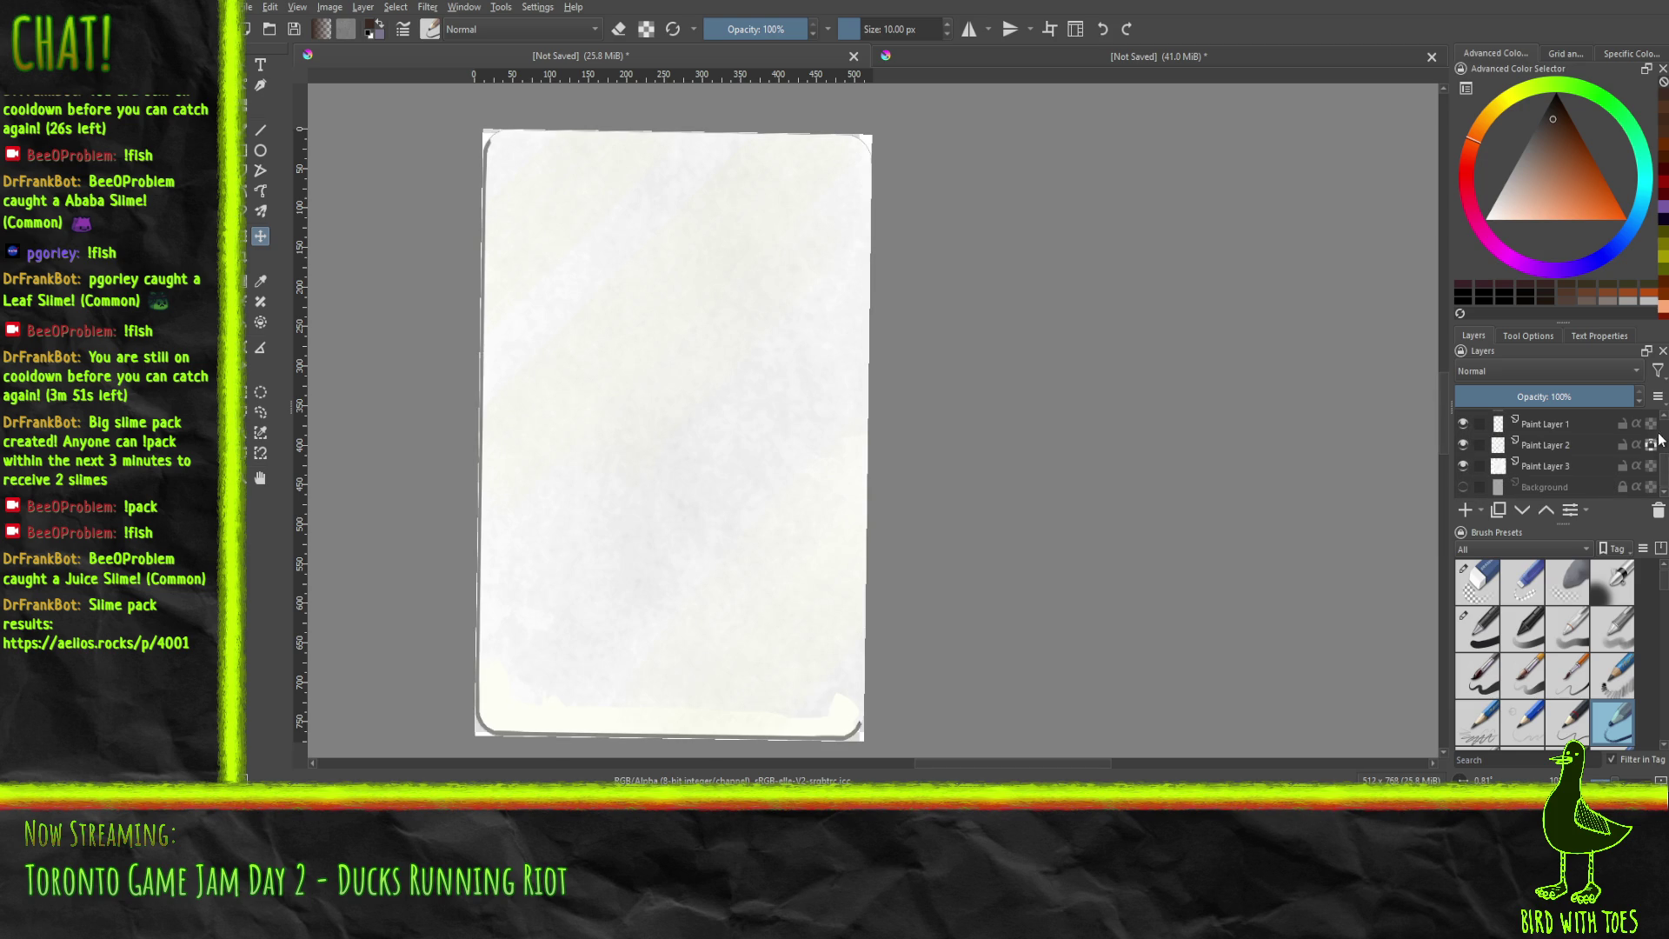
pyautogui.scroll(2, 1607, 446)
# Briefly check the bomb drawing on Paint Layer 4 and the Background, leaving Background hidden.
pyautogui.click(1463, 433)
pyautogui.click(1464, 435)
pyautogui.scroll(-2, 1548, 452)
pyautogui.click(1466, 487)
pyautogui.click(1464, 487)
pyautogui.scroll(3, 1548, 452)
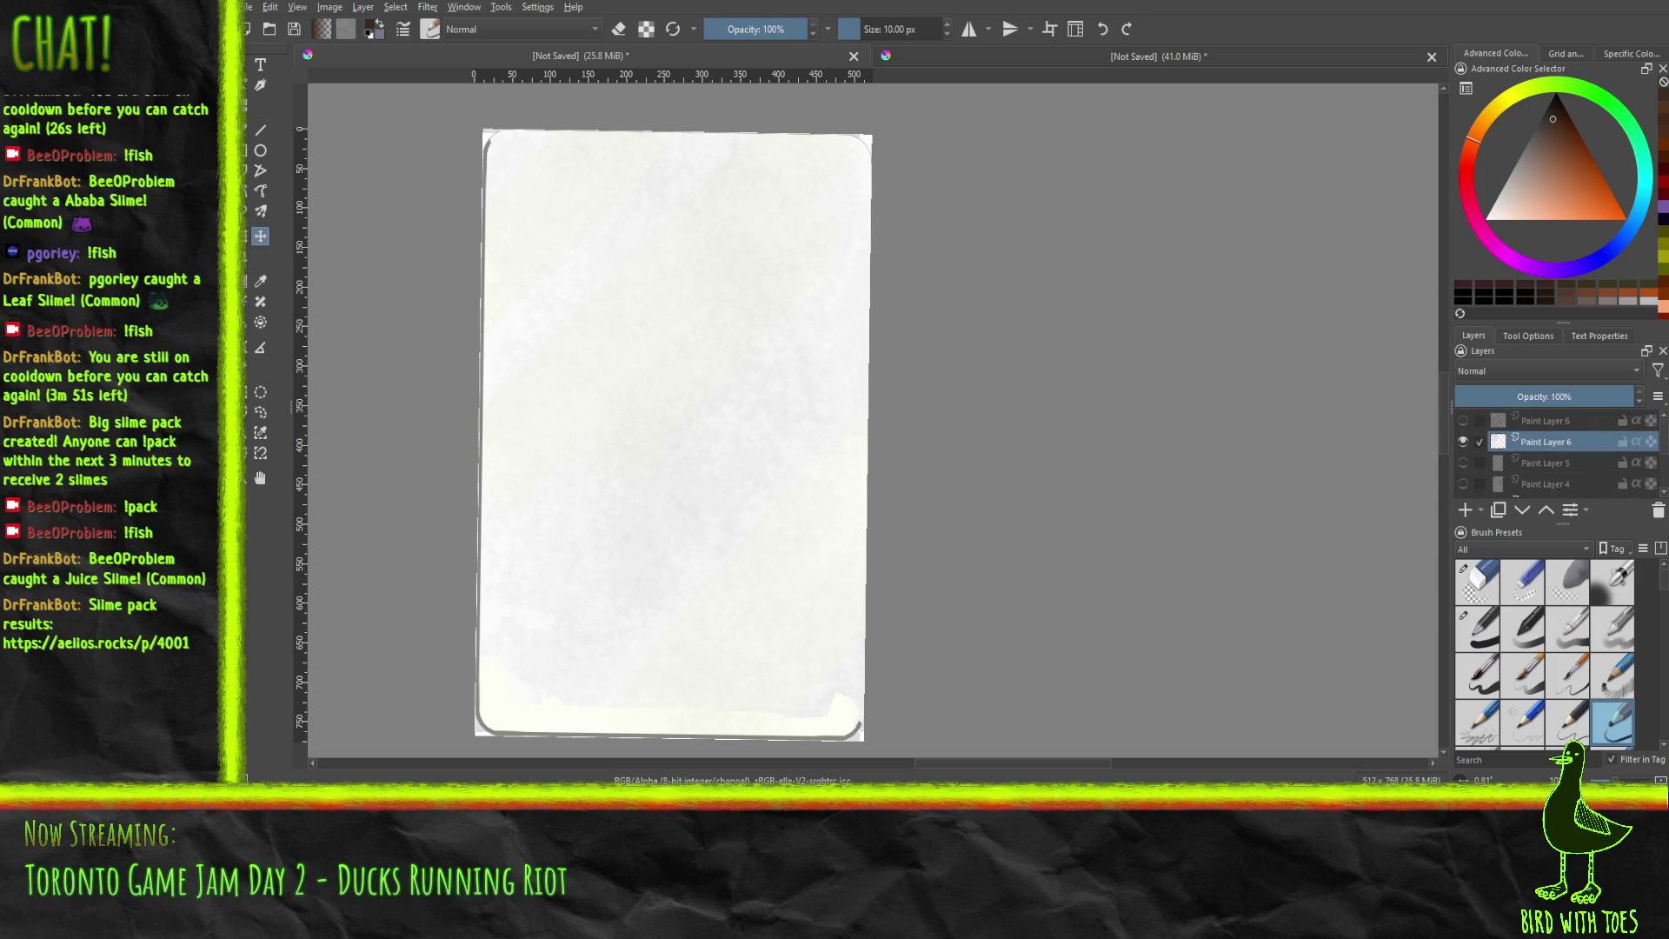
pyautogui.scroll(-5, 1552, 473)
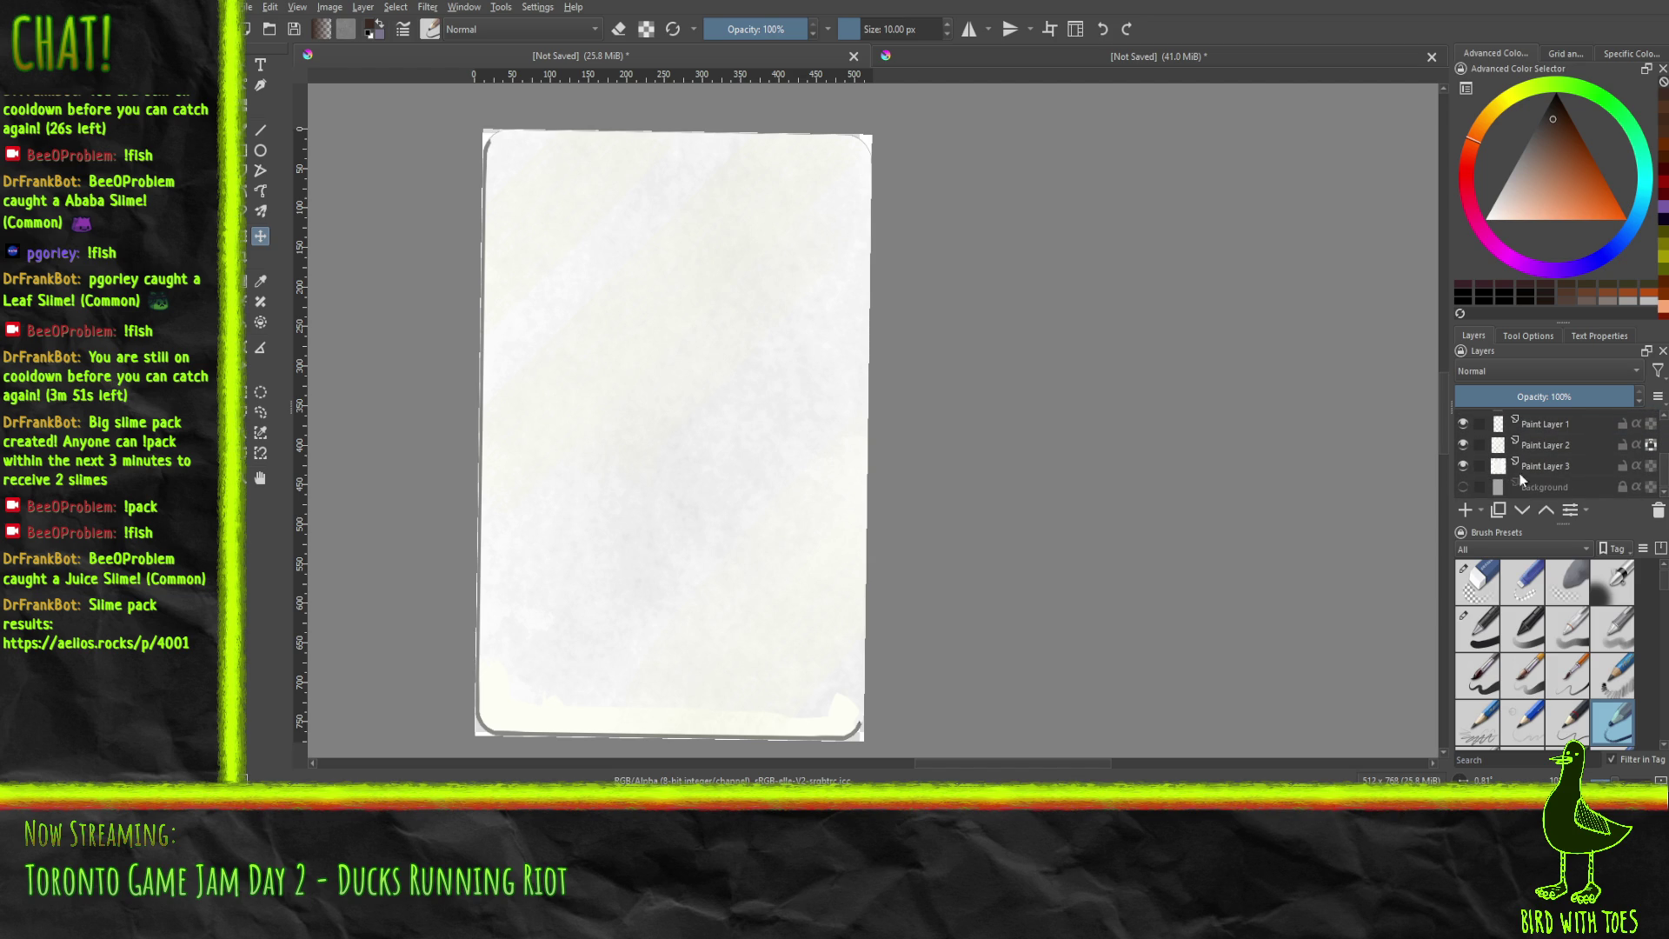
pyautogui.click(1463, 487)
# Select Paint Layer 1 and compare its card outline, then hide the trap layer and add a new layer.
pyautogui.click(1476, 425)
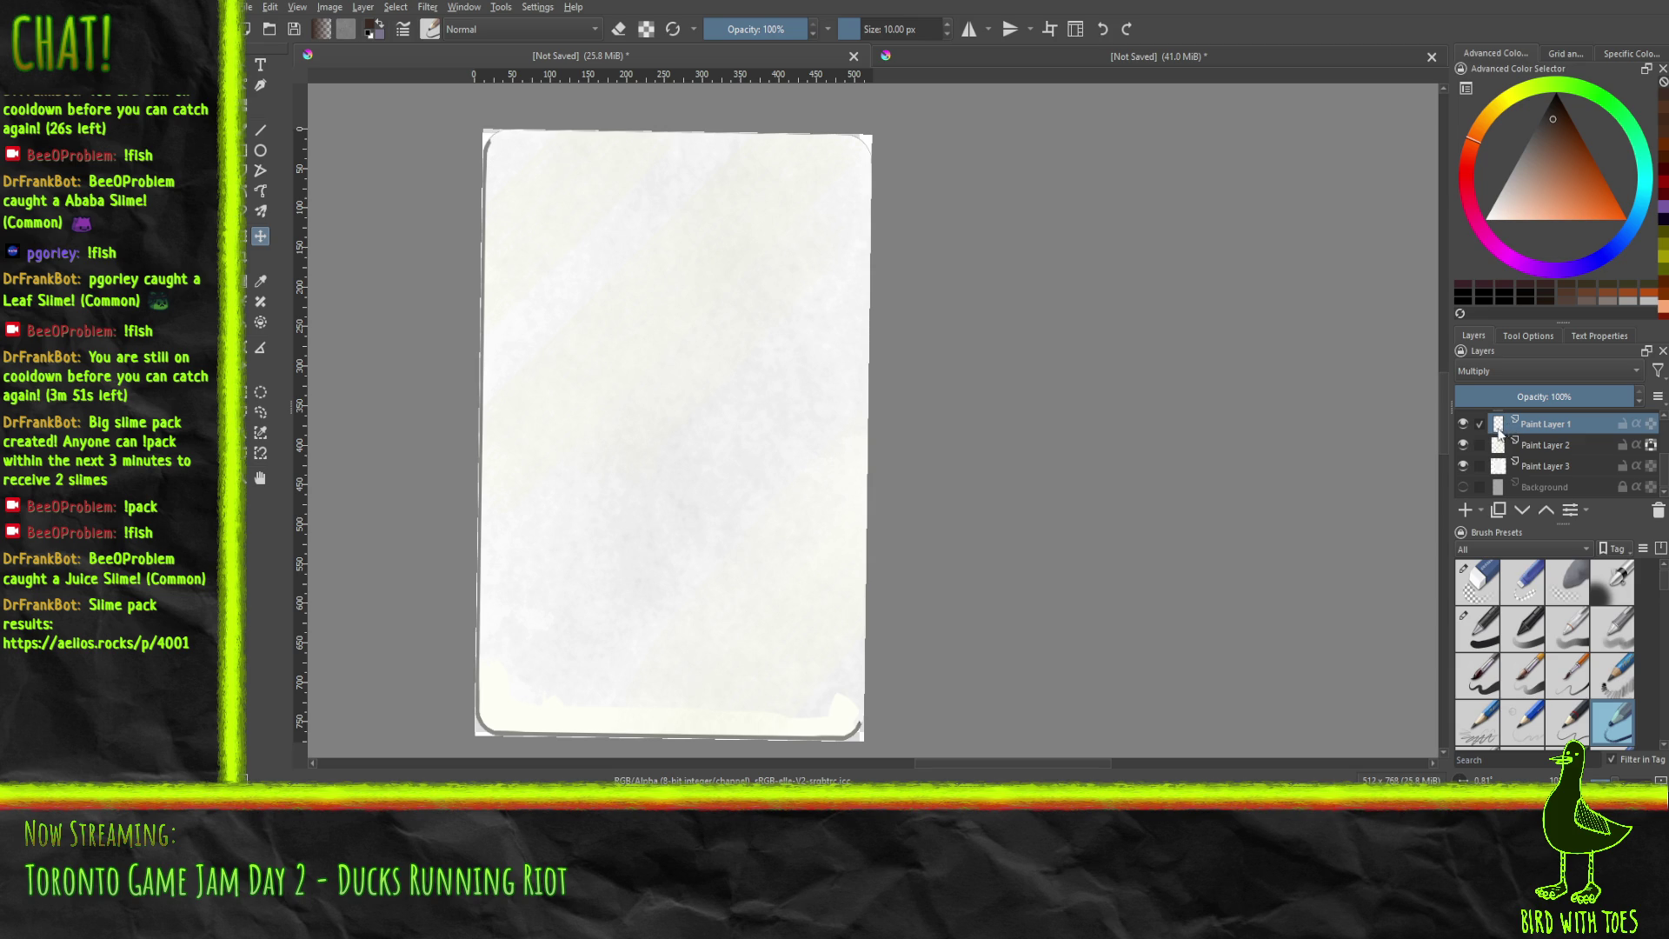
pyautogui.click(1462, 424)
pyautogui.click(1462, 426)
pyautogui.click(1462, 426)
pyautogui.click(1462, 425)
pyautogui.scroll(3, 1548, 443)
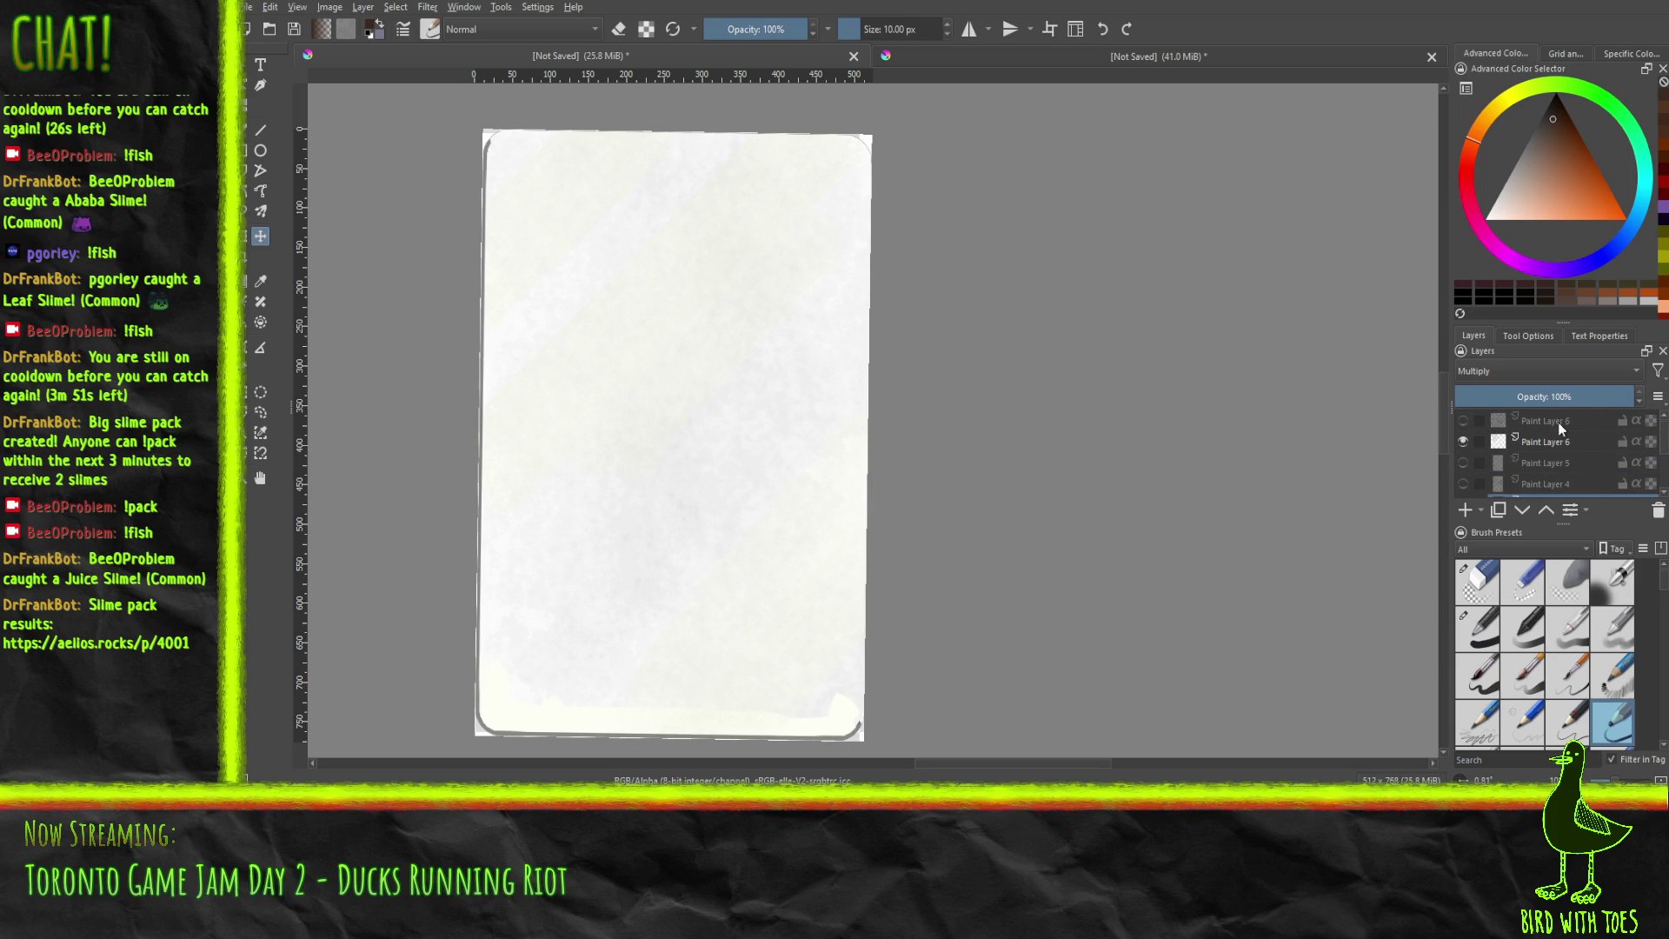
pyautogui.click(1464, 421)
pyautogui.click(1483, 420)
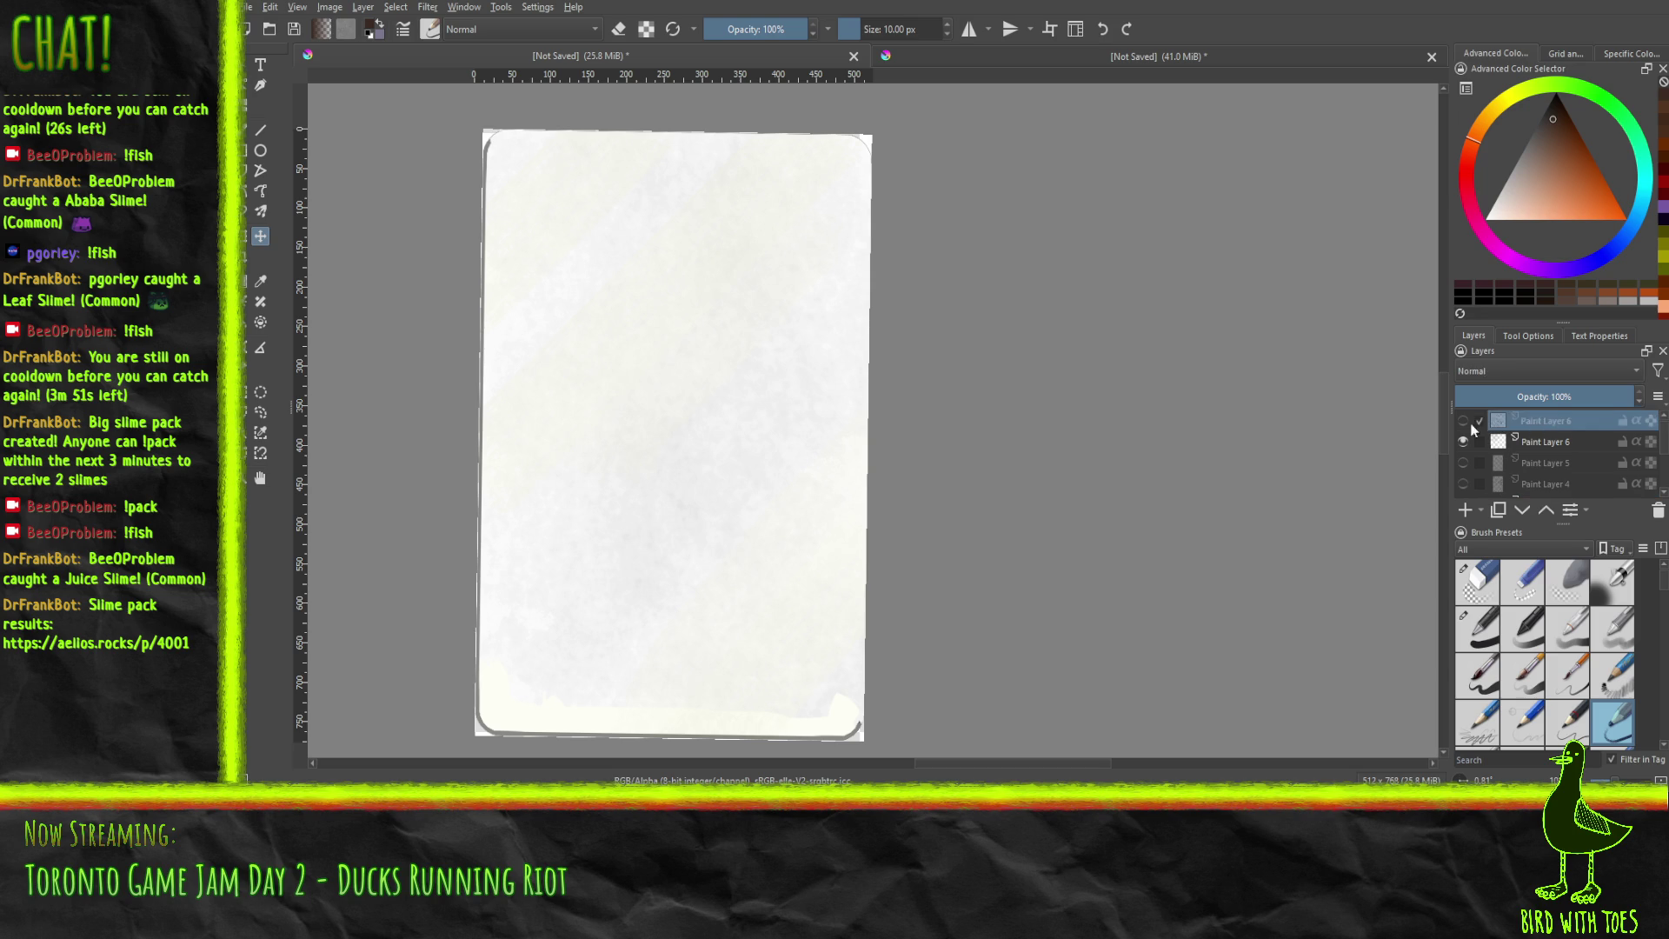
pyautogui.click(1462, 421)
pyautogui.click(1466, 510)
pyautogui.hotkey('shift', 'Delete')
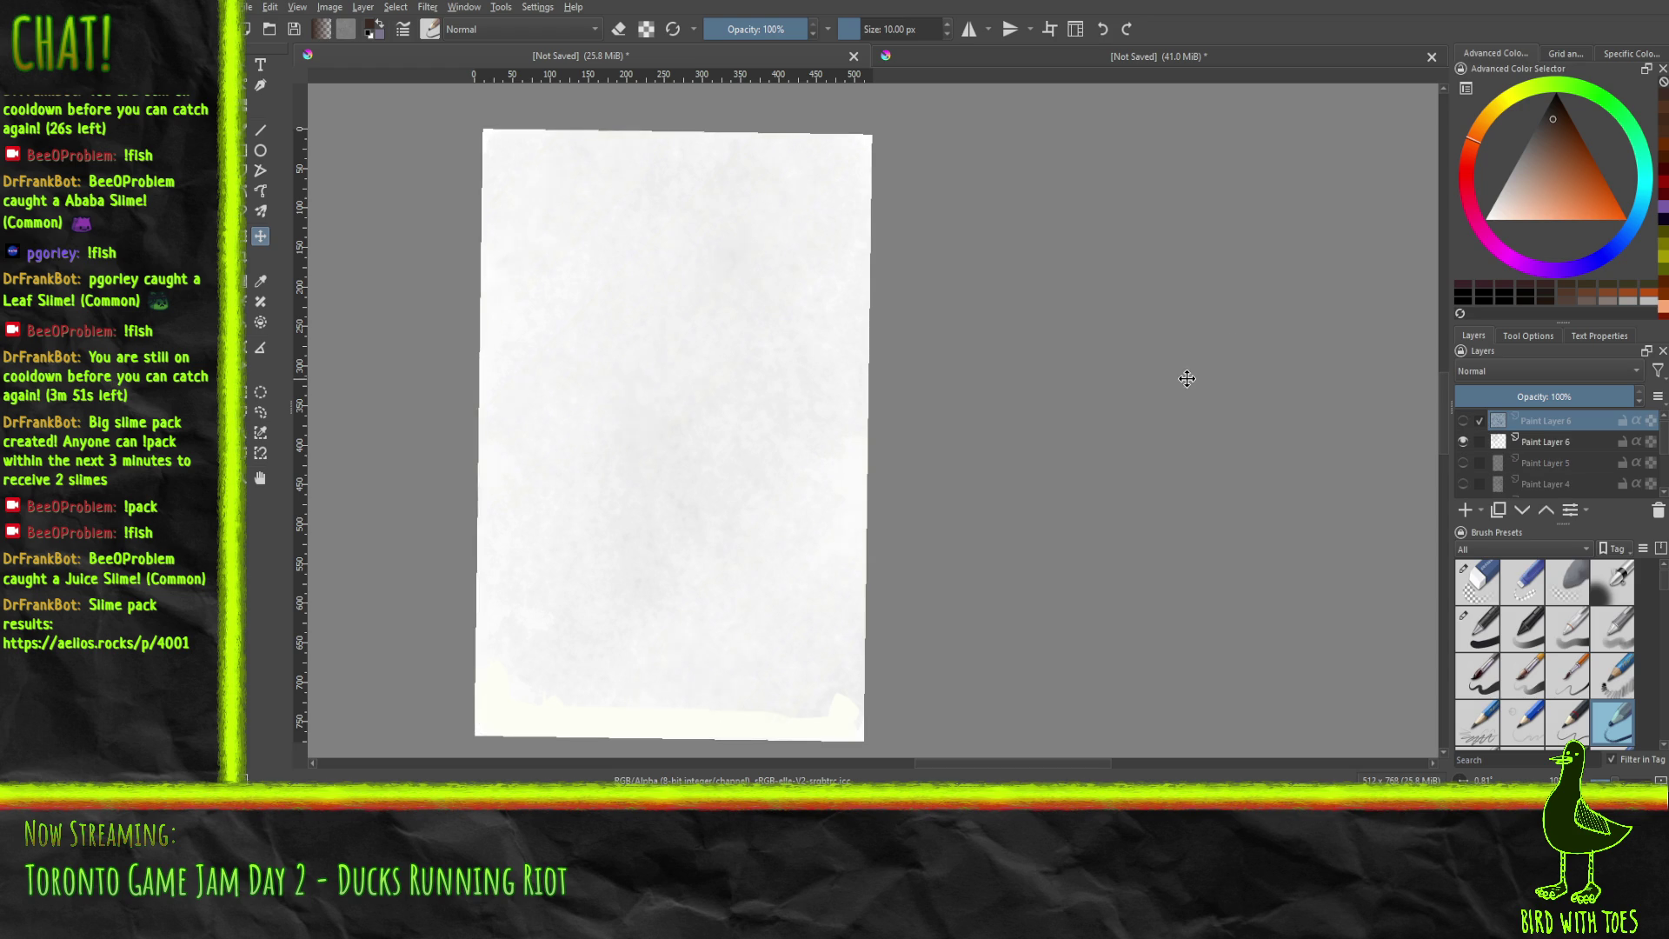
pyautogui.hotkey('ctrl', 'z')
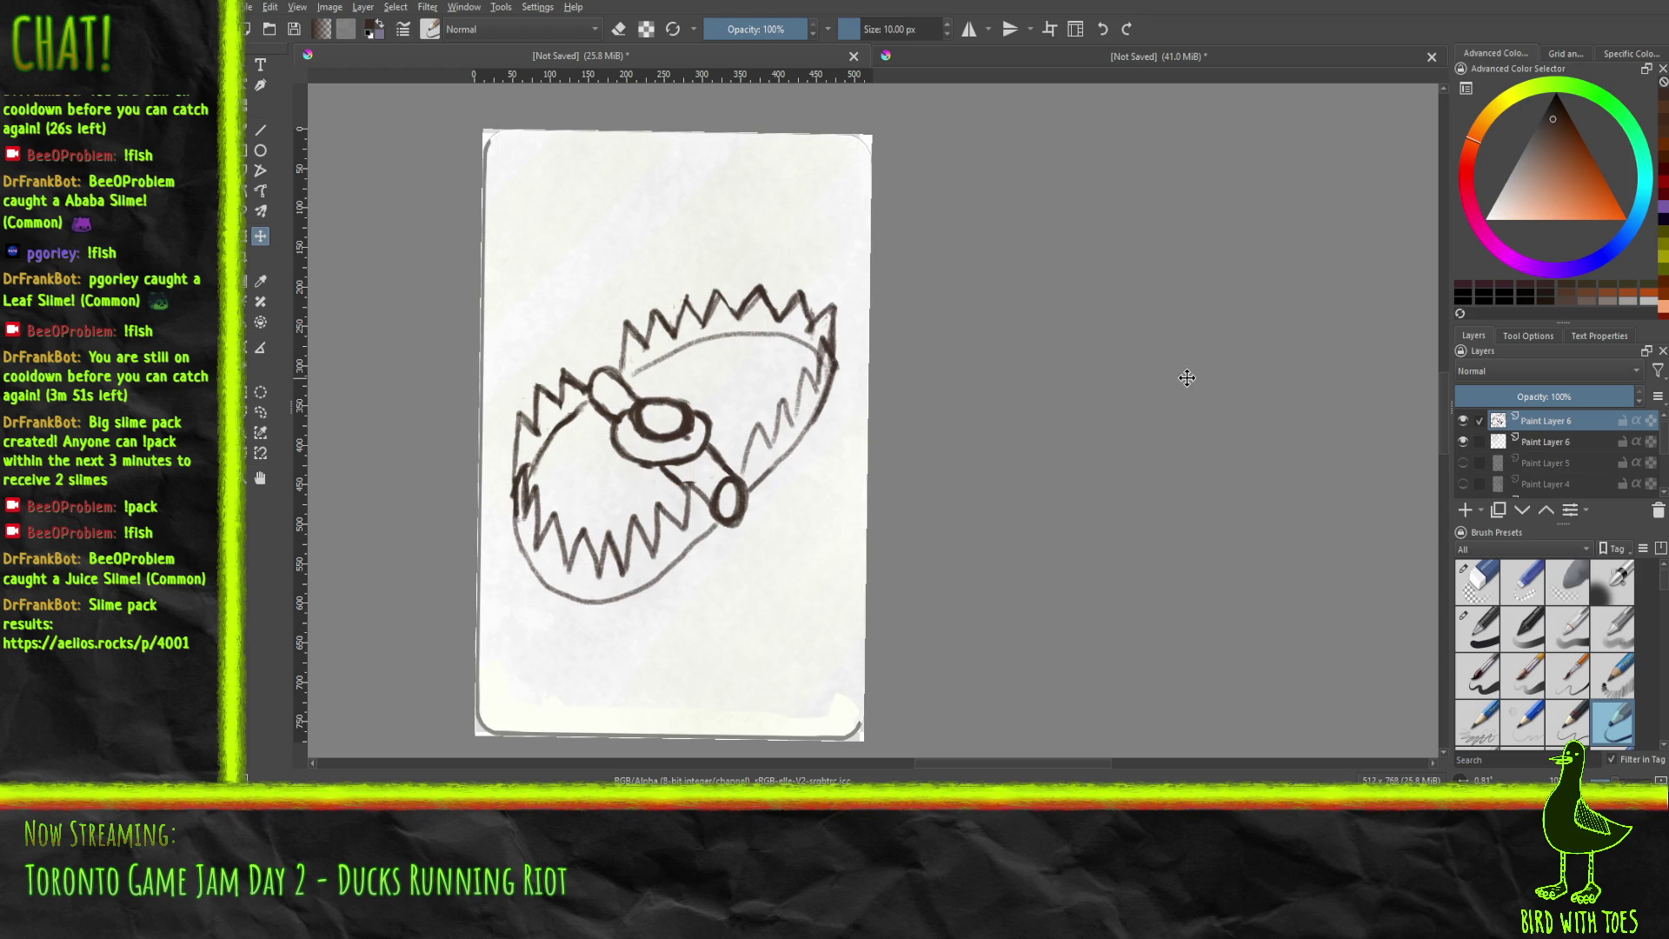
pyautogui.hotkey('ctrl', 'z')
pyautogui.hotkey('ctrl', 'z')
pyautogui.hotkey('ctrl', 'z')
pyautogui.hotkey('ctrl', 'z')
pyautogui.hotkey('ctrl', 'z')
pyautogui.hotkey('ctrl', 'z')
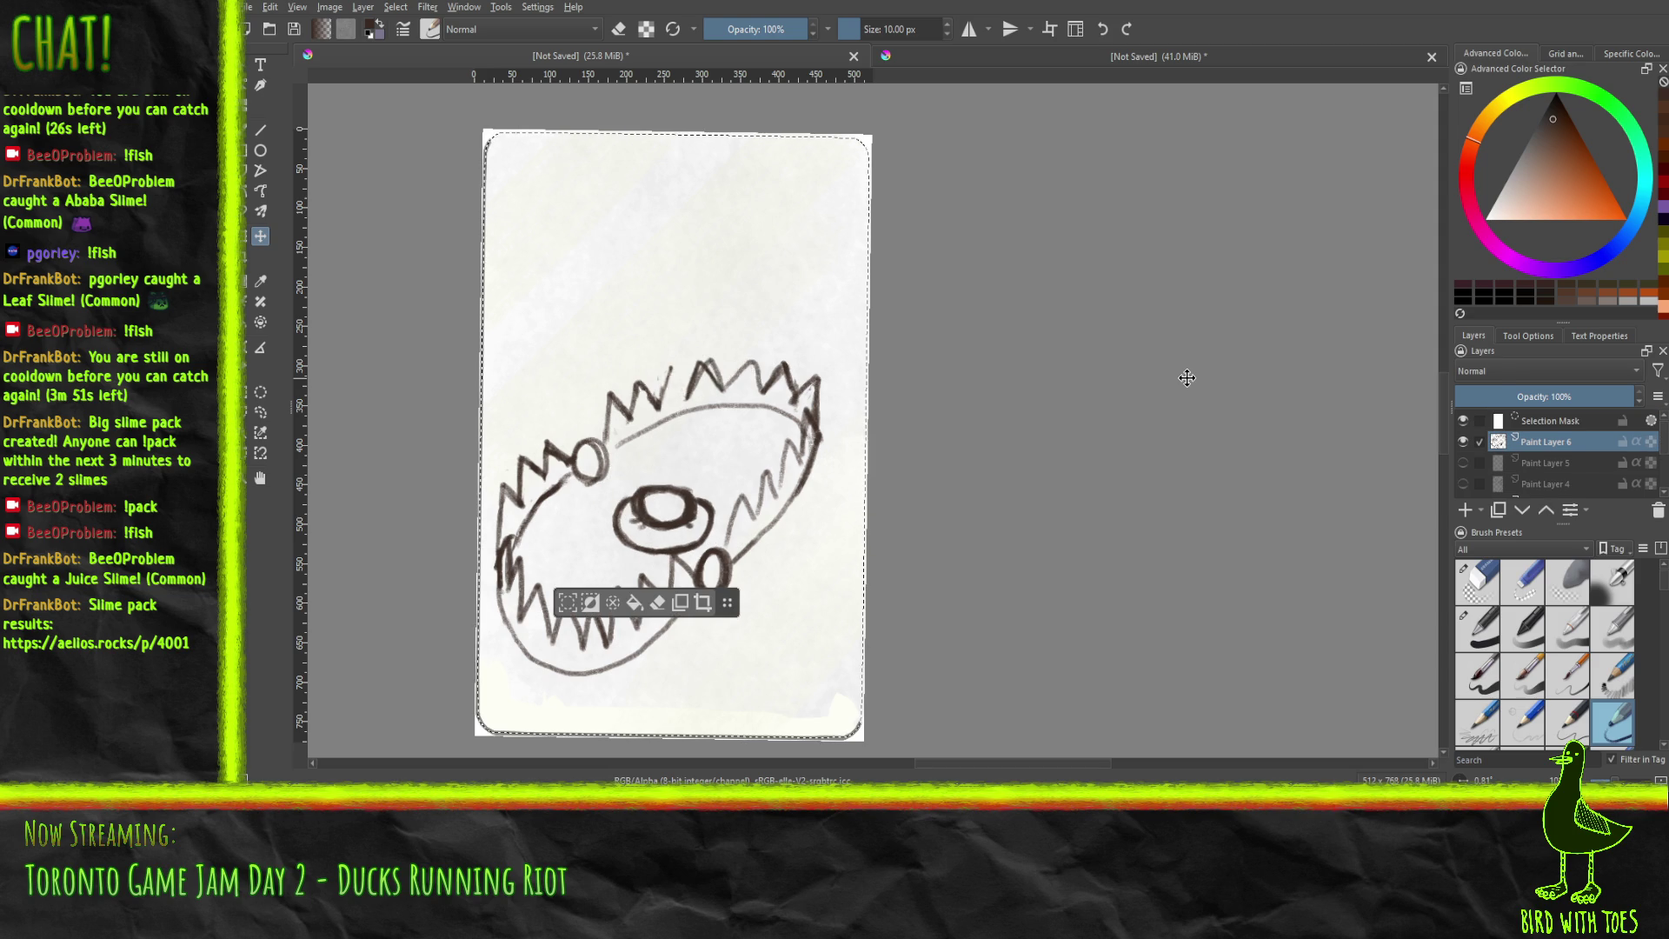
pyautogui.hotkey('ctrl', 'z')
pyautogui.hotkey('ctrl', 'z')
pyautogui.hotkey('ctrl', 'z')
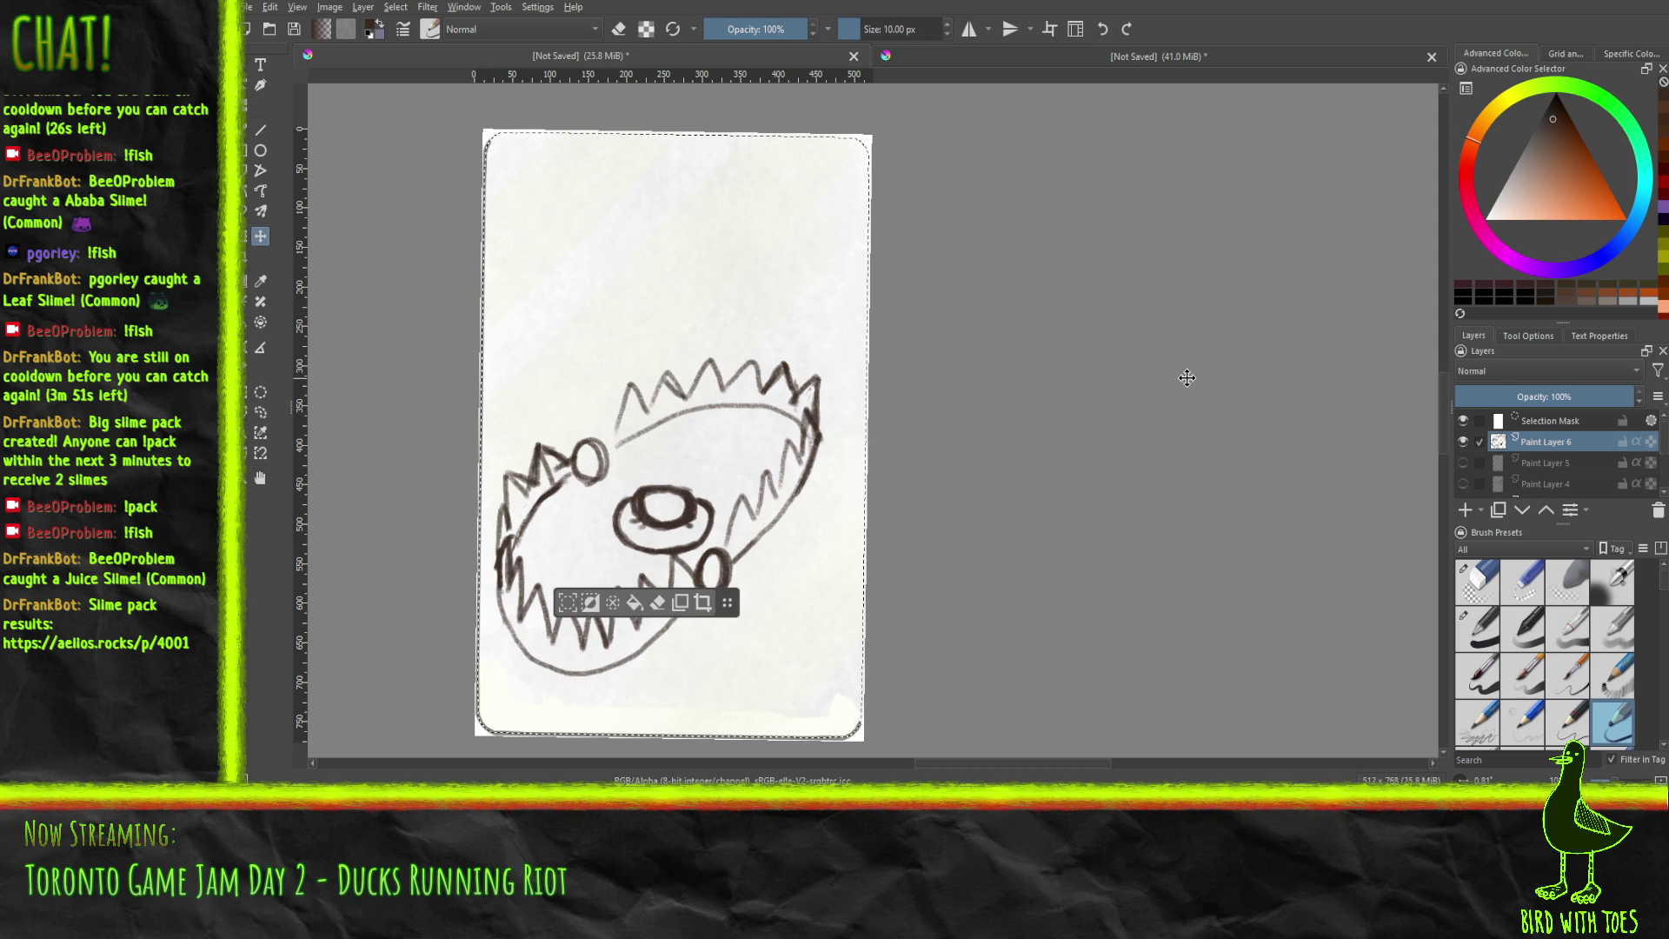
pyautogui.hotkey('ctrl', 'z')
pyautogui.hotkey('ctrl', 'z')
pyautogui.hotkey('ctrl', 'z')
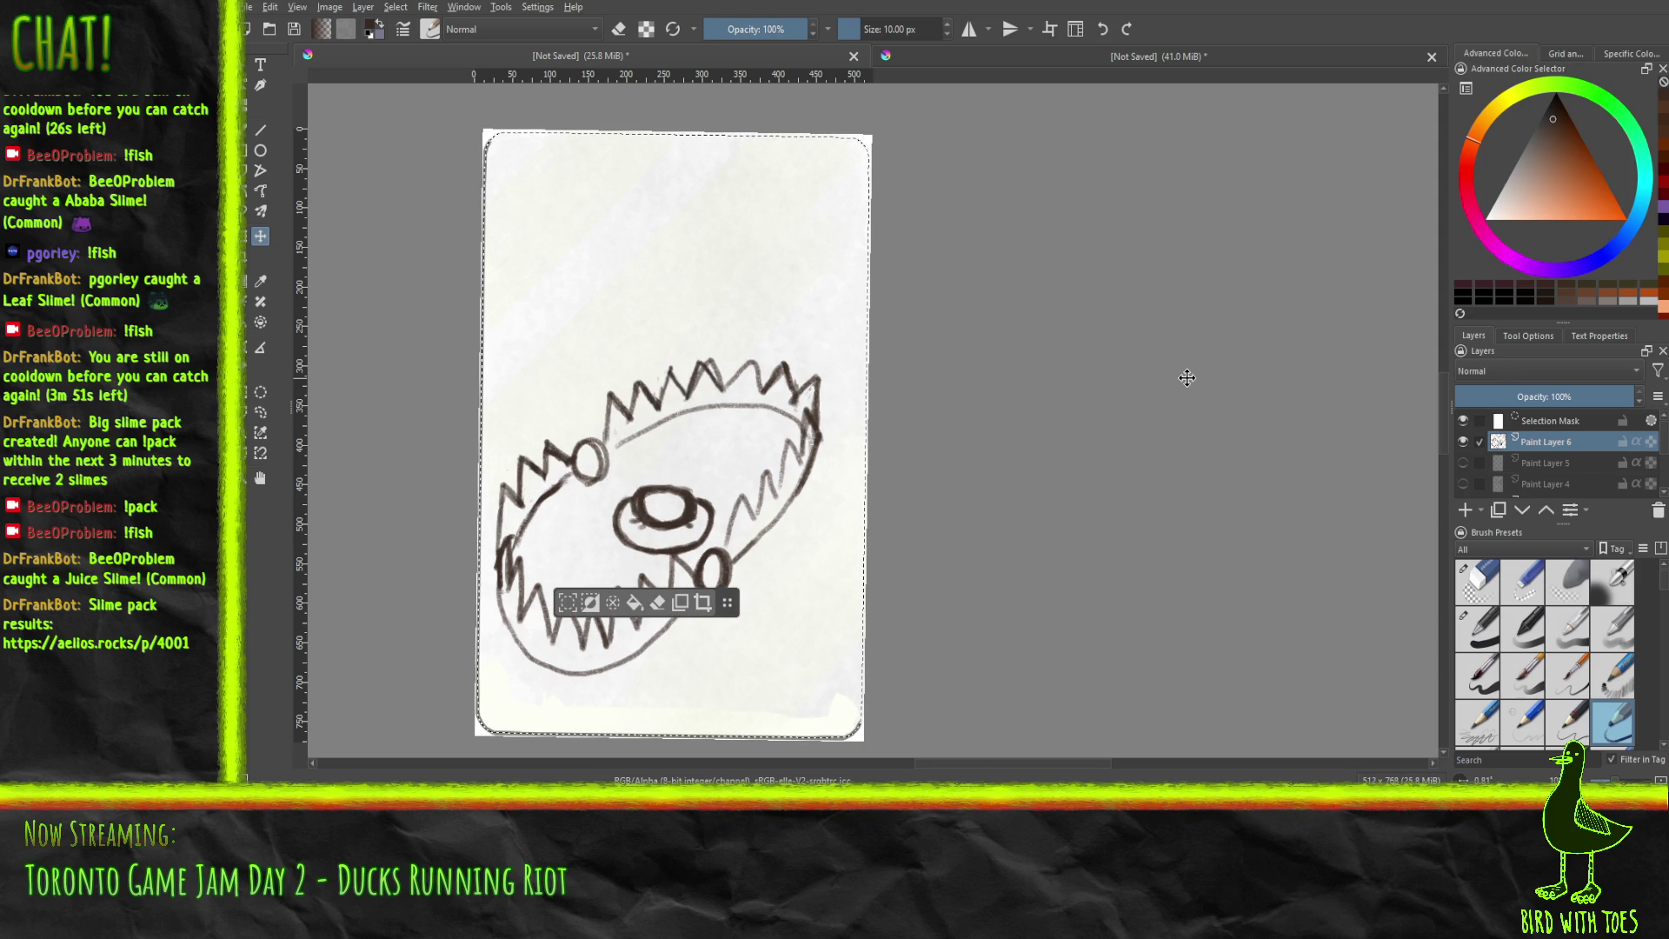
pyautogui.hotkey('ctrl', 'z')
pyautogui.hotkey('ctrl', 'z')
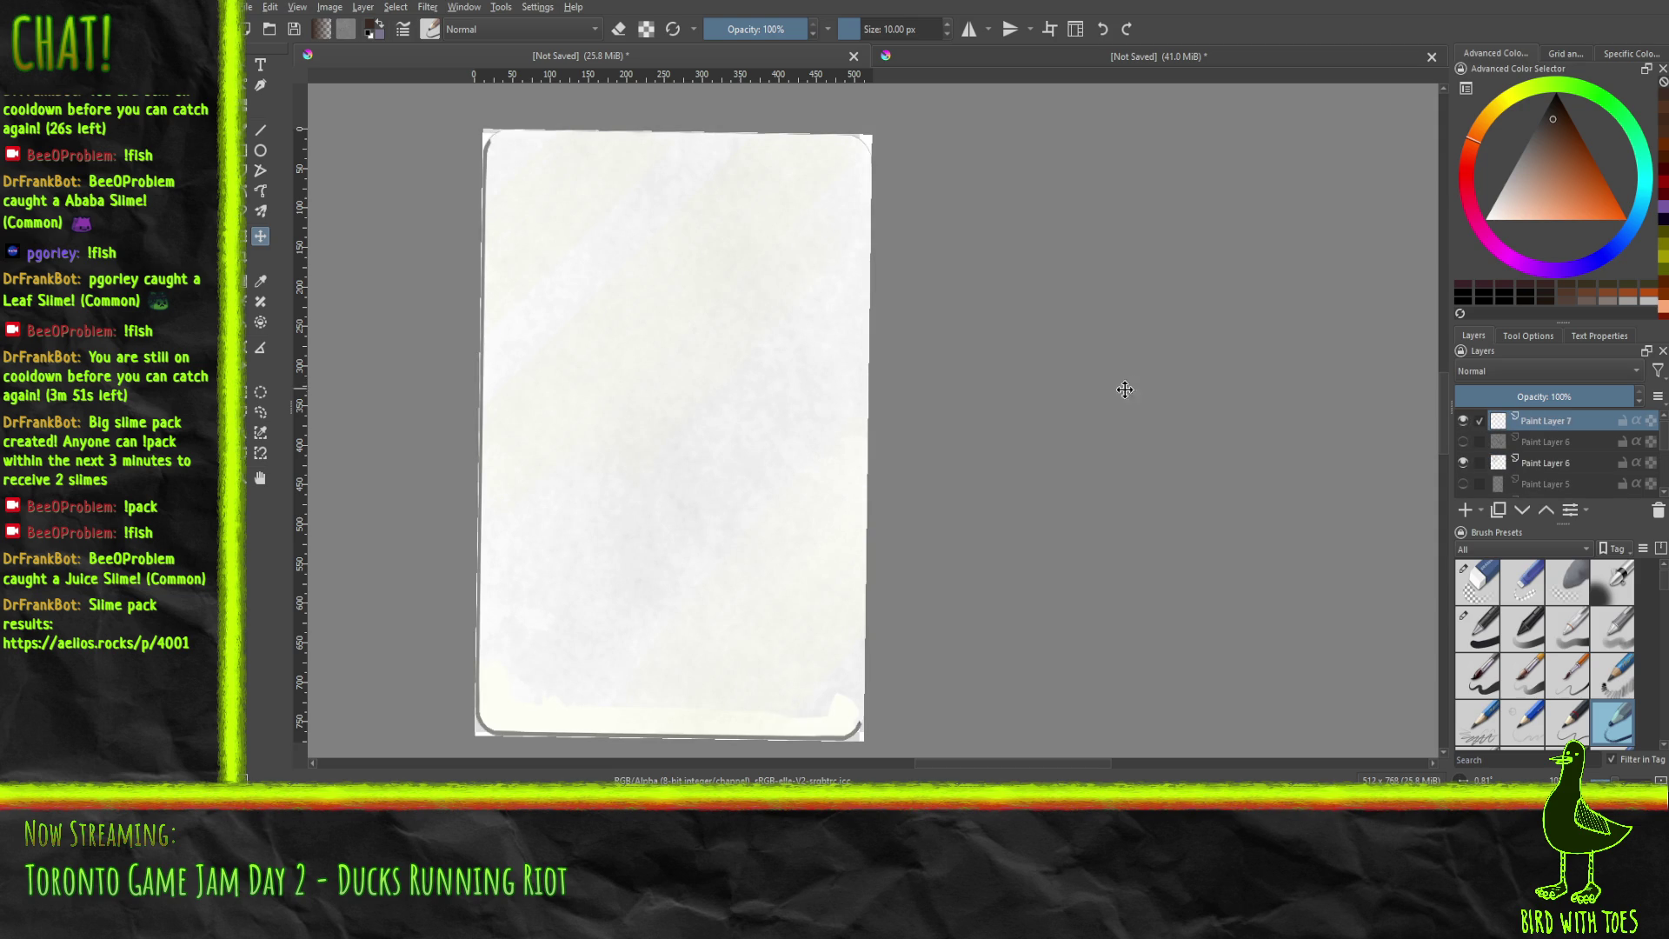
# Compare the blank paper with Paint Layer 1 toggled off and on, then select Pencil-3 Large 4B at 15%.
pyautogui.scroll(-5, 1060, 443)
pyautogui.scroll(4, 1060, 443)
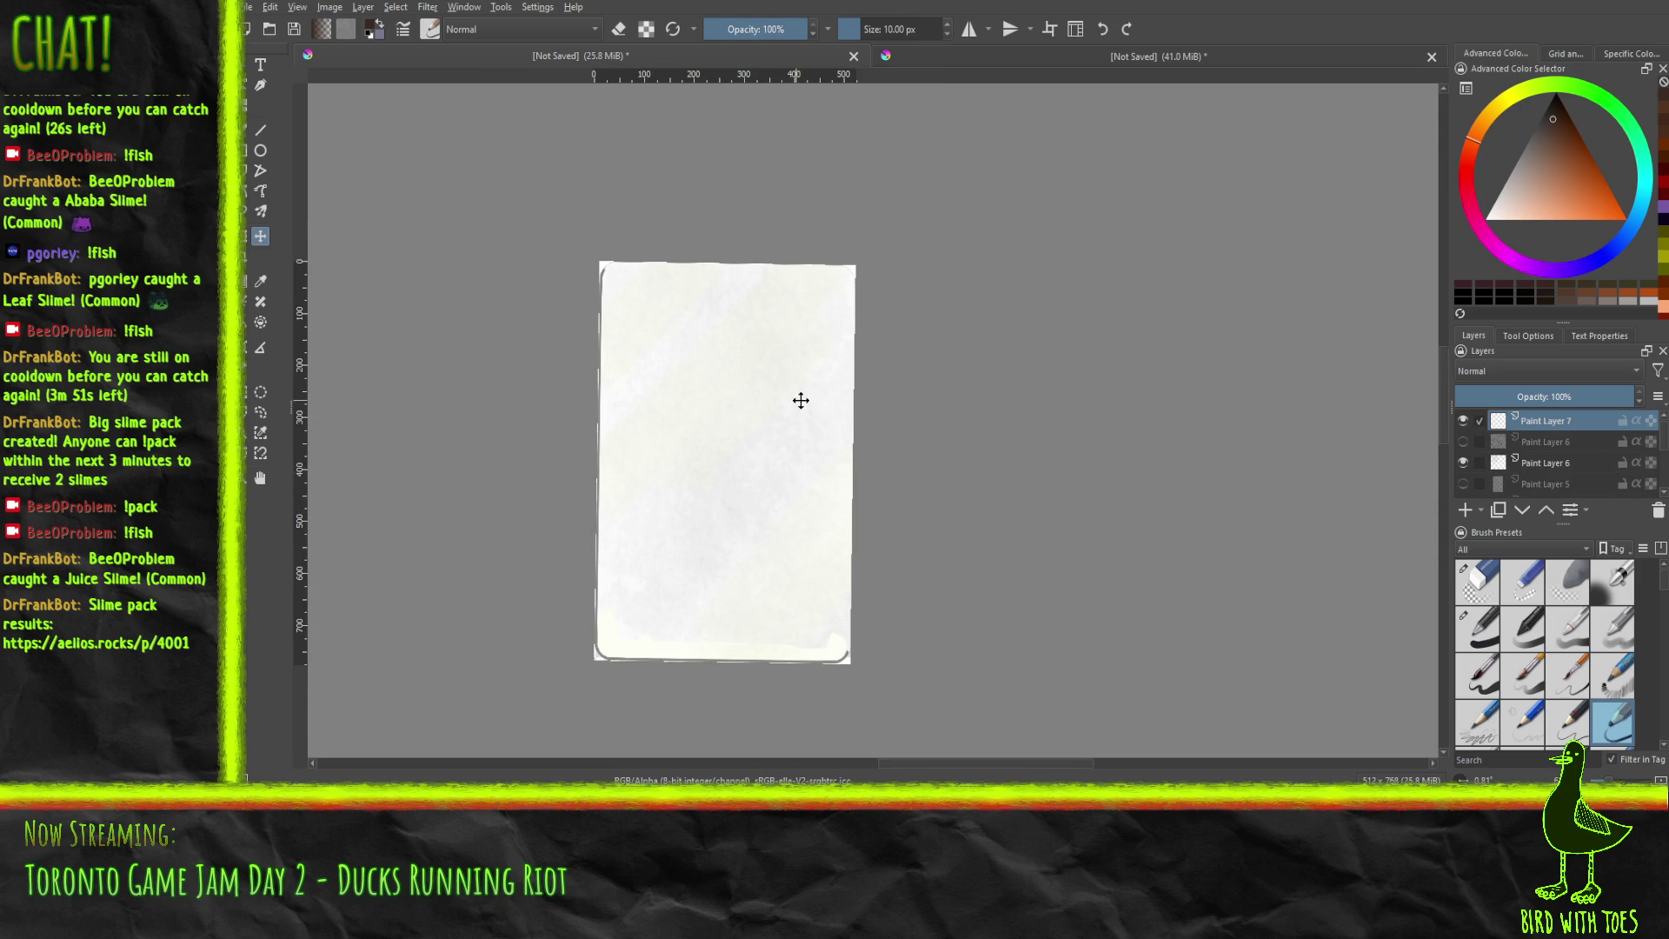
pyautogui.scroll(5, 901, 374)
pyautogui.scroll(2, 1000, 407)
pyautogui.scroll(-3, 1000, 404)
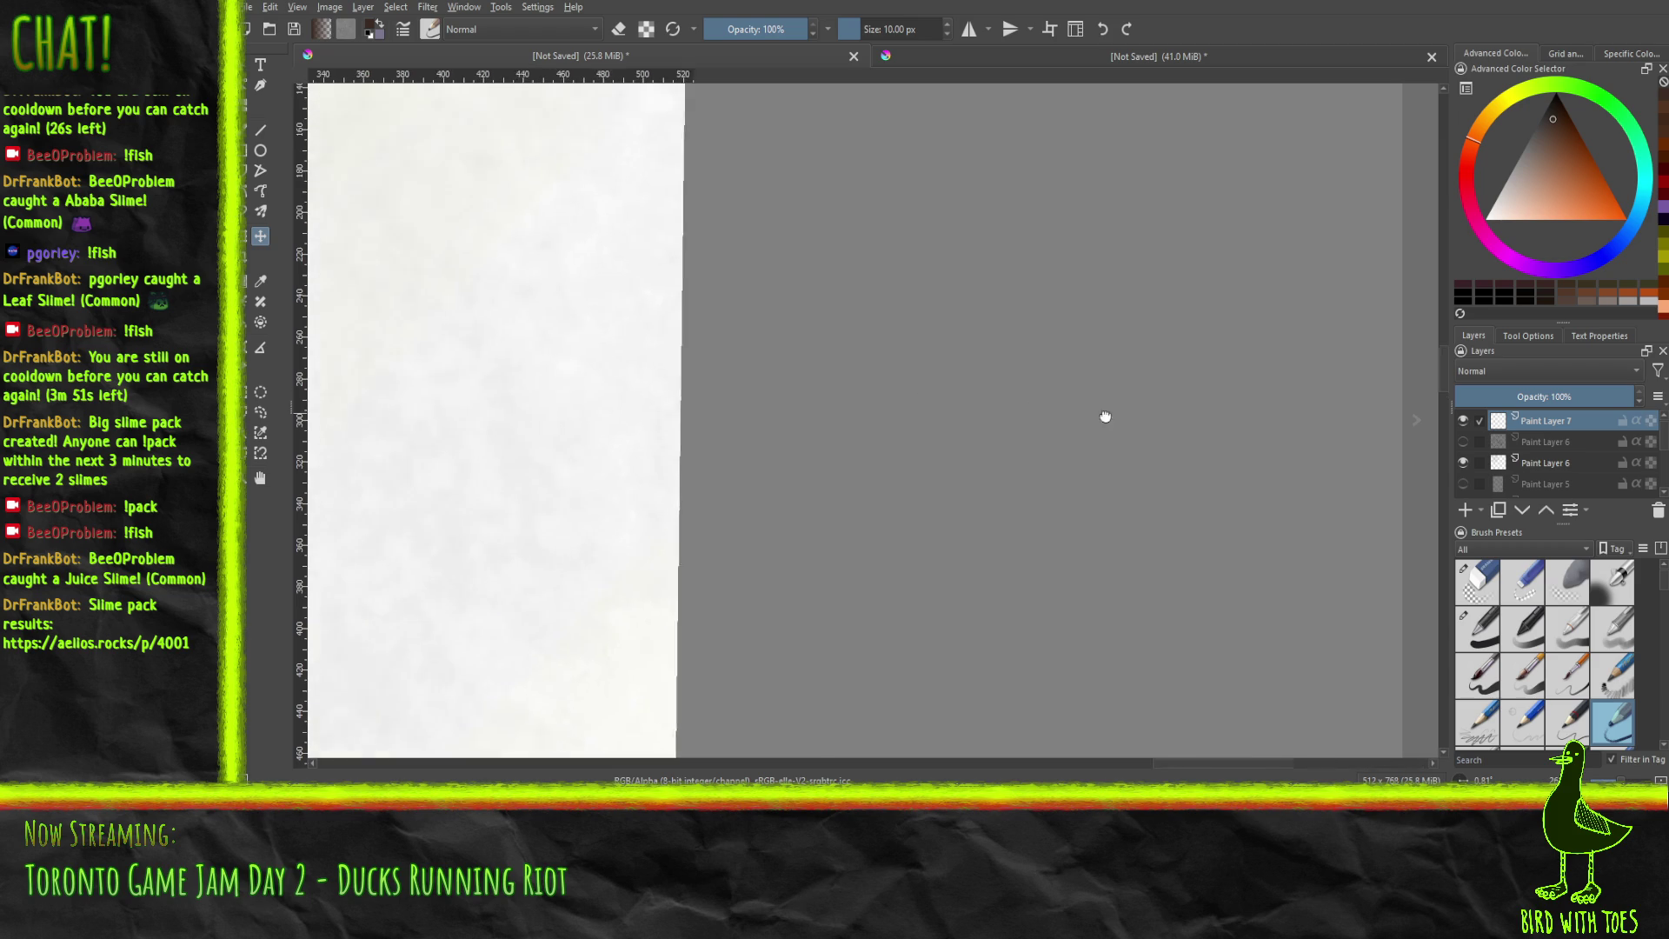
pyautogui.scroll(-3, 1058, 457)
pyautogui.scroll(-3, 1058, 457)
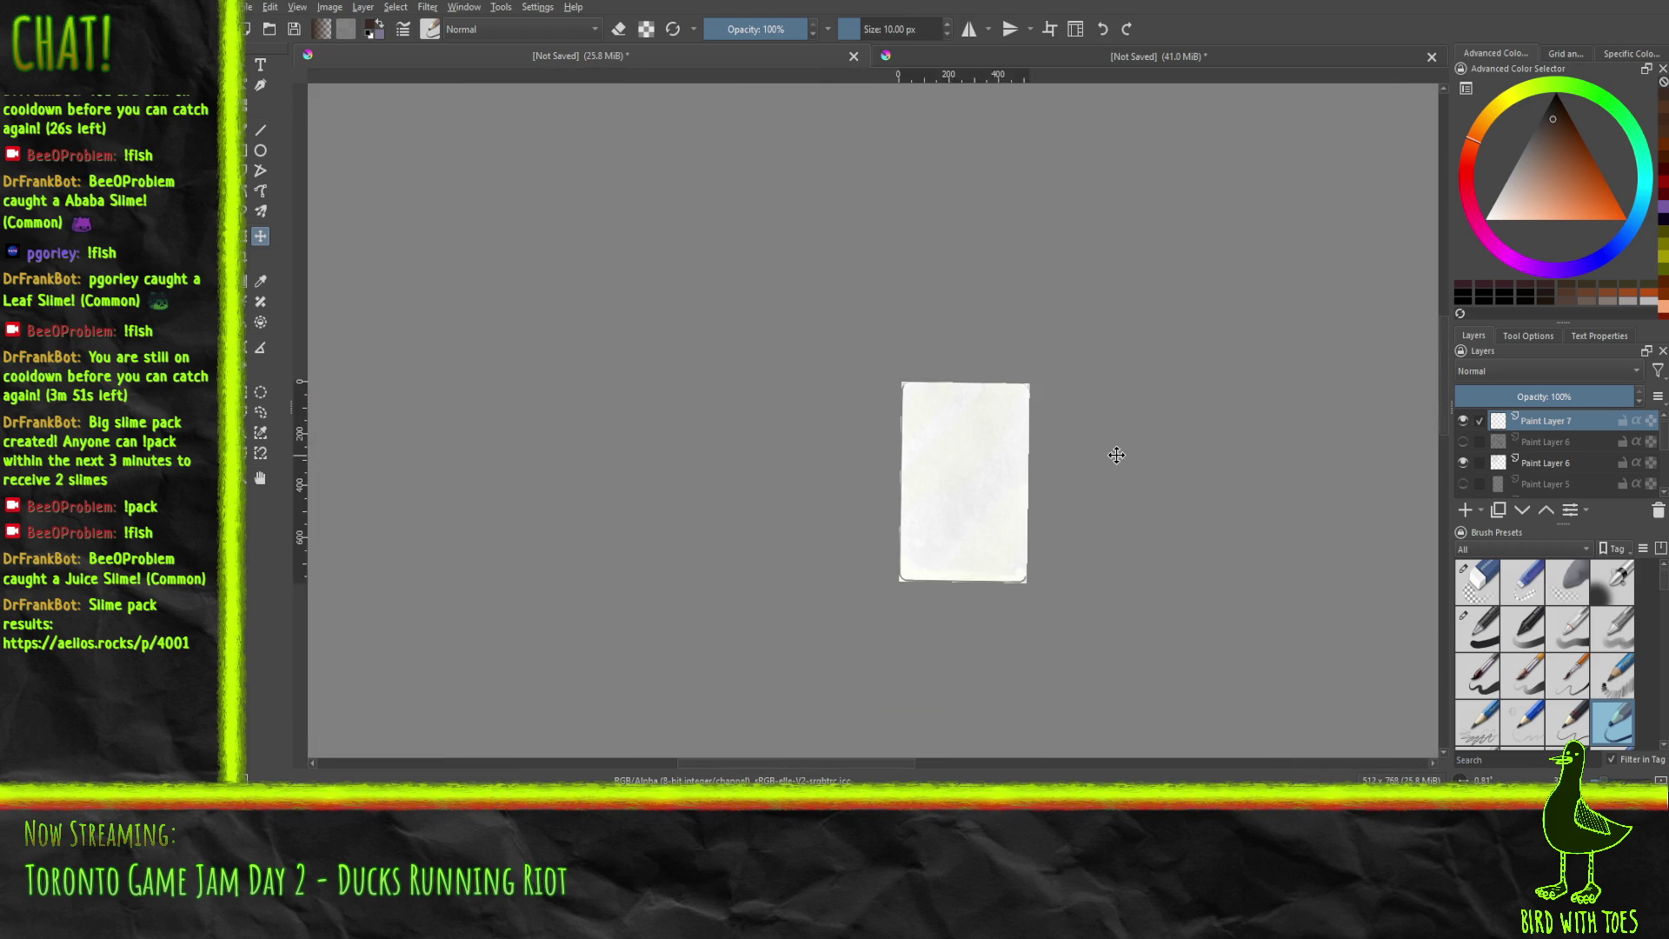
pyautogui.scroll(3, 1058, 457)
pyautogui.moveTo(1083, 522); pyautogui.dragTo(1029, 533)
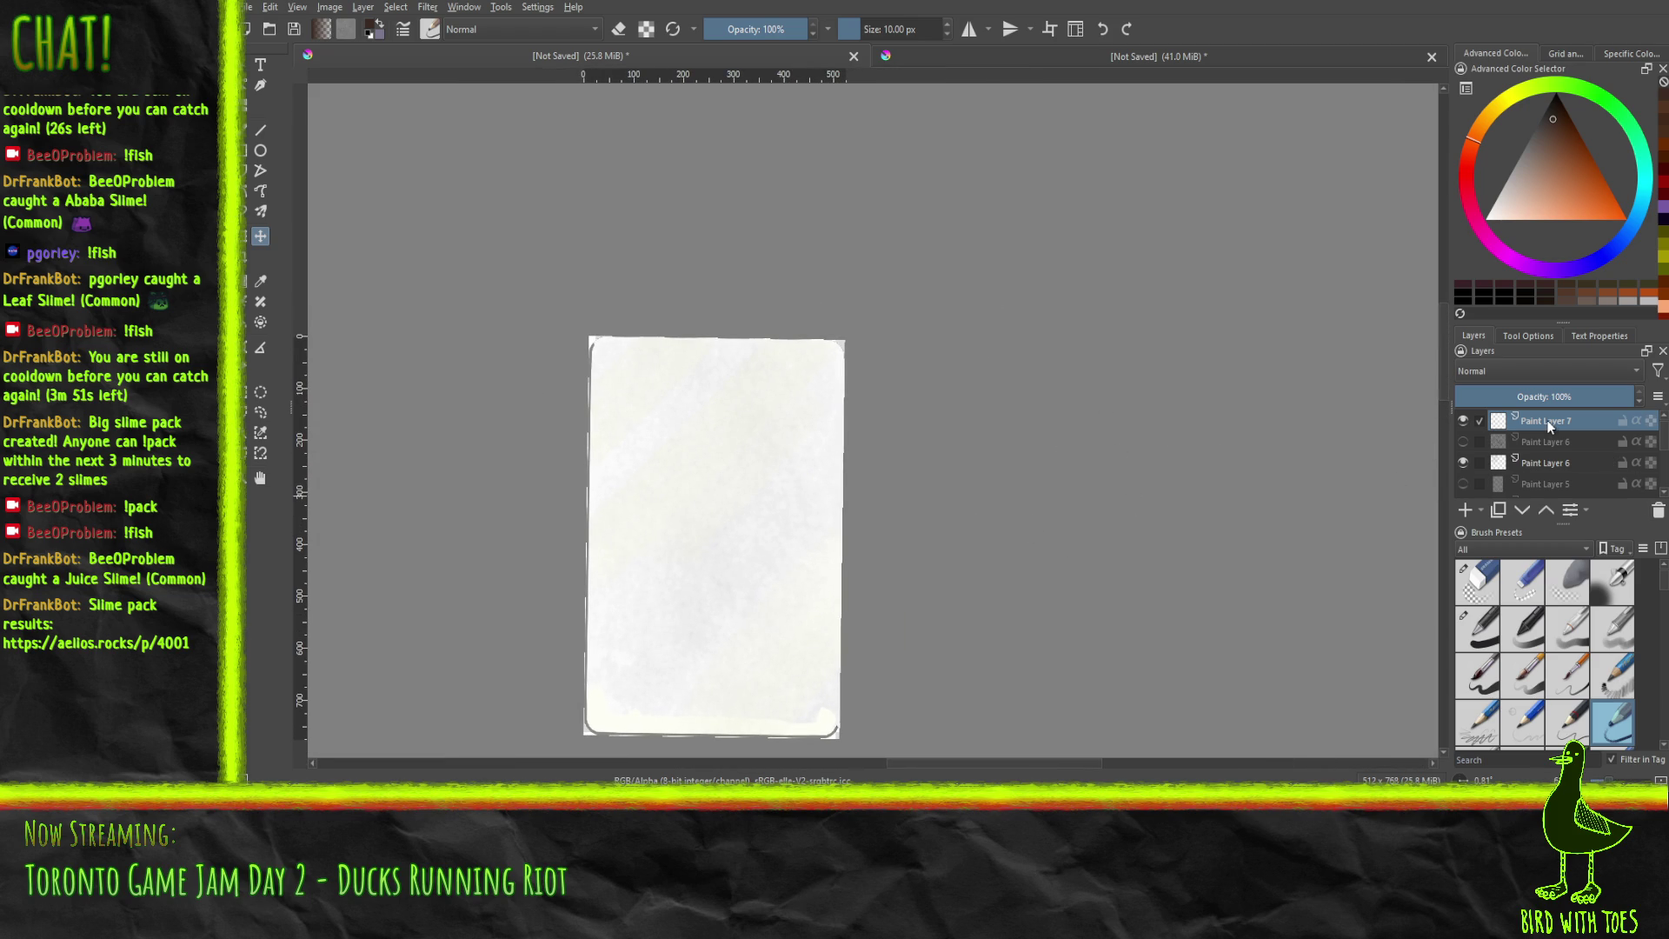
pyautogui.scroll(-3, 1550, 425)
pyautogui.click(1462, 430)
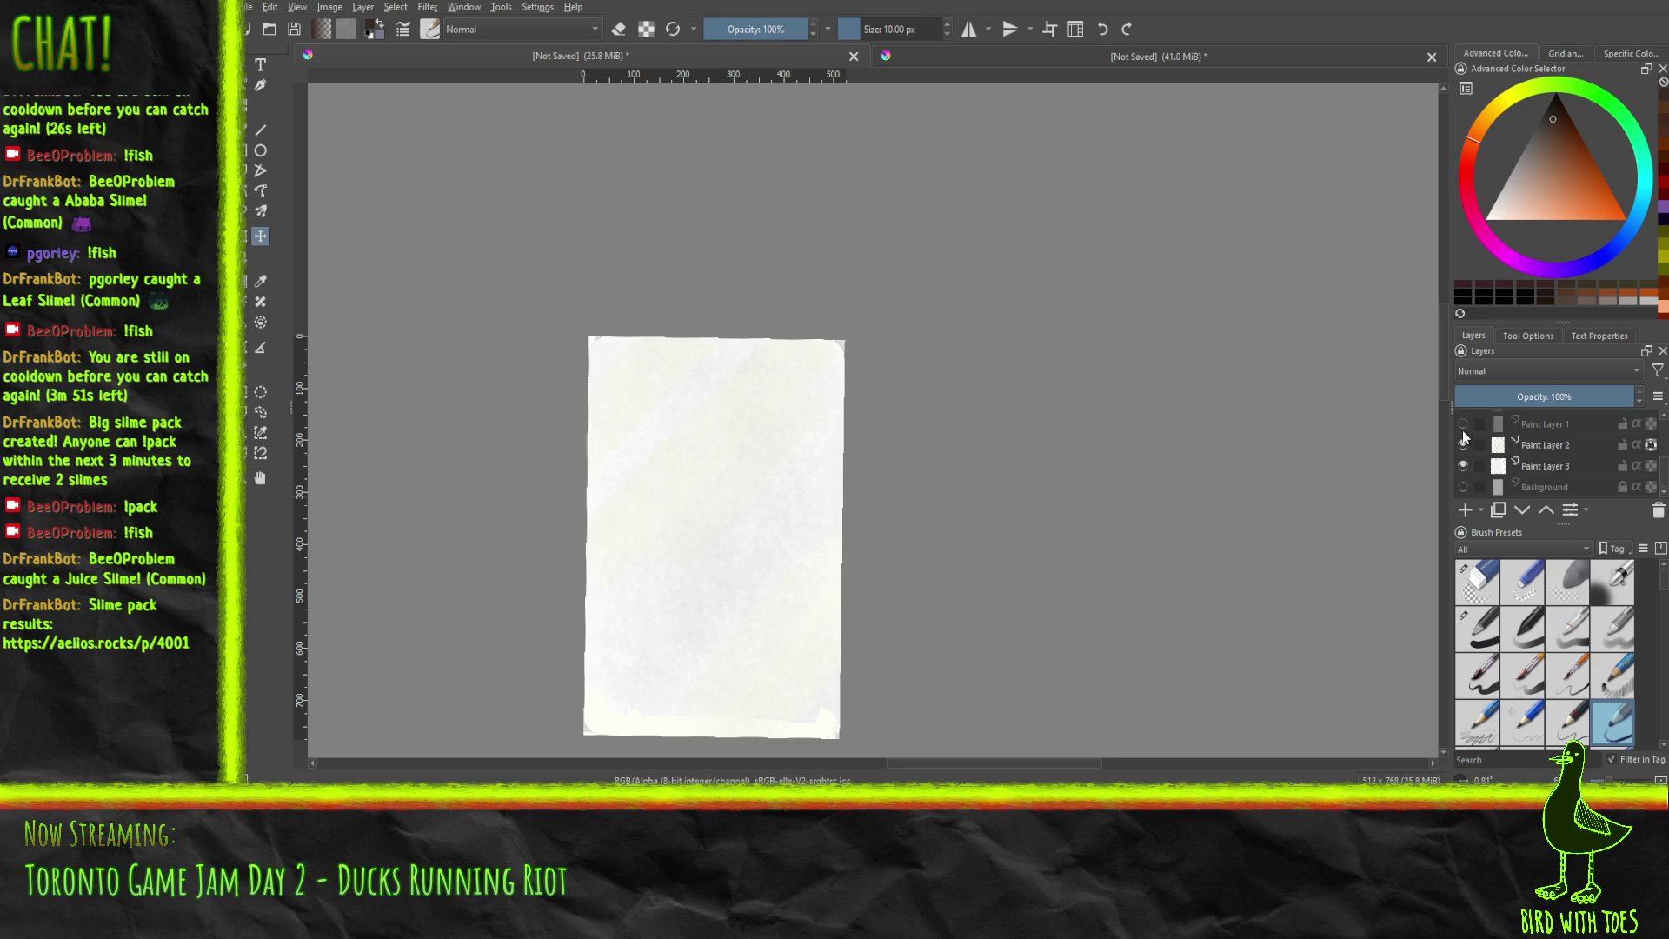
pyautogui.click(1463, 426)
pyautogui.click(1463, 426)
pyautogui.click(1463, 426)
pyautogui.click(1463, 426)
pyautogui.click(1464, 426)
pyautogui.scroll(3, 1496, 442)
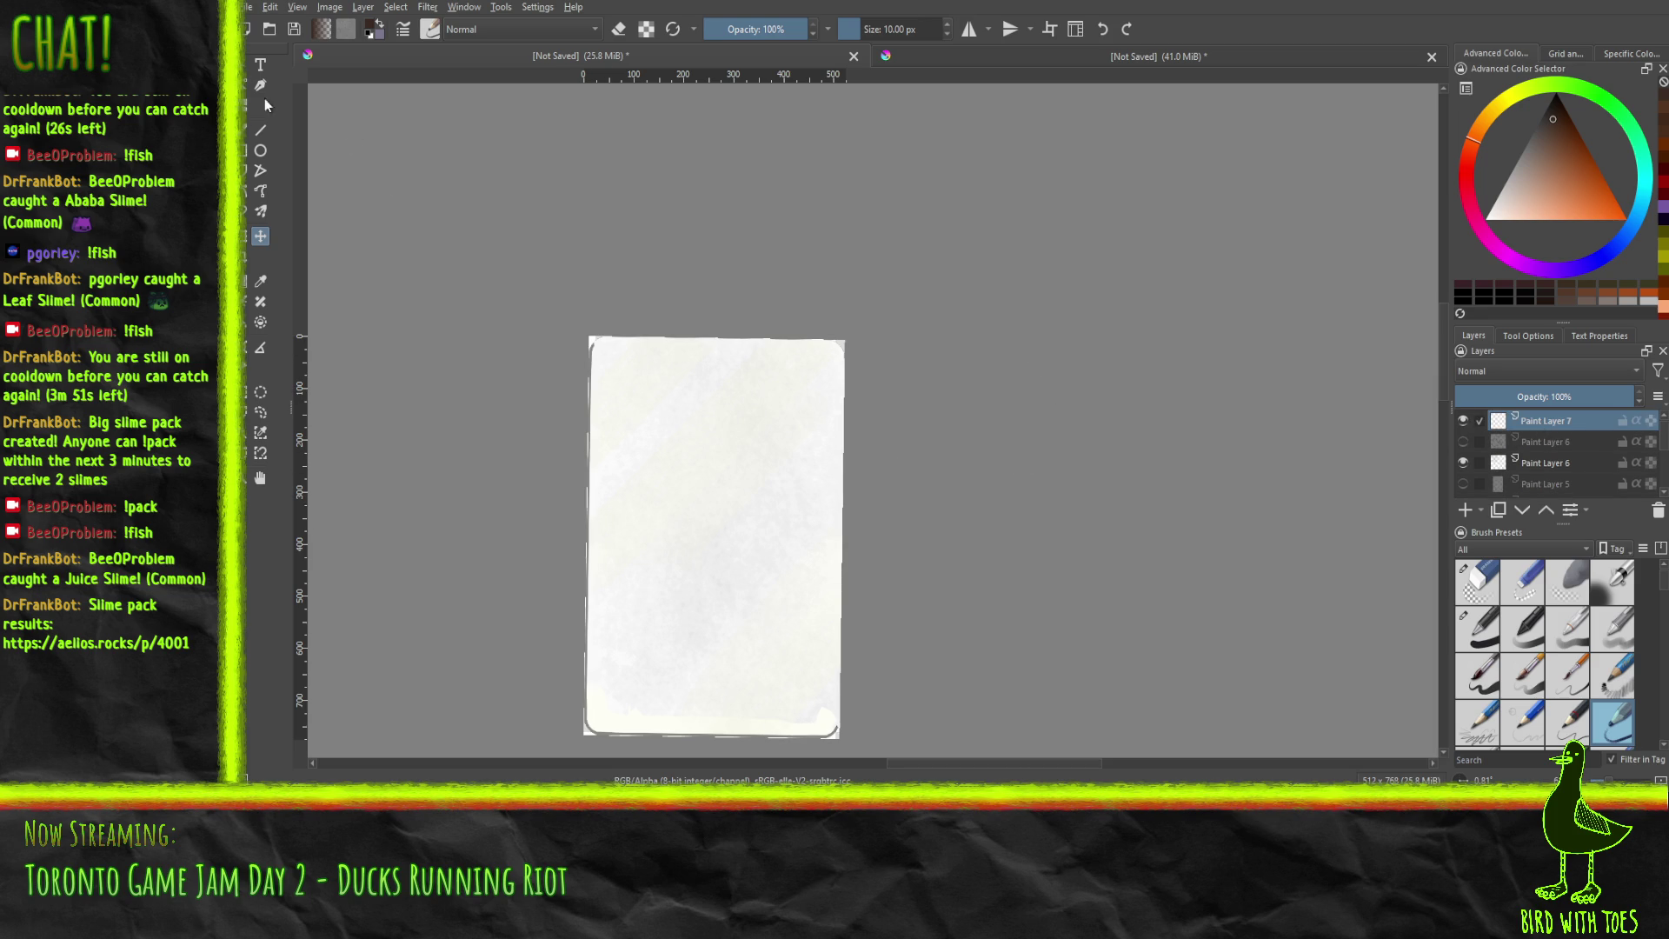
pyautogui.press('b')
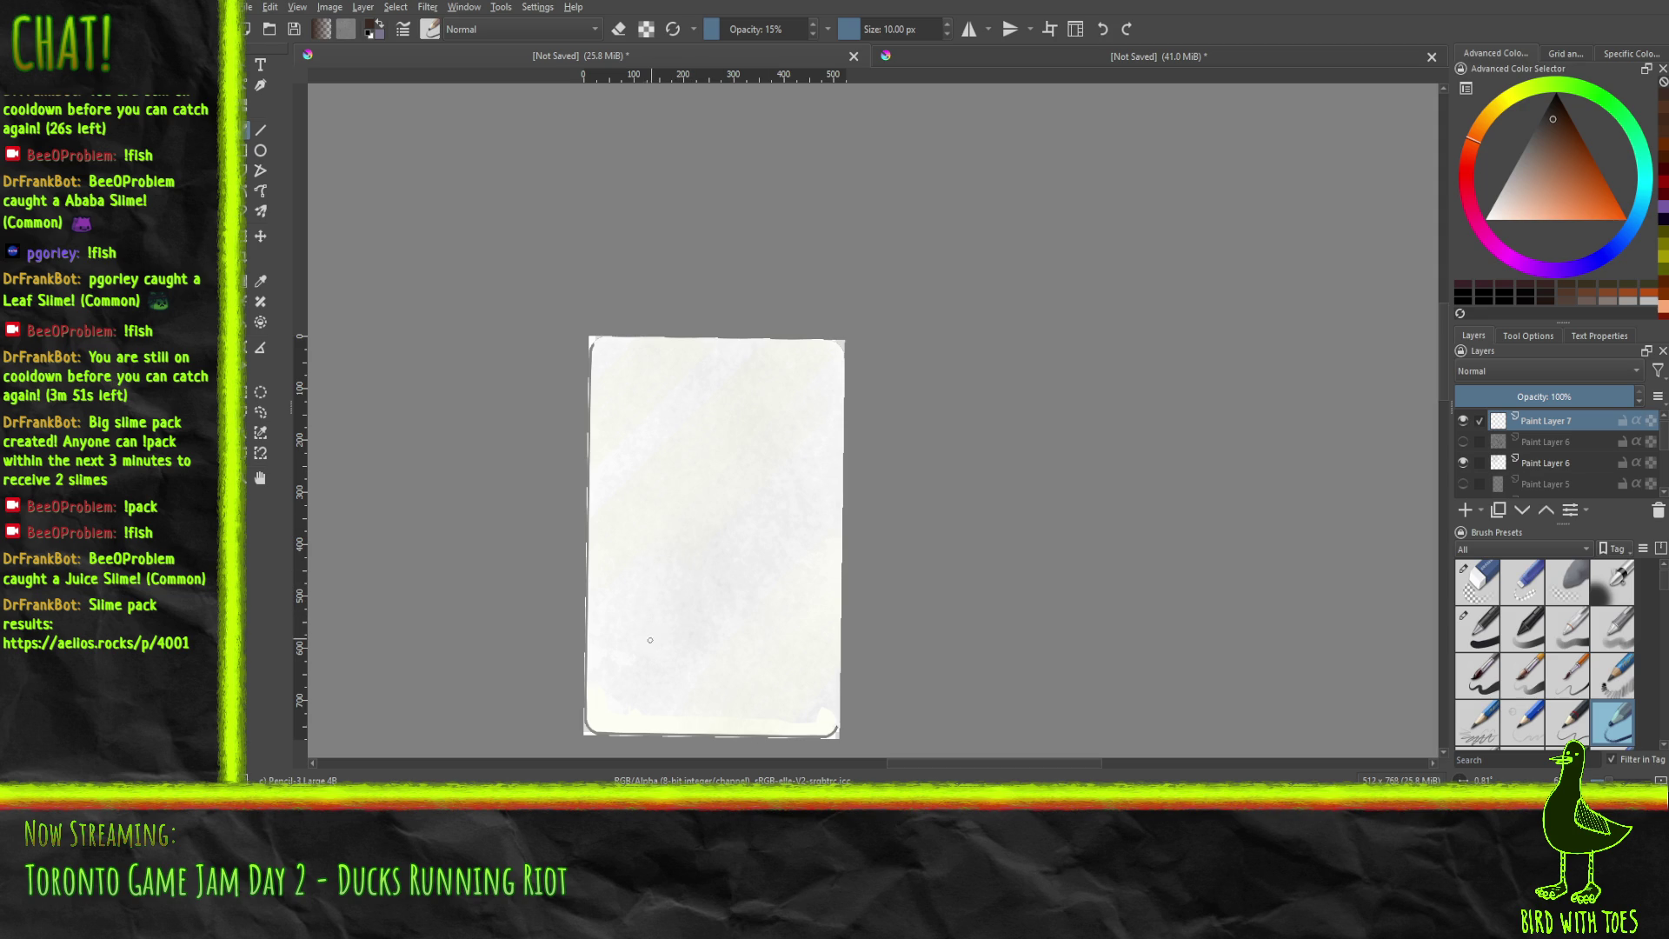
# Make and undo several trial pencil marks and small arcs near the bottom of the page.
pyautogui.moveTo(644, 644); pyautogui.dragTo(654, 659)
pyautogui.moveTo(661, 659); pyautogui.dragTo(702, 668)
pyautogui.hotkey('ctrl', 'z')
pyautogui.hotkey('ctrl', 'z')
pyautogui.moveTo(618, 644)
pyautogui.mouseDown()
pyautogui.moveTo(650, 668)
pyautogui.moveTo(630, 668)
pyautogui.mouseUp()
pyautogui.hotkey('ctrl', 'z')
pyautogui.moveTo(726, 703); pyautogui.dragTo(743, 702)
# Try several pairs of diagonal can-side lines, undoing each attempt to start over.
pyautogui.hotkey('ctrl', 'z')
pyautogui.moveTo(741, 702); pyautogui.dragTo(752, 699)
pyautogui.moveTo(618, 645); pyautogui.dragTo(712, 461)
pyautogui.hotkey('ctrl', 'z')
pyautogui.moveTo(627, 653)
pyautogui.mouseDown()
pyautogui.moveTo(627, 670)
pyautogui.moveTo(726, 467)
pyautogui.mouseUp()
pyautogui.hotkey('ctrl', 'z')
pyautogui.moveTo(627, 637); pyautogui.dragTo(727, 435)
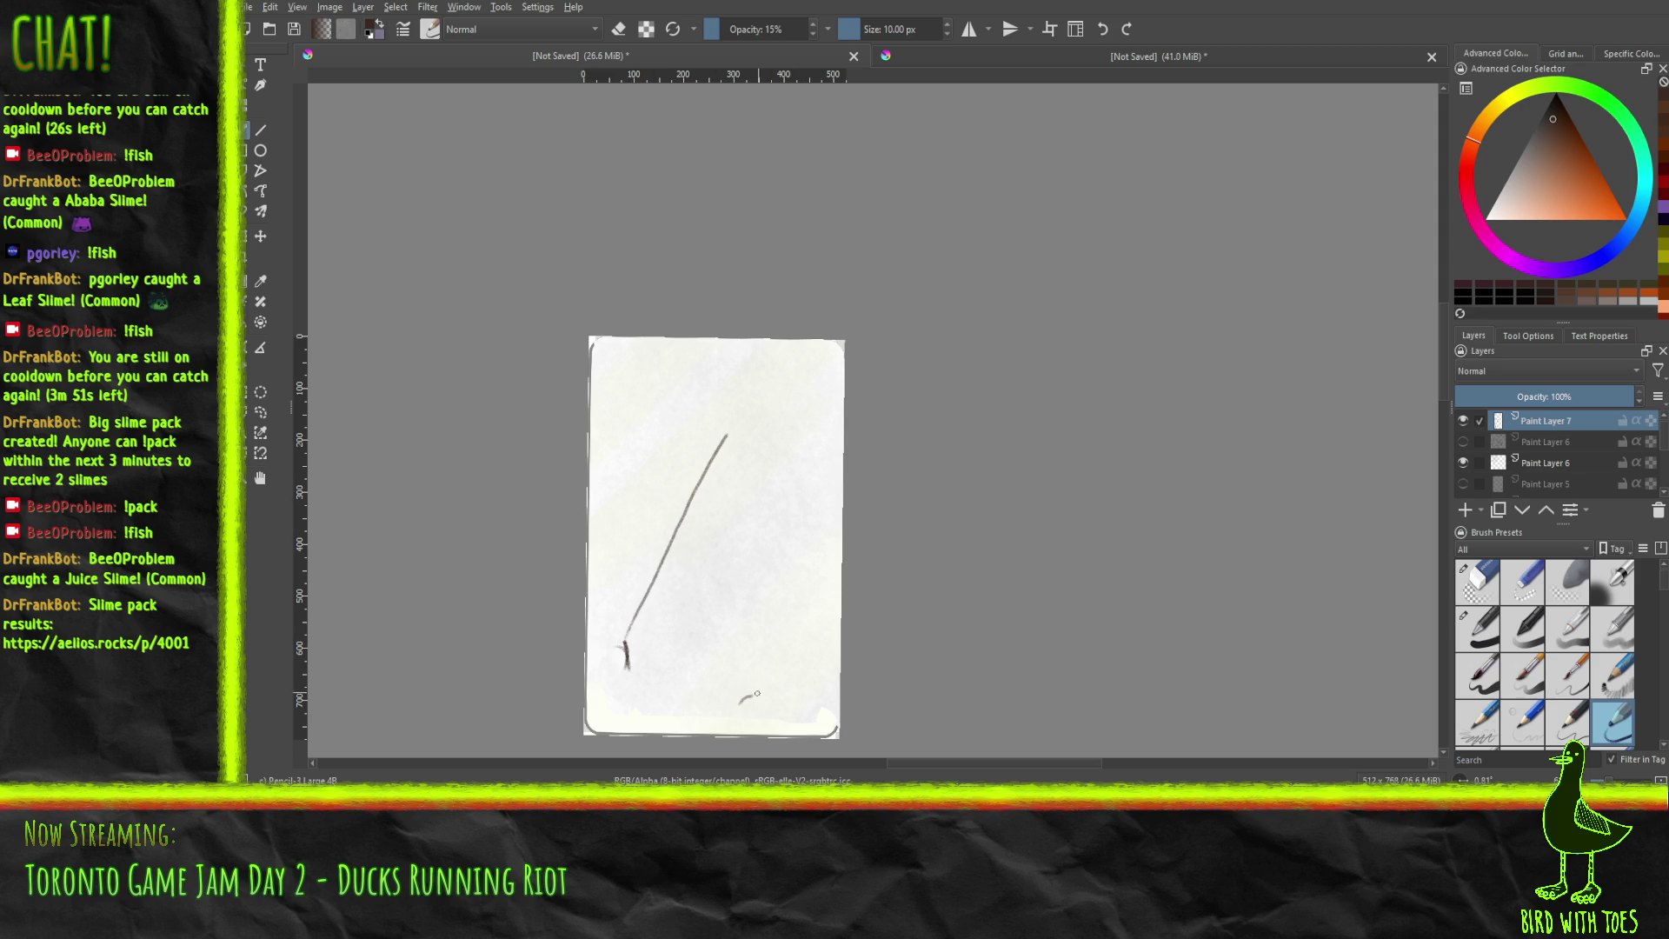
pyautogui.moveTo(755, 691); pyautogui.dragTo(836, 549)
pyautogui.hotkey('ctrl', 'z')
pyautogui.hotkey('ctrl', 'z')
pyautogui.hotkey('ctrl', 'z')
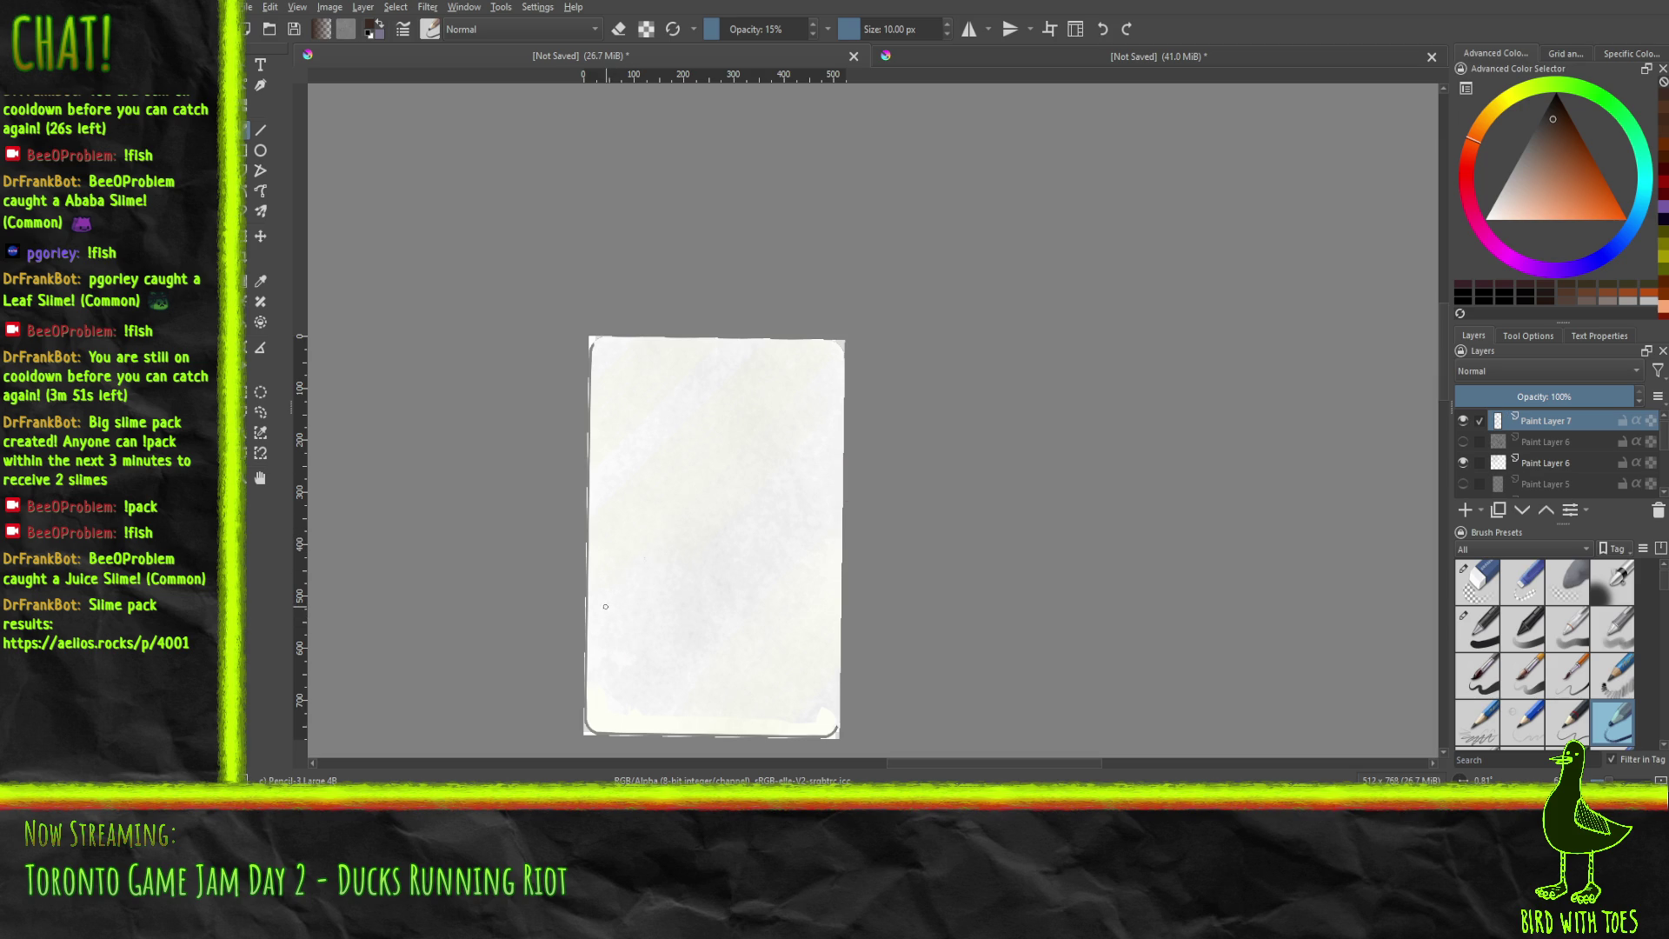
pyautogui.moveTo(607, 637); pyautogui.dragTo(690, 446)
pyautogui.moveTo(743, 676); pyautogui.dragTo(817, 525)
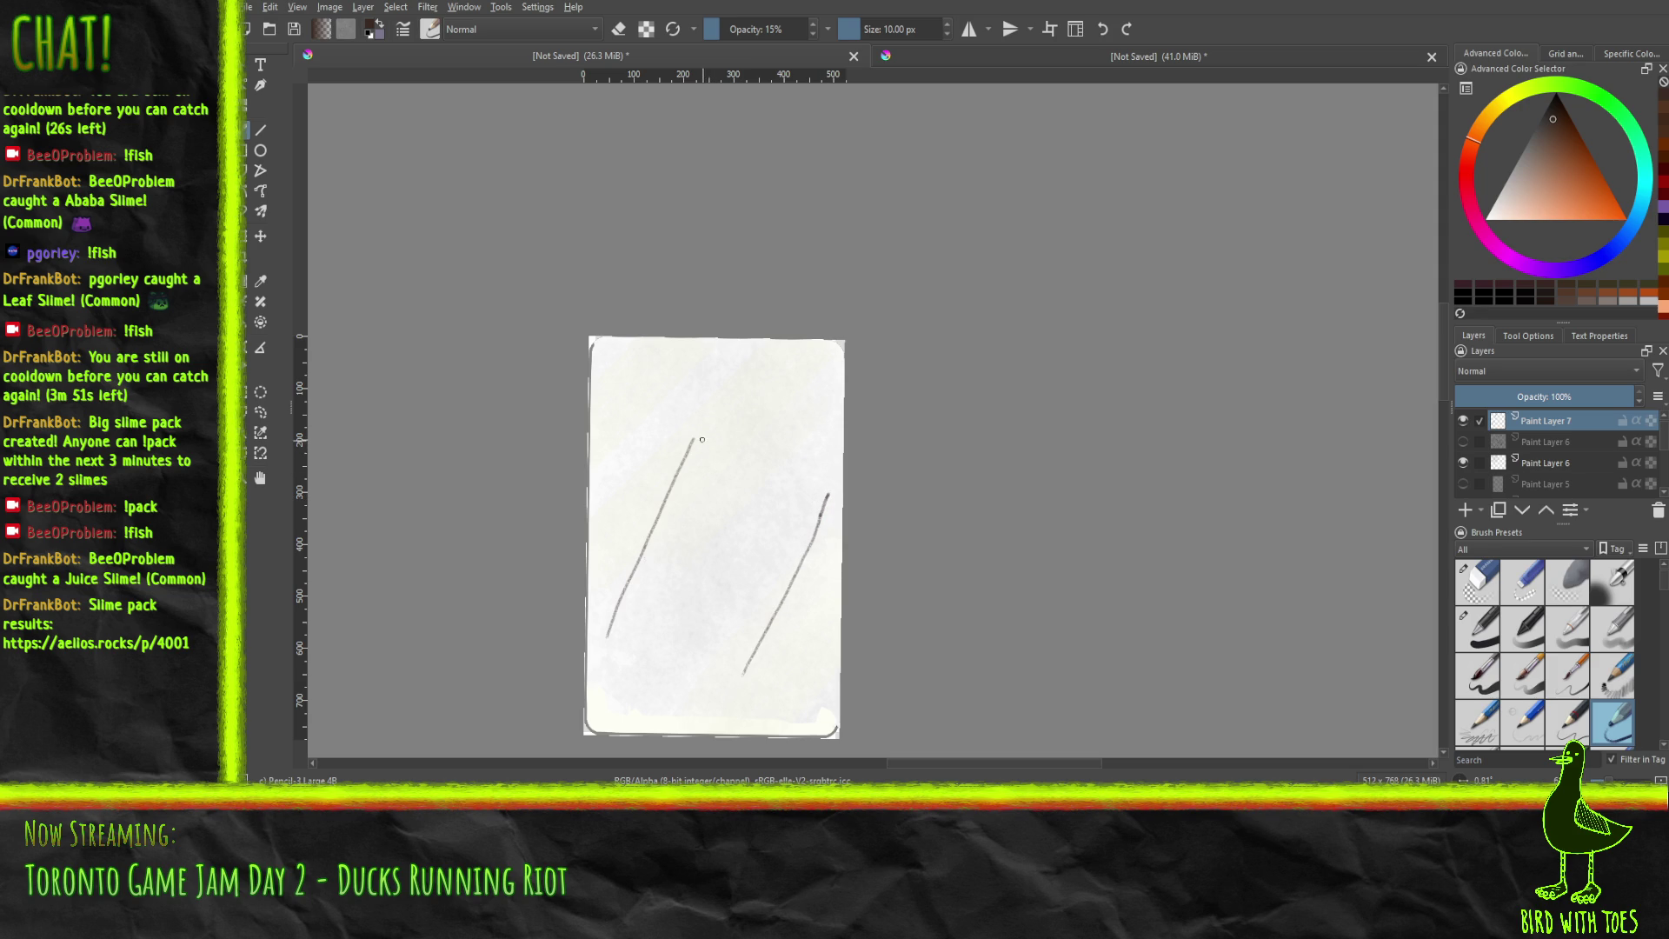
pyautogui.moveTo(697, 437); pyautogui.dragTo(733, 505)
pyautogui.hotkey('ctrl', 'z')
pyautogui.press('Delete')
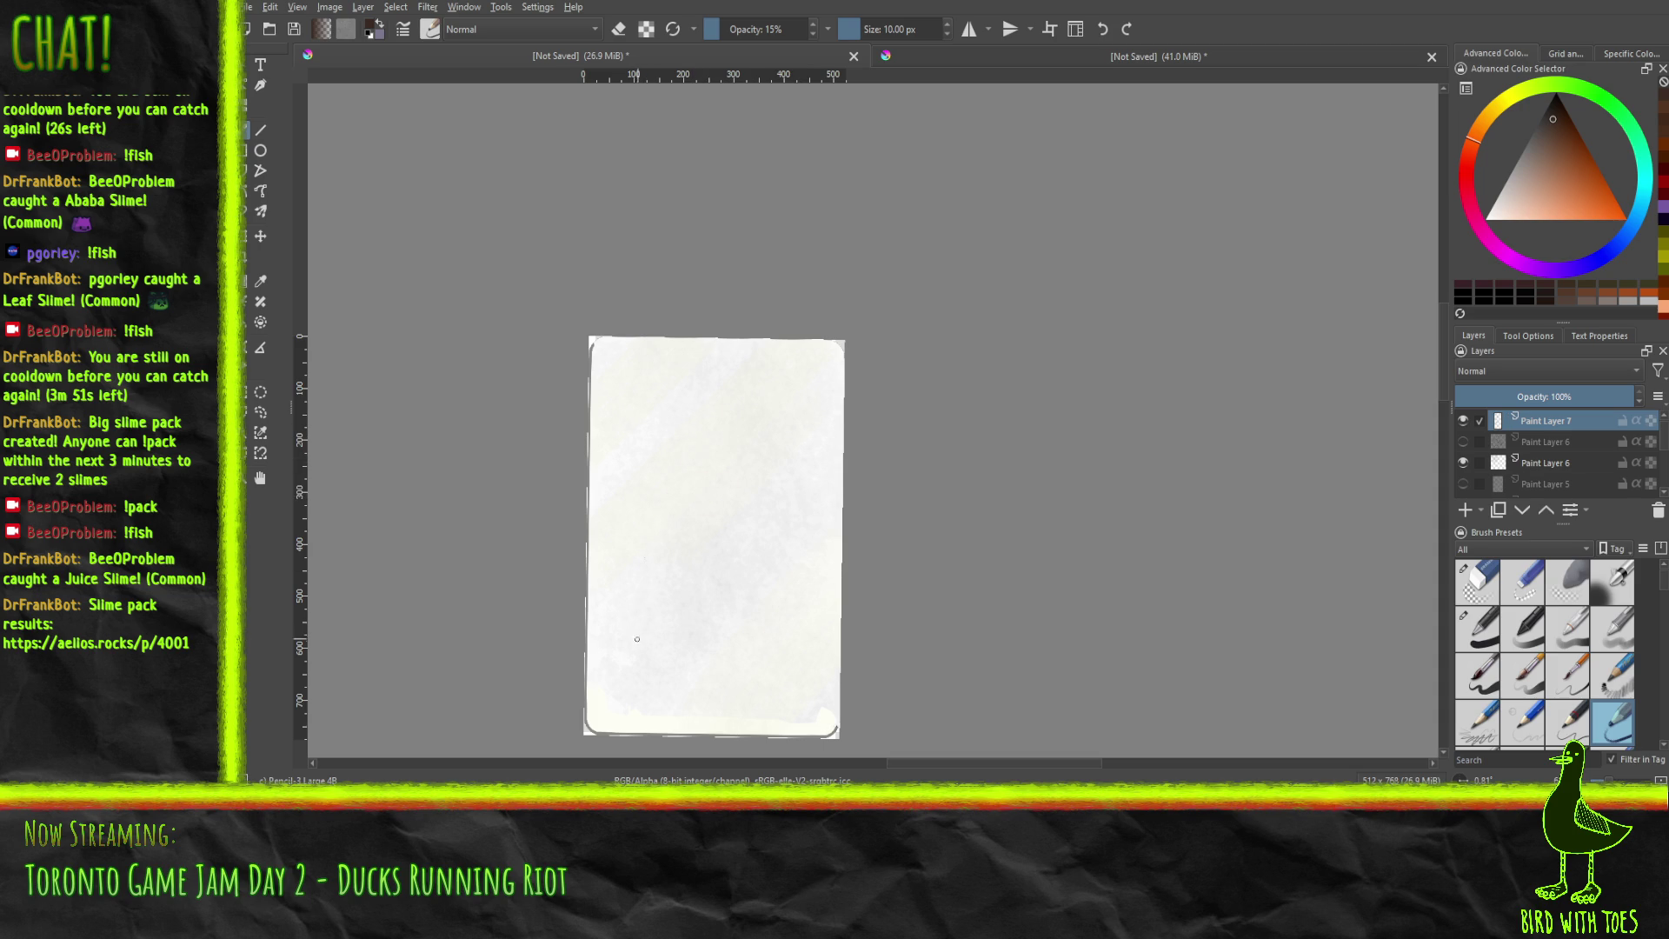
# Draw a thinner left side and a retraced right side for the tilted can.
pyautogui.moveTo(626, 636); pyautogui.dragTo(652, 514)
pyautogui.moveTo(715, 668); pyautogui.dragTo(765, 532)
pyautogui.moveTo(715, 668)
pyautogui.mouseDown()
pyautogui.moveTo(759, 565)
pyautogui.moveTo(715, 658)
pyautogui.moveTo(646, 539)
pyautogui.moveTo(652, 513)
pyautogui.mouseUp()
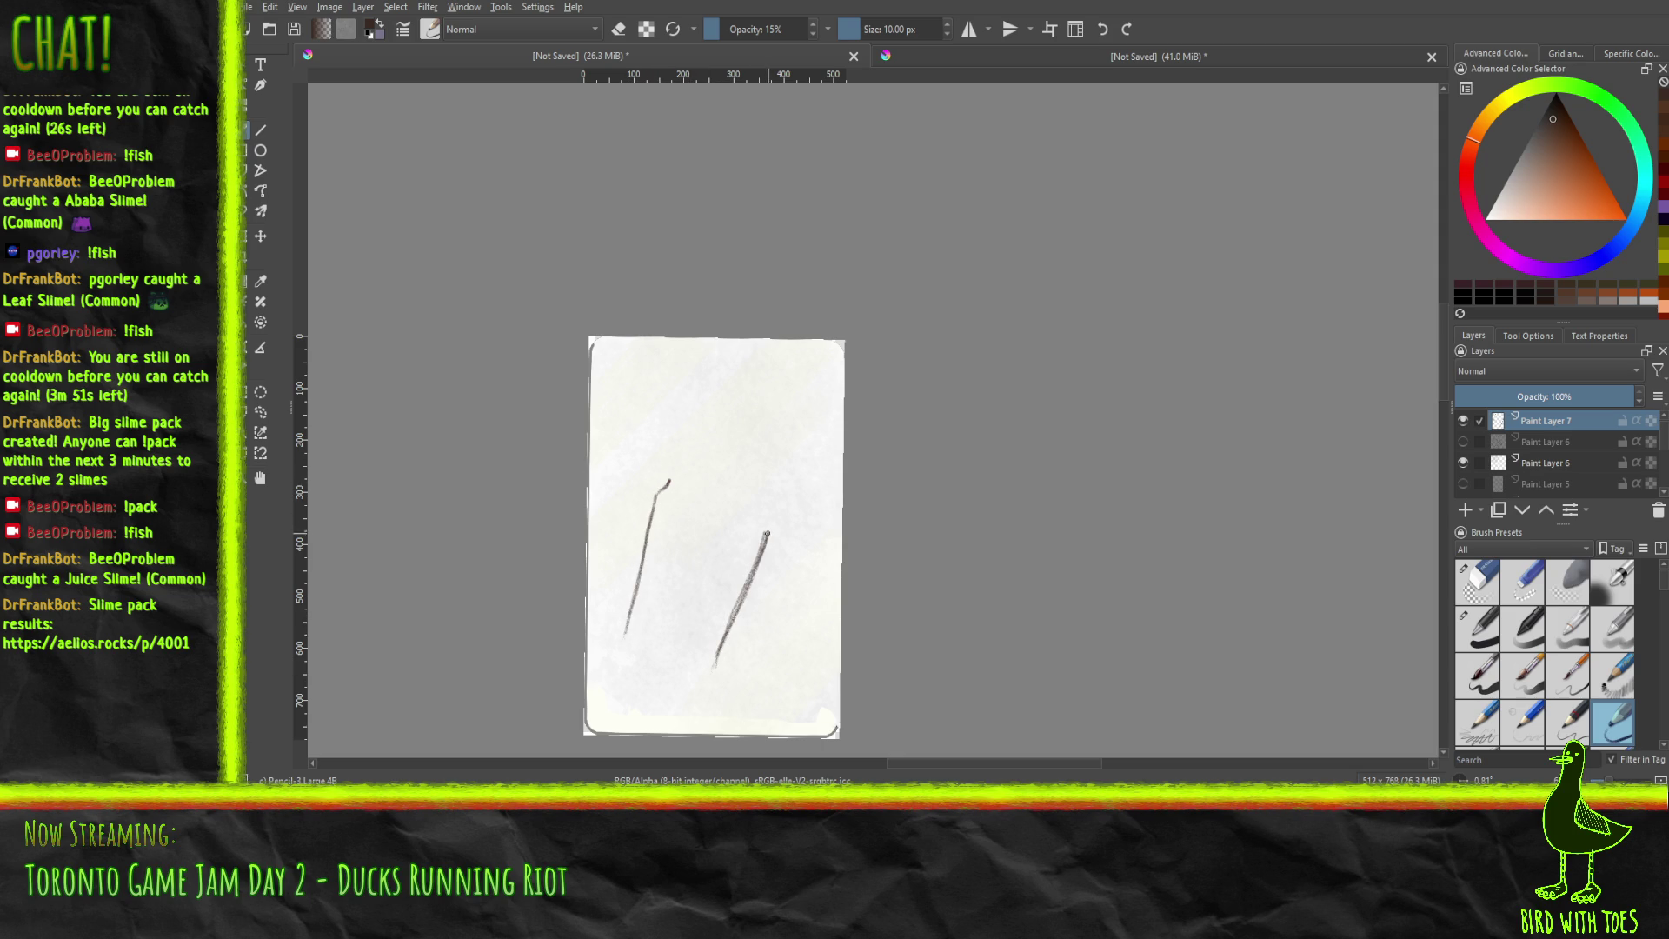
# Darken the can's right side along its length and join it to the top edge.
pyautogui.moveTo(763, 512); pyautogui.dragTo(765, 518)
pyautogui.moveTo(716, 666); pyautogui.dragTo(767, 533)
pyautogui.moveTo(685, 498); pyautogui.dragTo(702, 508)
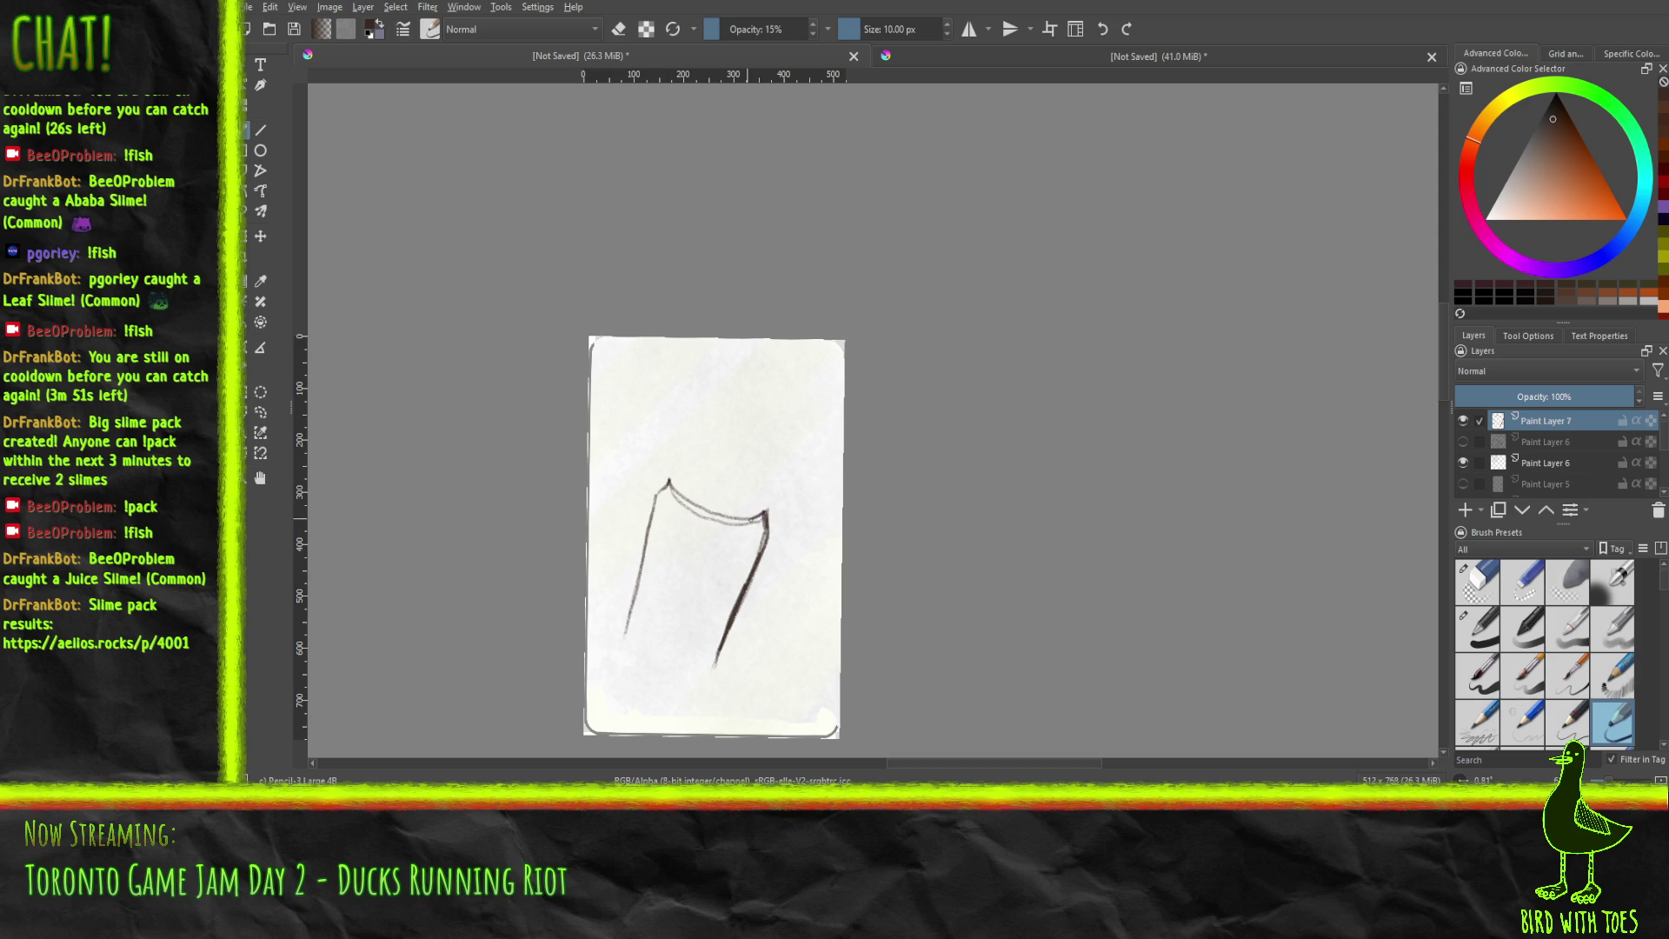
# Draw the can's oval top rim and a zigzag bolt rising above it.
pyautogui.moveTo(678, 501); pyautogui.dragTo(668, 489)
pyautogui.moveTo(678, 472); pyautogui.dragTo(744, 480)
pyautogui.moveTo(738, 474)
pyautogui.mouseDown()
pyautogui.moveTo(751, 432)
pyautogui.moveTo(756, 445)
pyautogui.moveTo(804, 384)
pyautogui.mouseUp()
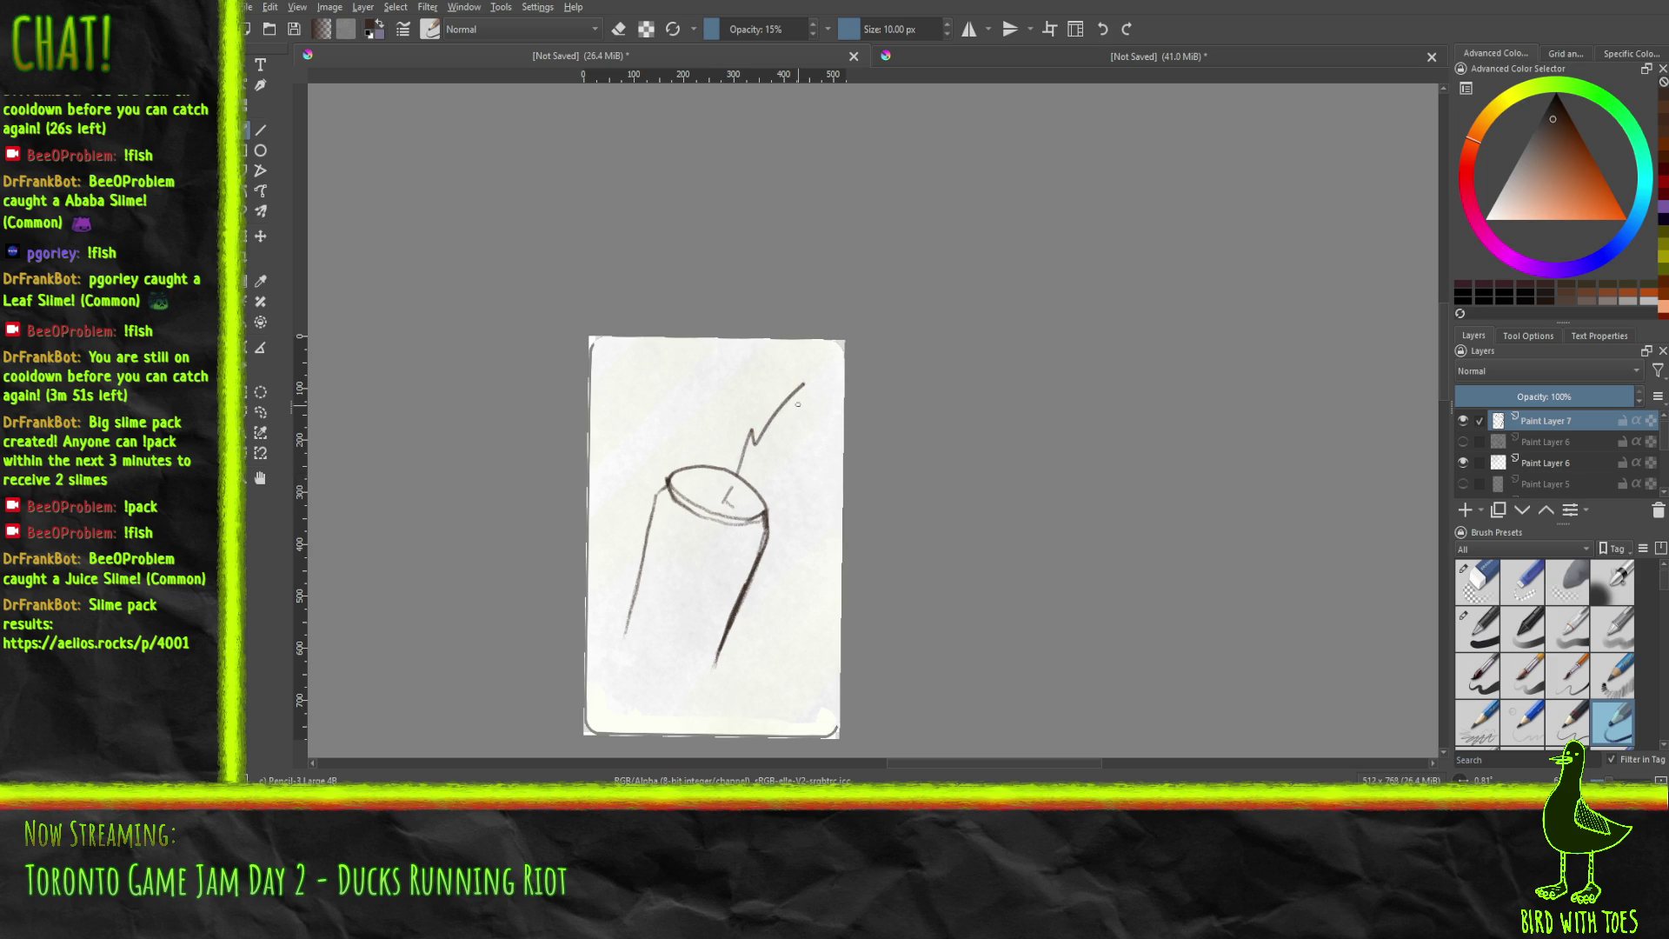
# Draw zigzag bolts fanning right, straight up and up-right from the can's opening.
pyautogui.moveTo(755, 494); pyautogui.dragTo(832, 471)
pyautogui.moveTo(729, 498); pyautogui.dragTo(723, 369)
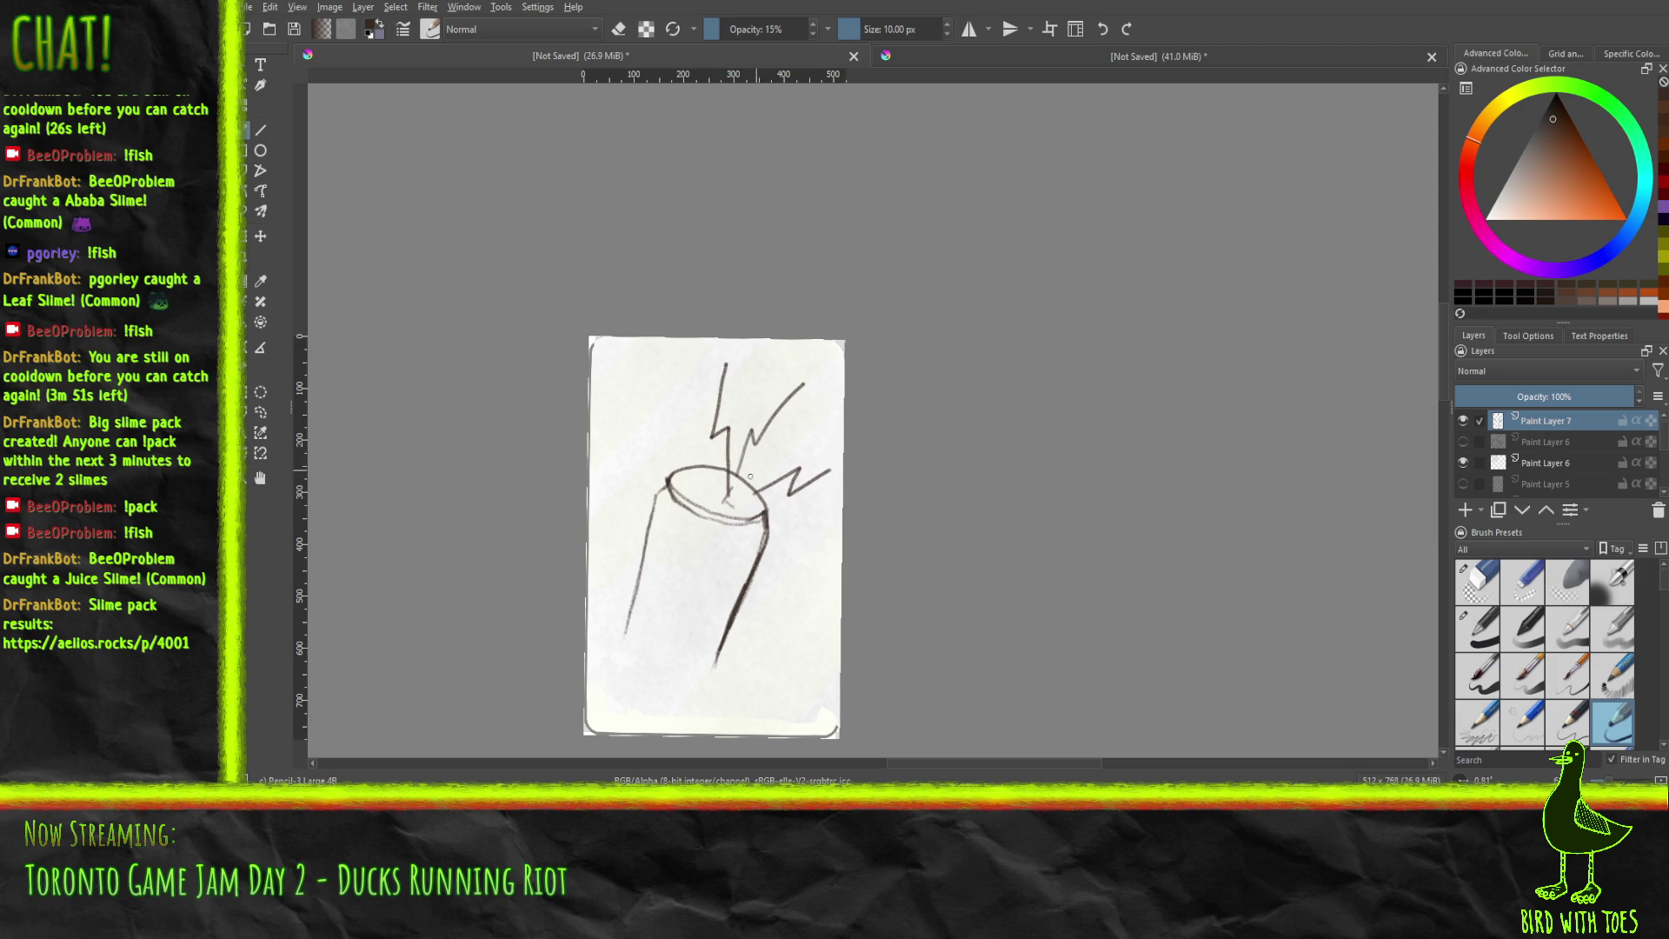
pyautogui.moveTo(731, 498); pyautogui.dragTo(840, 382)
pyautogui.moveTo(731, 494)
pyautogui.mouseDown()
pyautogui.moveTo(757, 406)
pyautogui.moveTo(804, 360)
pyautogui.moveTo(799, 390)
pyautogui.mouseUp()
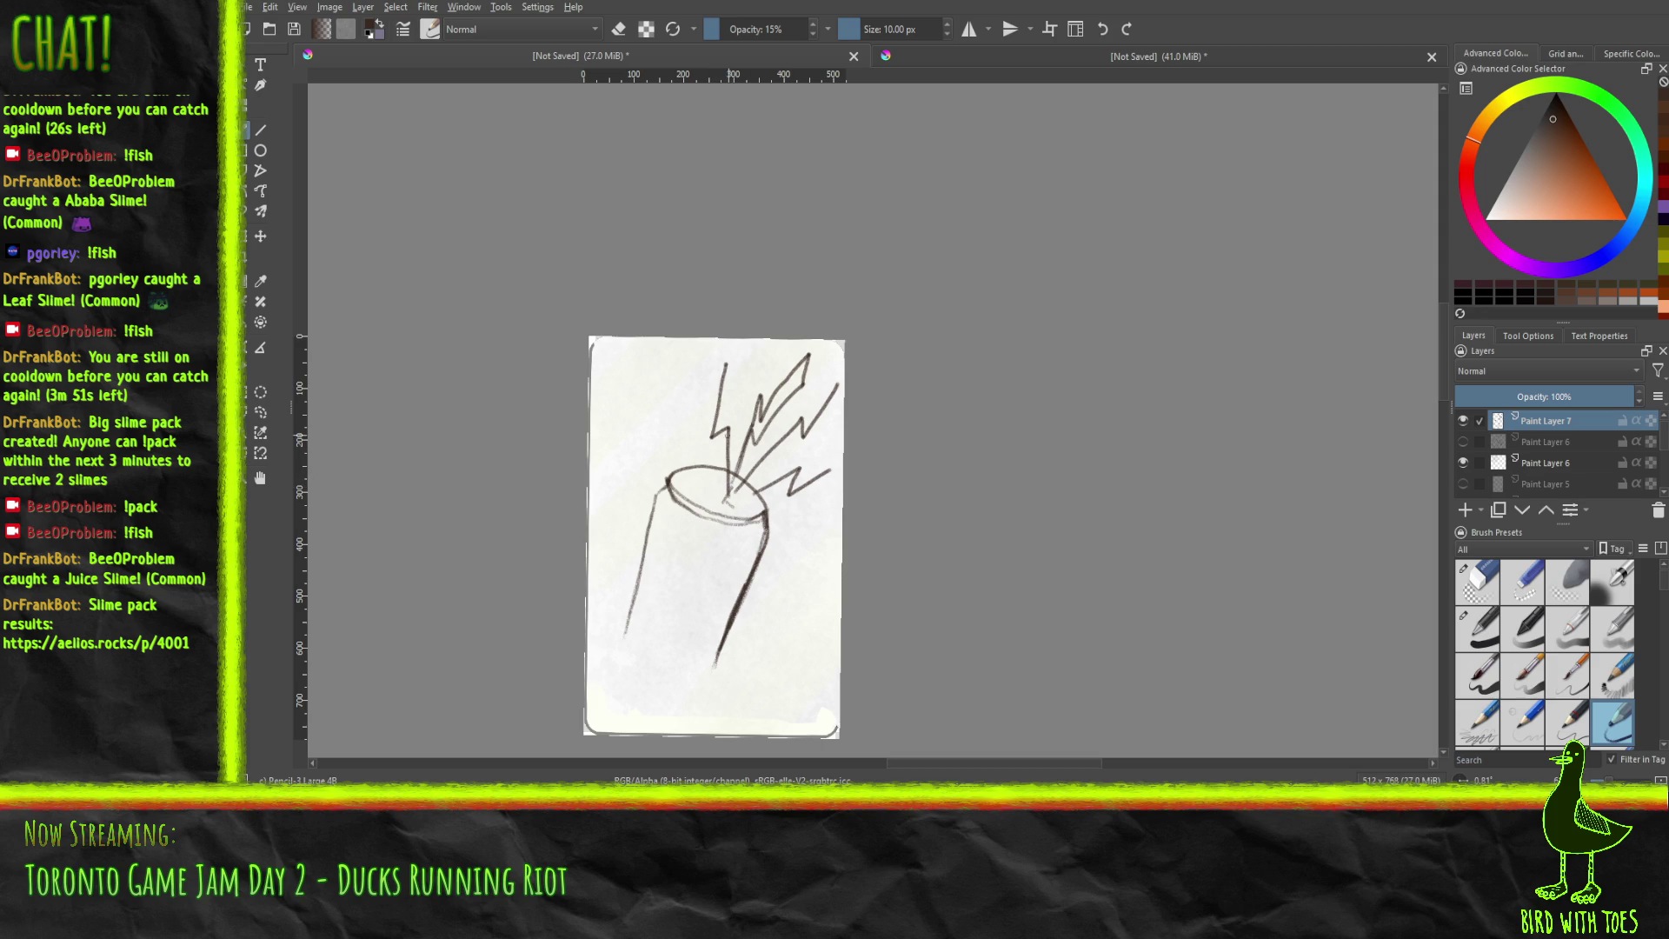
pyautogui.moveTo(722, 481)
pyautogui.mouseDown()
pyautogui.moveTo(705, 421)
pyautogui.moveTo(720, 363)
pyautogui.mouseUp()
# Replace a long up-right spark line with a shorter redrawn spark, using Ctrl+Z.
pyautogui.moveTo(751, 485); pyautogui.dragTo(825, 454)
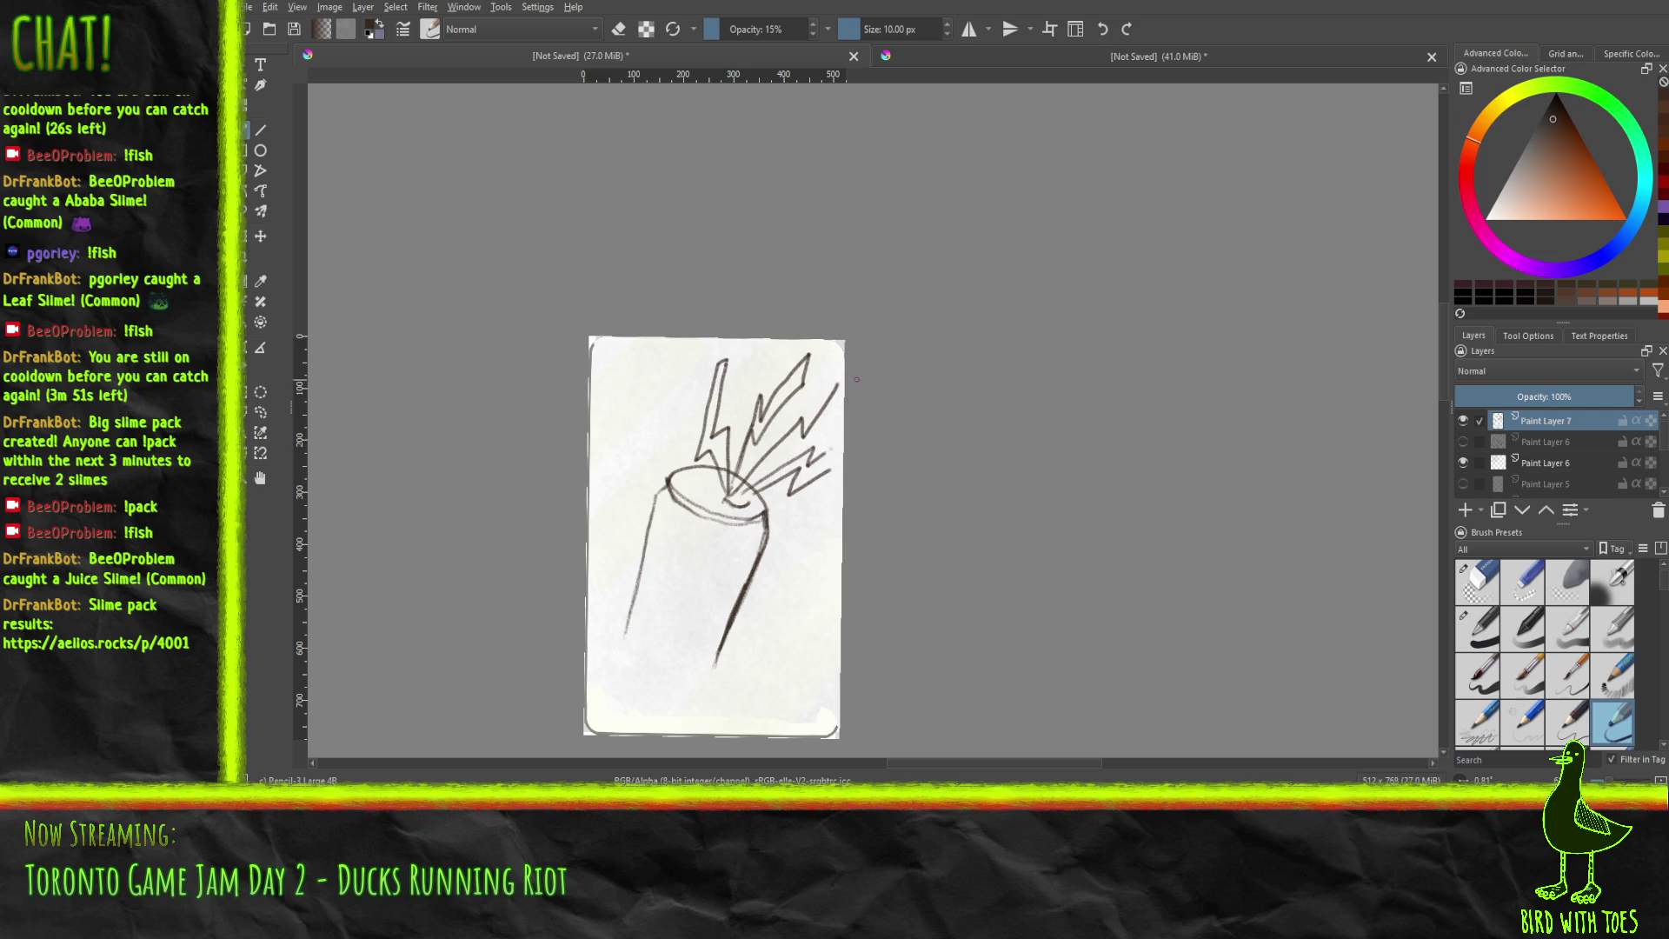
pyautogui.hotkey('ctrl', 'z')
pyautogui.moveTo(736, 498); pyautogui.dragTo(774, 480)
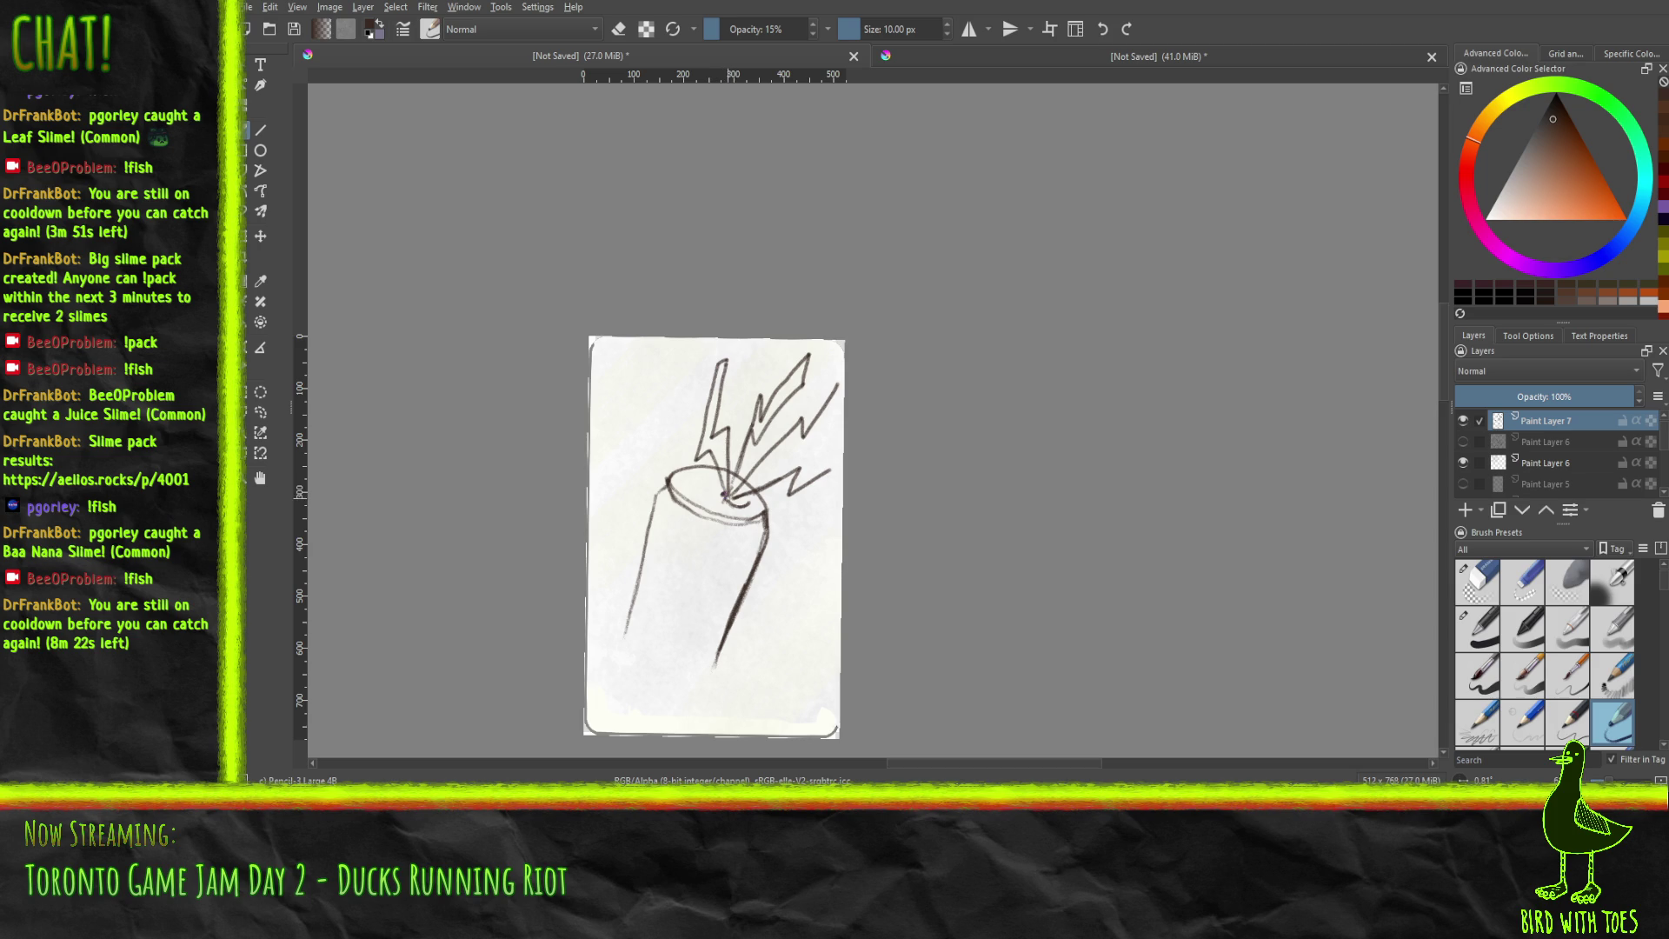
# Darken the bolt bases, reinforce the right and middle spikes, and hook the right side into the bottom edge.
pyautogui.moveTo(732, 503); pyautogui.dragTo(718, 496)
pyautogui.moveTo(759, 447); pyautogui.dragTo(807, 366)
pyautogui.moveTo(735, 469); pyautogui.dragTo(759, 396)
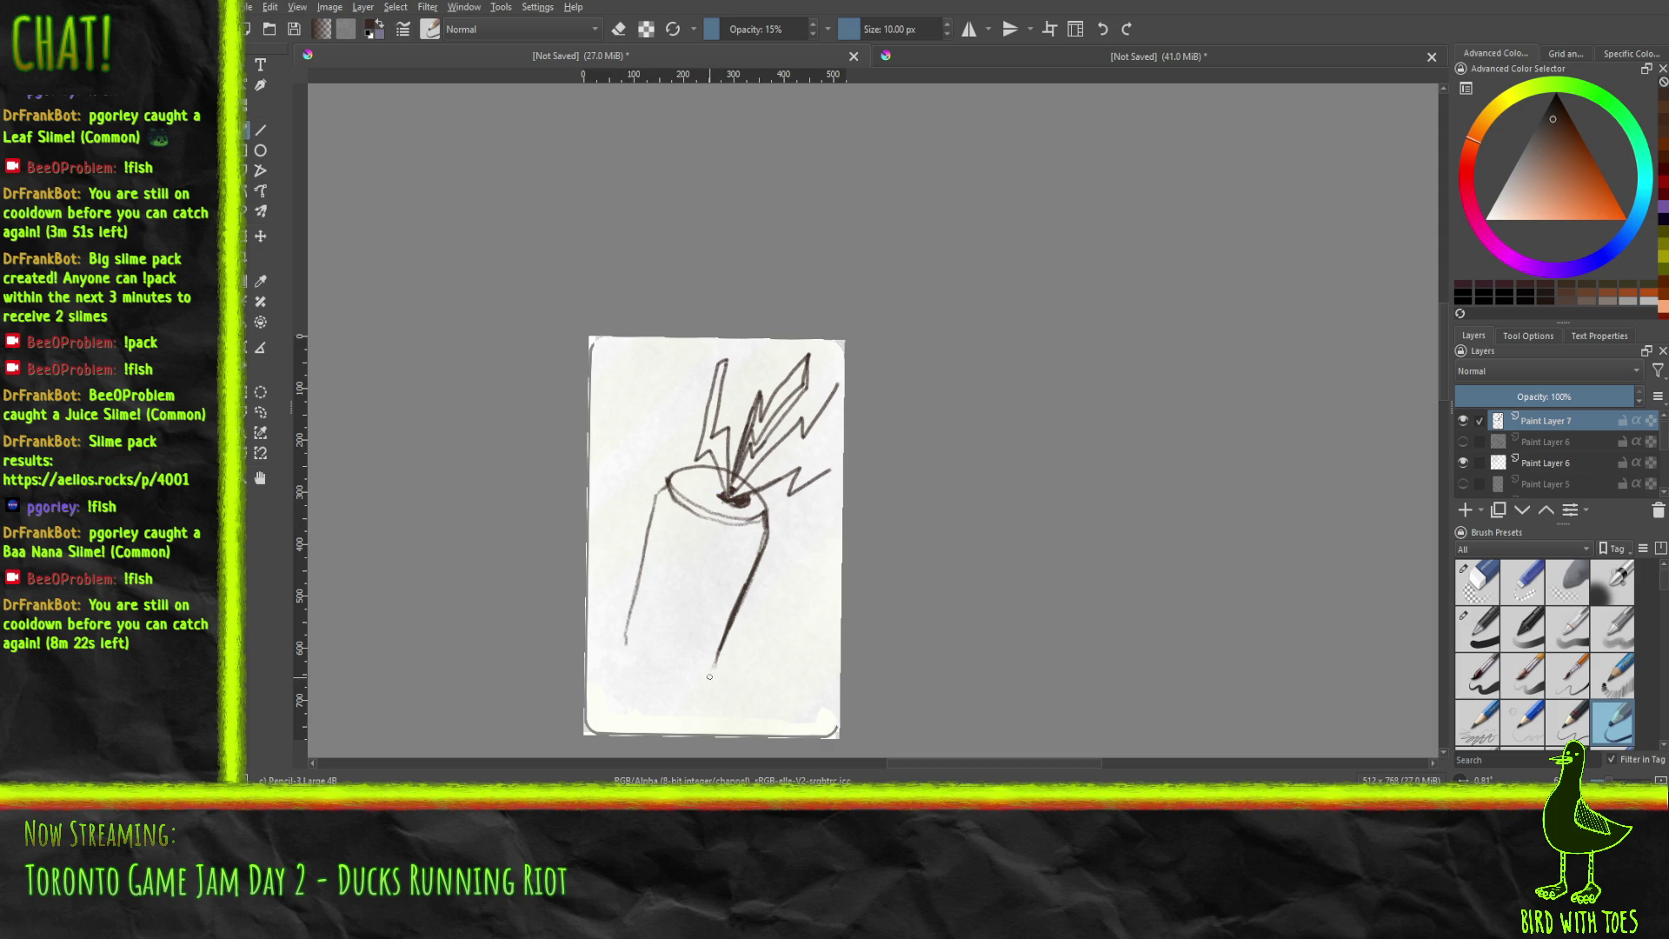
pyautogui.moveTo(715, 663)
pyautogui.mouseDown()
pyautogui.moveTo(635, 655)
pyautogui.moveTo(700, 676)
pyautogui.mouseUp()
pyautogui.moveTo(729, 609); pyautogui.dragTo(745, 571)
# Hatch the can's lower right side heavily and its left side lightly.
pyautogui.moveTo(715, 633); pyautogui.dragTo(727, 601)
pyautogui.moveTo(700, 664); pyautogui.dragTo(750, 566)
pyautogui.moveTo(690, 659); pyautogui.dragTo(714, 640)
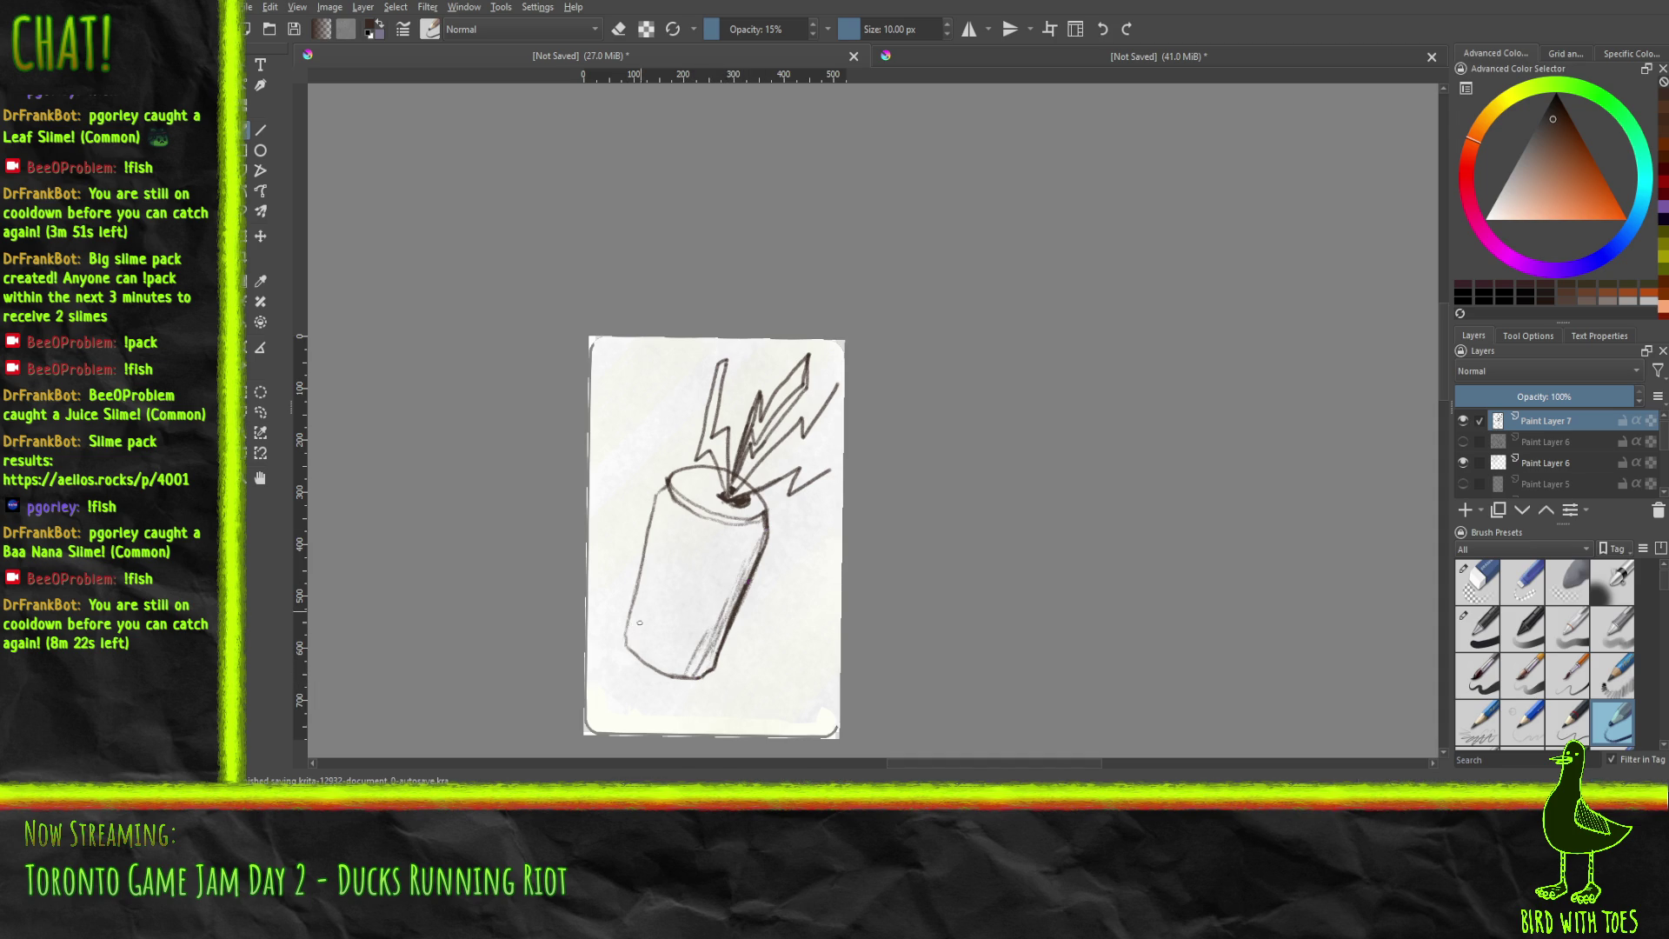
pyautogui.moveTo(644, 634); pyautogui.dragTo(670, 544)
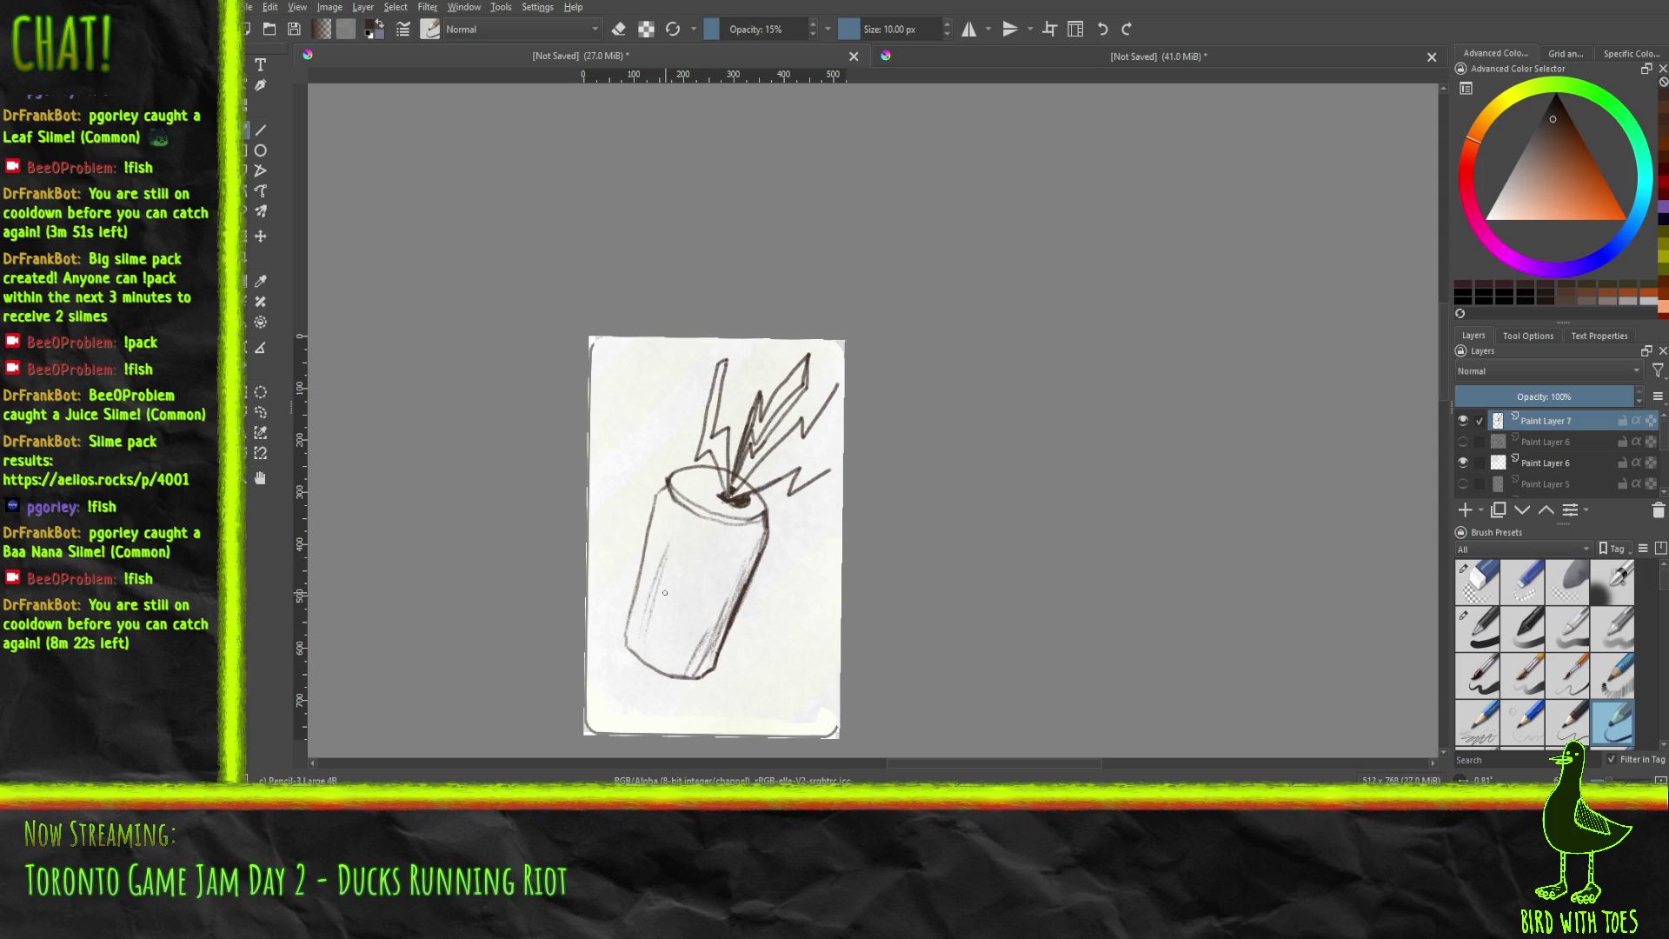
# Draw the label emblem's outline on the can with a small zigzag bolt inside.
pyautogui.moveTo(665, 586); pyautogui.dragTo(691, 634)
pyautogui.moveTo(682, 546)
pyautogui.mouseDown()
pyautogui.moveTo(726, 542)
pyautogui.moveTo(721, 615)
pyautogui.mouseUp()
pyautogui.moveTo(696, 561); pyautogui.dragTo(701, 581)
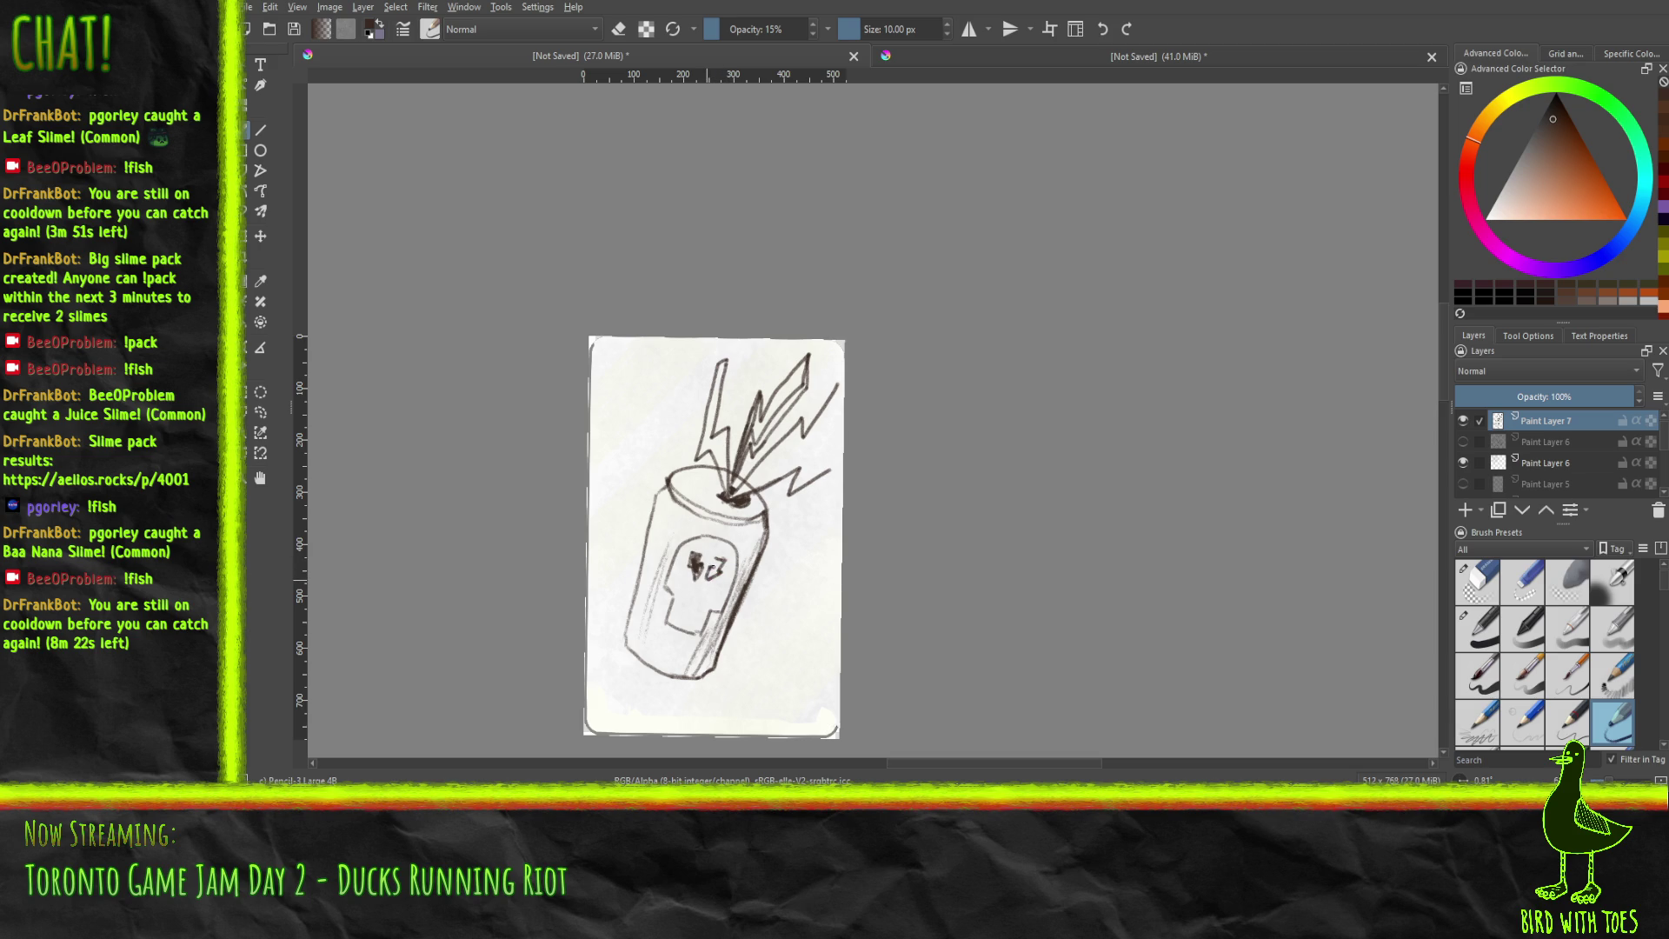
# Sample the dark pencil colour, then hatch across the skull emblem and down the can's left side.
pyautogui.keyDown('ctrl'); pyautogui.click(718, 573); pyautogui.keyUp('ctrl')
pyautogui.keyDown('ctrl'); pyautogui.click(702, 598); pyautogui.keyUp('ctrl')
pyautogui.moveTo(701, 595)
pyautogui.mouseDown()
pyautogui.moveTo(718, 567)
pyautogui.moveTo(680, 563)
pyautogui.moveTo(670, 588)
pyautogui.moveTo(724, 571)
pyautogui.moveTo(717, 588)
pyautogui.mouseUp()
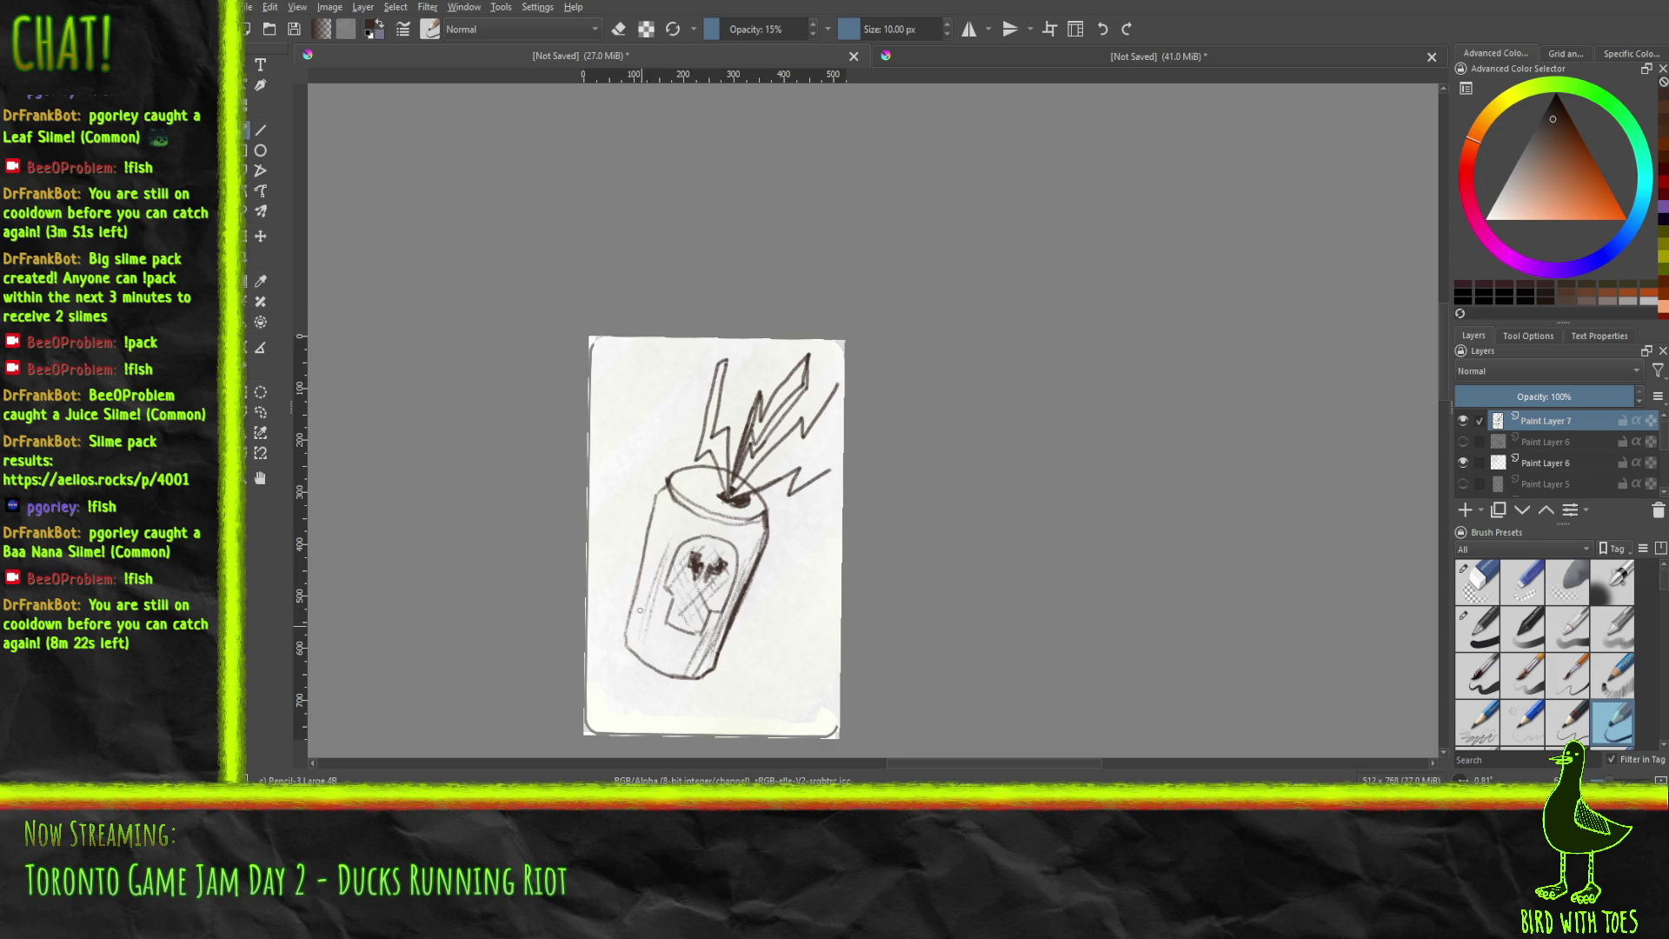
pyautogui.moveTo(646, 557); pyautogui.dragTo(649, 590)
pyautogui.moveTo(664, 496)
pyautogui.mouseDown()
pyautogui.moveTo(653, 622)
pyautogui.moveTo(698, 658)
pyautogui.mouseUp()
# Darken the lower-right hatching, extend the right bolt upward, and erase a stray mark near its tip.
pyautogui.moveTo(742, 591); pyautogui.dragTo(717, 626)
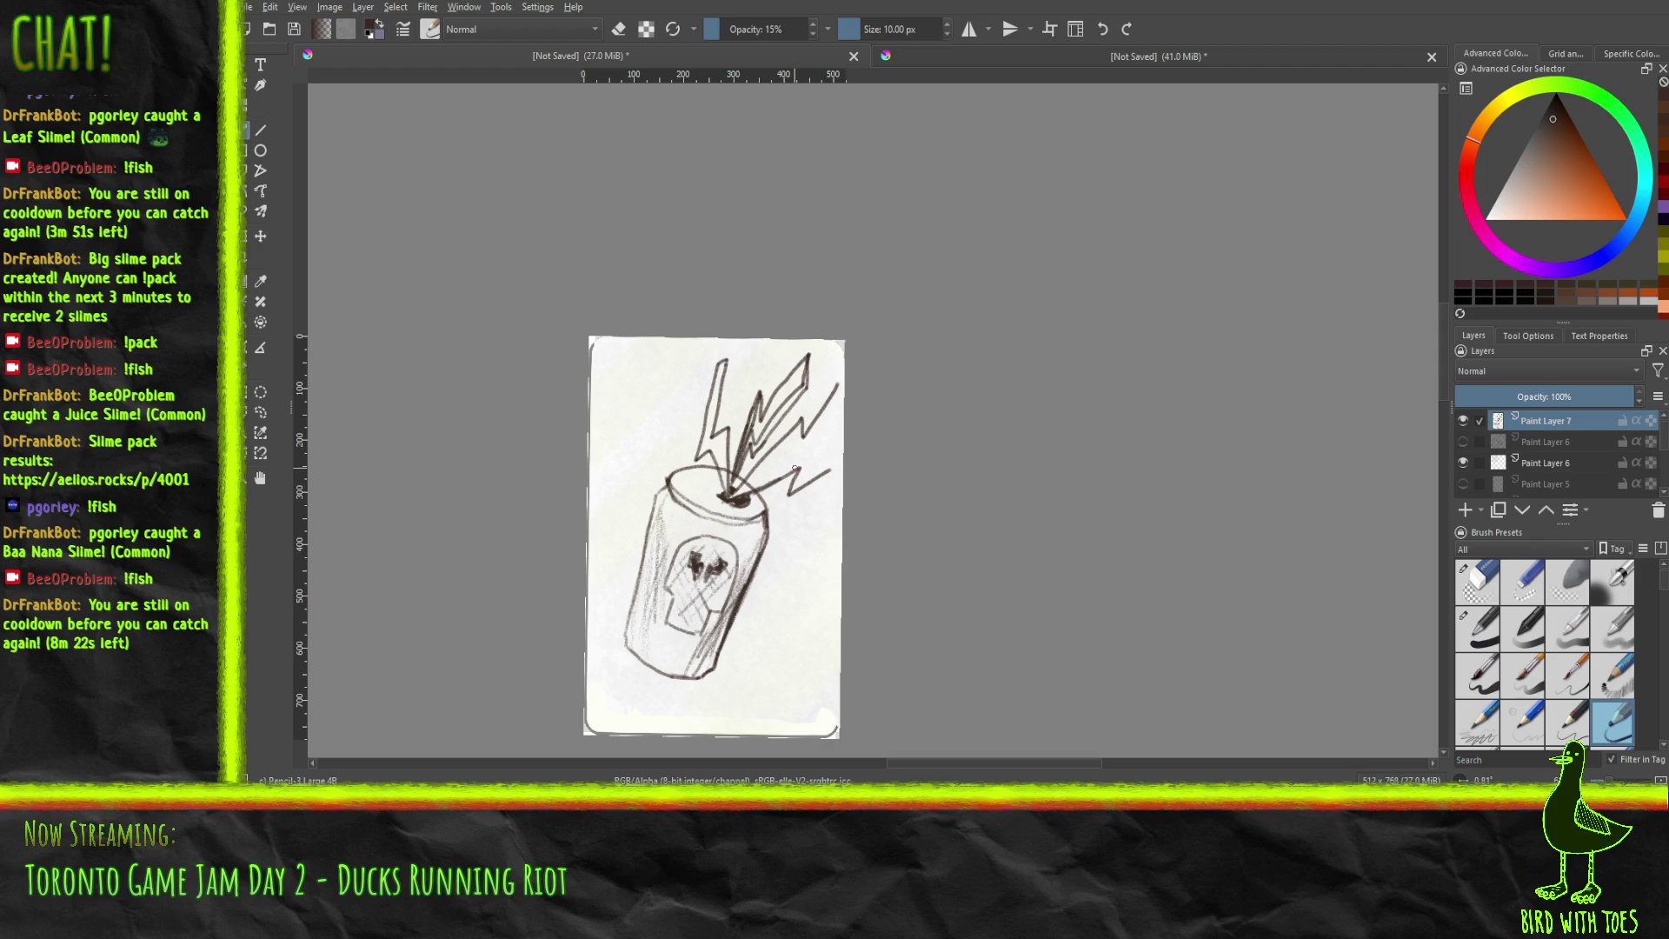
pyautogui.moveTo(831, 471); pyautogui.dragTo(838, 402)
pyautogui.click(1495, 586)
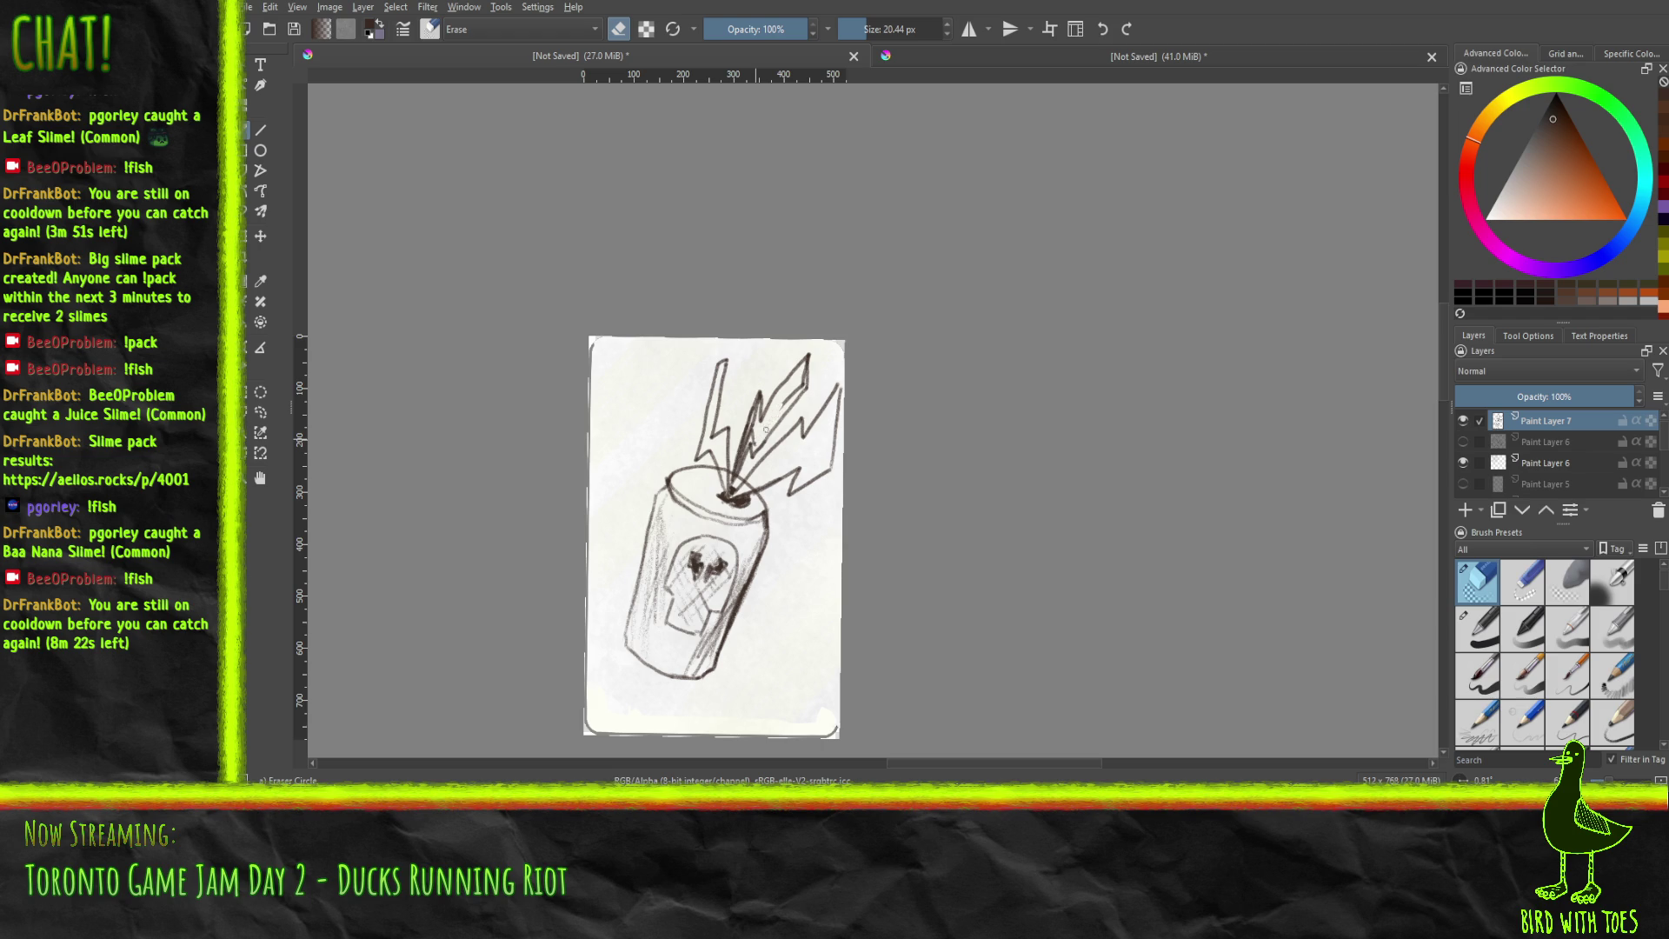
pyautogui.moveTo(798, 381); pyautogui.dragTo(798, 386)
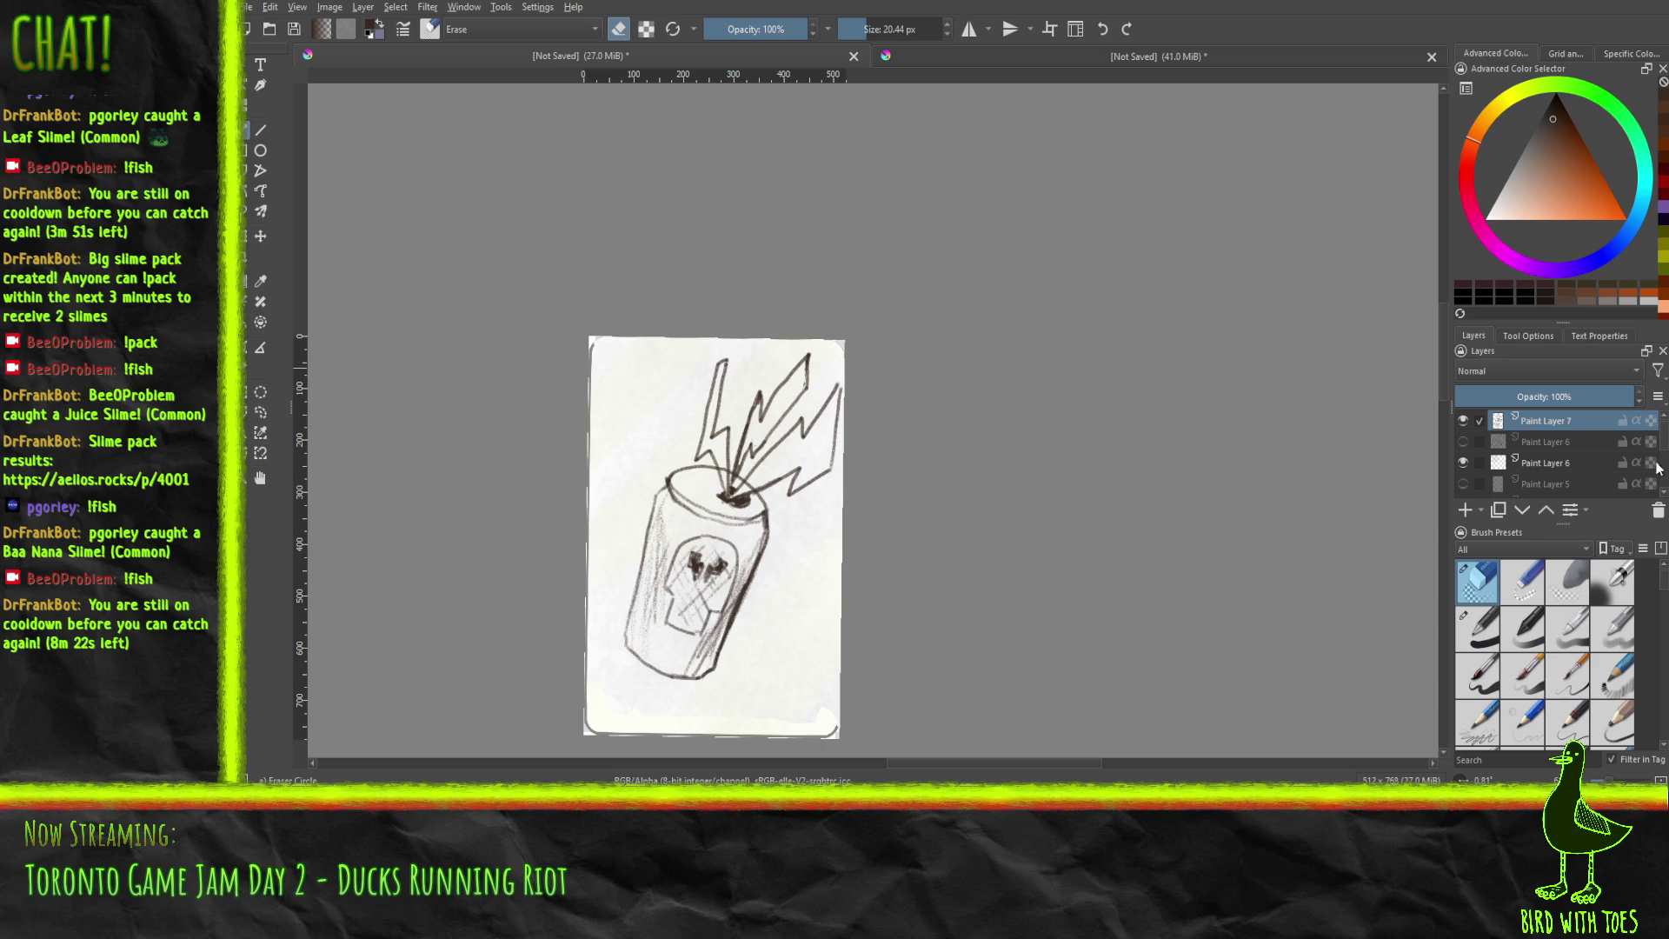
# Hide the white background, Paint Layer 6, the monster sketch and the box sketch on Paint Layer 5, keeping only Paint Layer 7.
pyautogui.scroll(-3, 1479, 463)
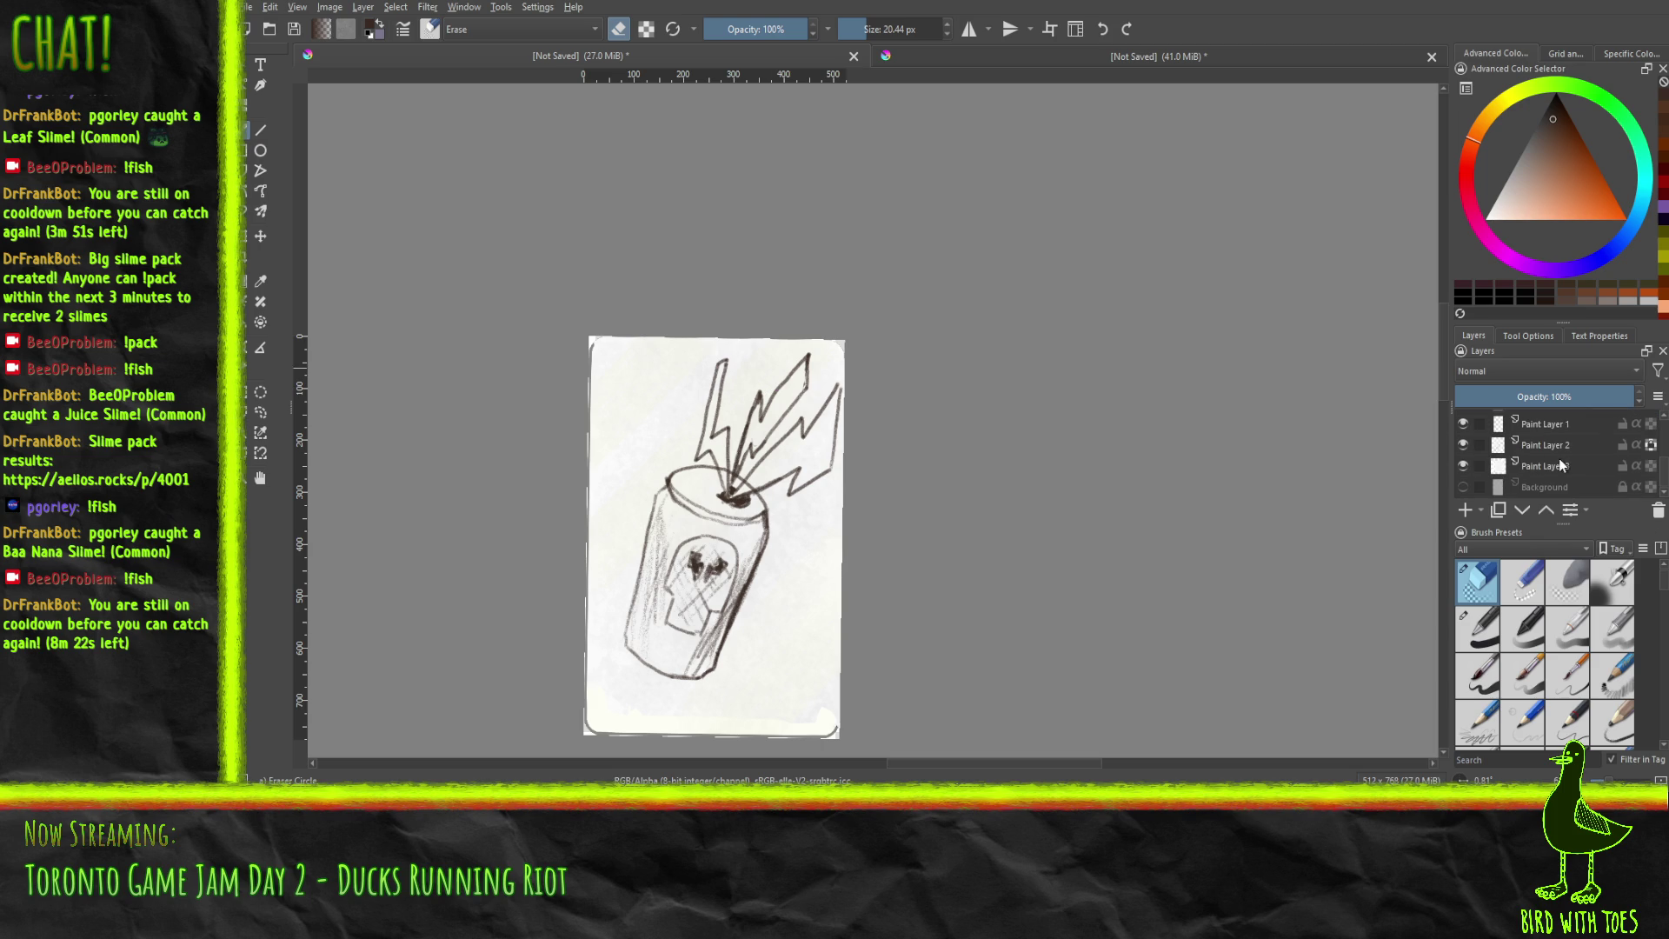
pyautogui.click(1461, 470)
pyautogui.scroll(3, 1477, 469)
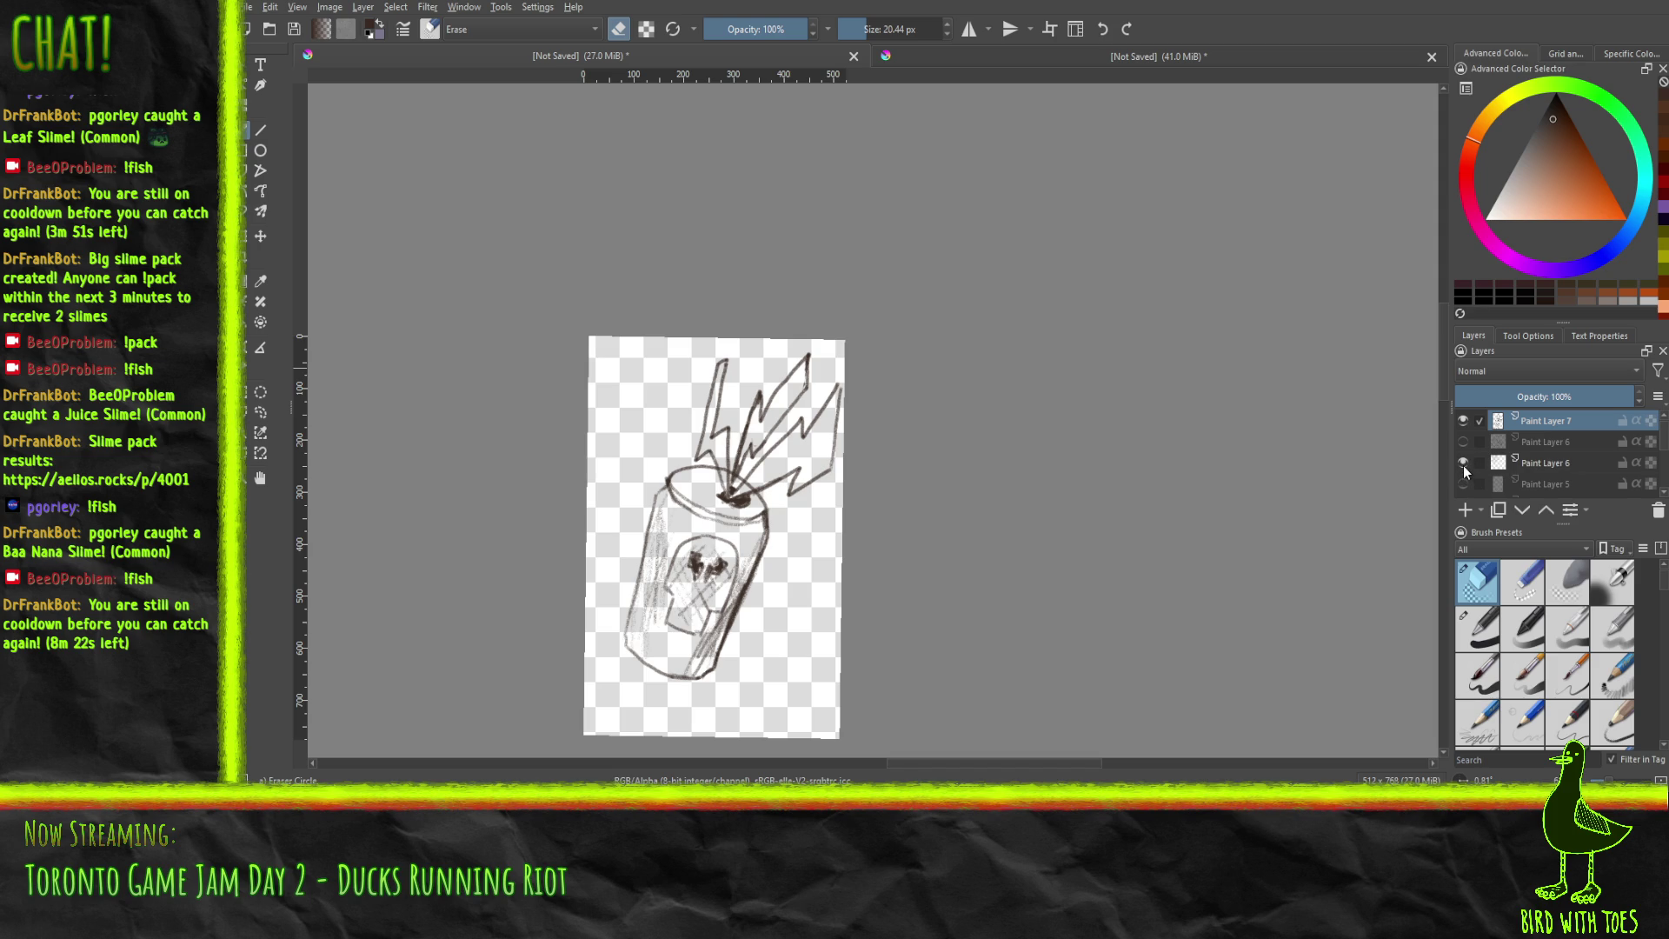
pyautogui.click(1464, 468)
pyautogui.click(1465, 468)
pyautogui.click(1464, 468)
pyautogui.click(1464, 443)
pyautogui.click(1464, 444)
pyautogui.click(1465, 484)
pyautogui.click(1465, 485)
# Select all 12 files in the gamejam.zip archive window.
pyautogui.hotkey('alt', 'Tab')
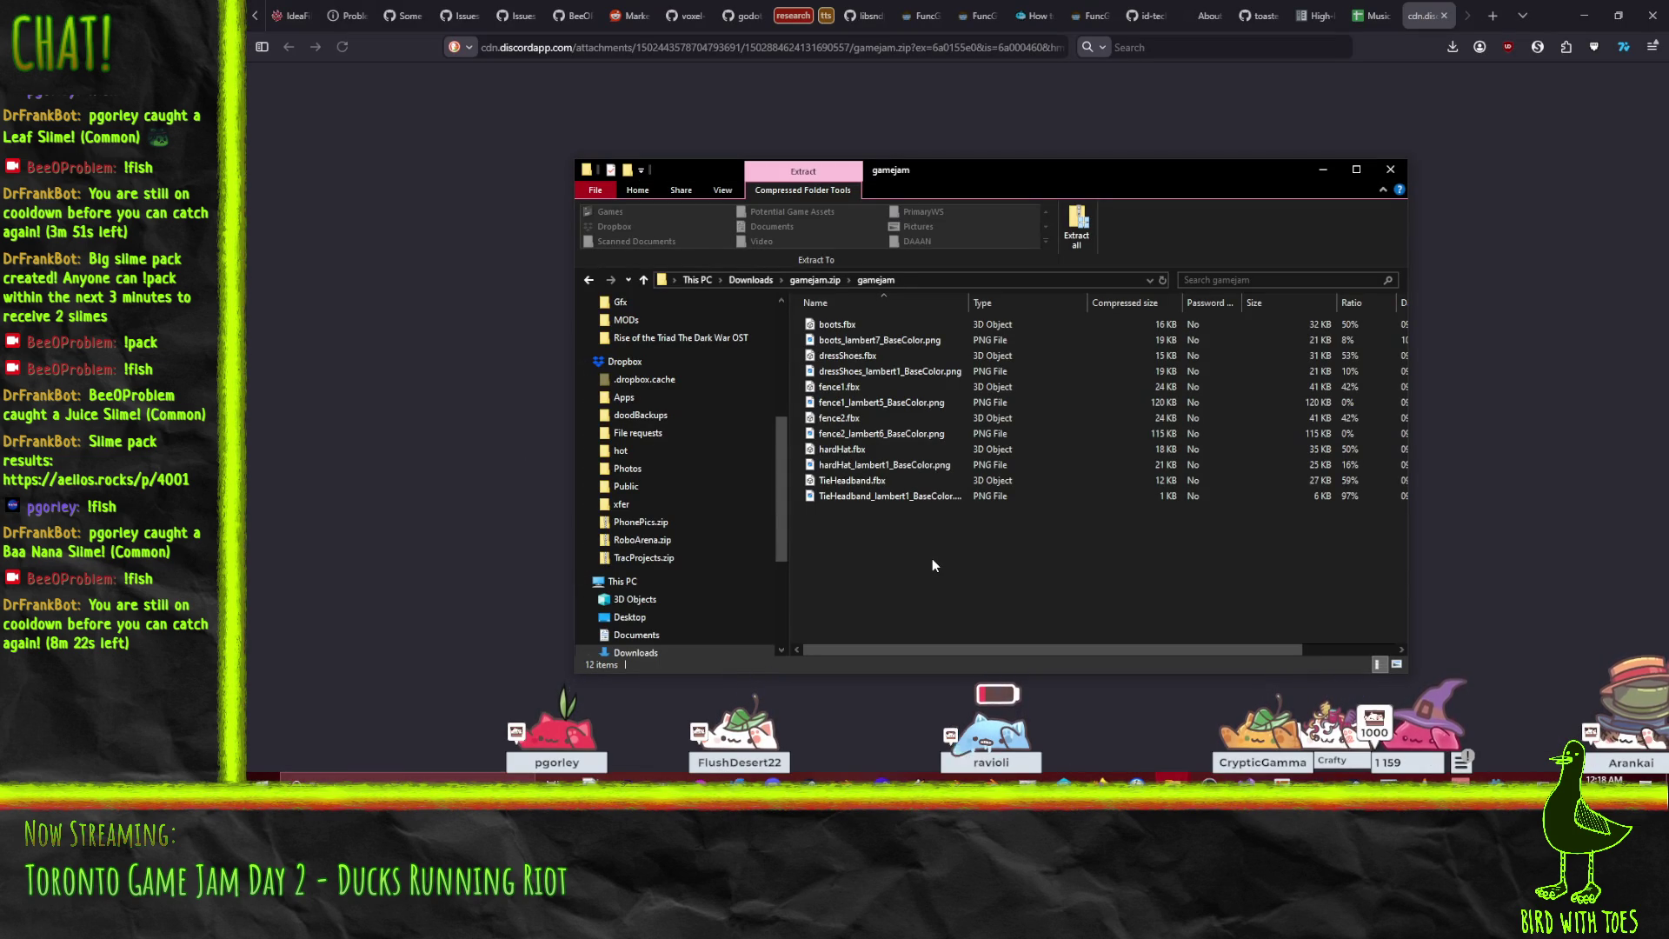
pyautogui.hotkey('ctrl', 'a')
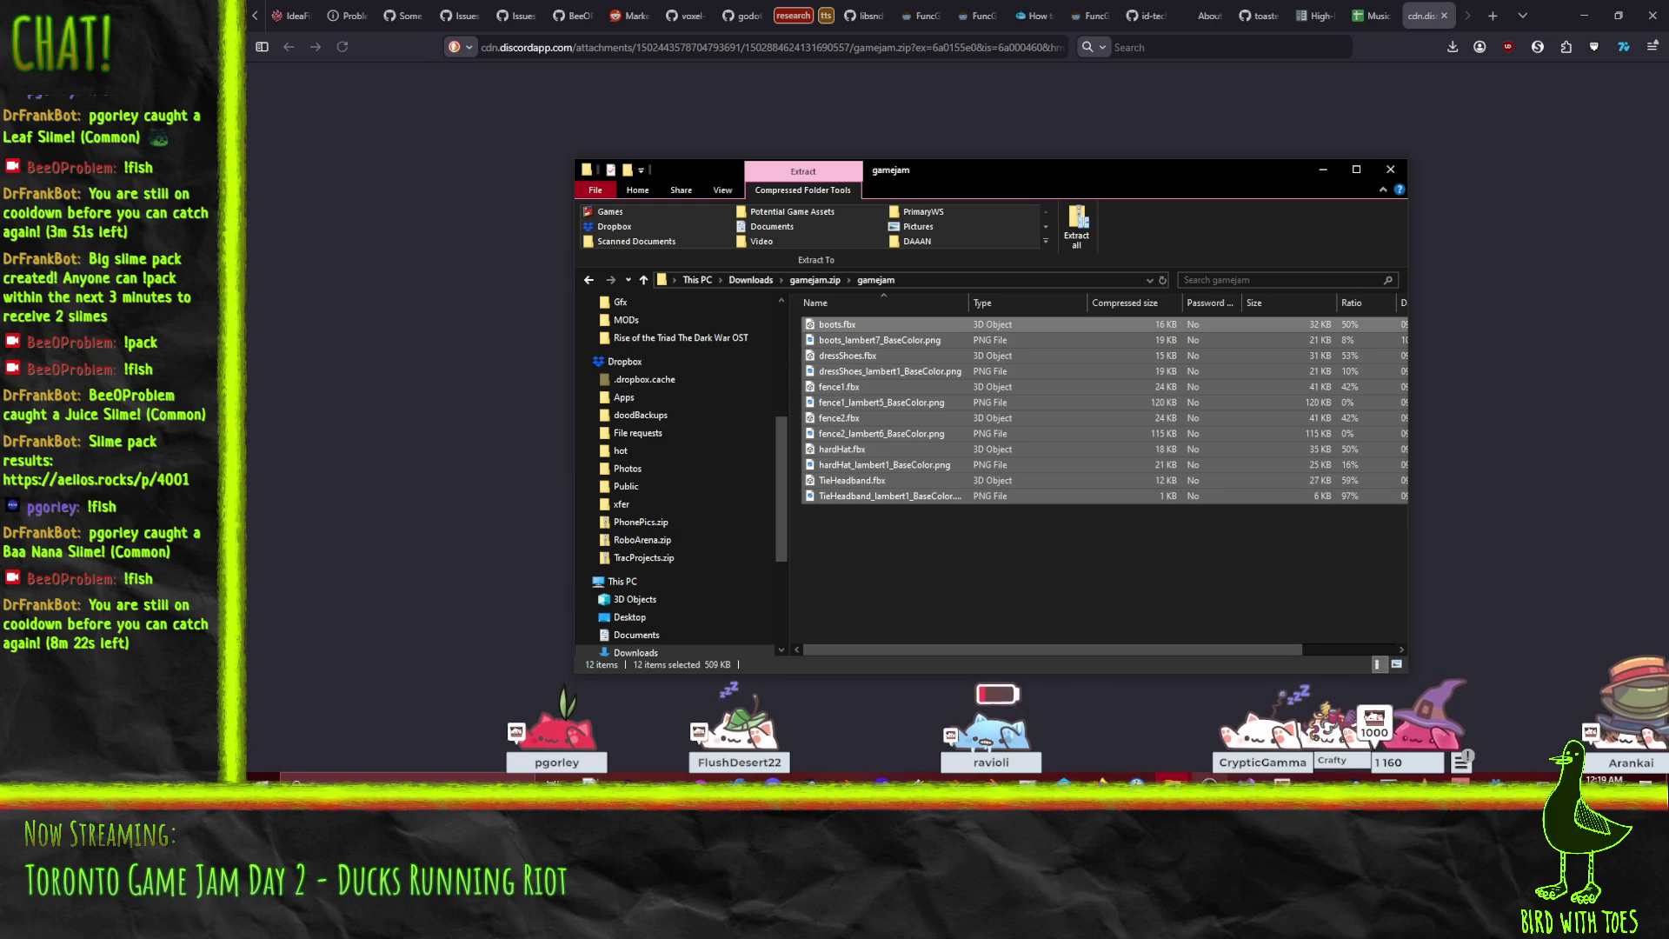
pyautogui.click(1172, 782)
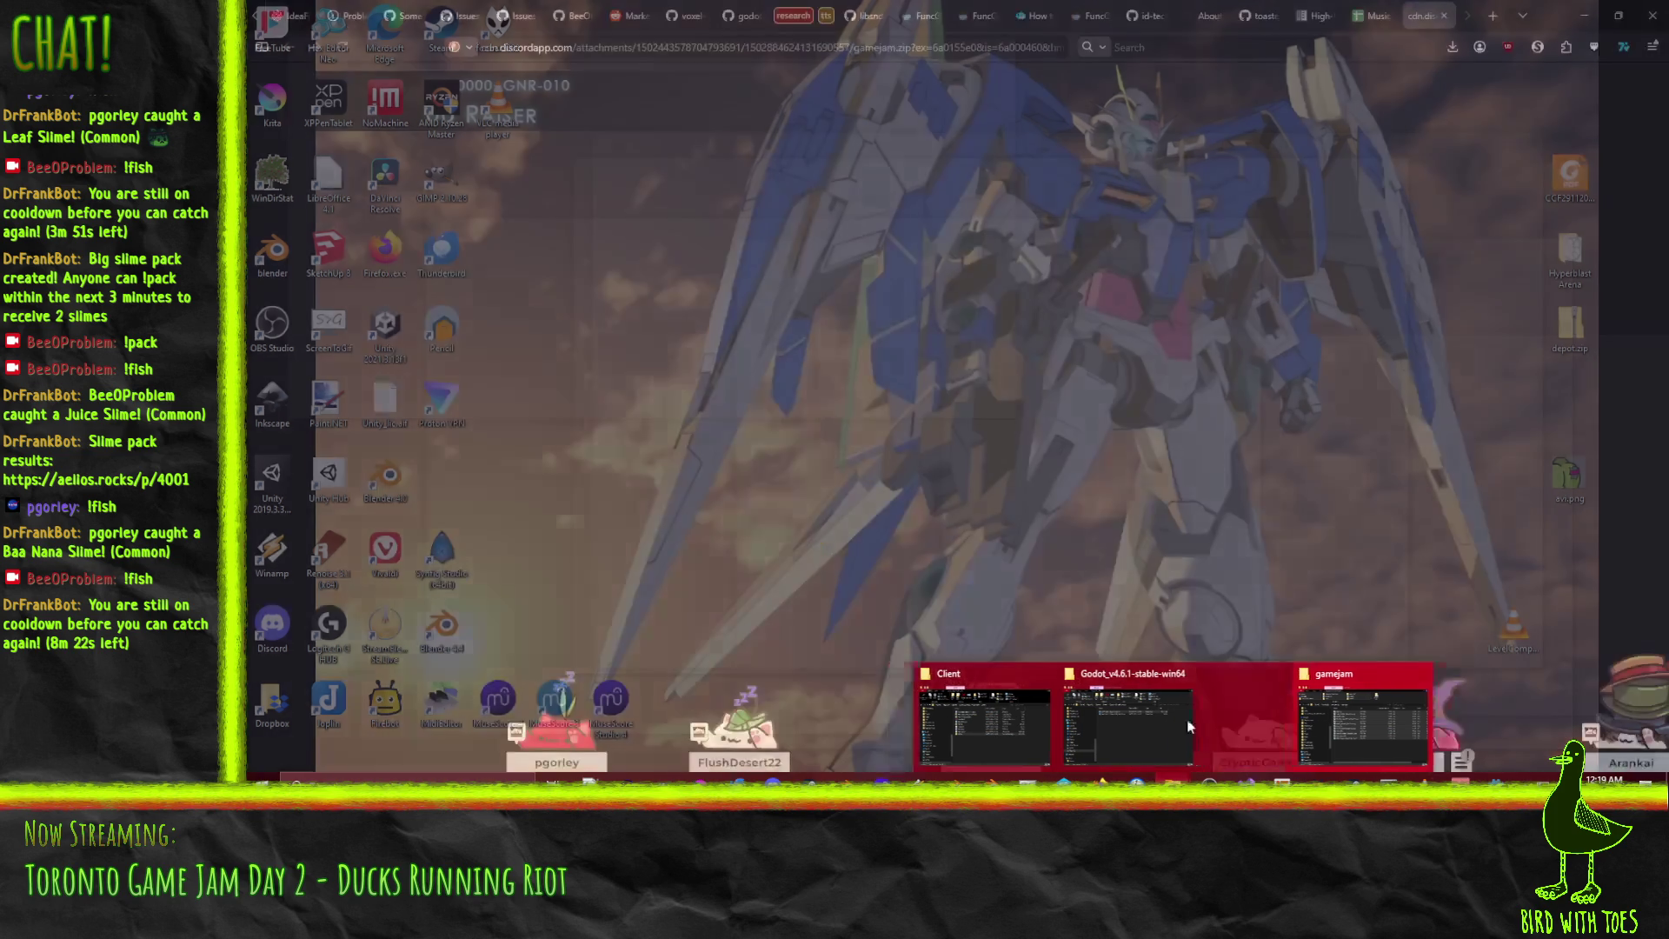
pyautogui.click(1156, 731)
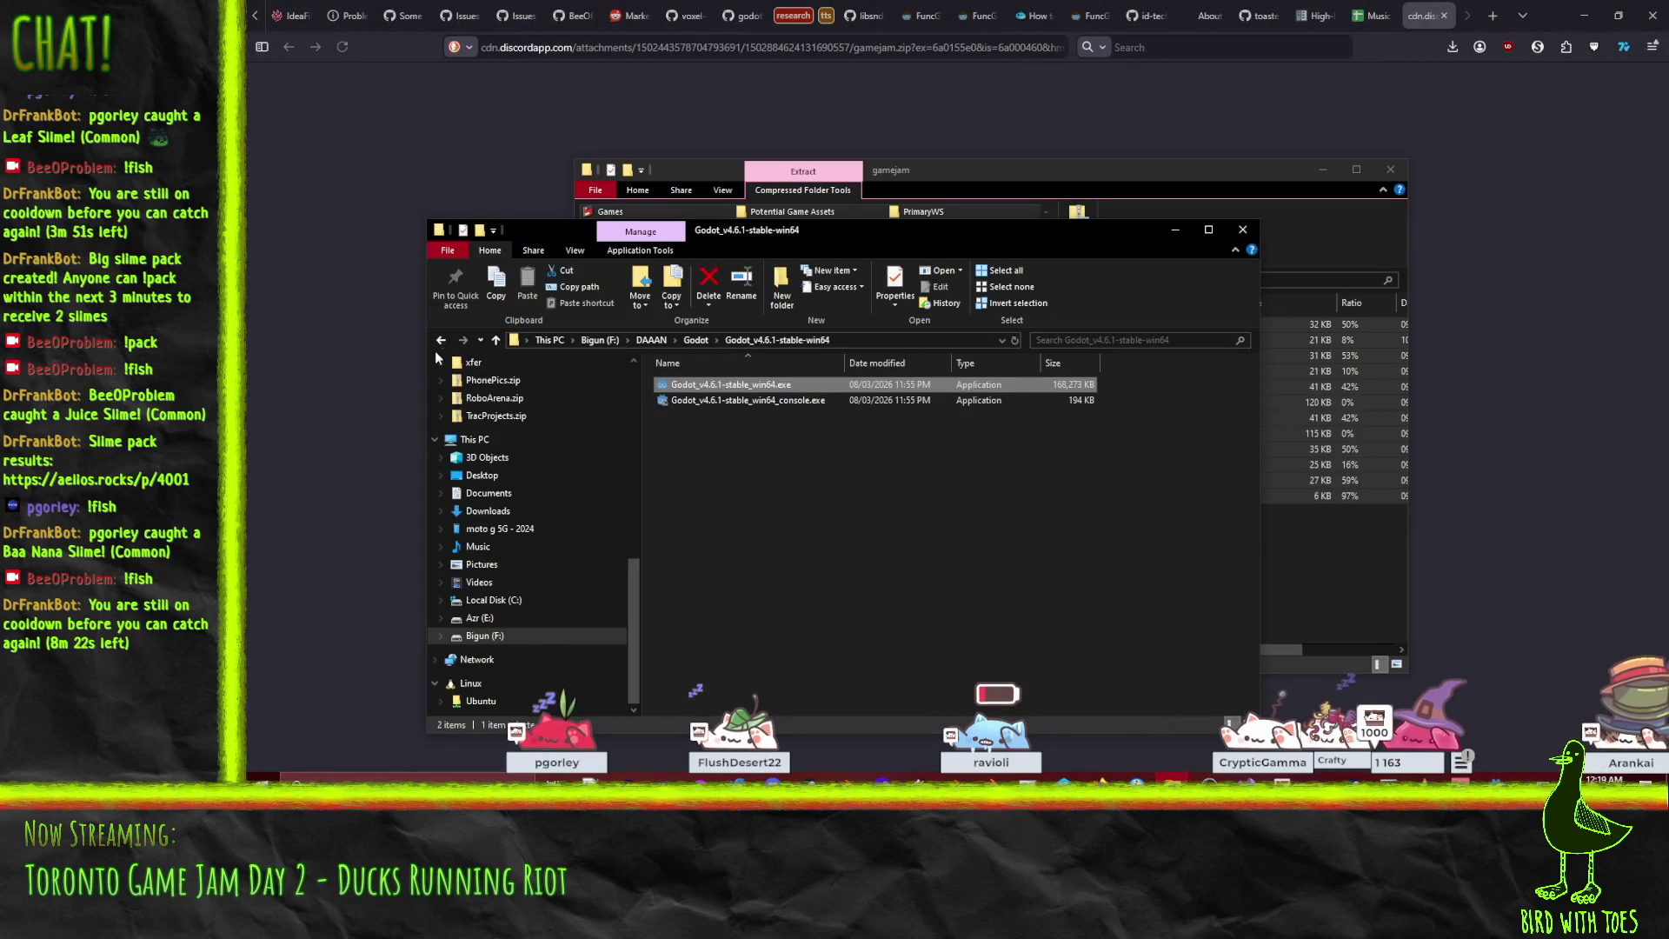
# In the other Explorer window, go back to GodotProjects and open to-jam-26 > Gfx.
pyautogui.click(440, 341)
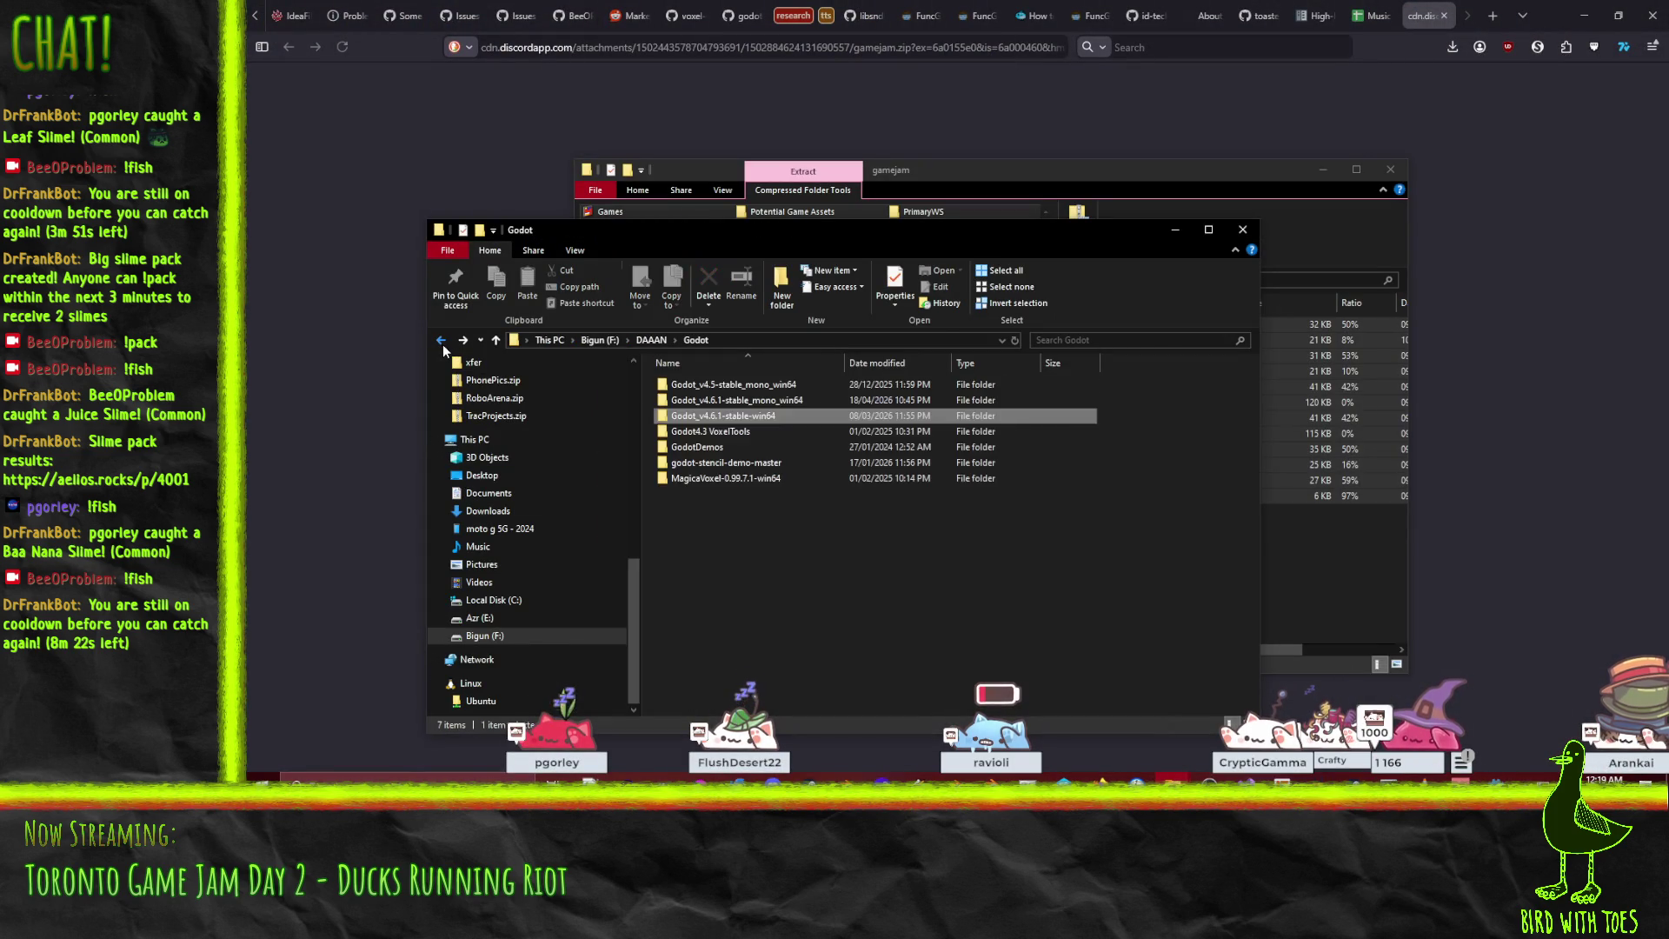
pyautogui.click(441, 341)
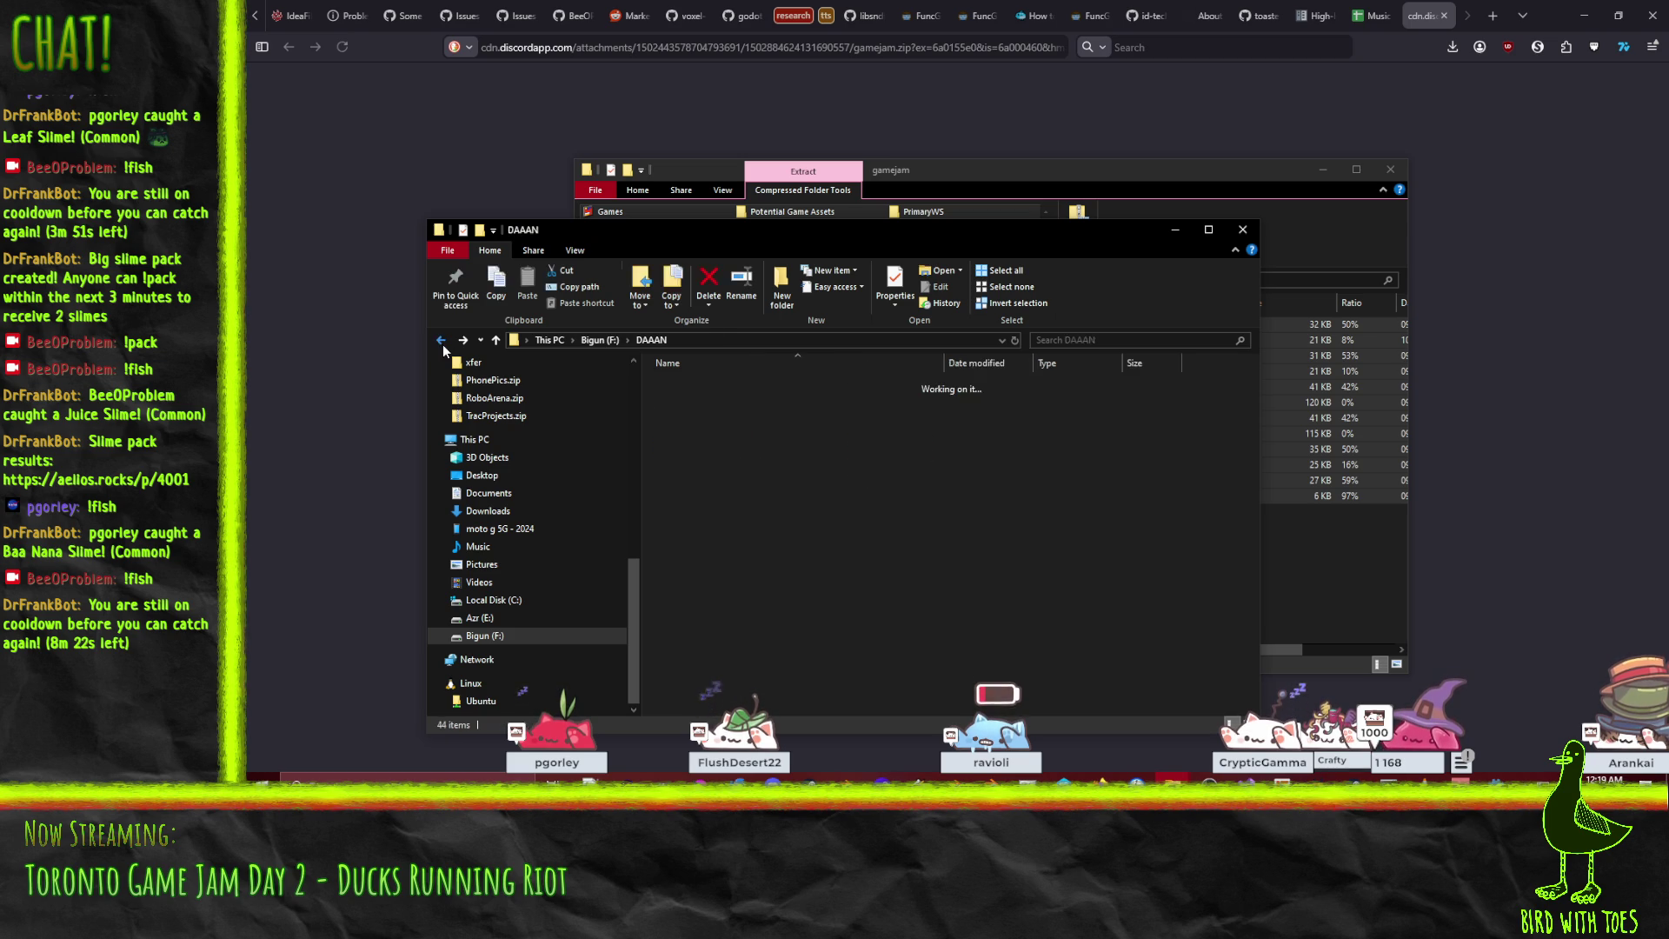
pyautogui.click(440, 341)
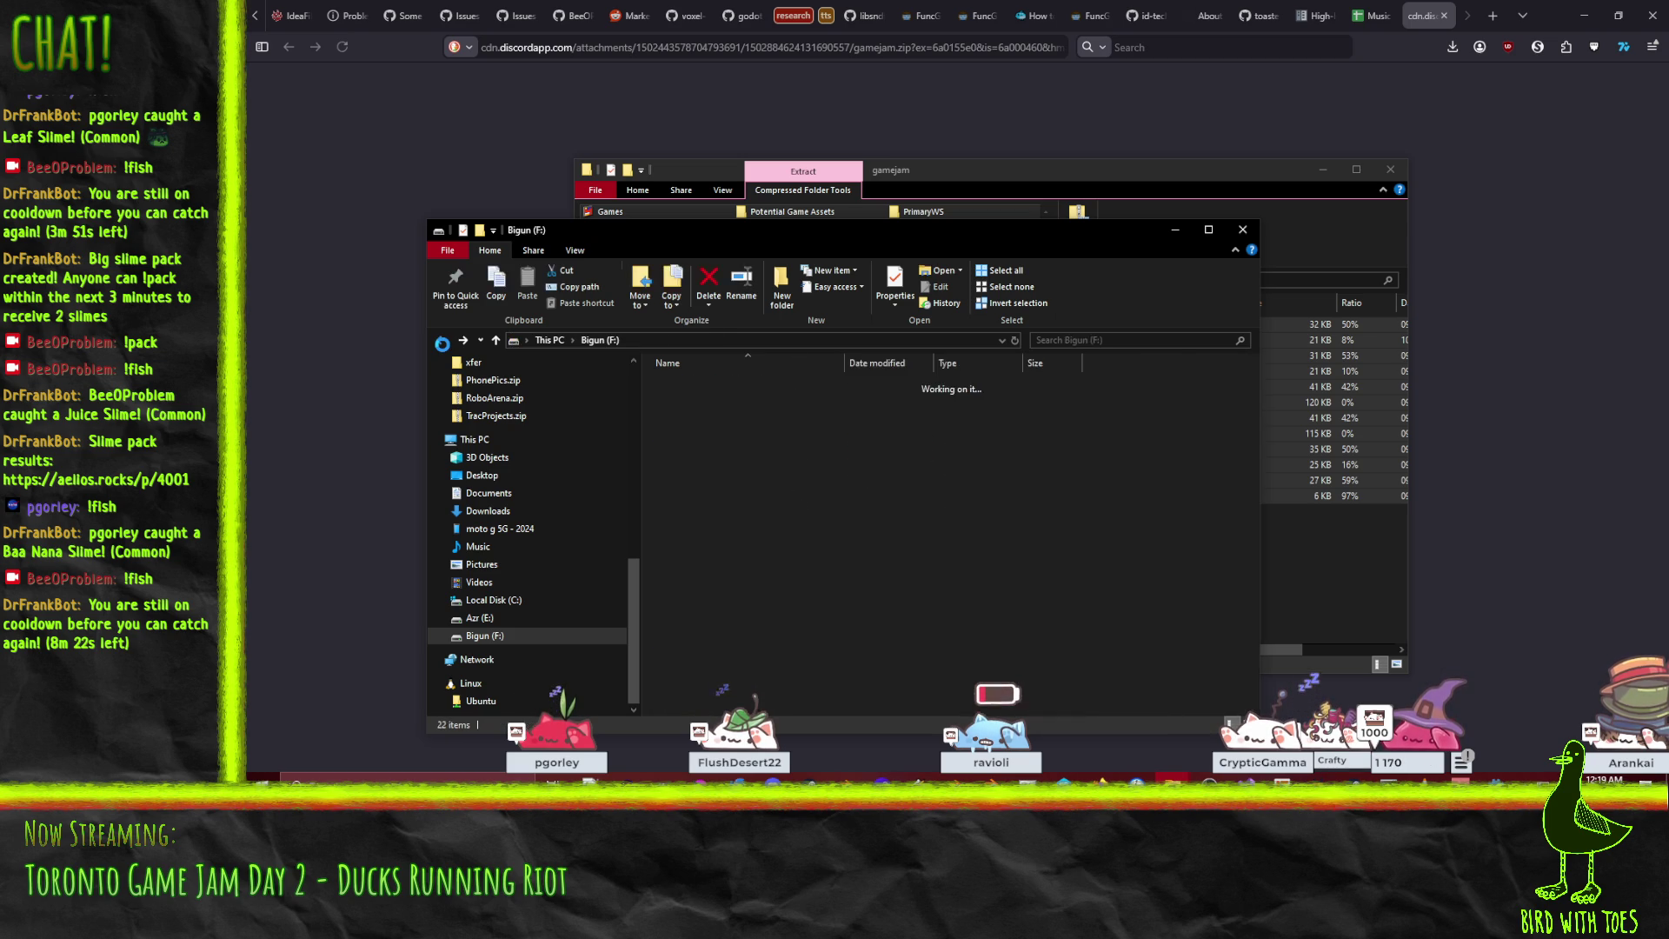
pyautogui.click(444, 346)
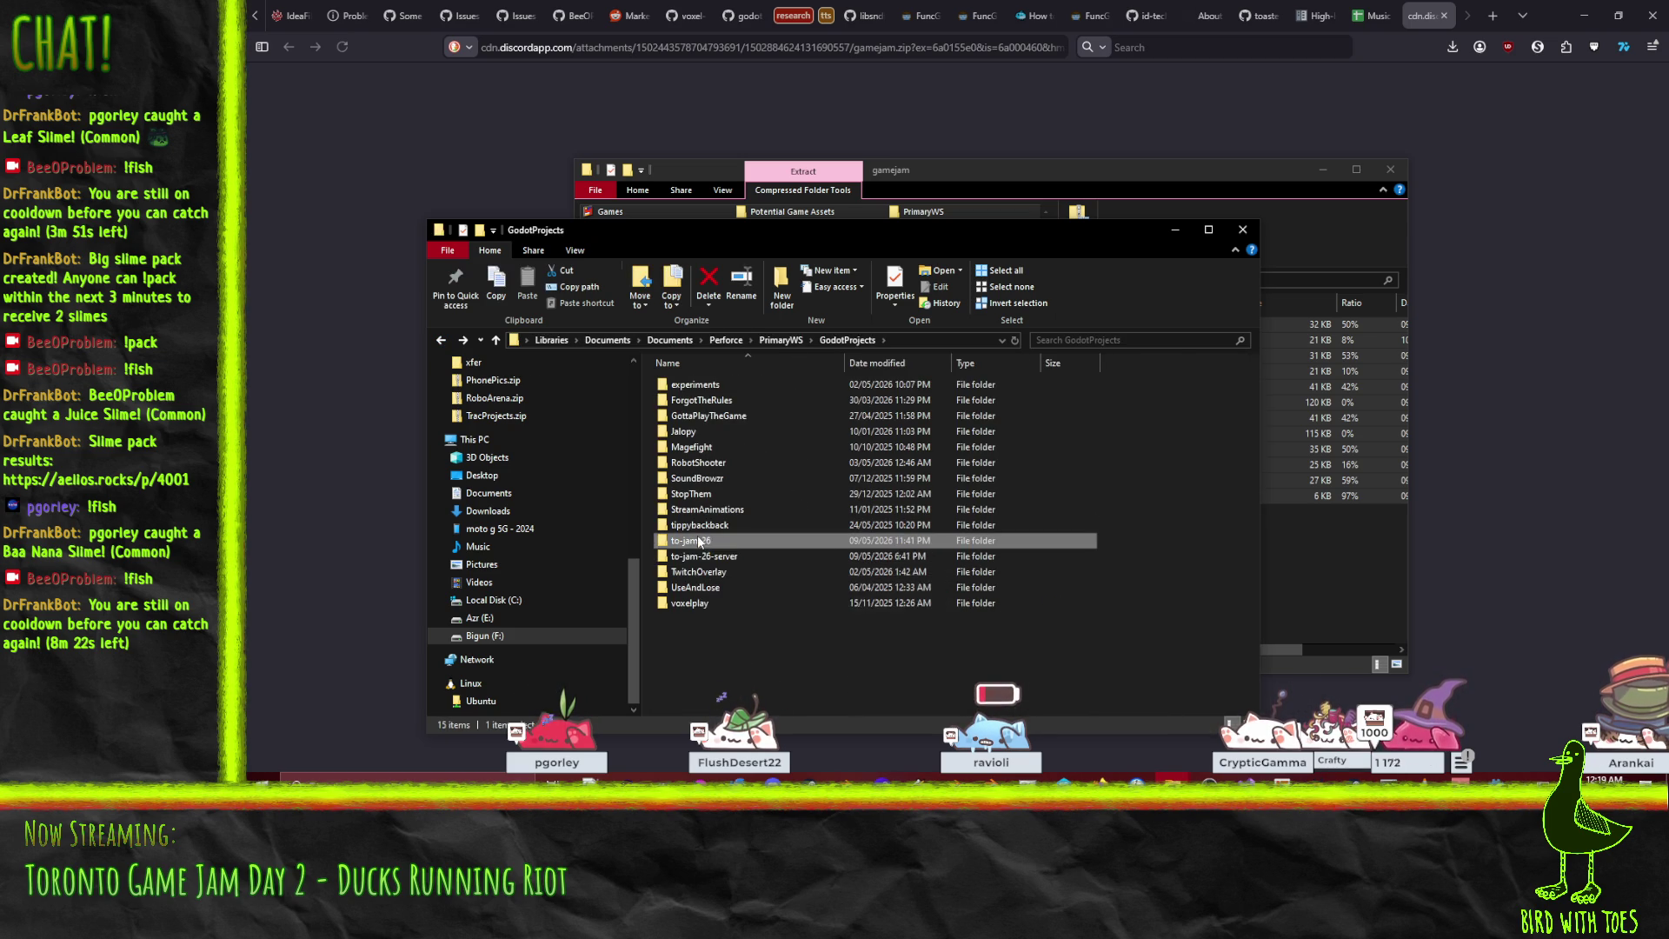
pyautogui.doubleClick(705, 415)
pyautogui.click(701, 402)
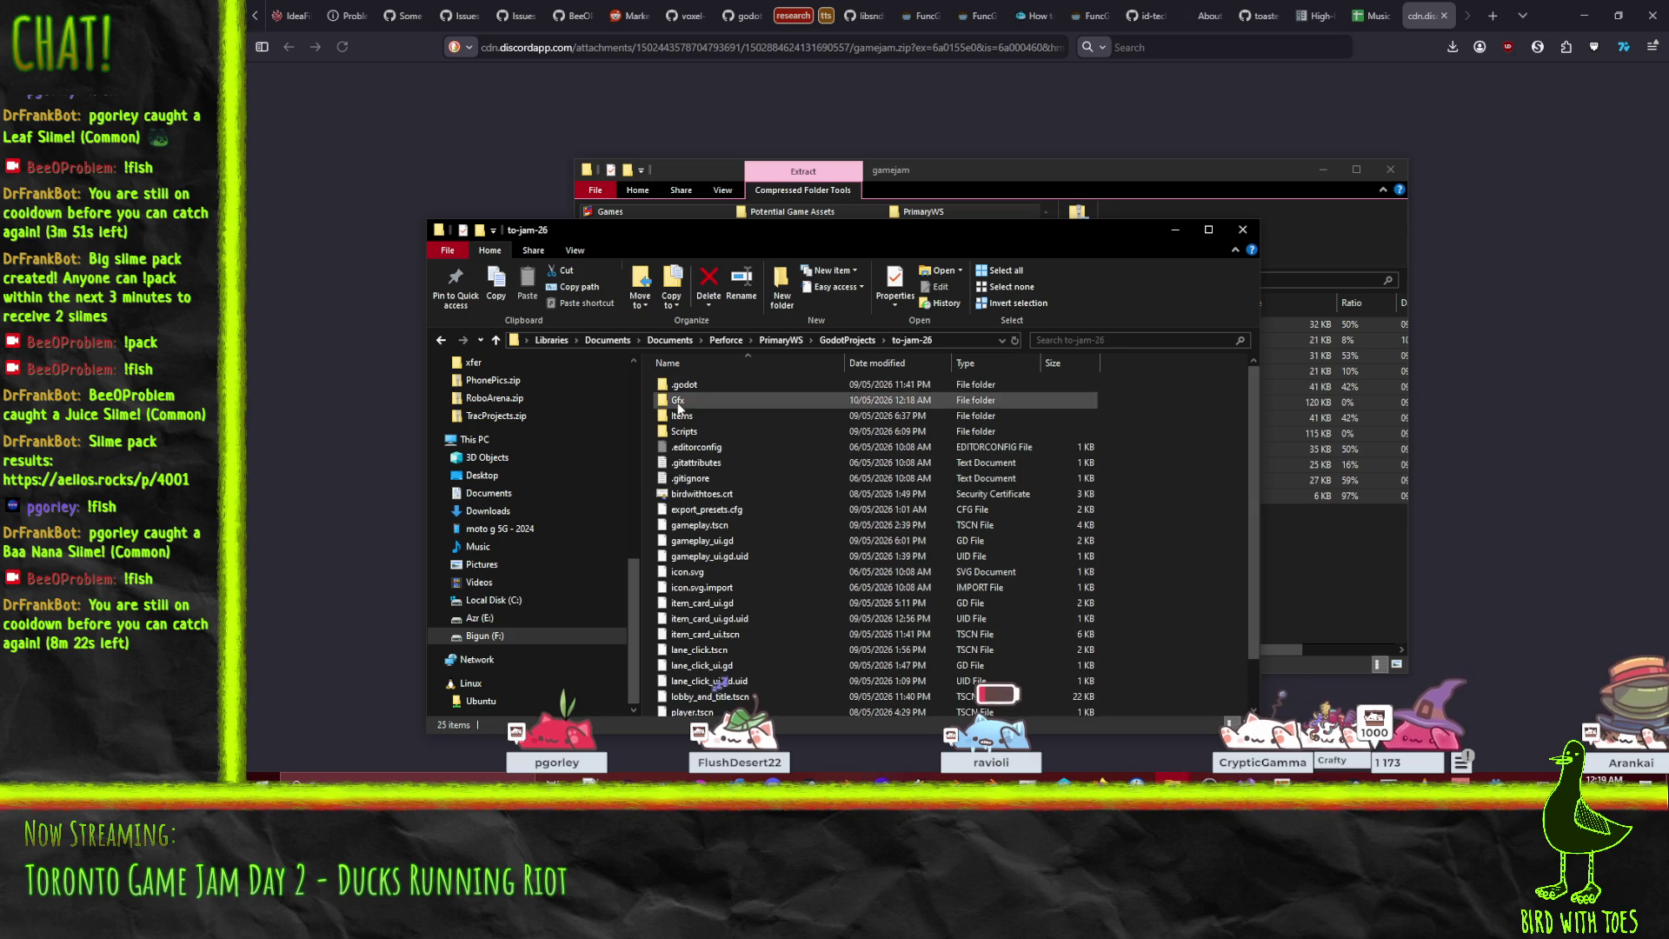
pyautogui.press('Return')
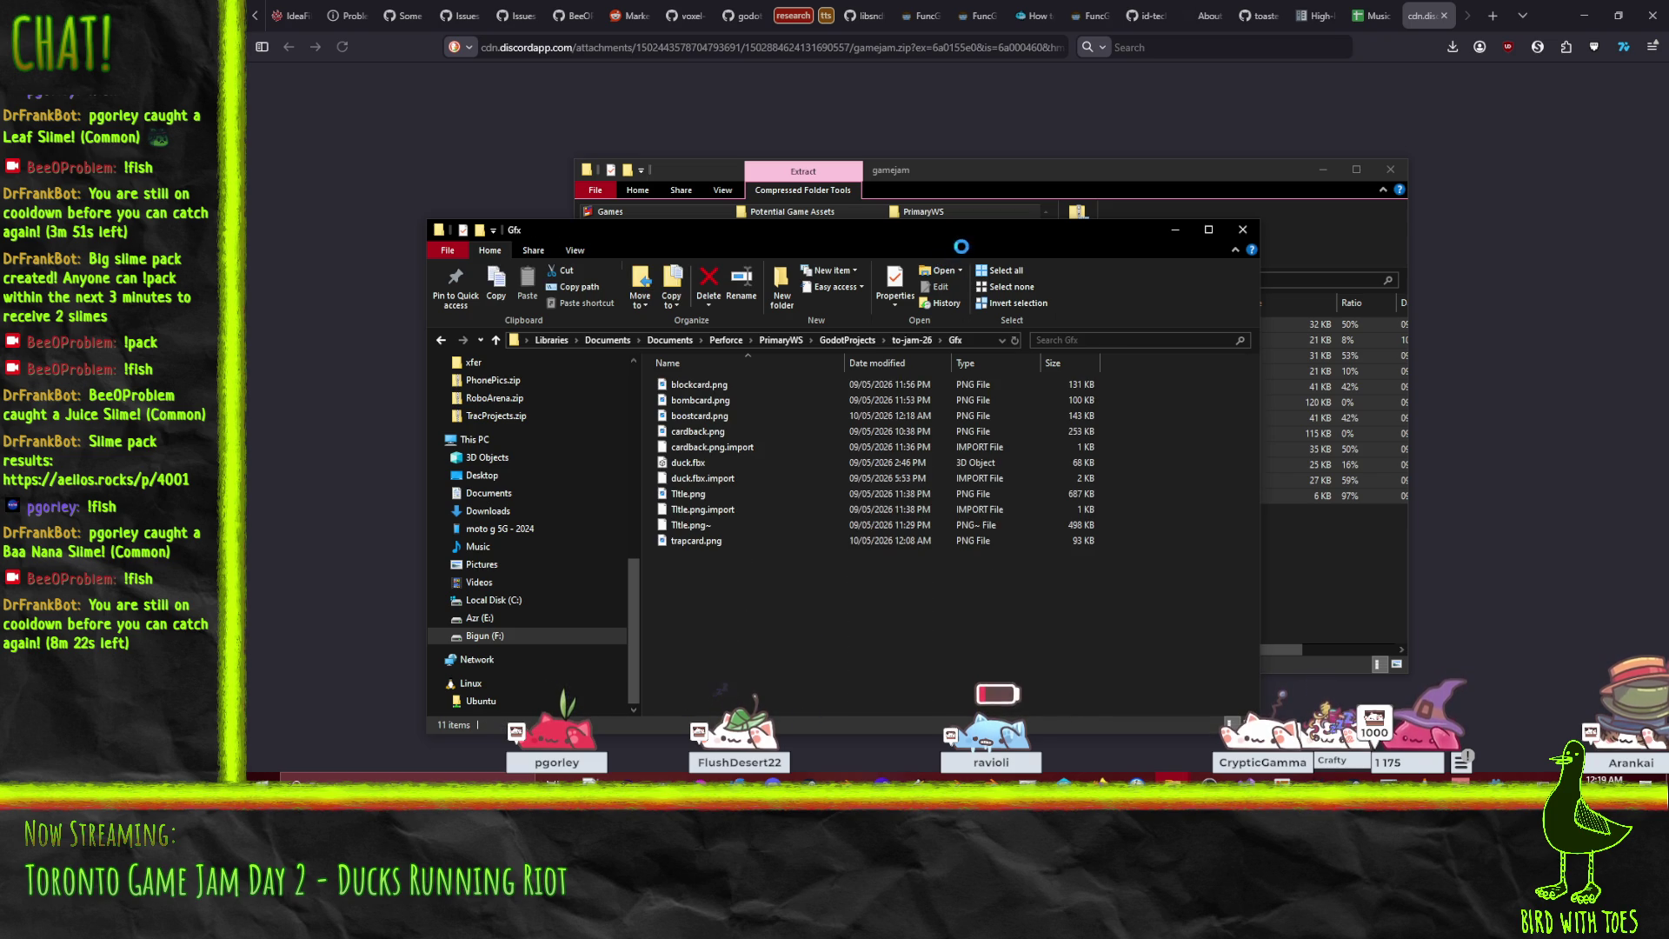
pyautogui.moveTo(915, 233); pyautogui.dragTo(751, 104)
pyautogui.rightClick(430, 430)
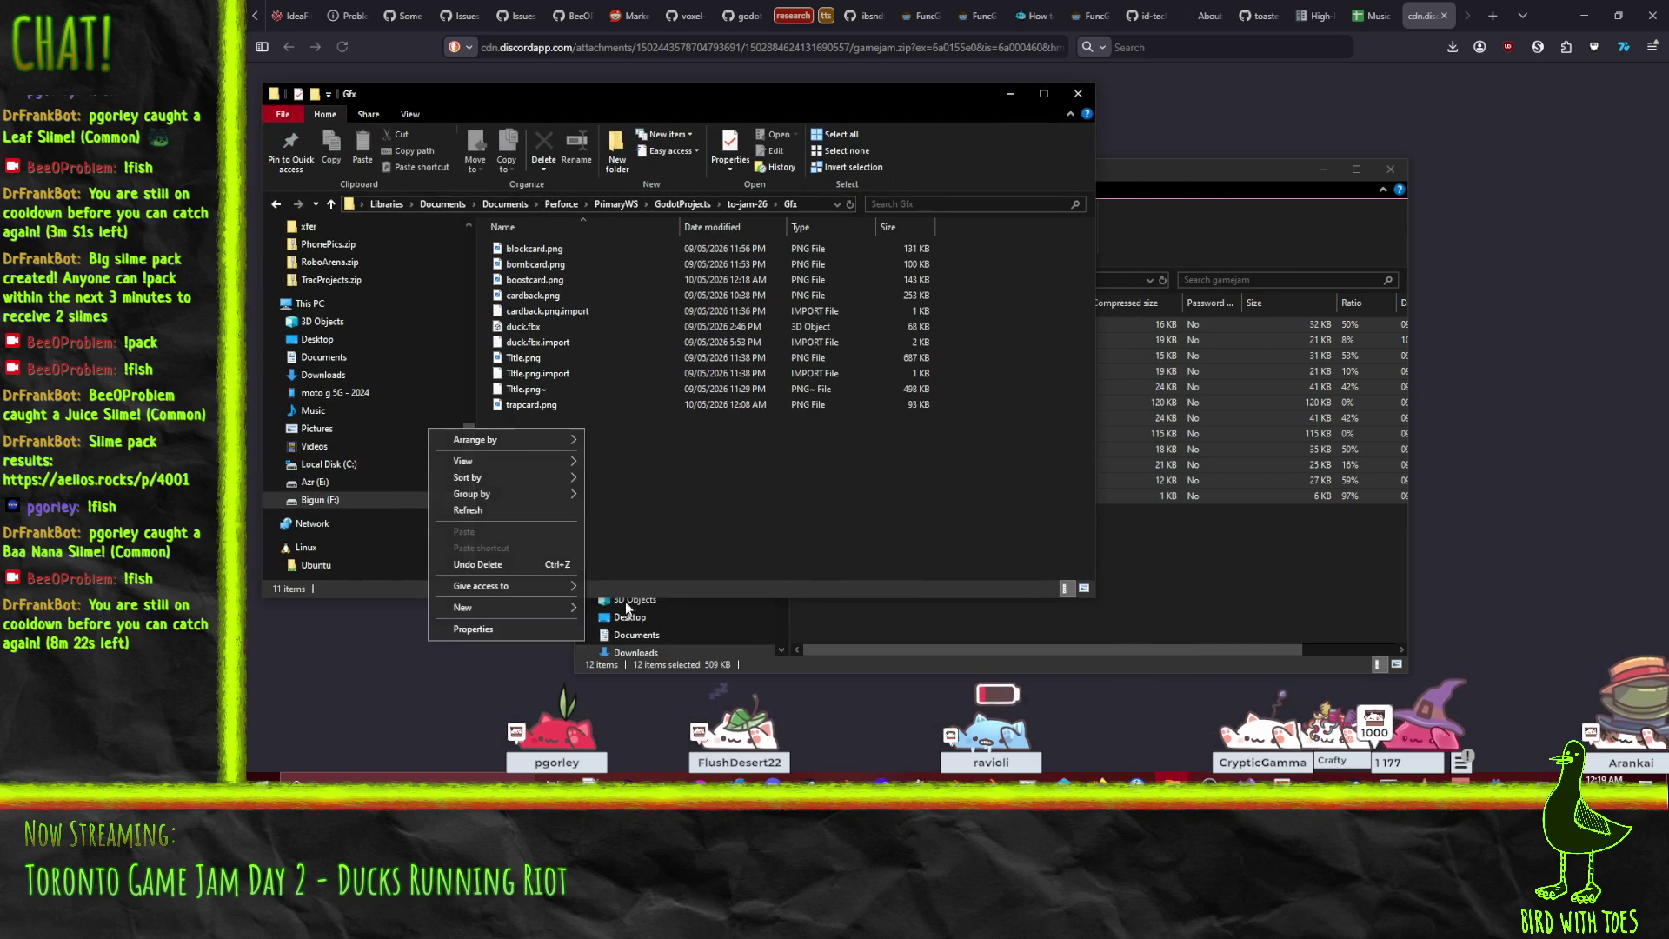
# Create a new folder named 'Characters' inside Gfx and open it.
pyautogui.moveTo(488, 612)
pyautogui.click(619, 608)
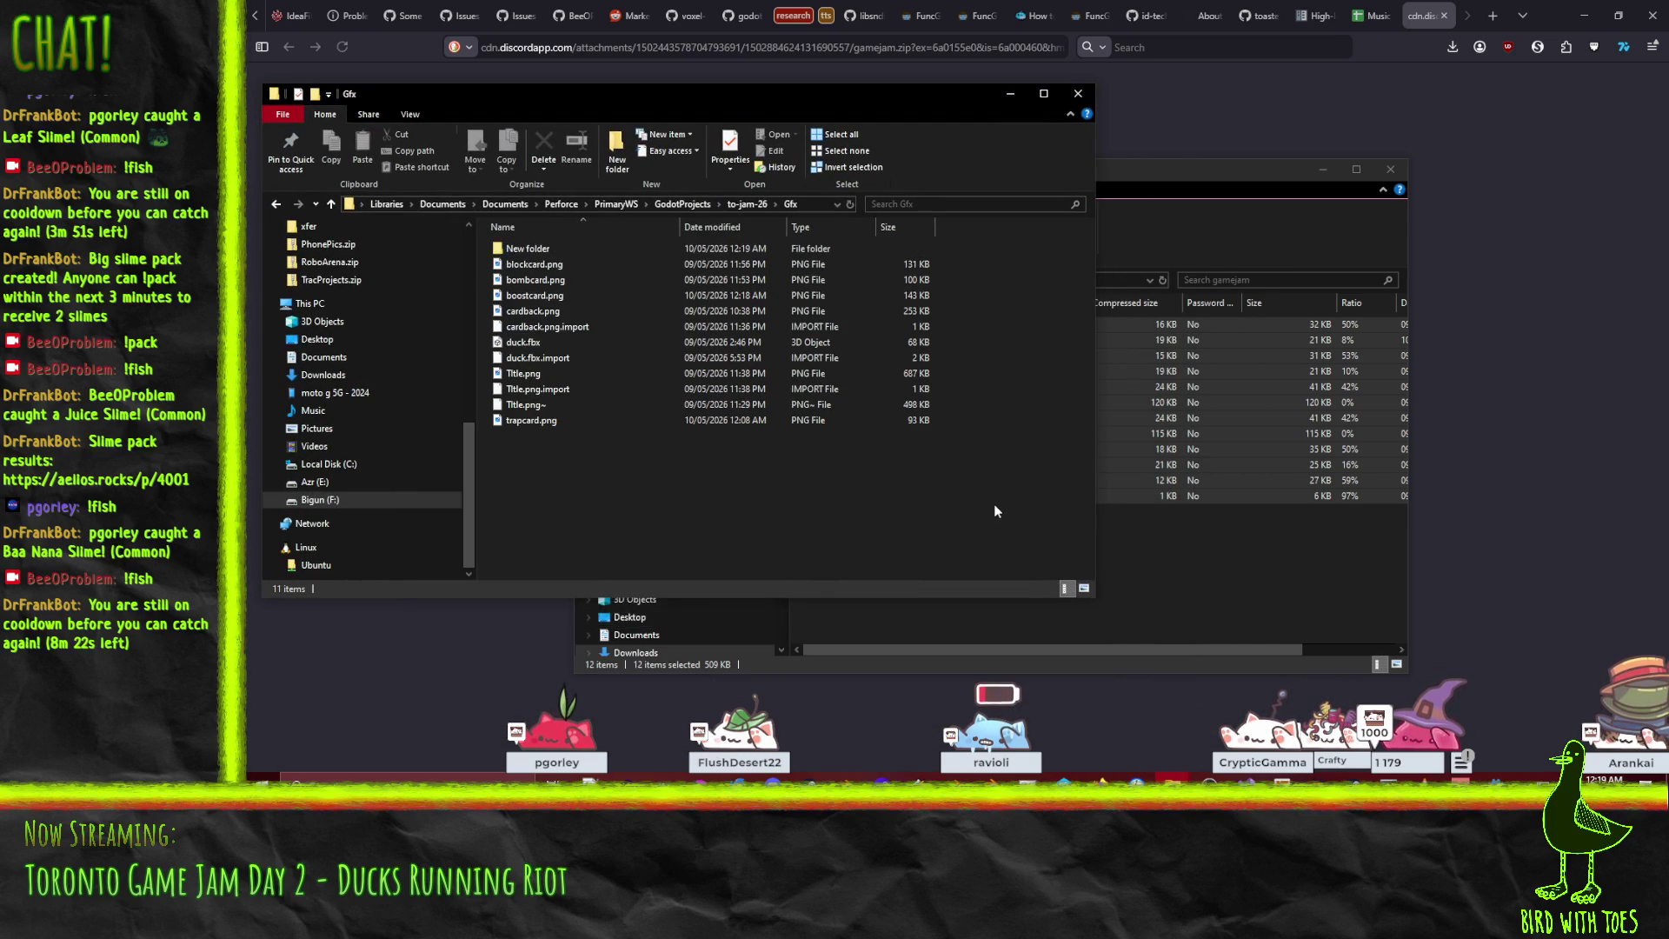
pyautogui.write('Characters')
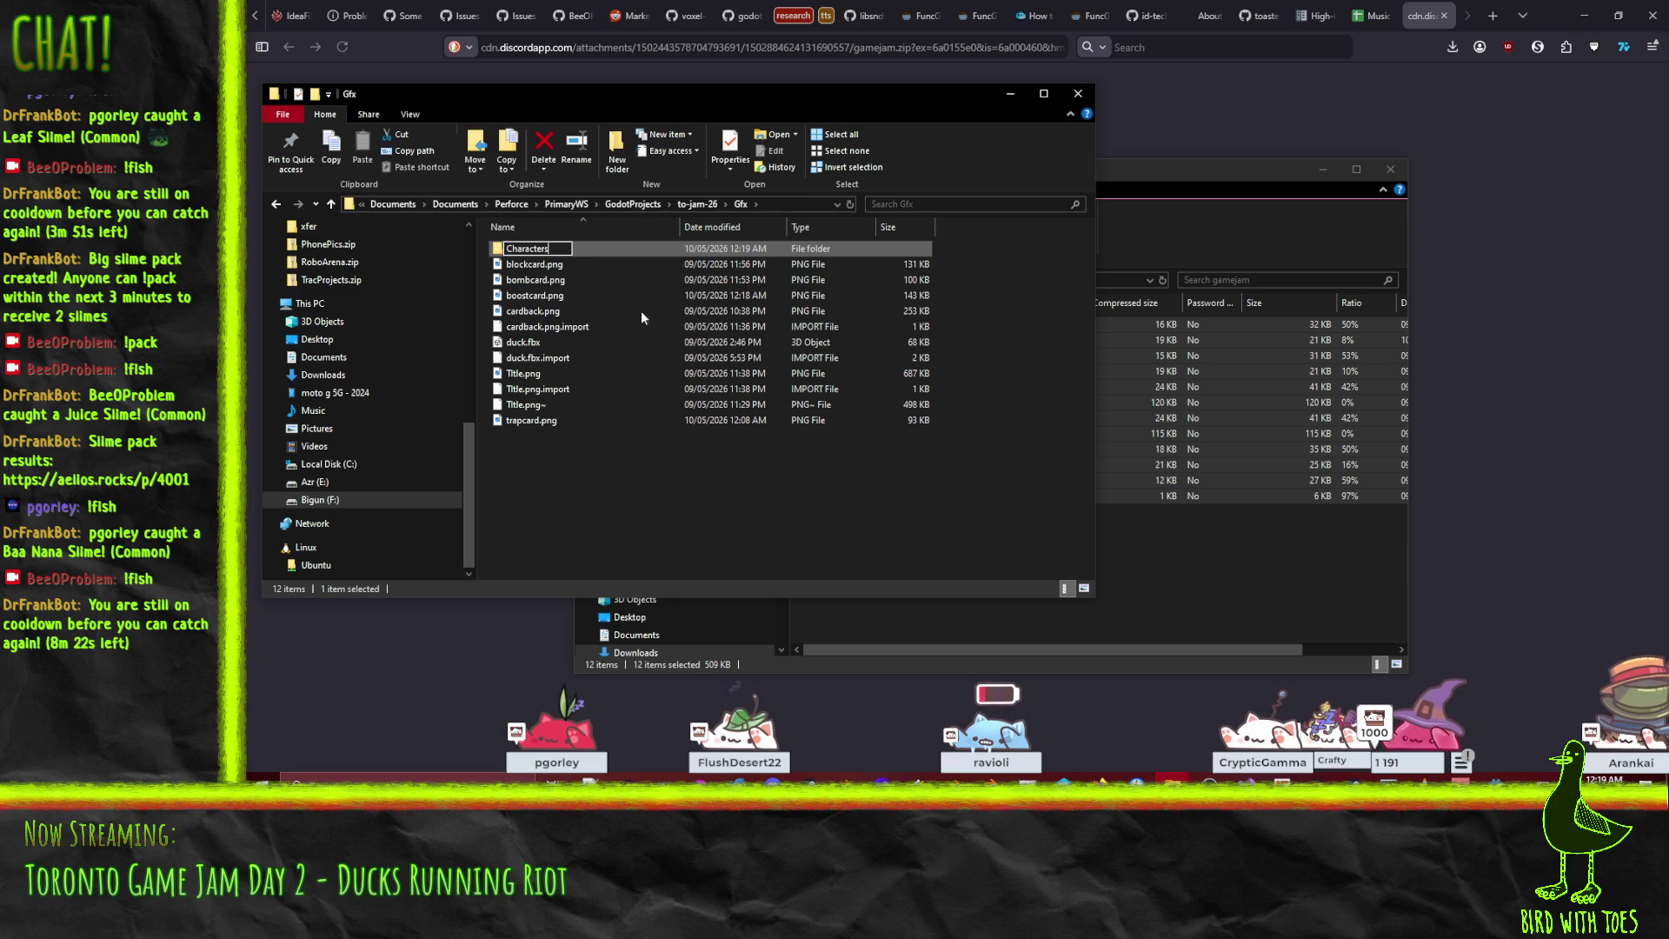
pyautogui.press('Return')
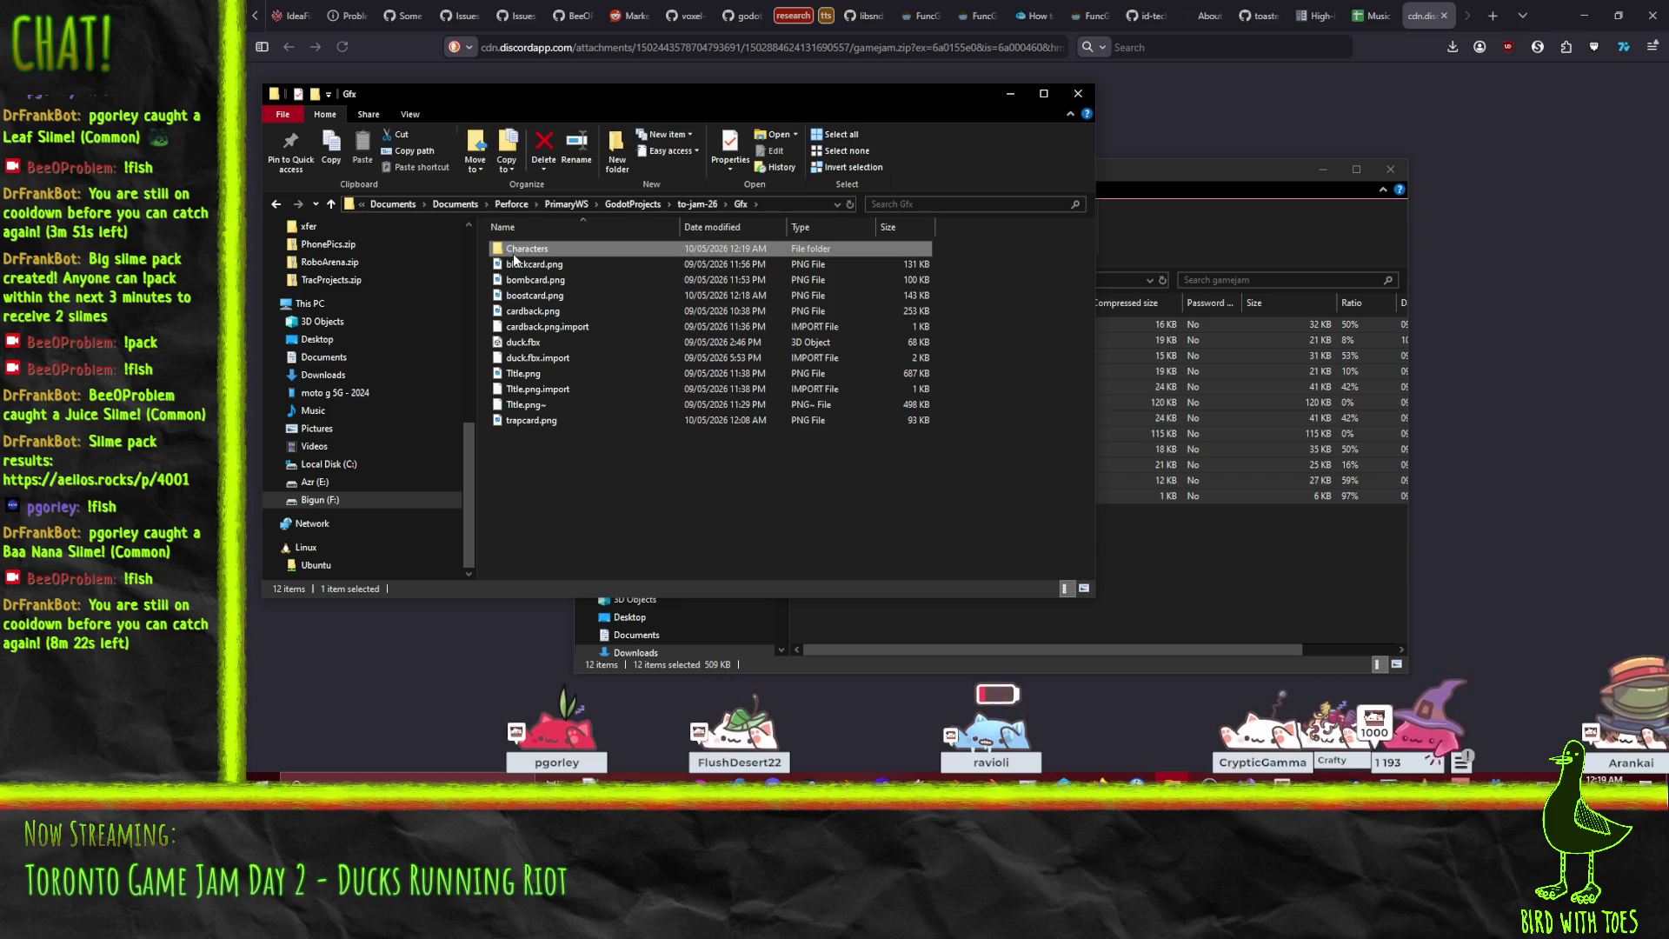
pyautogui.press('Return')
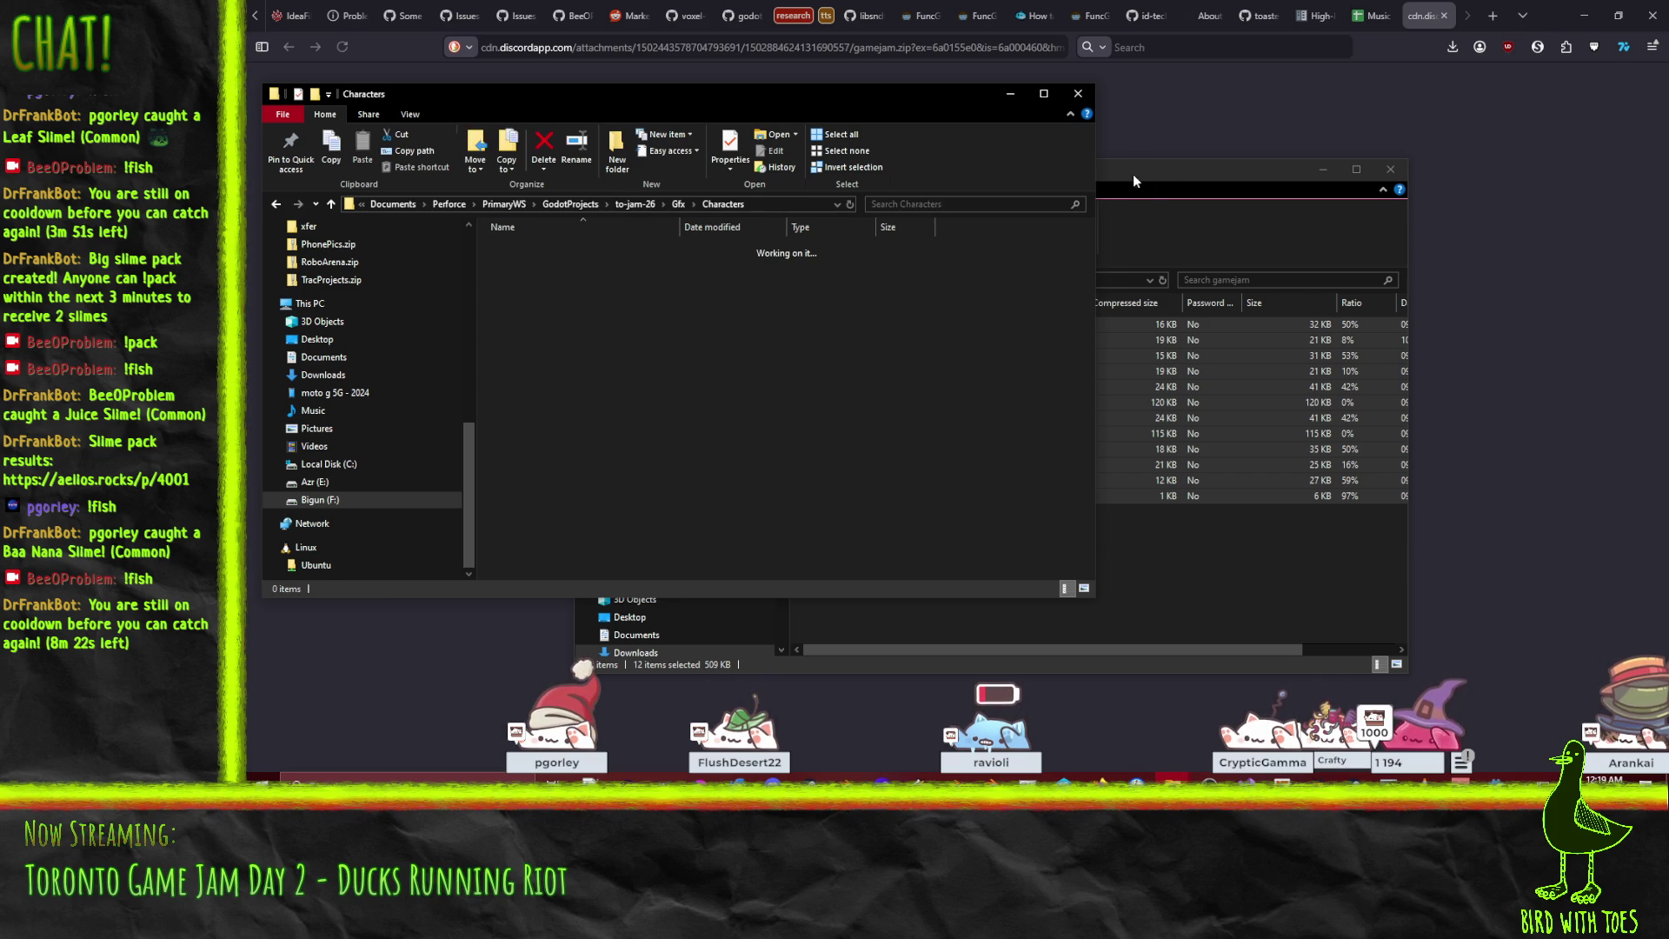
# Copy the 12 selected gamejam FBX and PNG files into the Characters folder.
pyautogui.click(832, 357)
pyautogui.moveTo(832, 356)
pyautogui.mouseDown()
pyautogui.moveTo(484, 279)
pyautogui.moveTo(518, 311)
pyautogui.mouseUp()
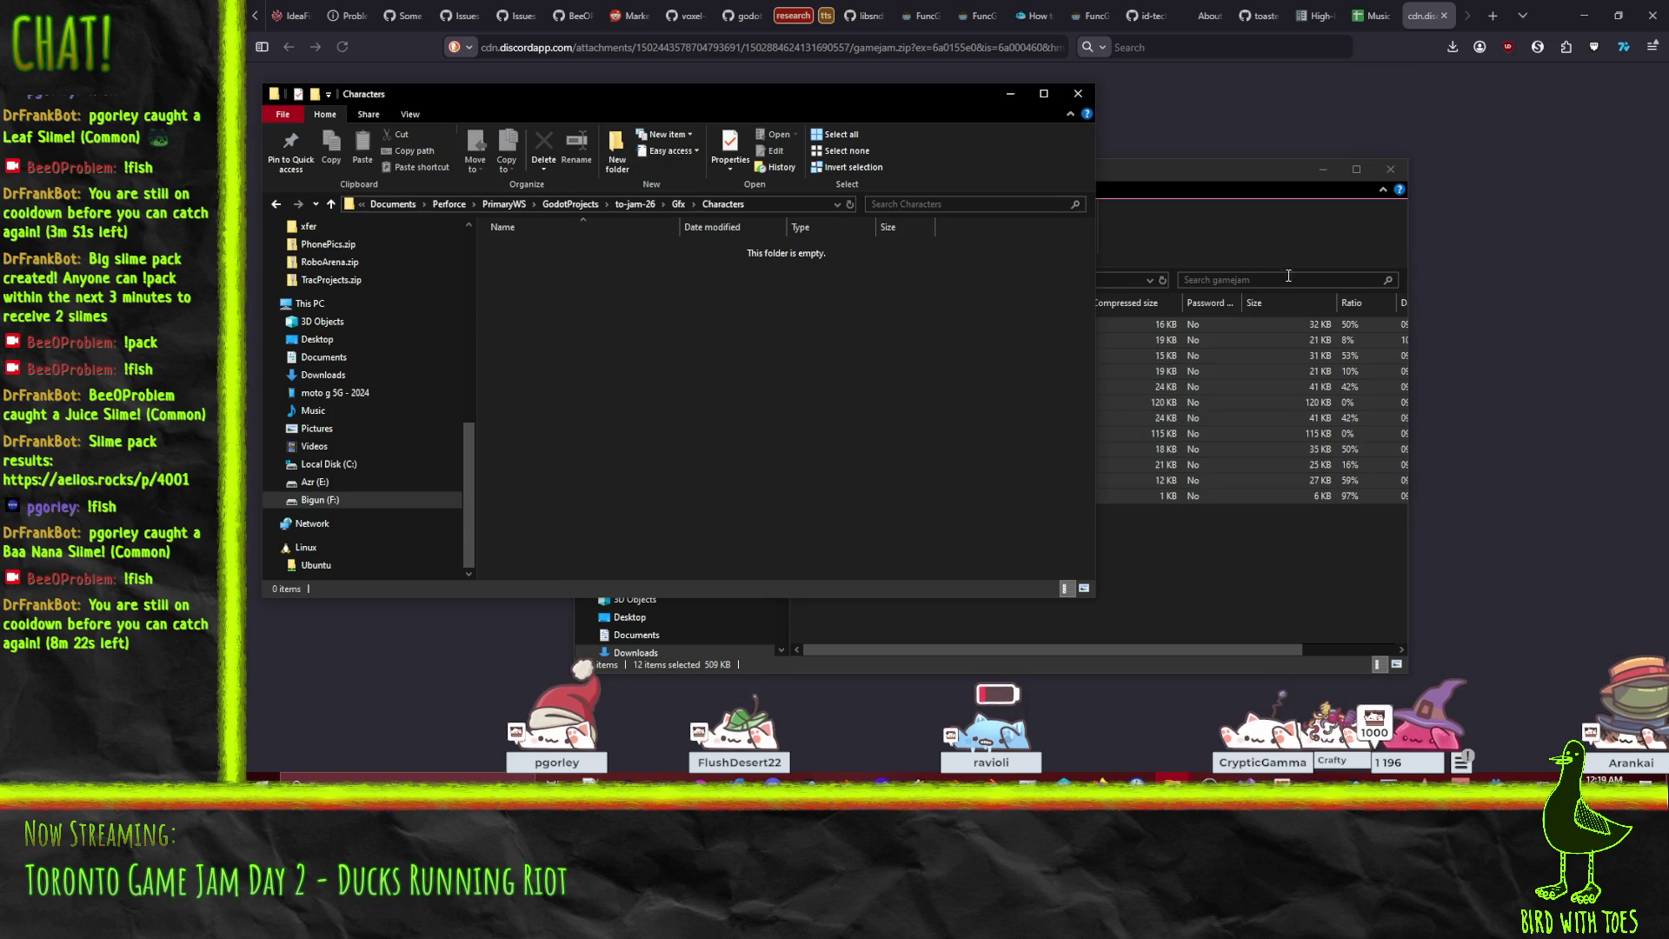
pyautogui.moveTo(1134, 192); pyautogui.dragTo(1322, 237)
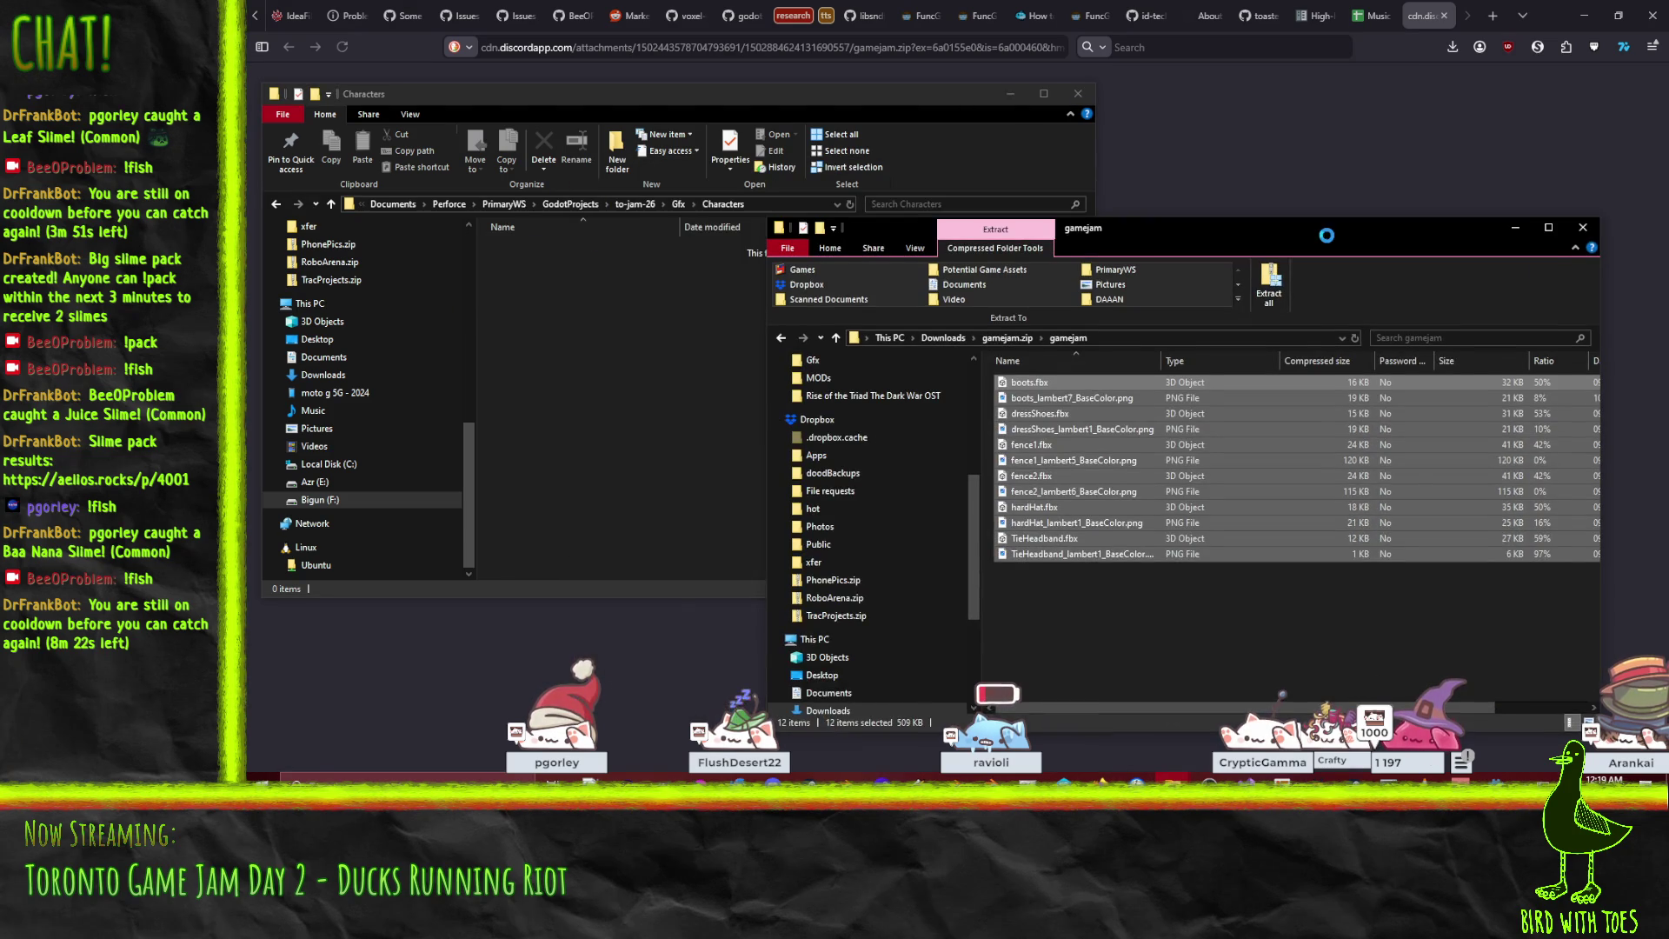
pyautogui.scroll(-4, 911, 607)
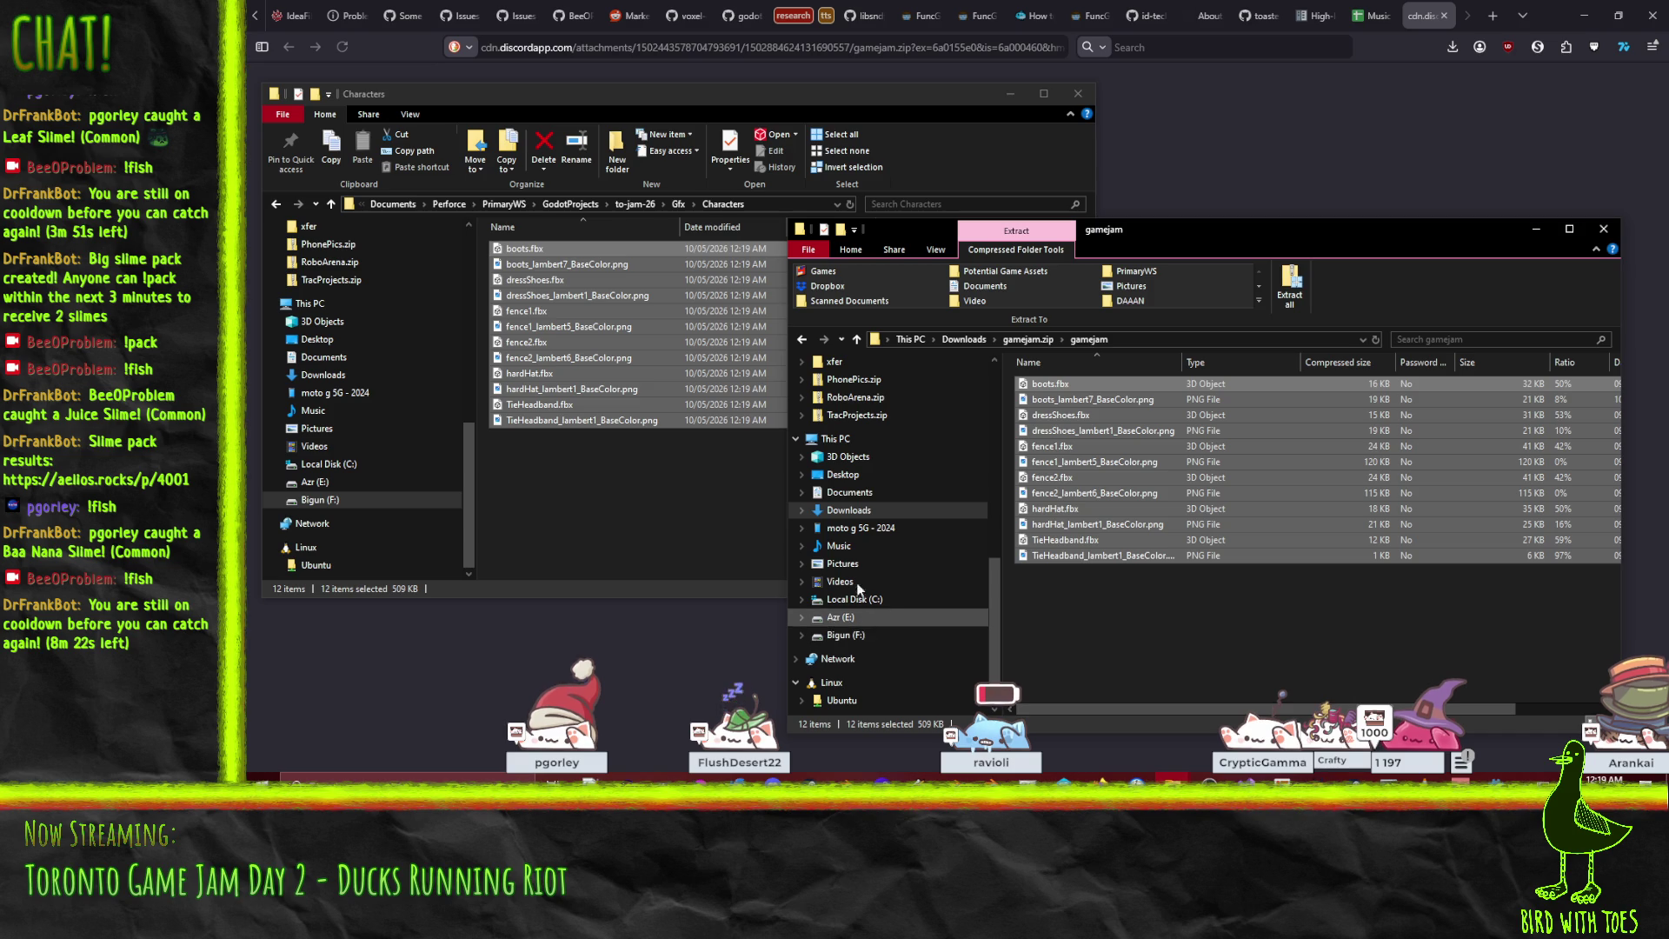
pyautogui.click(871, 444)
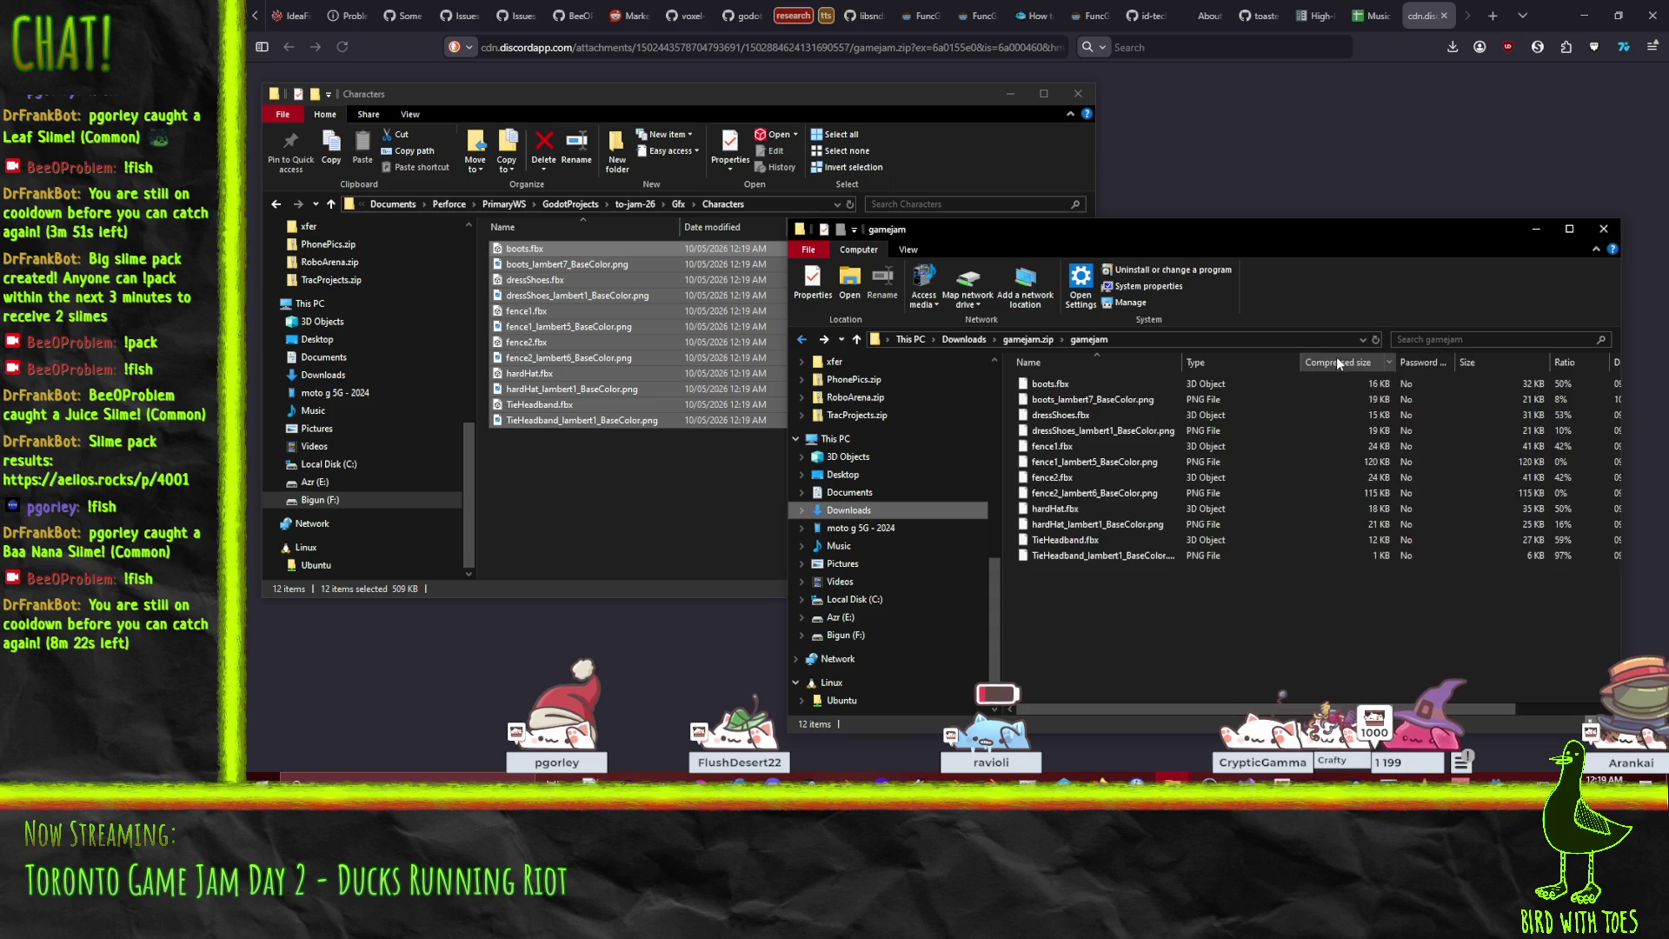
pyautogui.click(1009, 195)
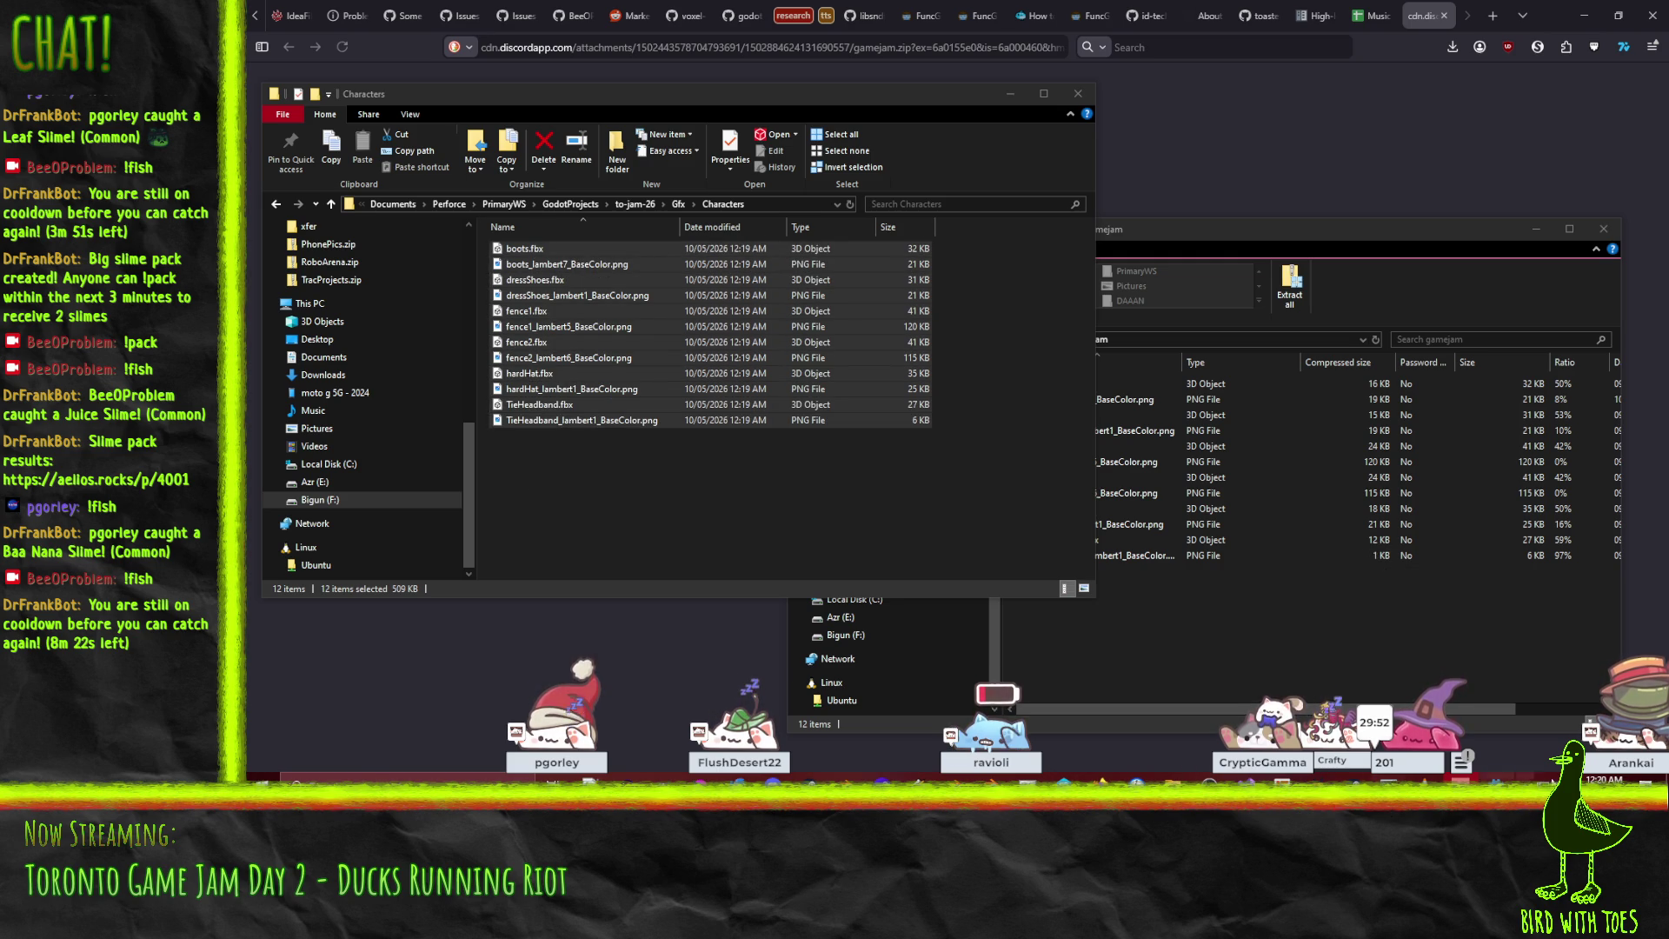
pyautogui.hotkey('alt', 'Tab')
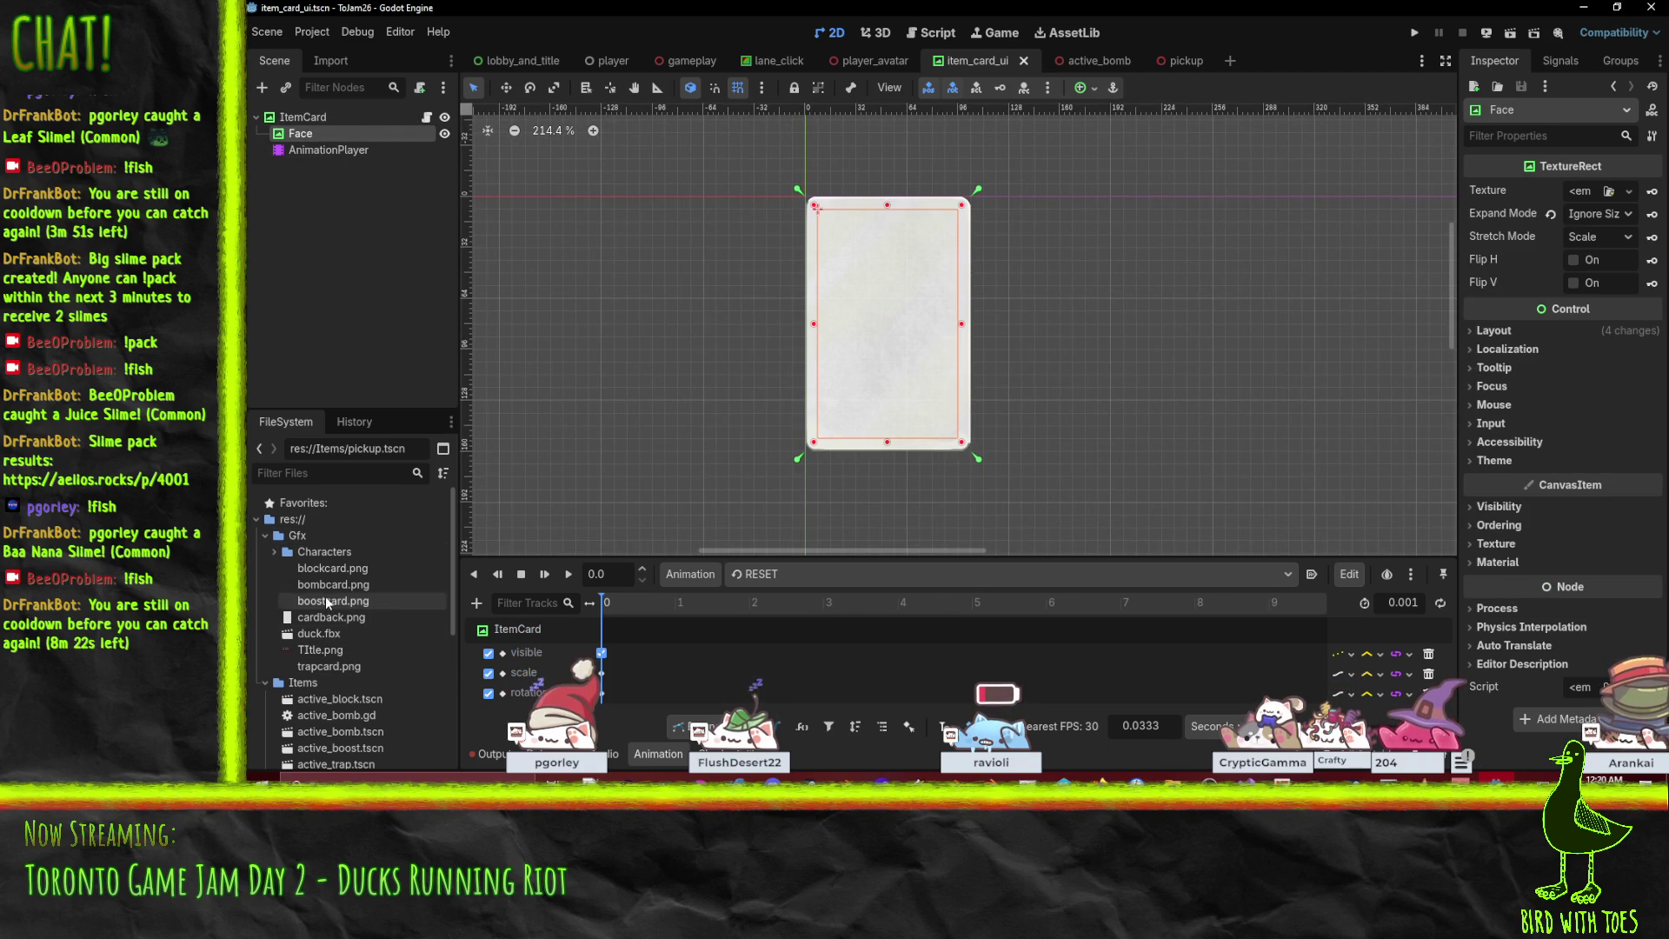
# Set blockcard.png as the Face texture and bombcard.png as ItemCard's Item Visuals element 0.
pyautogui.moveTo(333, 568)
pyautogui.mouseDown()
pyautogui.moveTo(1599, 208)
pyautogui.moveTo(1588, 195)
pyautogui.mouseUp()
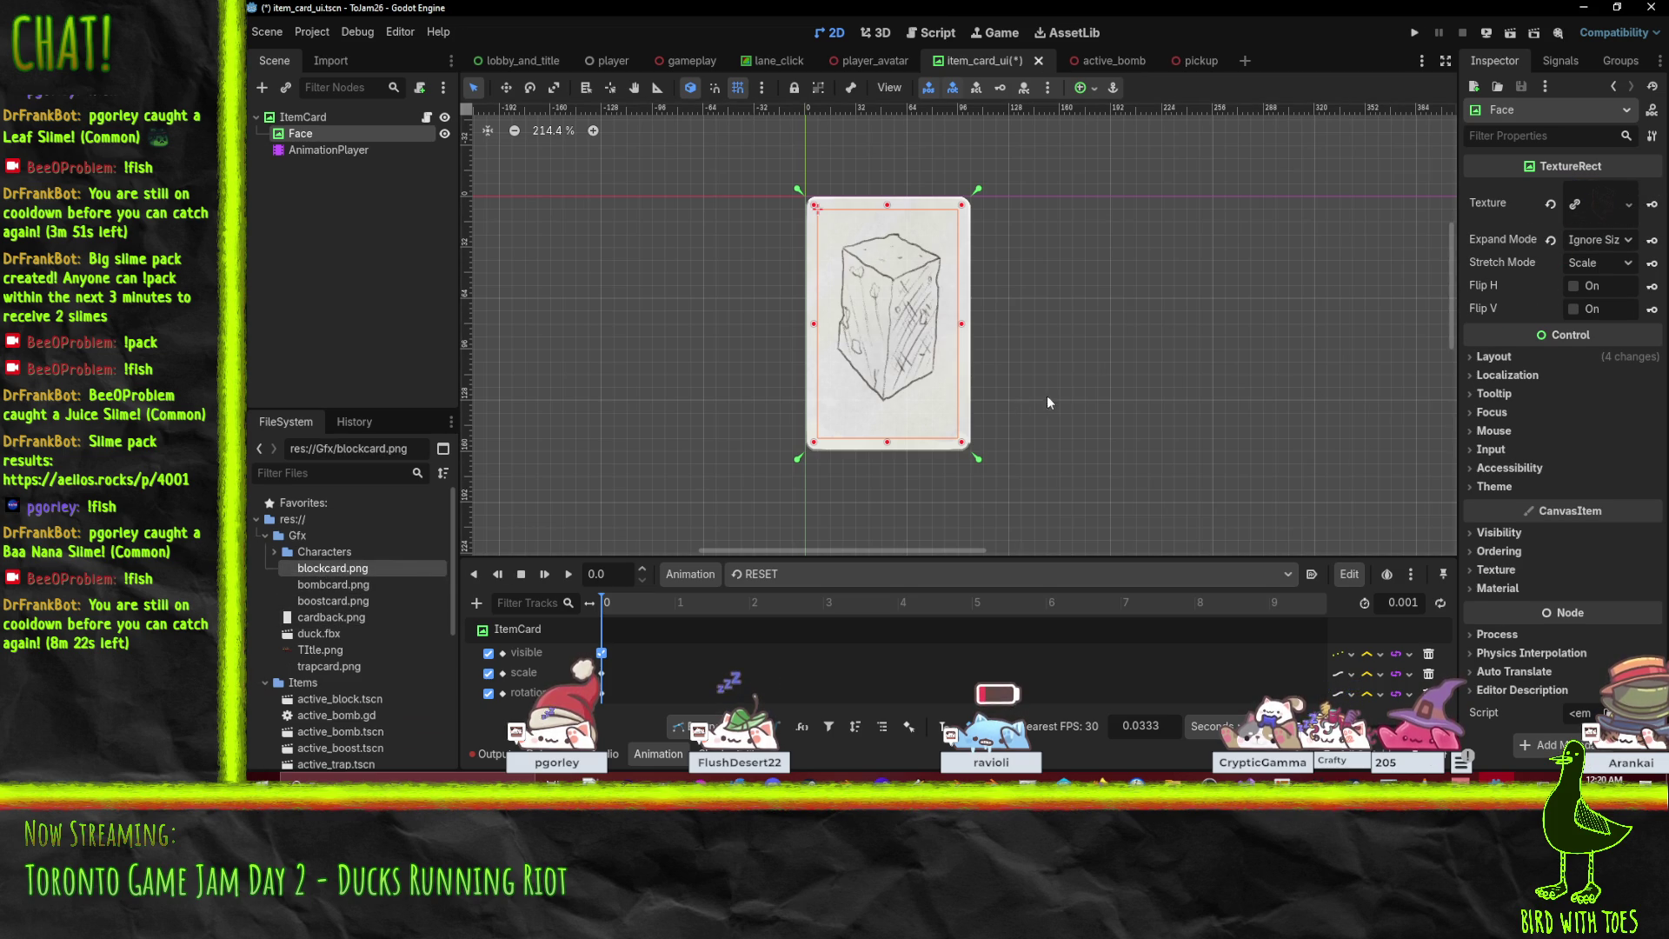
pyautogui.scroll(-2, 1102, 407)
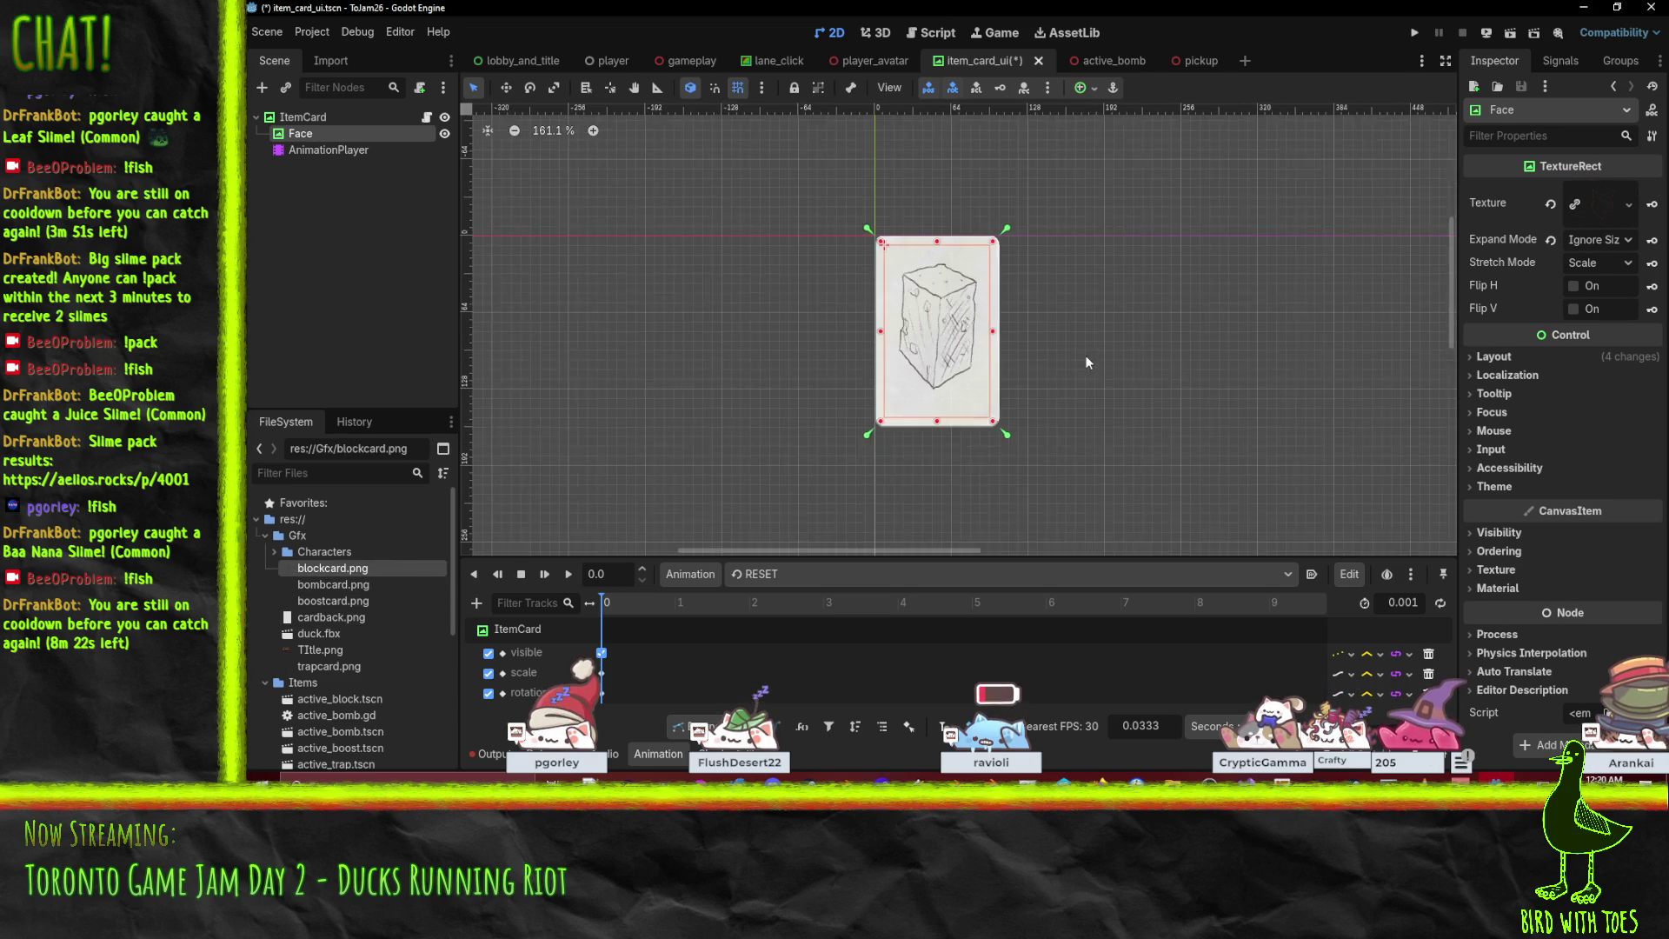
pyautogui.click(318, 118)
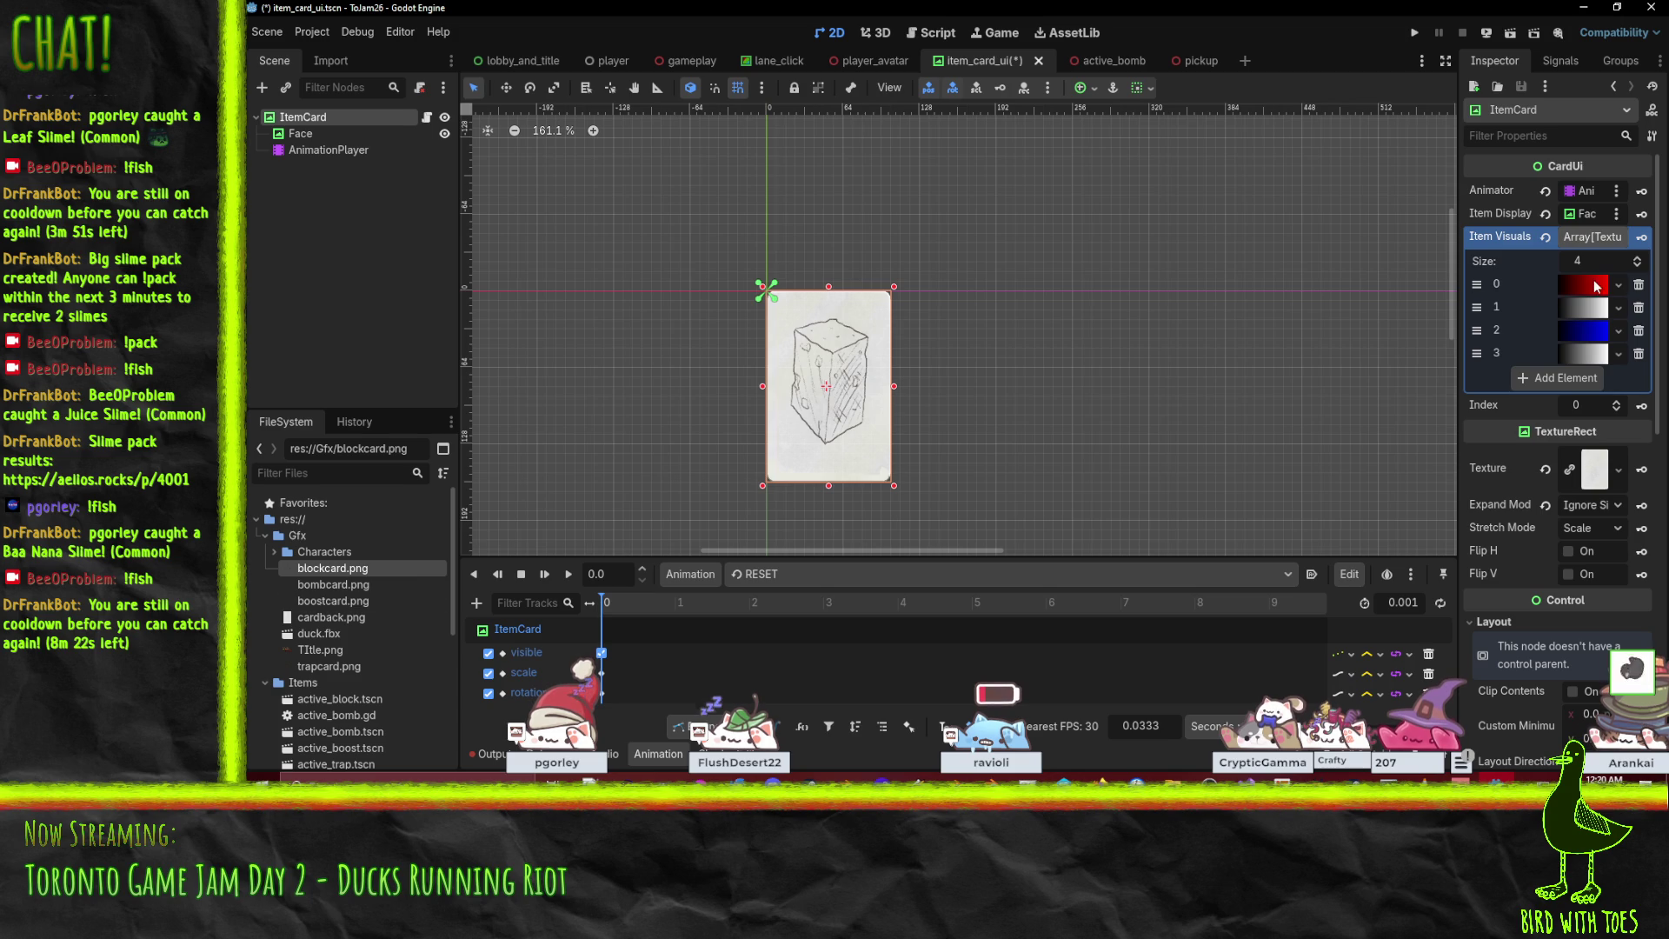
pyautogui.moveTo(336, 584)
pyautogui.mouseDown()
pyautogui.moveTo(1086, 477)
pyautogui.moveTo(1617, 287)
pyautogui.moveTo(1591, 296)
pyautogui.mouseUp()
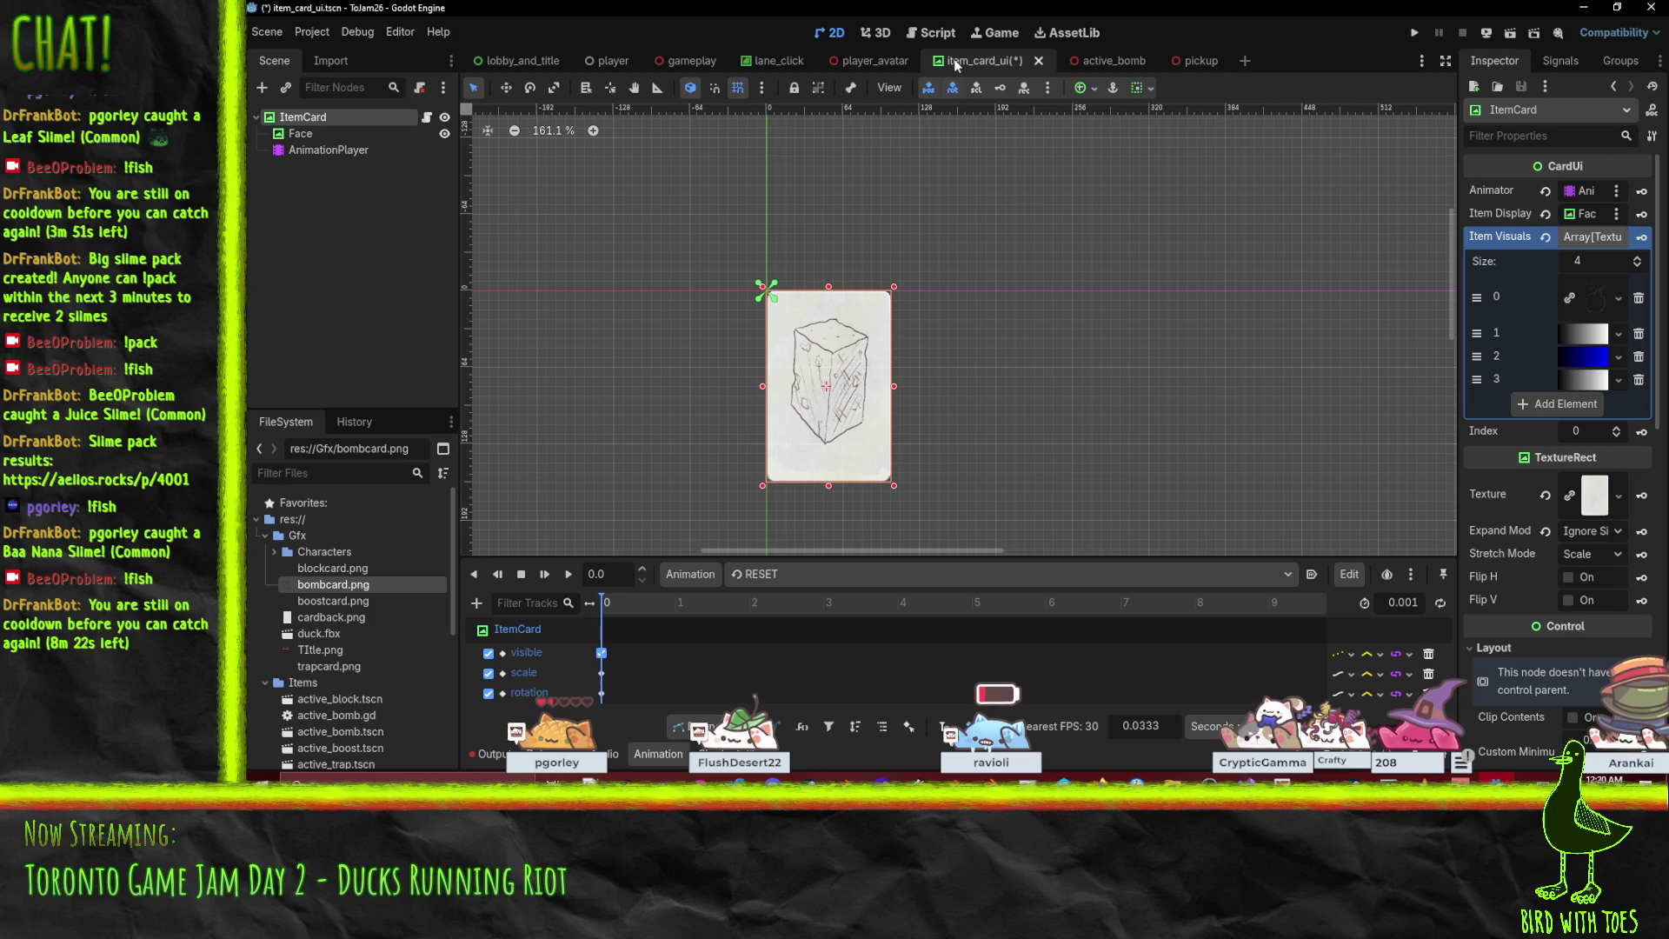
# Look through item_card_ui.gd, active_bomb.gd, character_picker.gd, player.gd and pickup.gd, ending on items_container.gd.
pyautogui.click(932, 35)
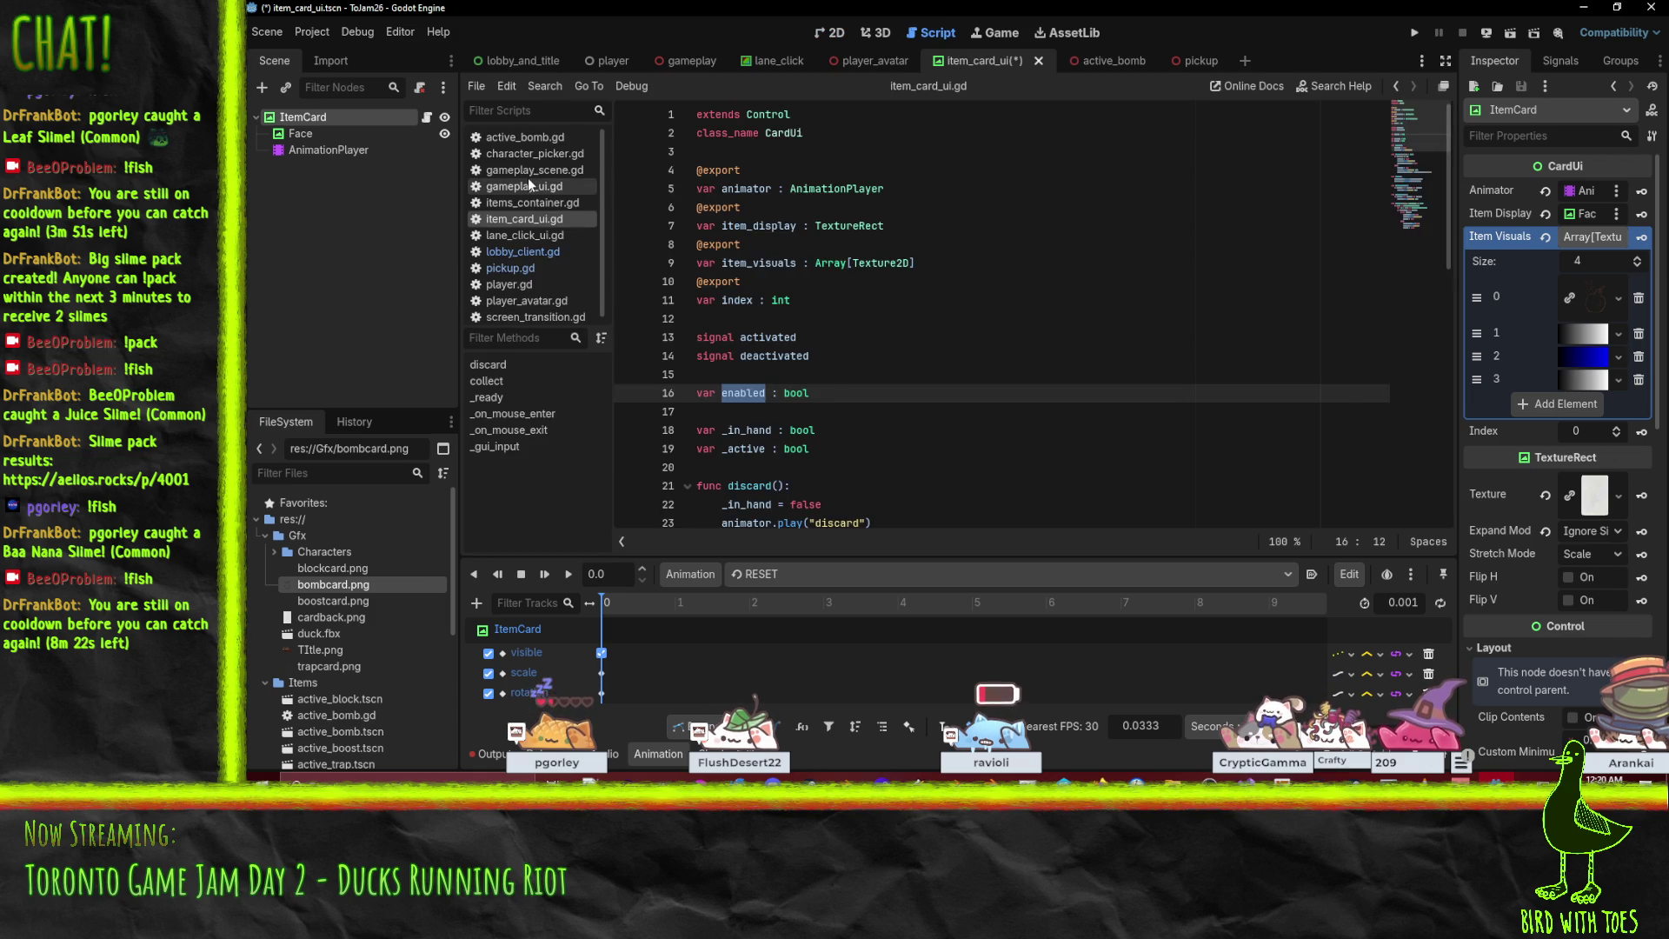
pyautogui.click(532, 204)
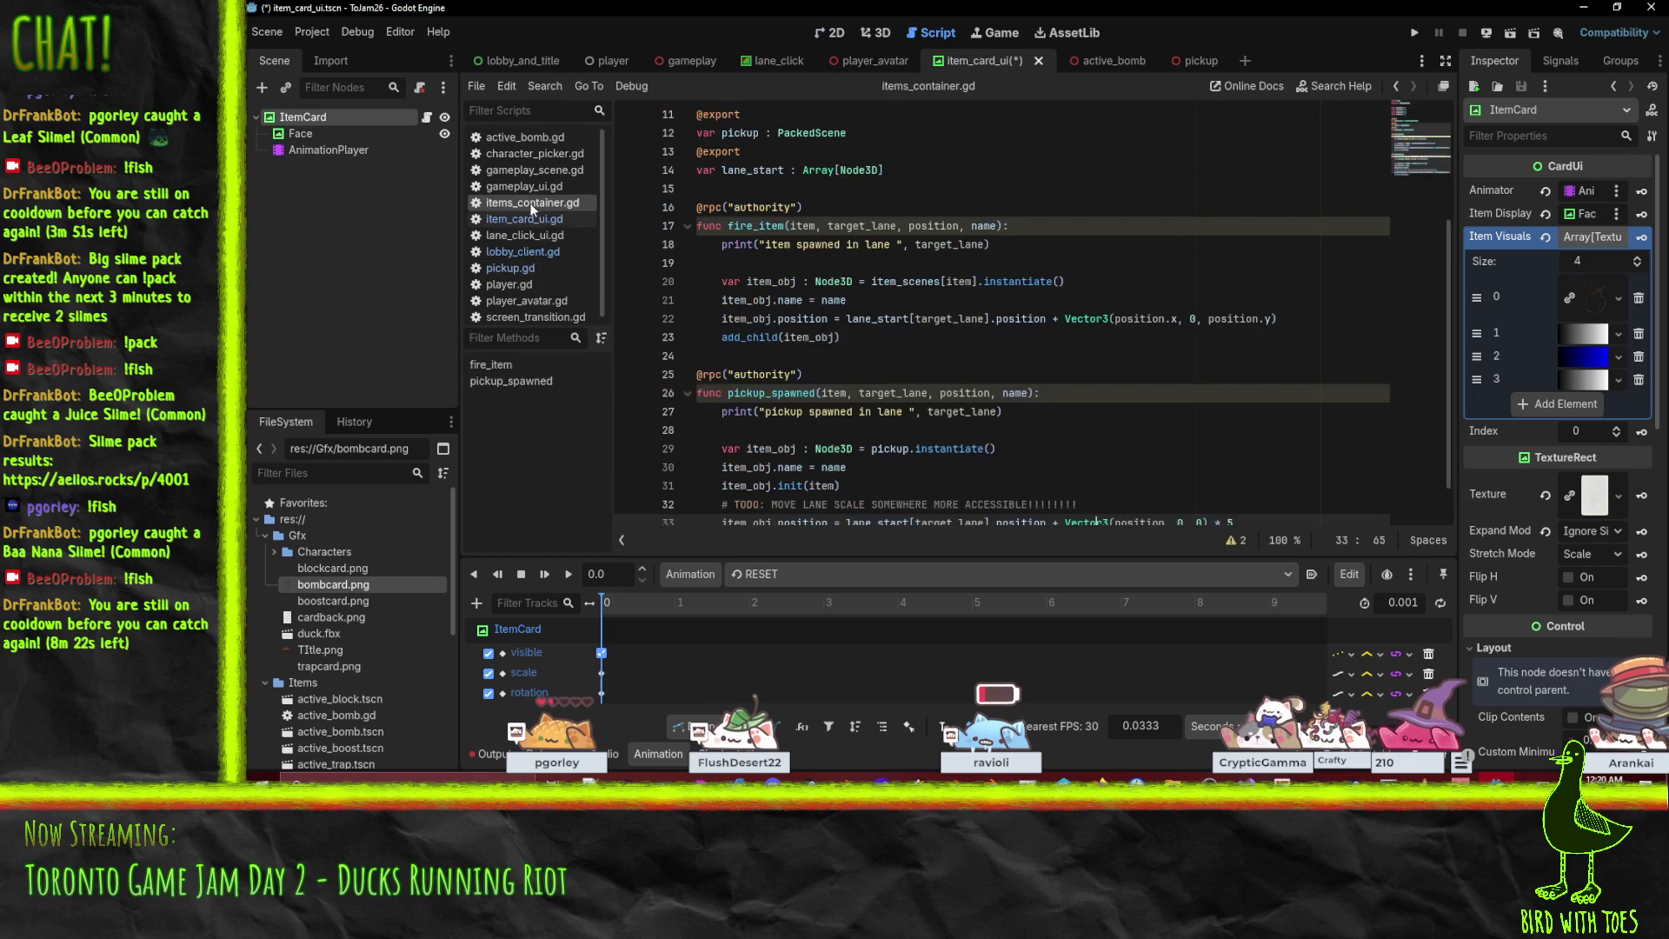
pyautogui.scroll(-1, 532, 202)
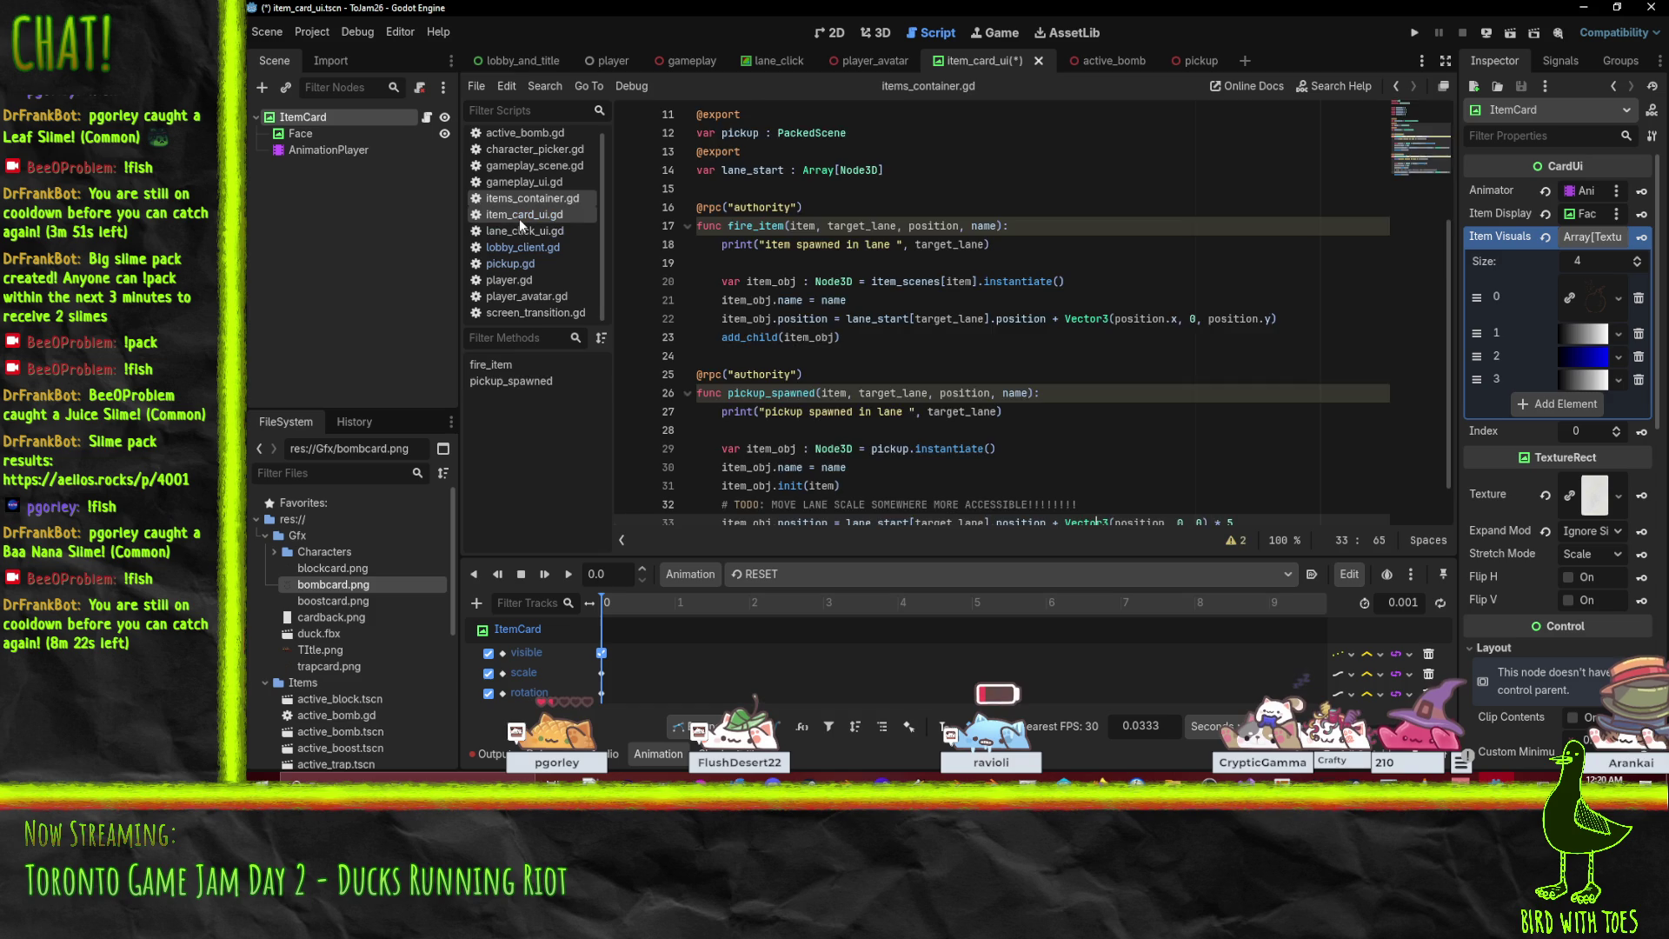
pyautogui.click(519, 216)
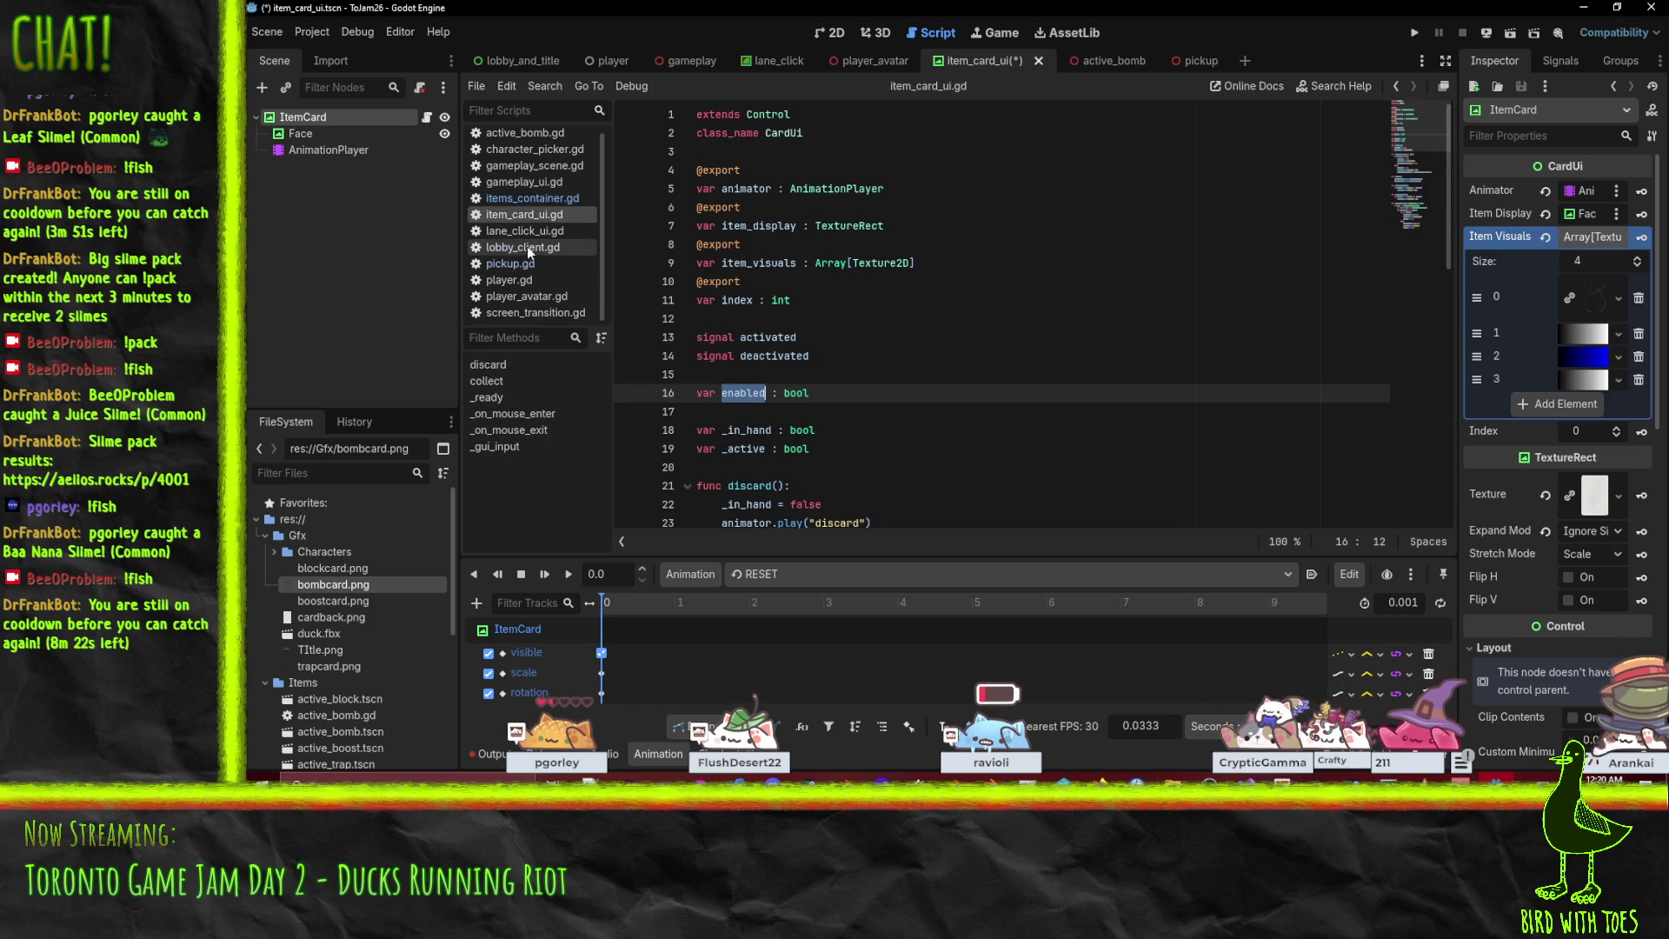
pyautogui.click(528, 133)
pyautogui.click(535, 151)
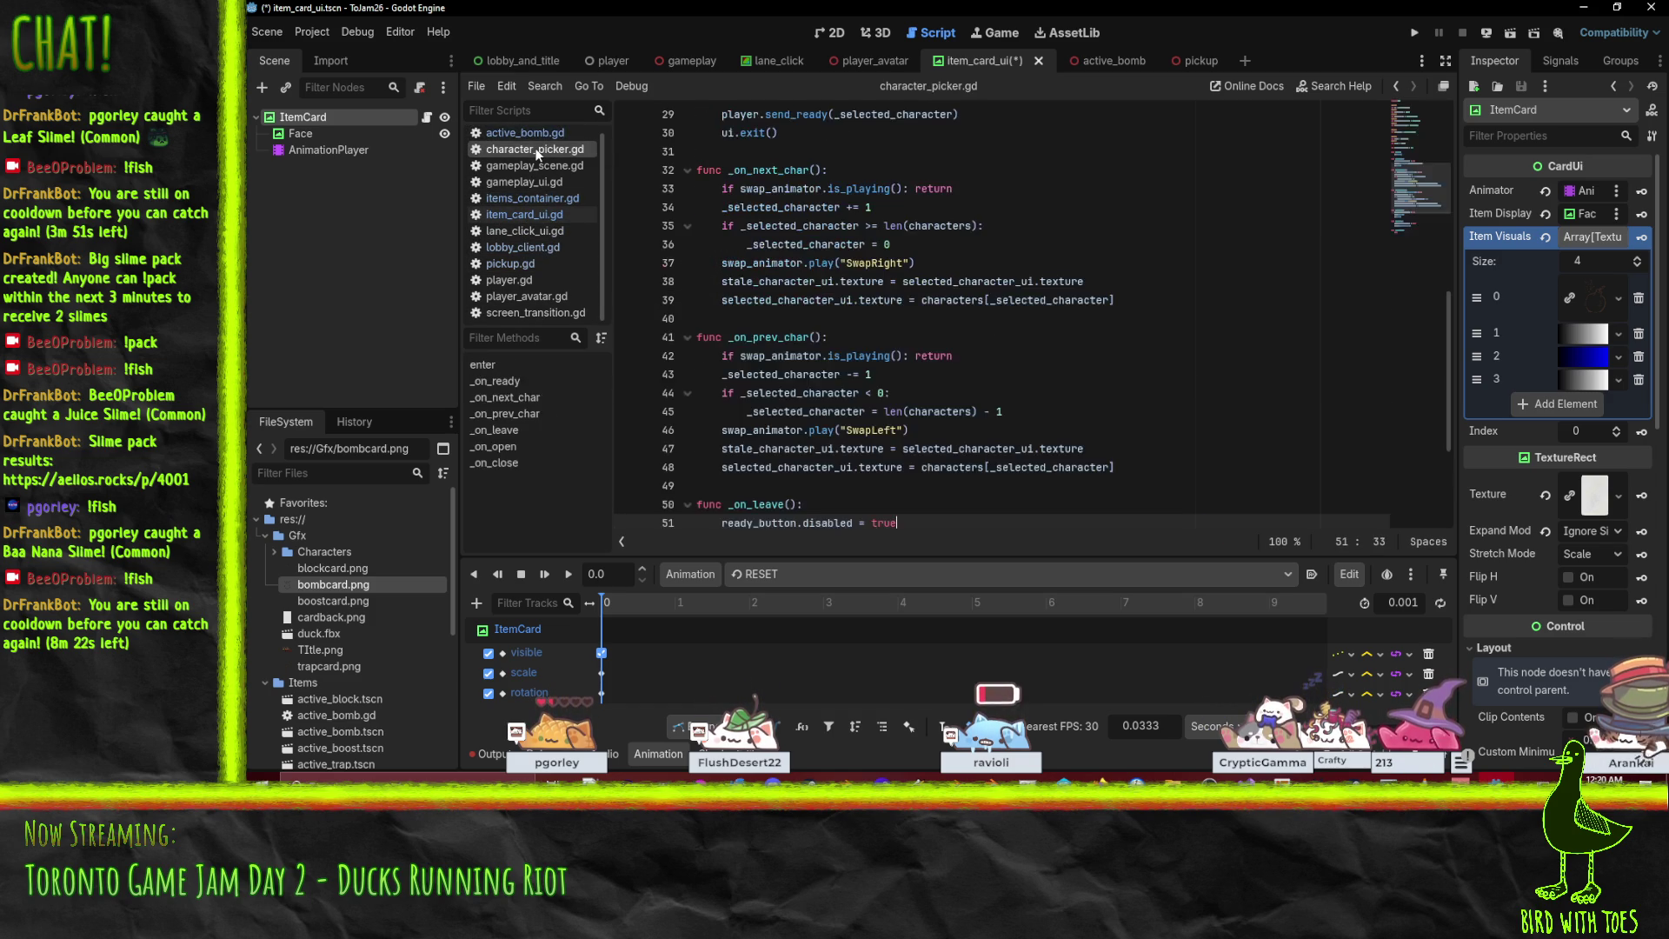
pyautogui.click(529, 130)
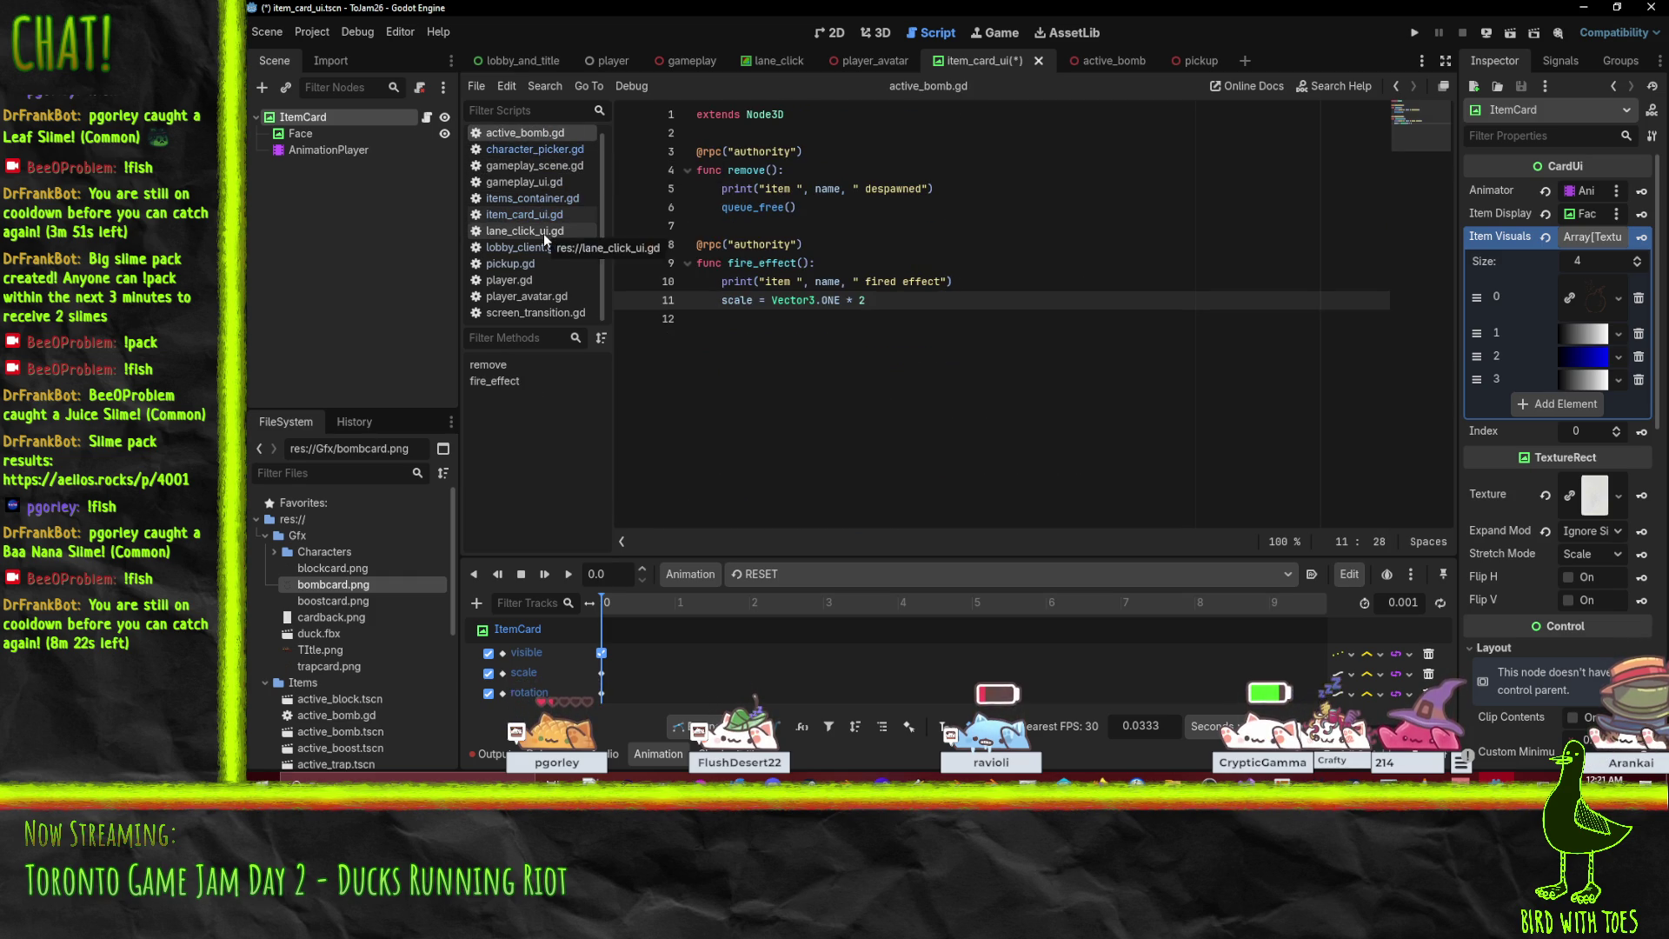
pyautogui.click(509, 281)
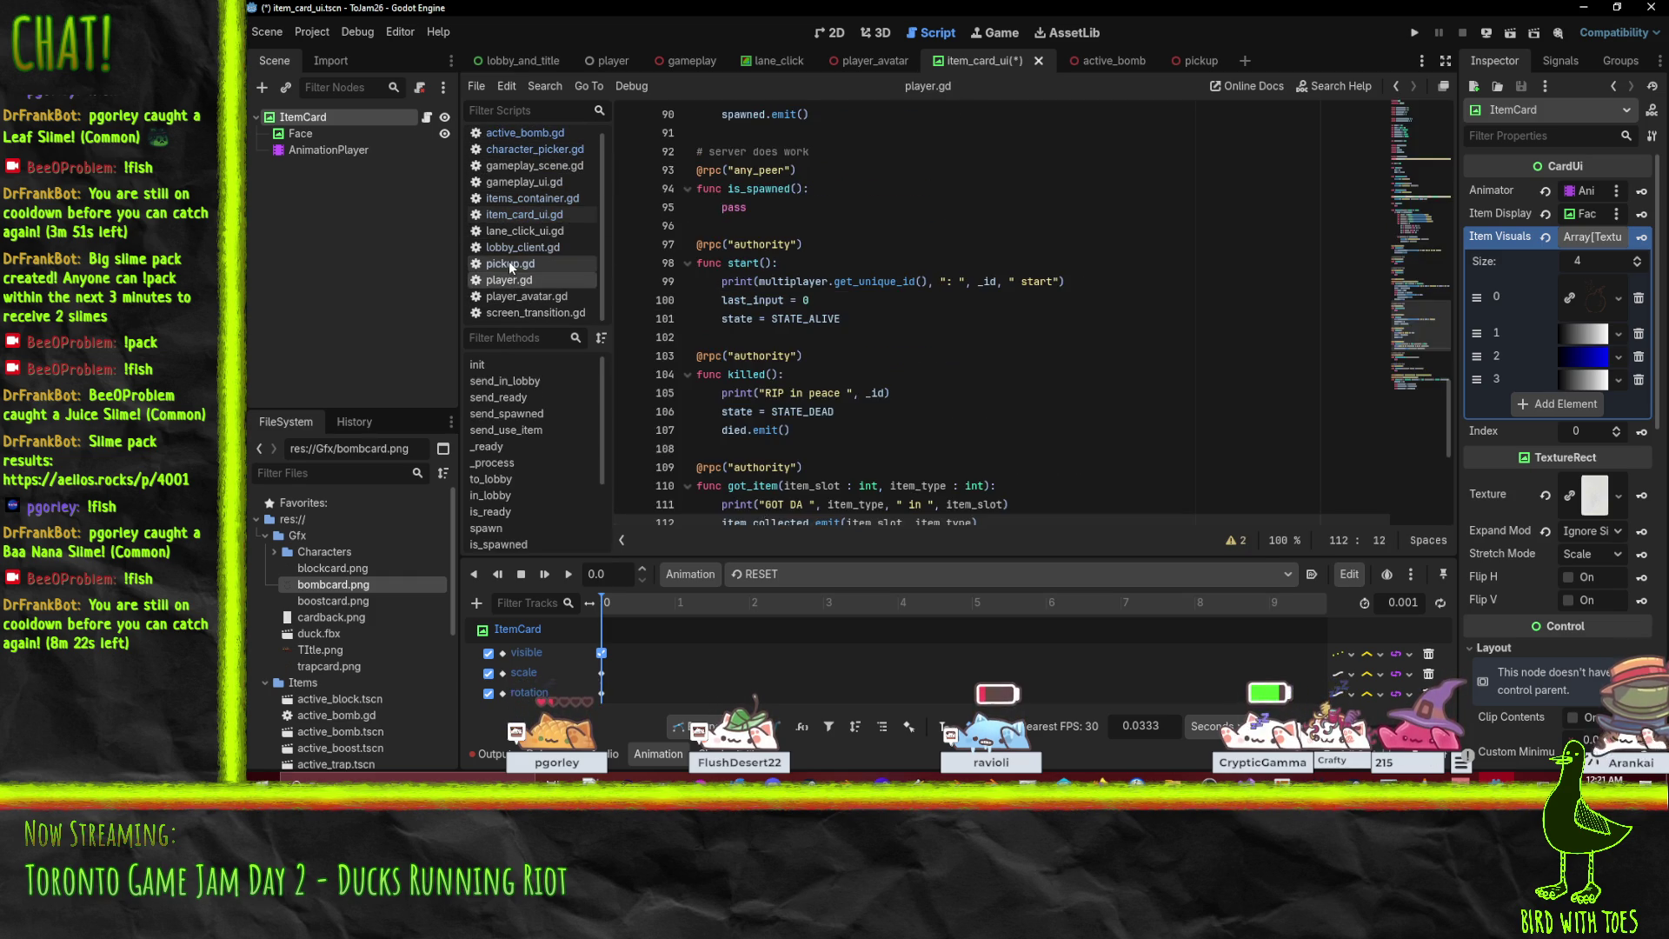
pyautogui.click(508, 260)
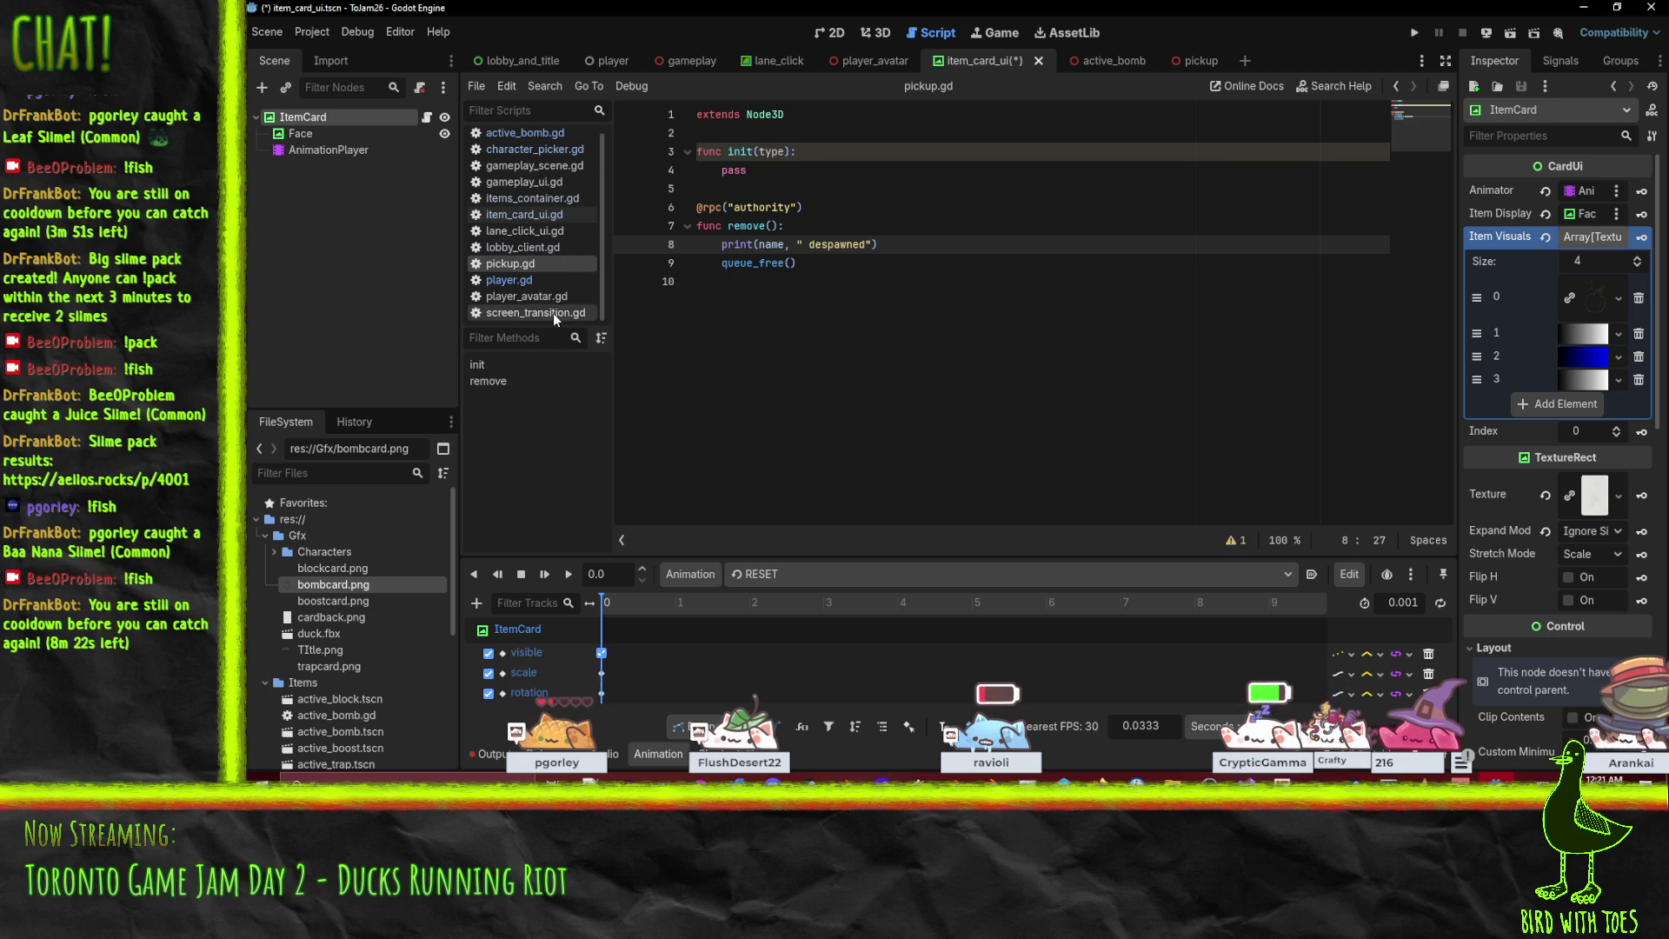
pyautogui.click(535, 199)
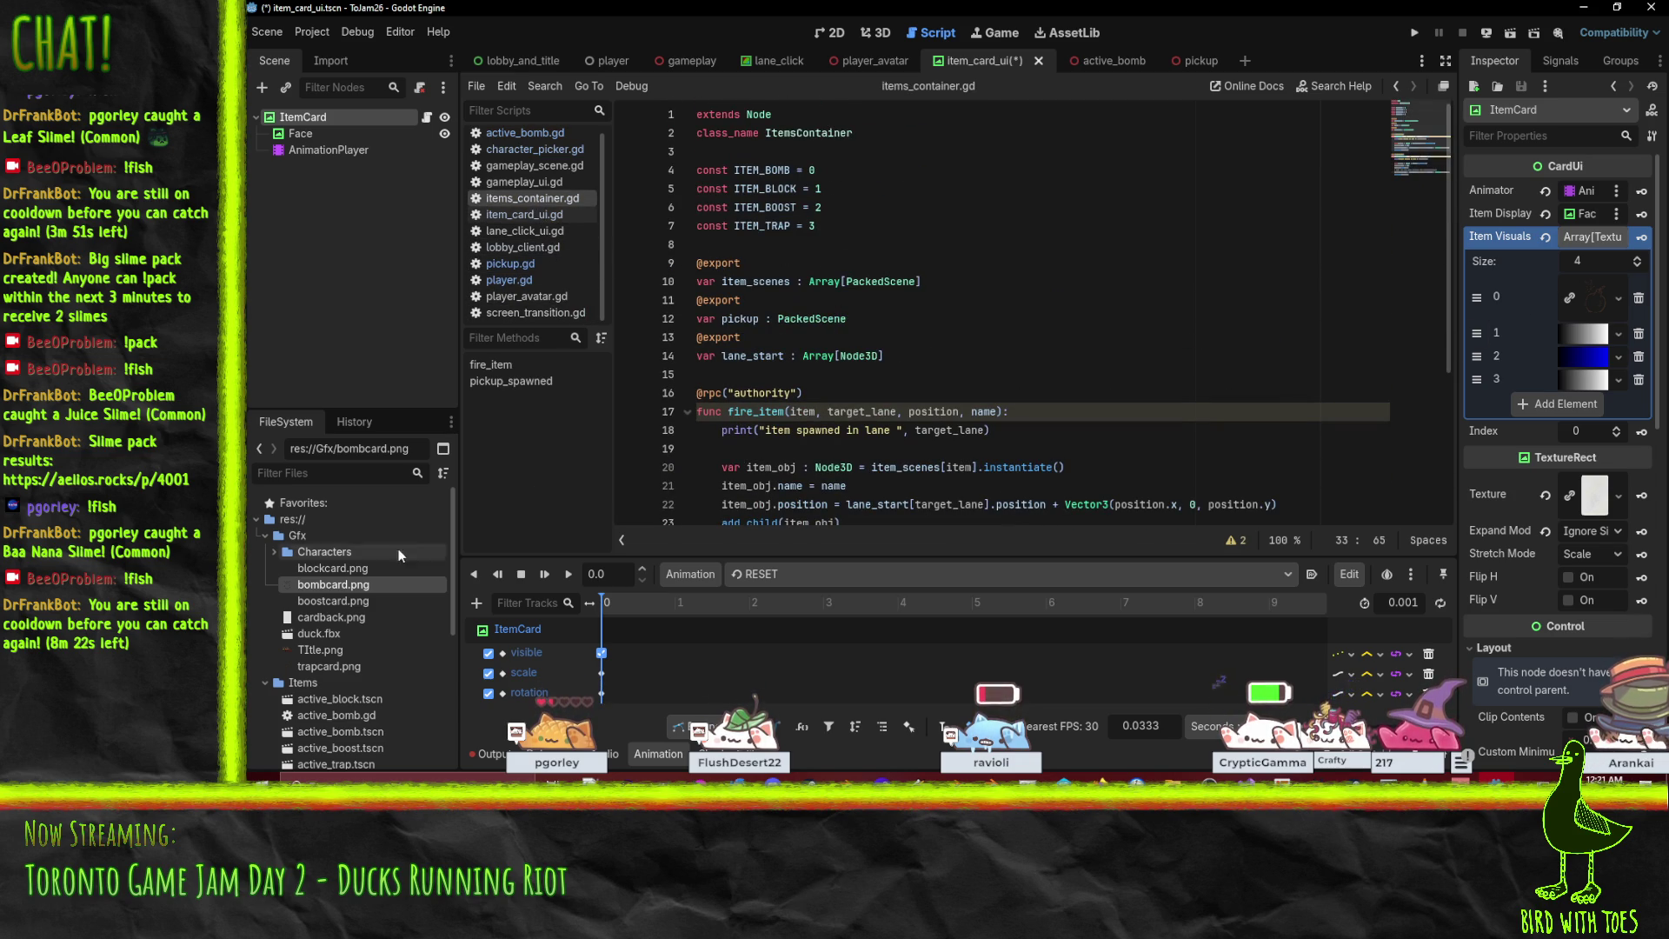
# Put blockcard, boostcard and trapcard into Item Visuals slots 1–3 and save the item card scene.
pyautogui.moveTo(337, 568)
pyautogui.mouseDown()
pyautogui.moveTo(1217, 435)
pyautogui.moveTo(1584, 343)
pyautogui.mouseUp()
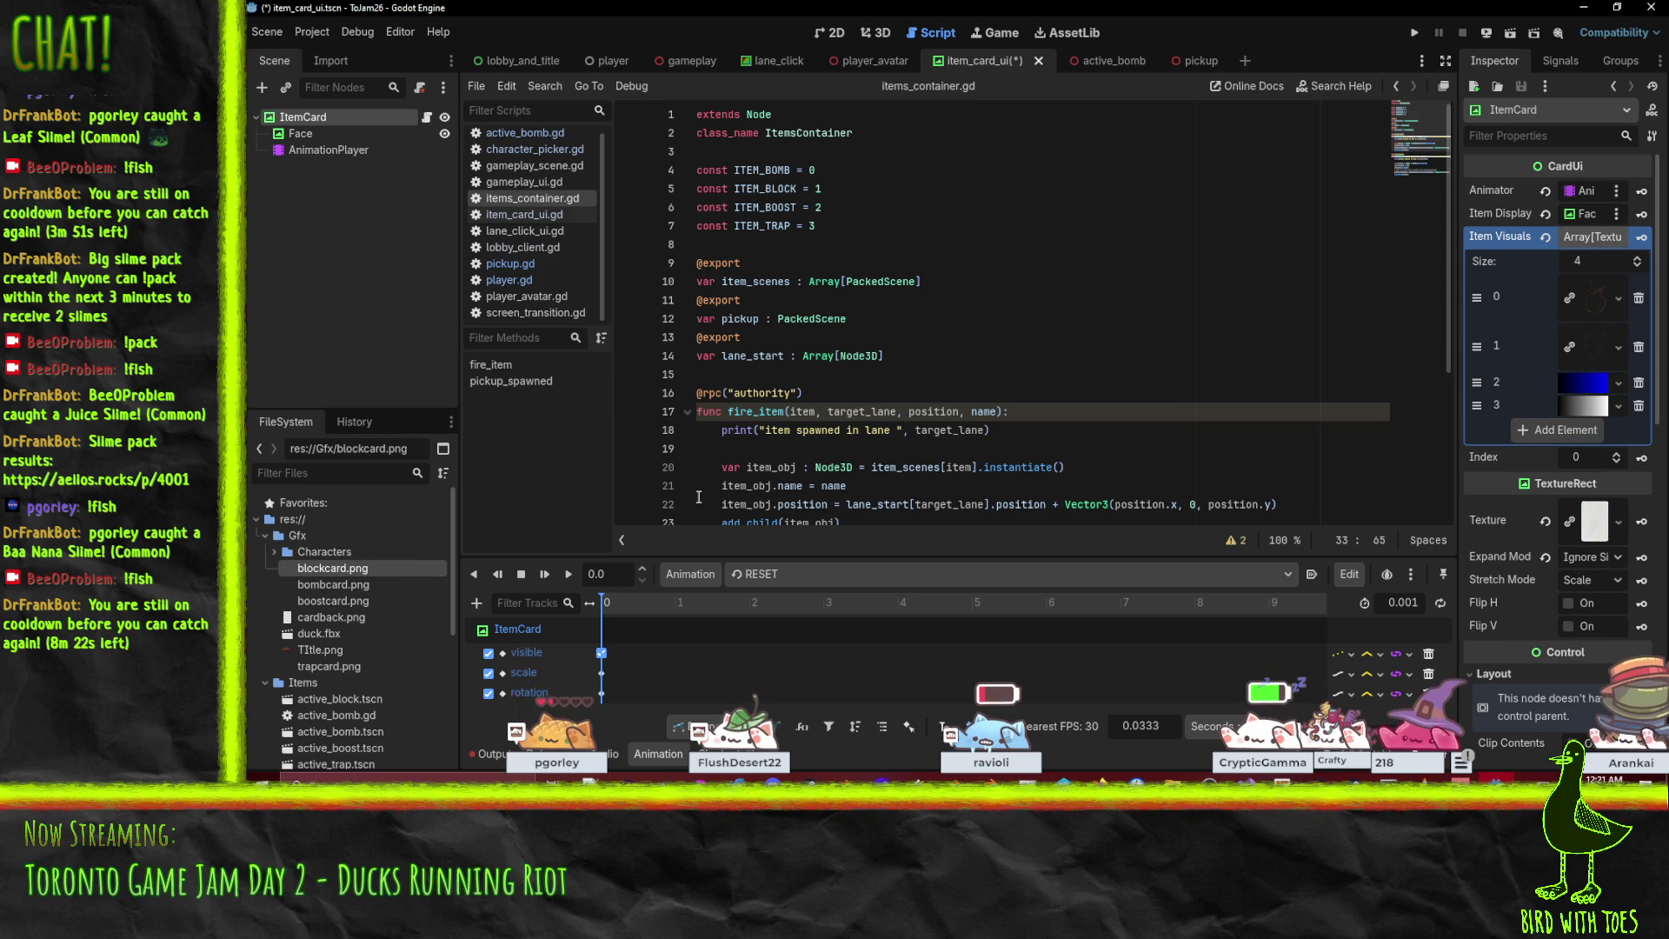
pyautogui.moveTo(339, 601)
pyautogui.mouseDown()
pyautogui.moveTo(869, 470)
pyautogui.moveTo(1593, 390)
pyautogui.mouseUp()
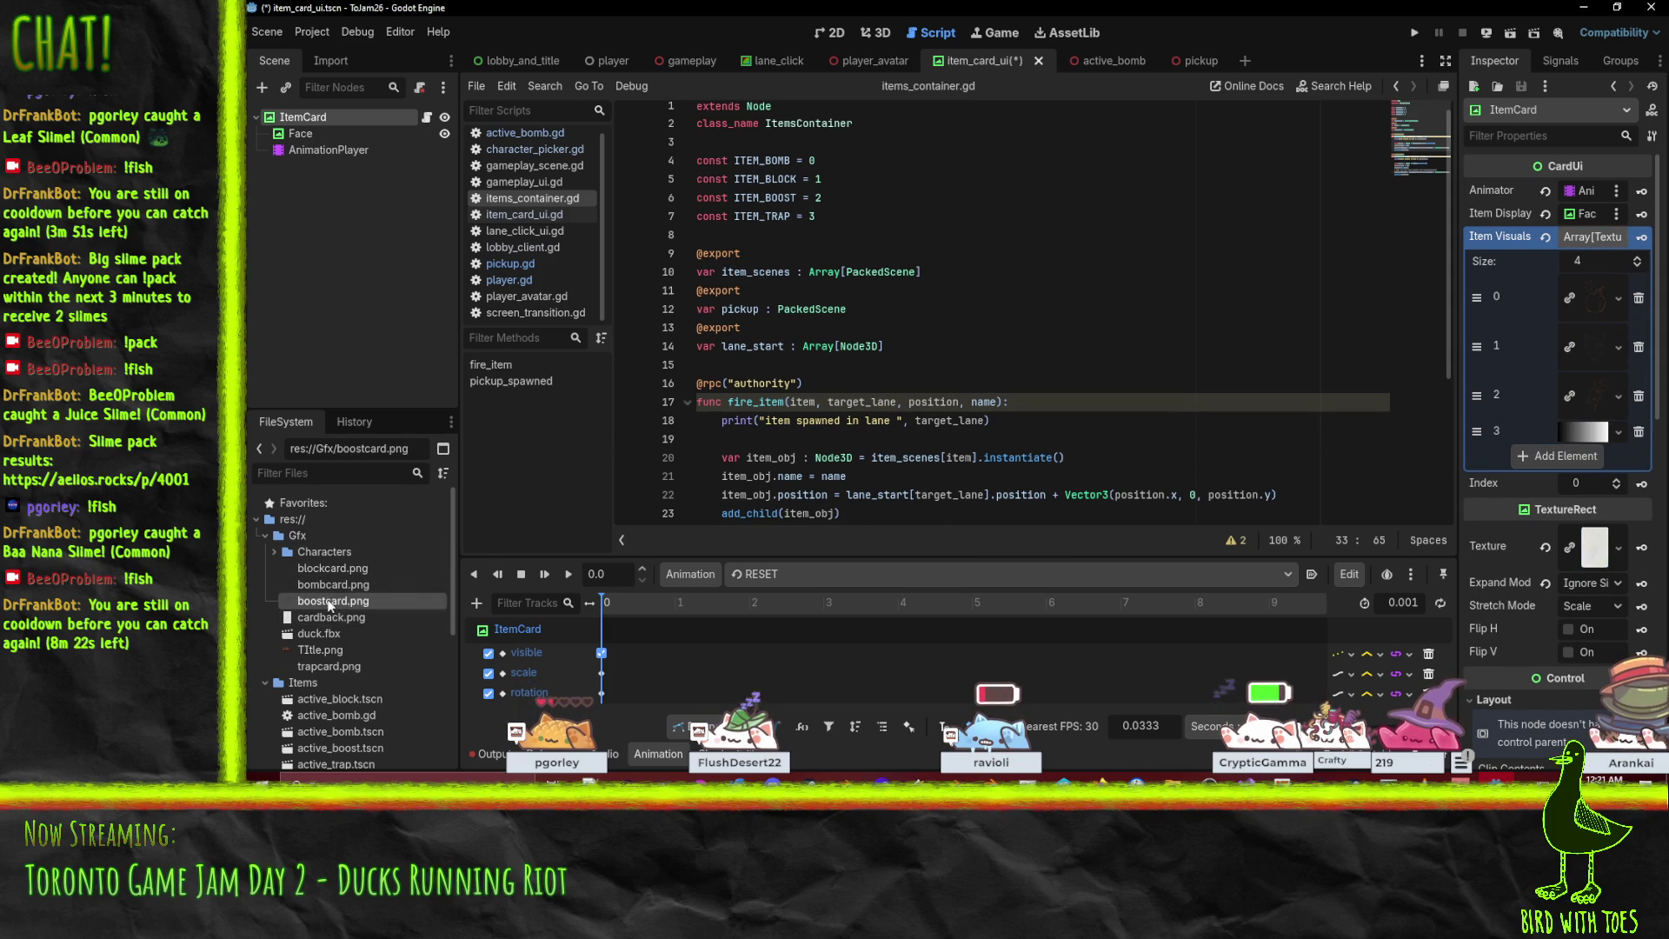
pyautogui.moveTo(329, 666)
pyautogui.mouseDown()
pyautogui.moveTo(1592, 409)
pyautogui.moveTo(1650, 448)
pyautogui.moveTo(1584, 430)
pyautogui.mouseUp()
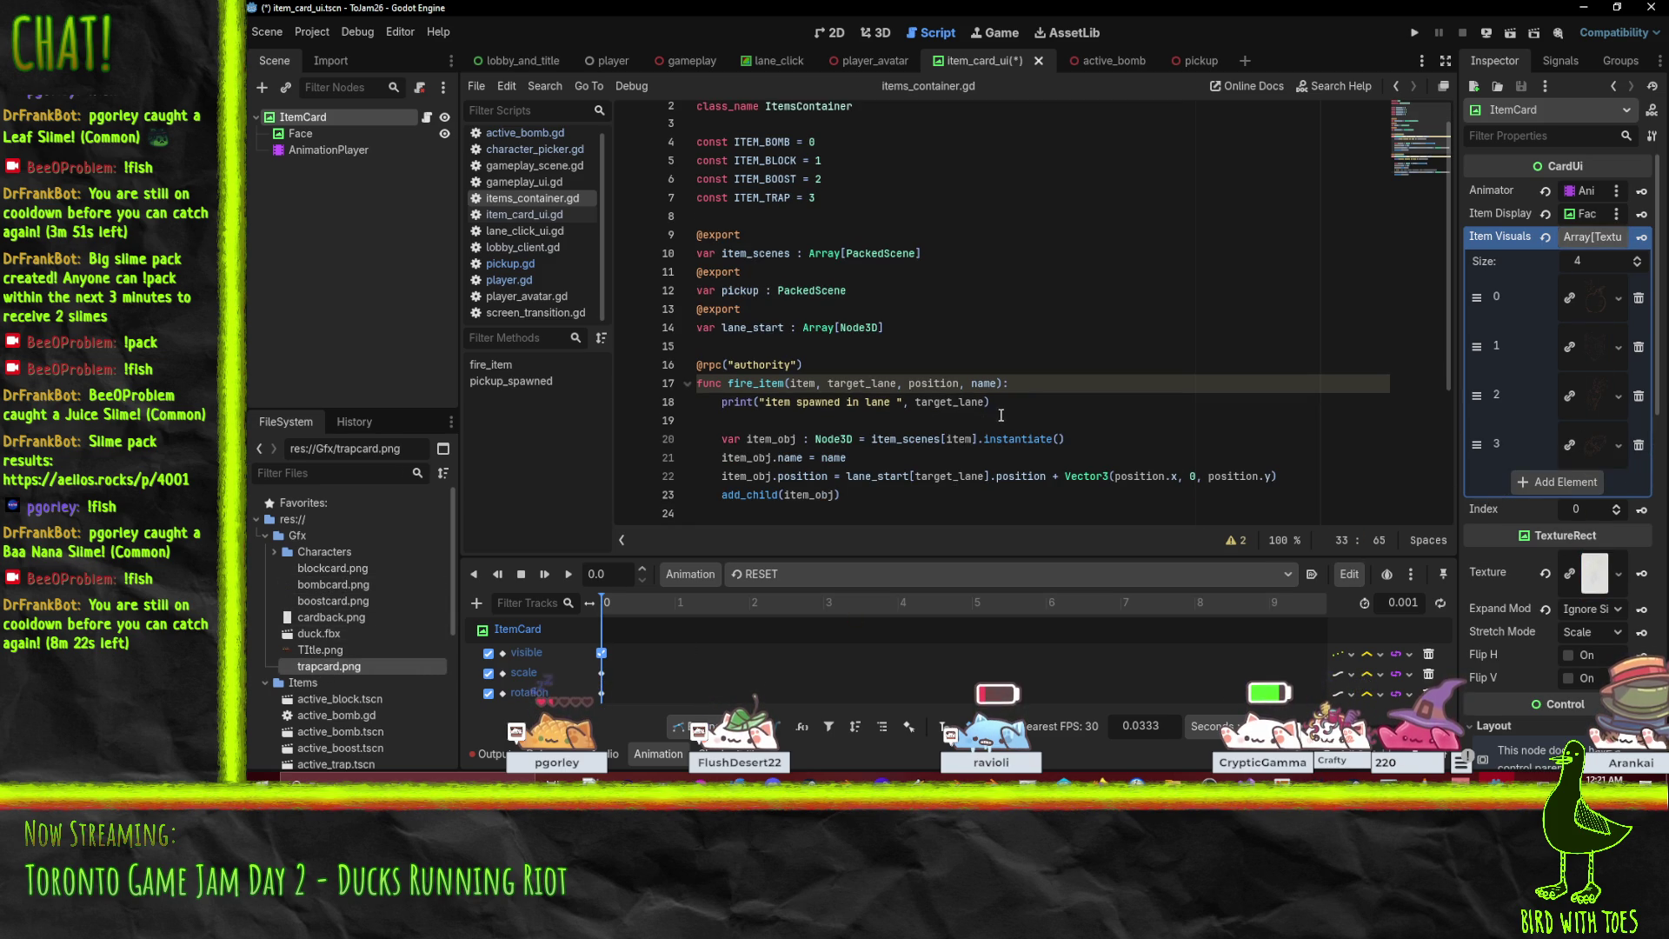
pyautogui.hotkey('ctrl', 's')
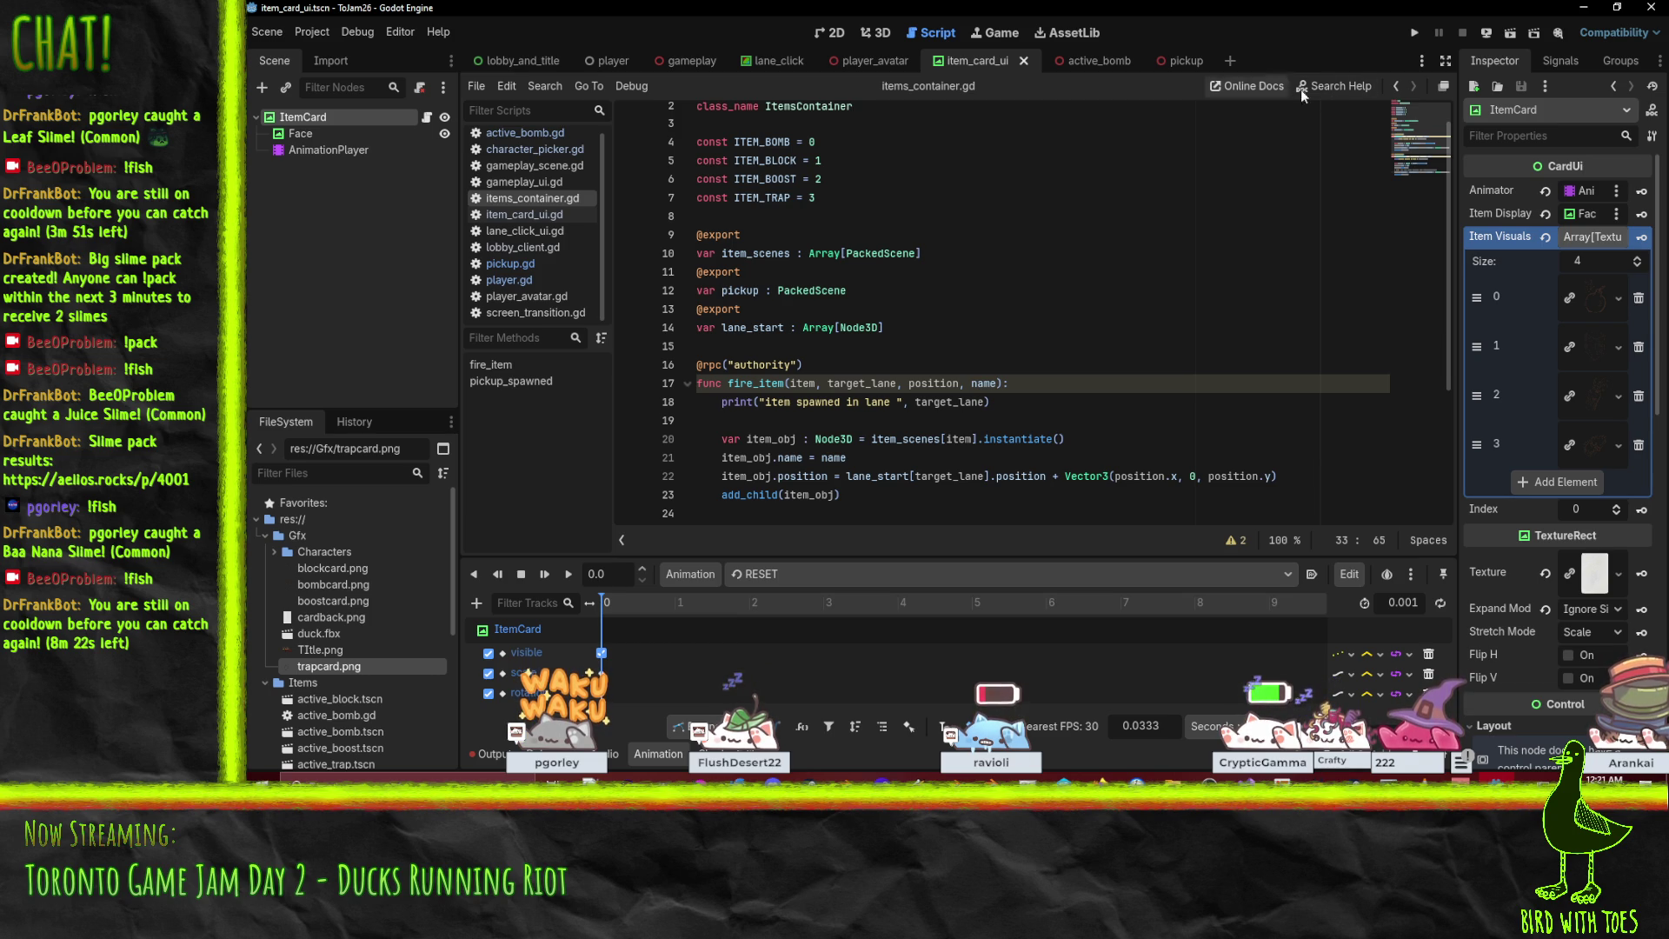
pyautogui.click(1414, 32)
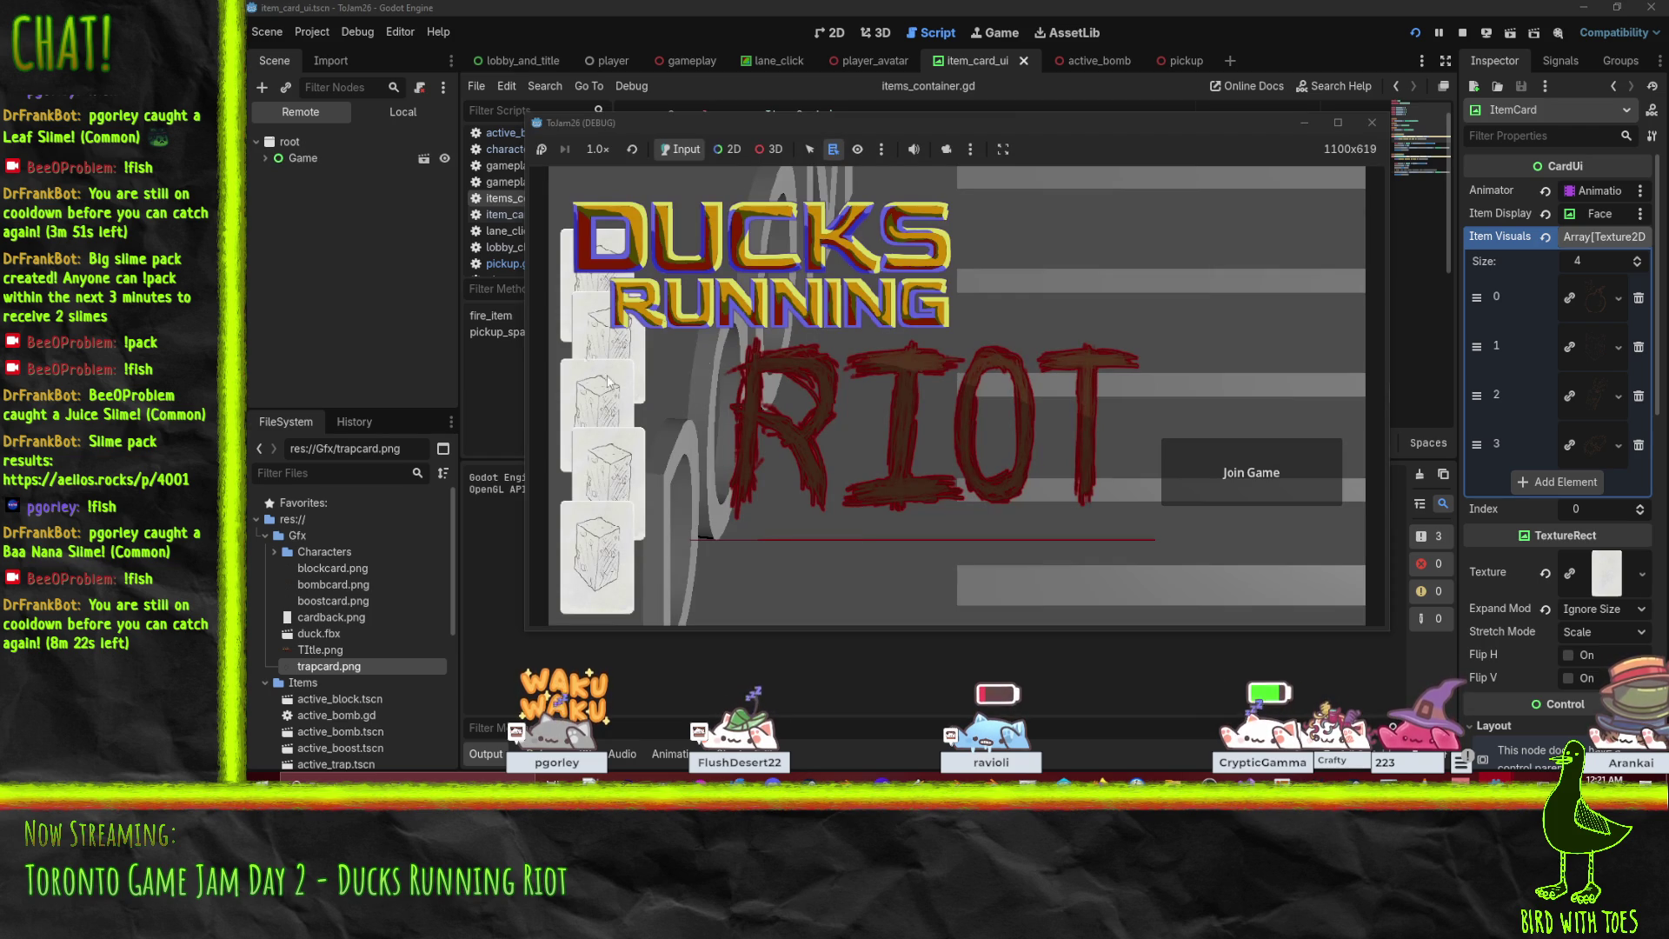
# Try Join Game on the Ducks Running Riot title screen, then stop the debug run.
pyautogui.click(1267, 474)
pyautogui.click(1461, 32)
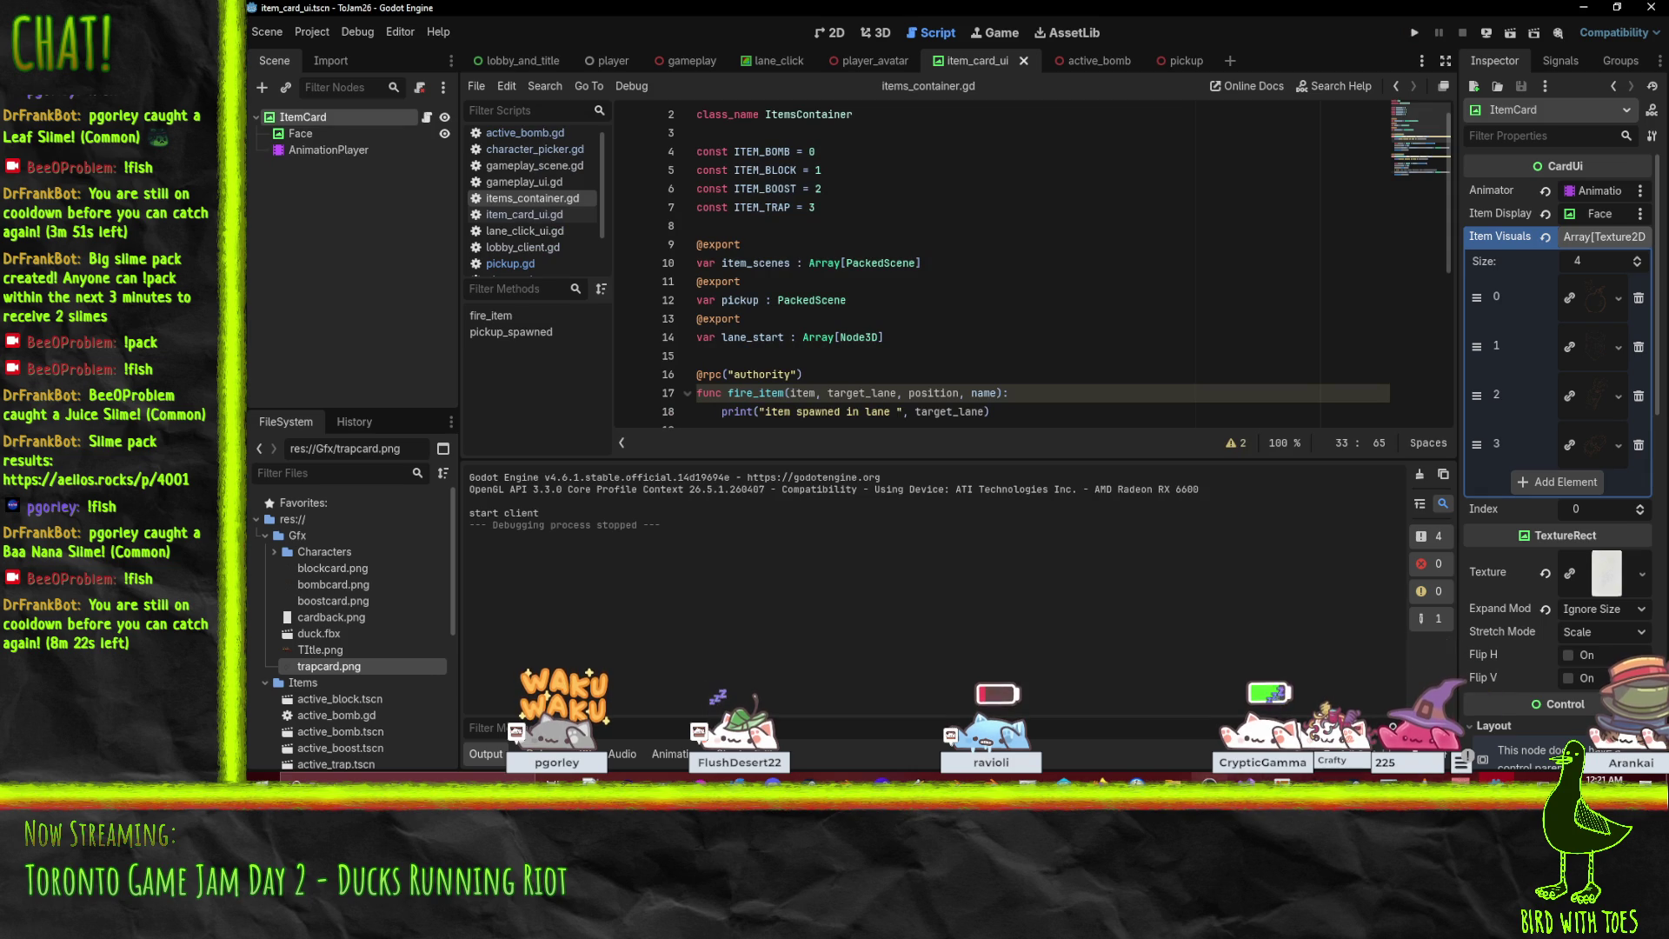
# Browse to Bigun (F:) > DAAAN > Godot > Godot_v4.6.1-stable-win64 and launch the Godot executable.
pyautogui.click(1173, 782)
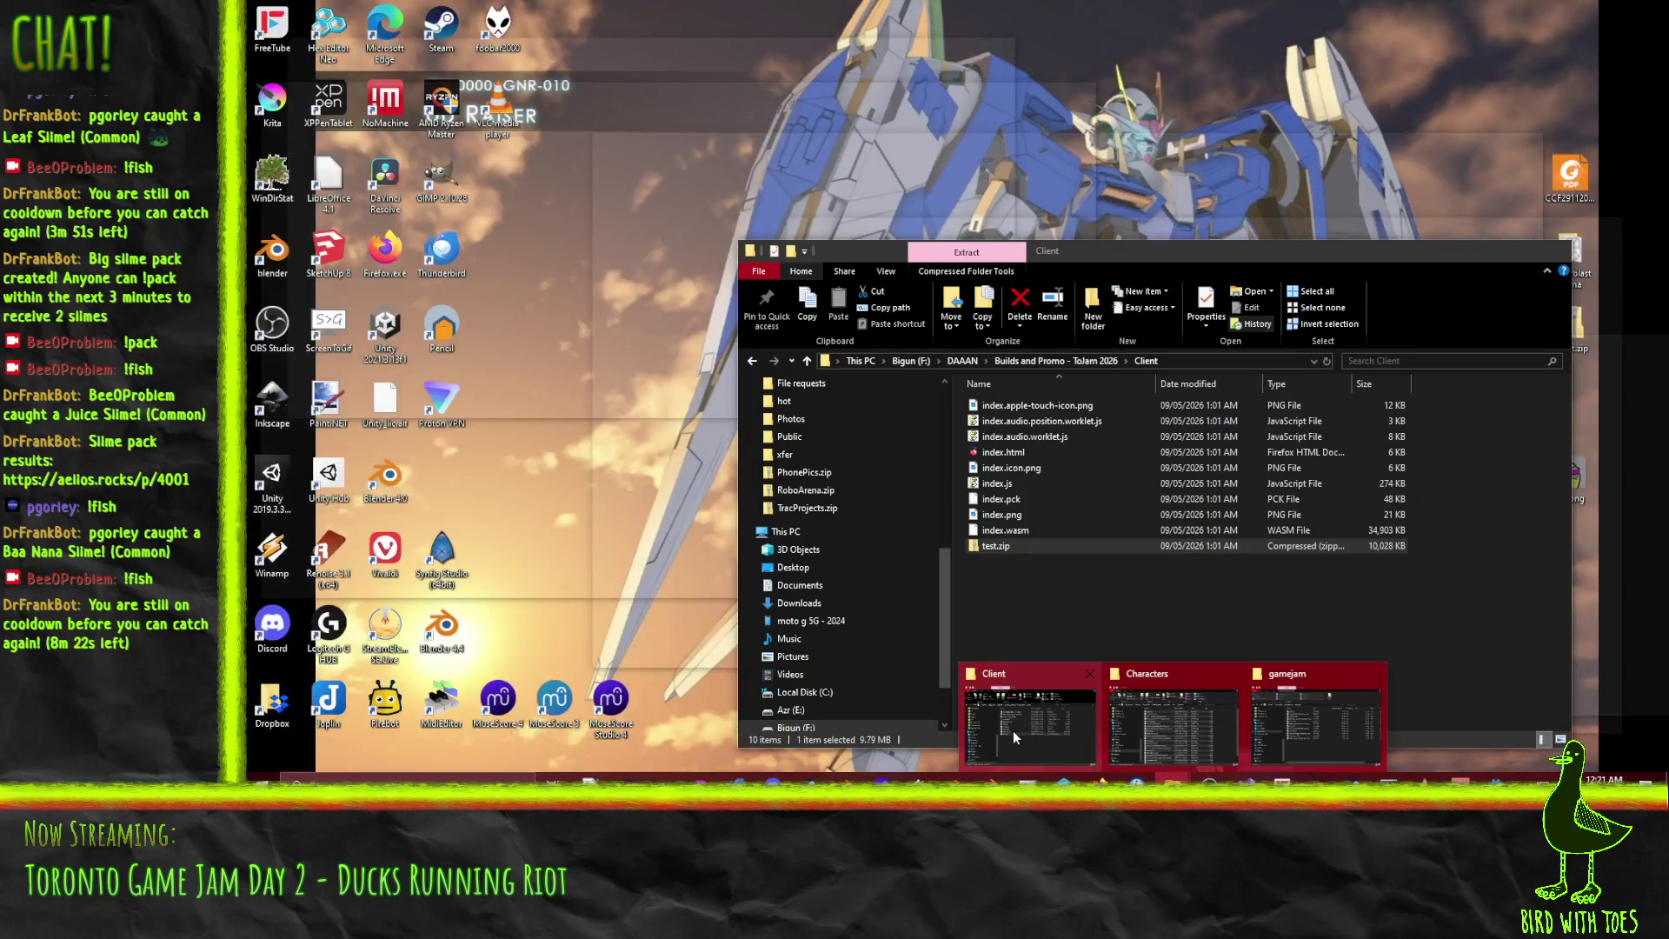
pyautogui.moveTo(1159, 732)
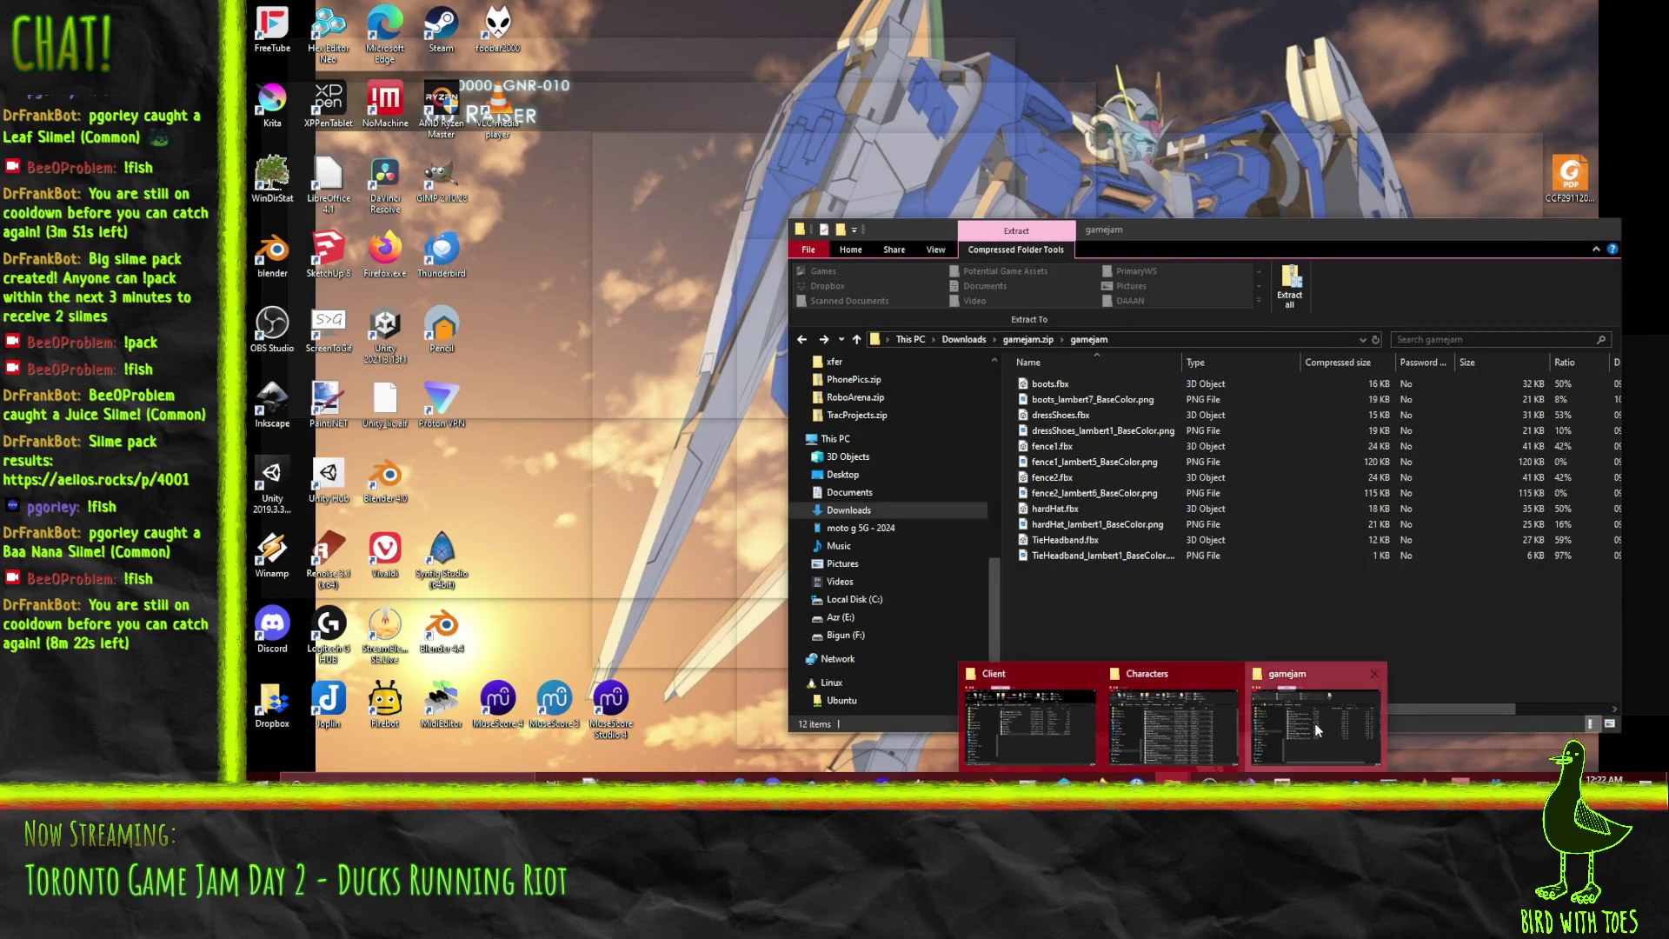
pyautogui.click(1318, 731)
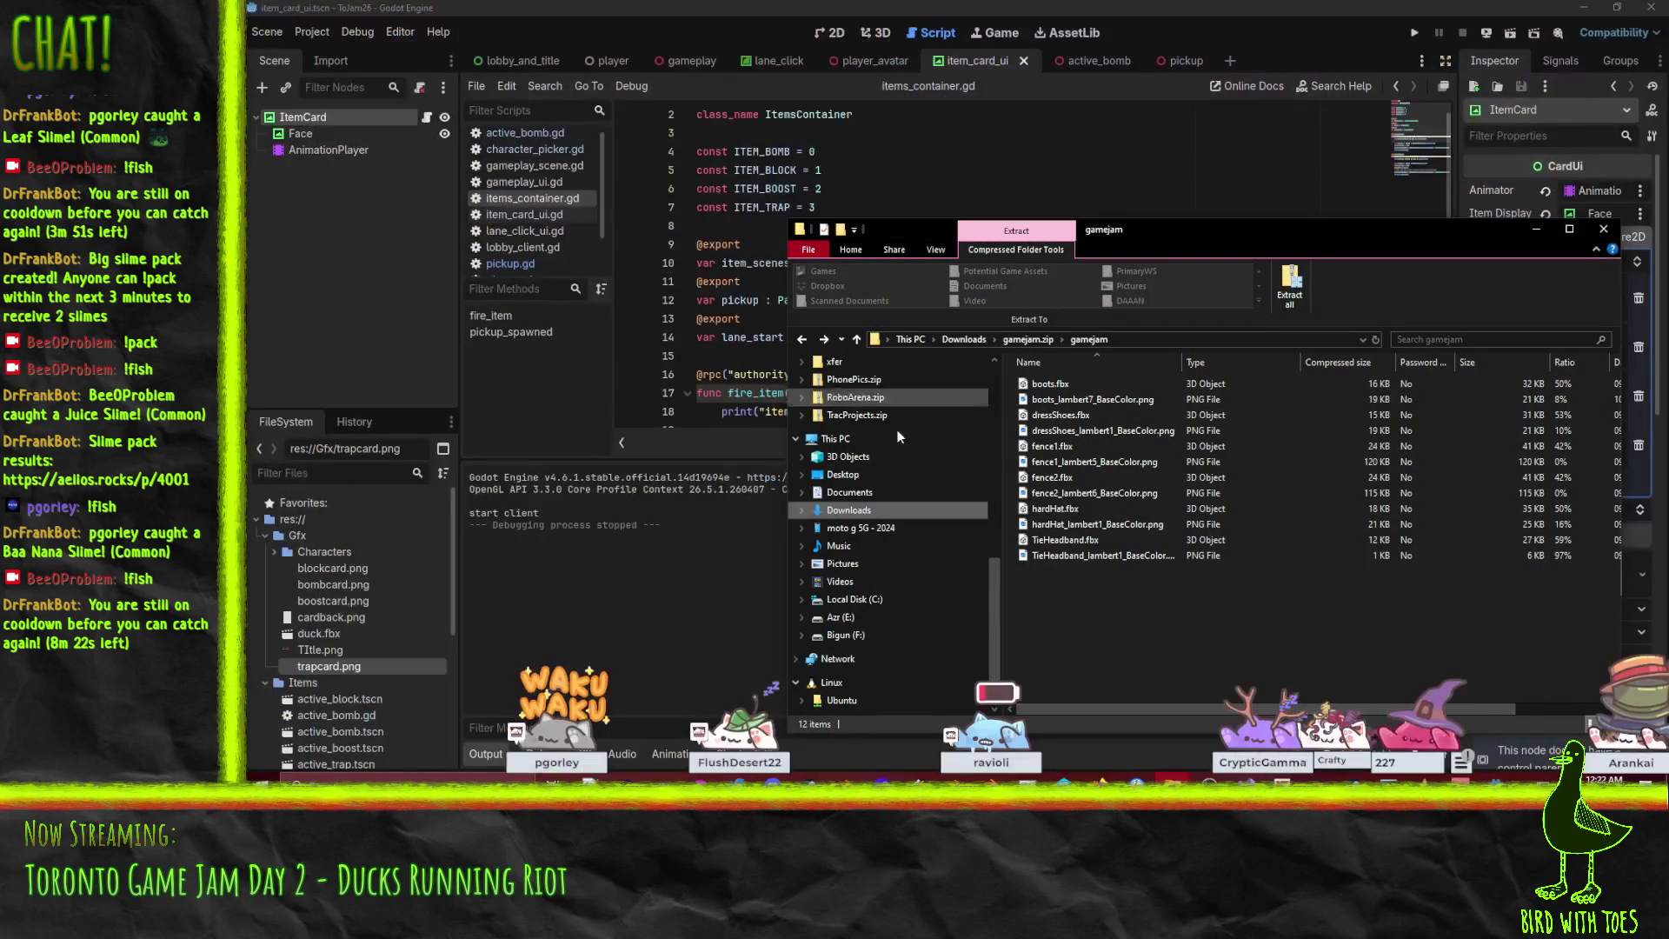
pyautogui.click(874, 642)
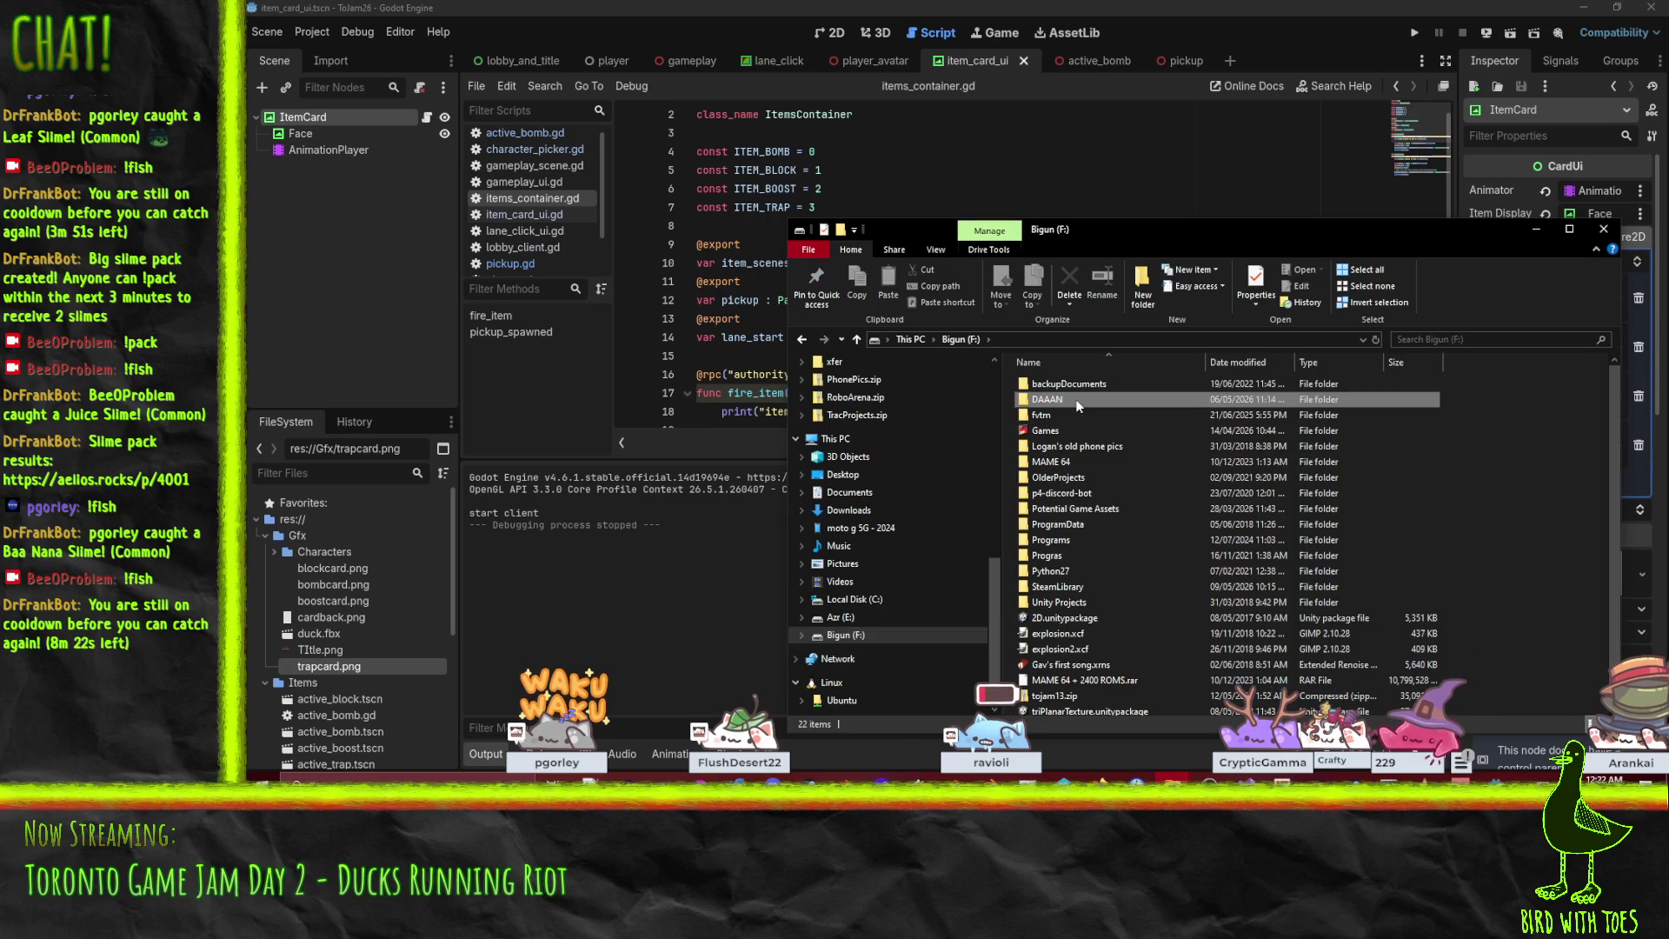
pyautogui.doubleClick(1077, 399)
pyautogui.scroll(-3, 1096, 599)
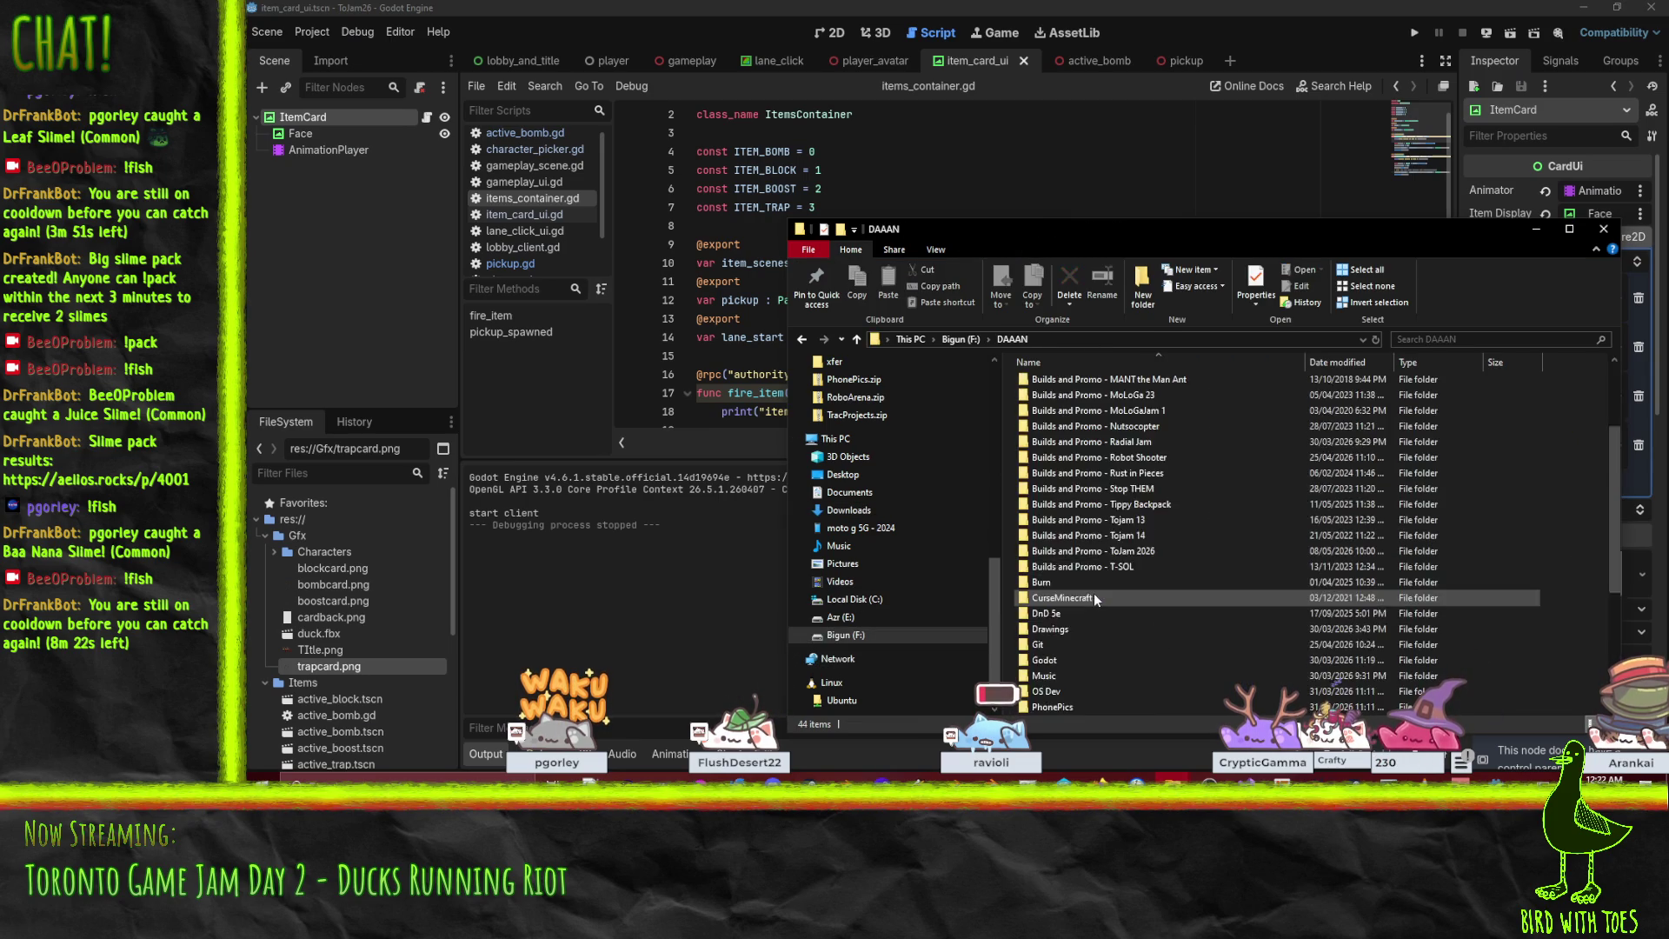
pyautogui.scroll(-2, 1094, 593)
pyautogui.click(1068, 612)
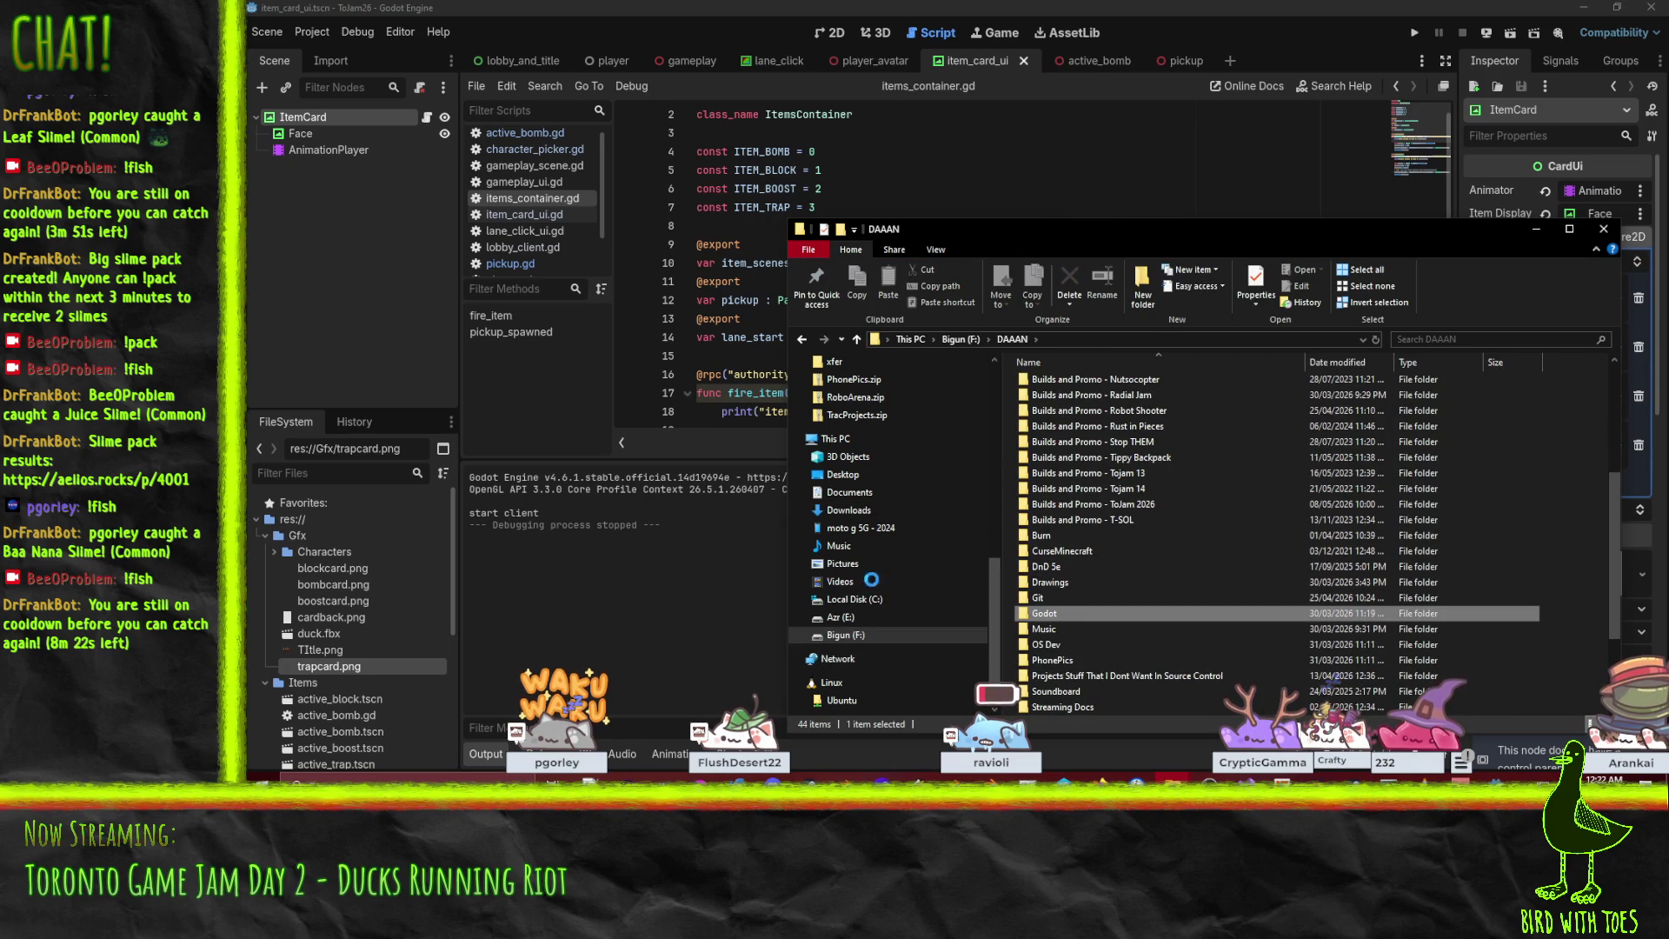
pyautogui.doubleClick(1073, 612)
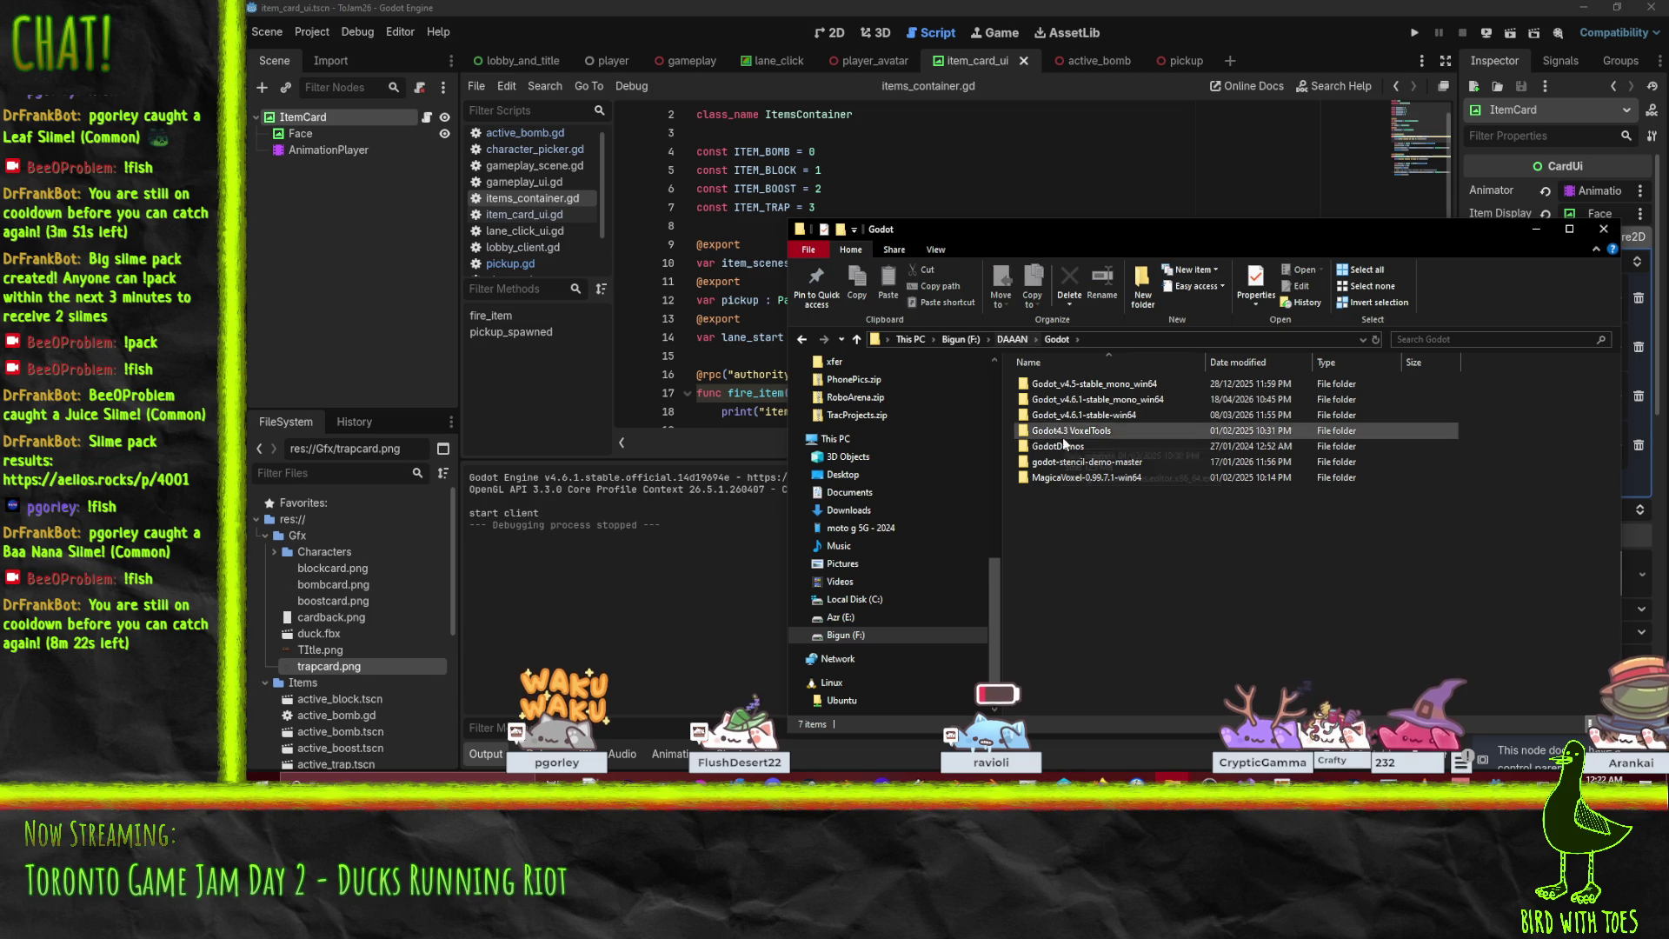
pyautogui.doubleClick(1059, 446)
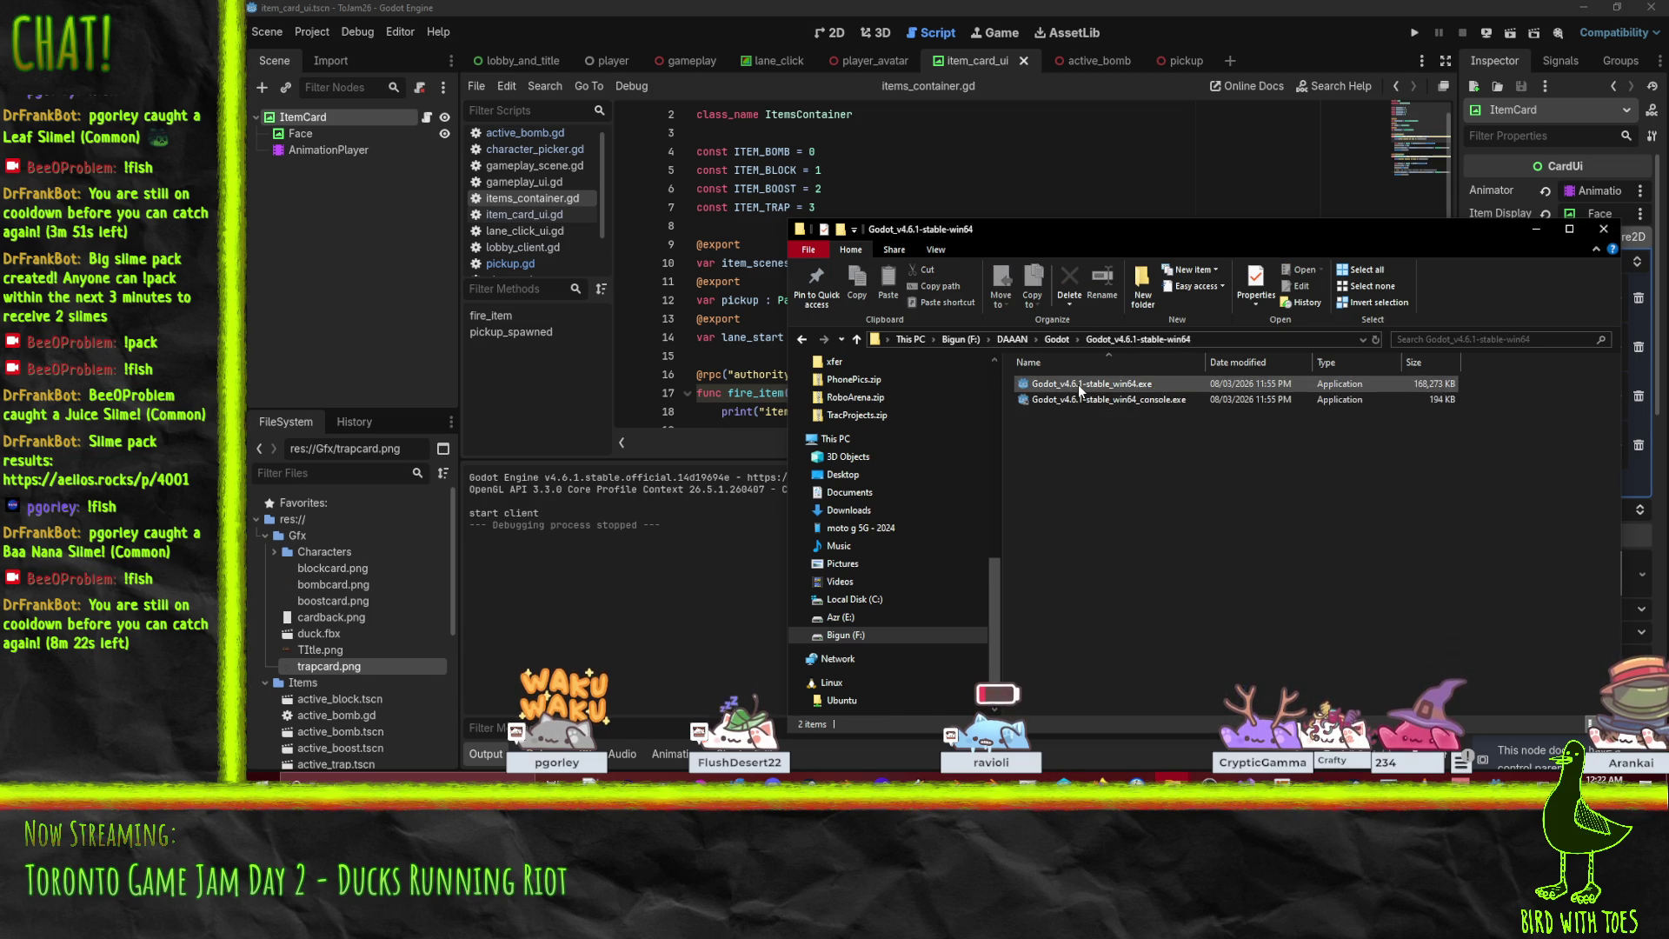
pyautogui.doubleClick(1078, 384)
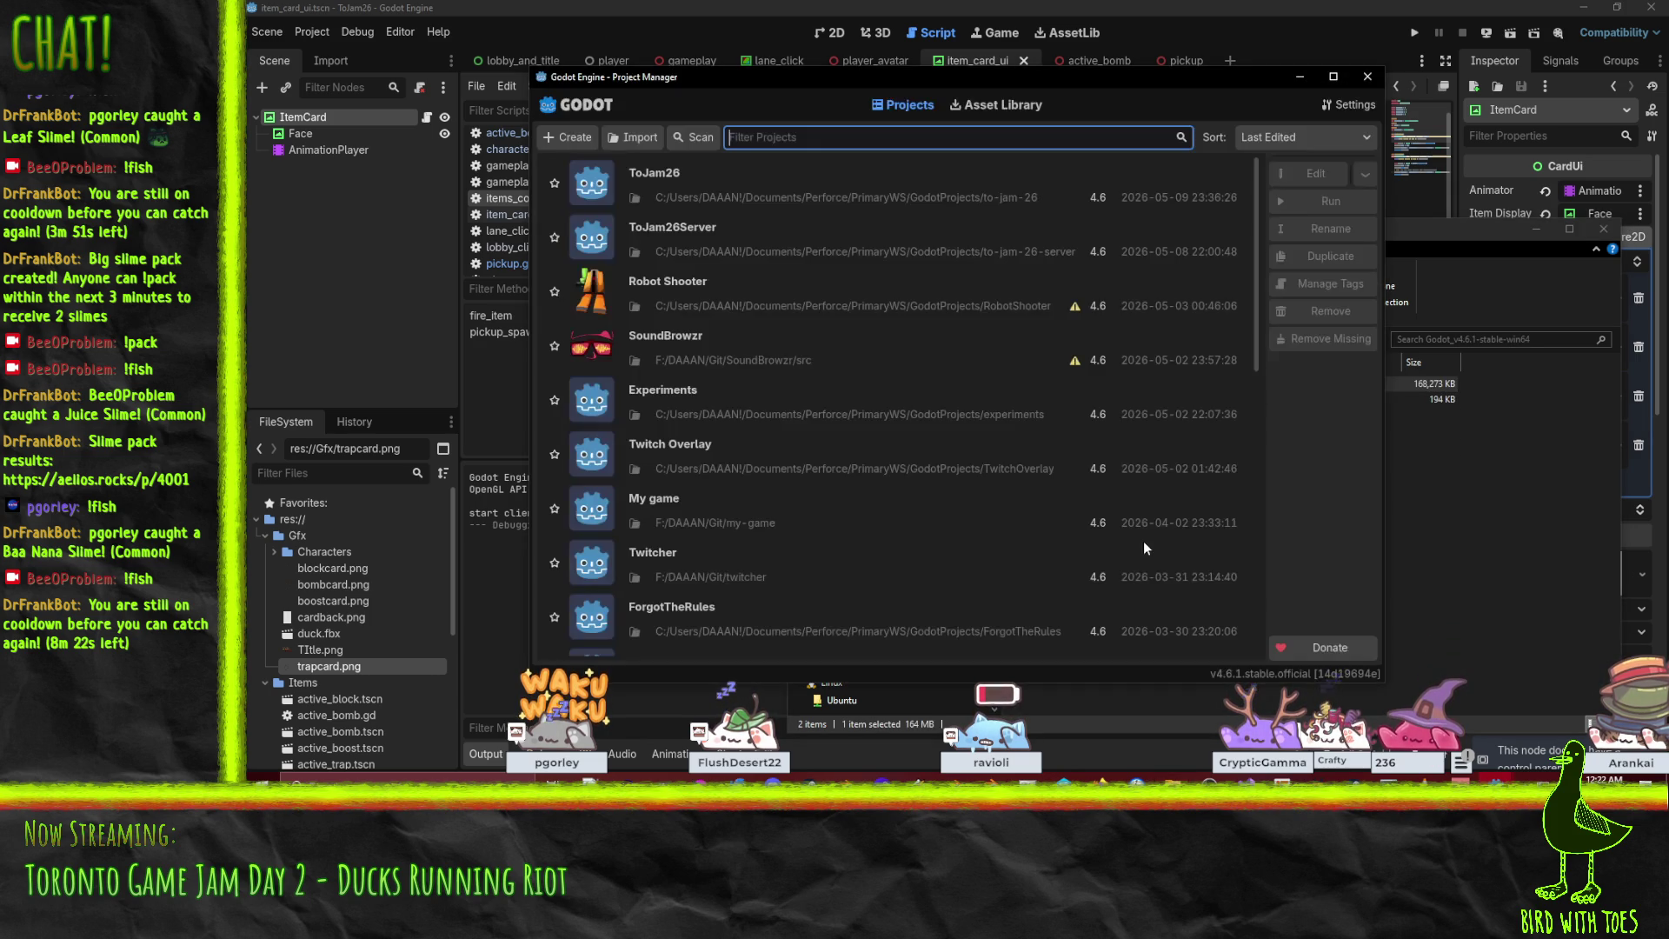
# Open the ToJam26Server project, run it and start the server listening.
pyautogui.doubleClick(764, 252)
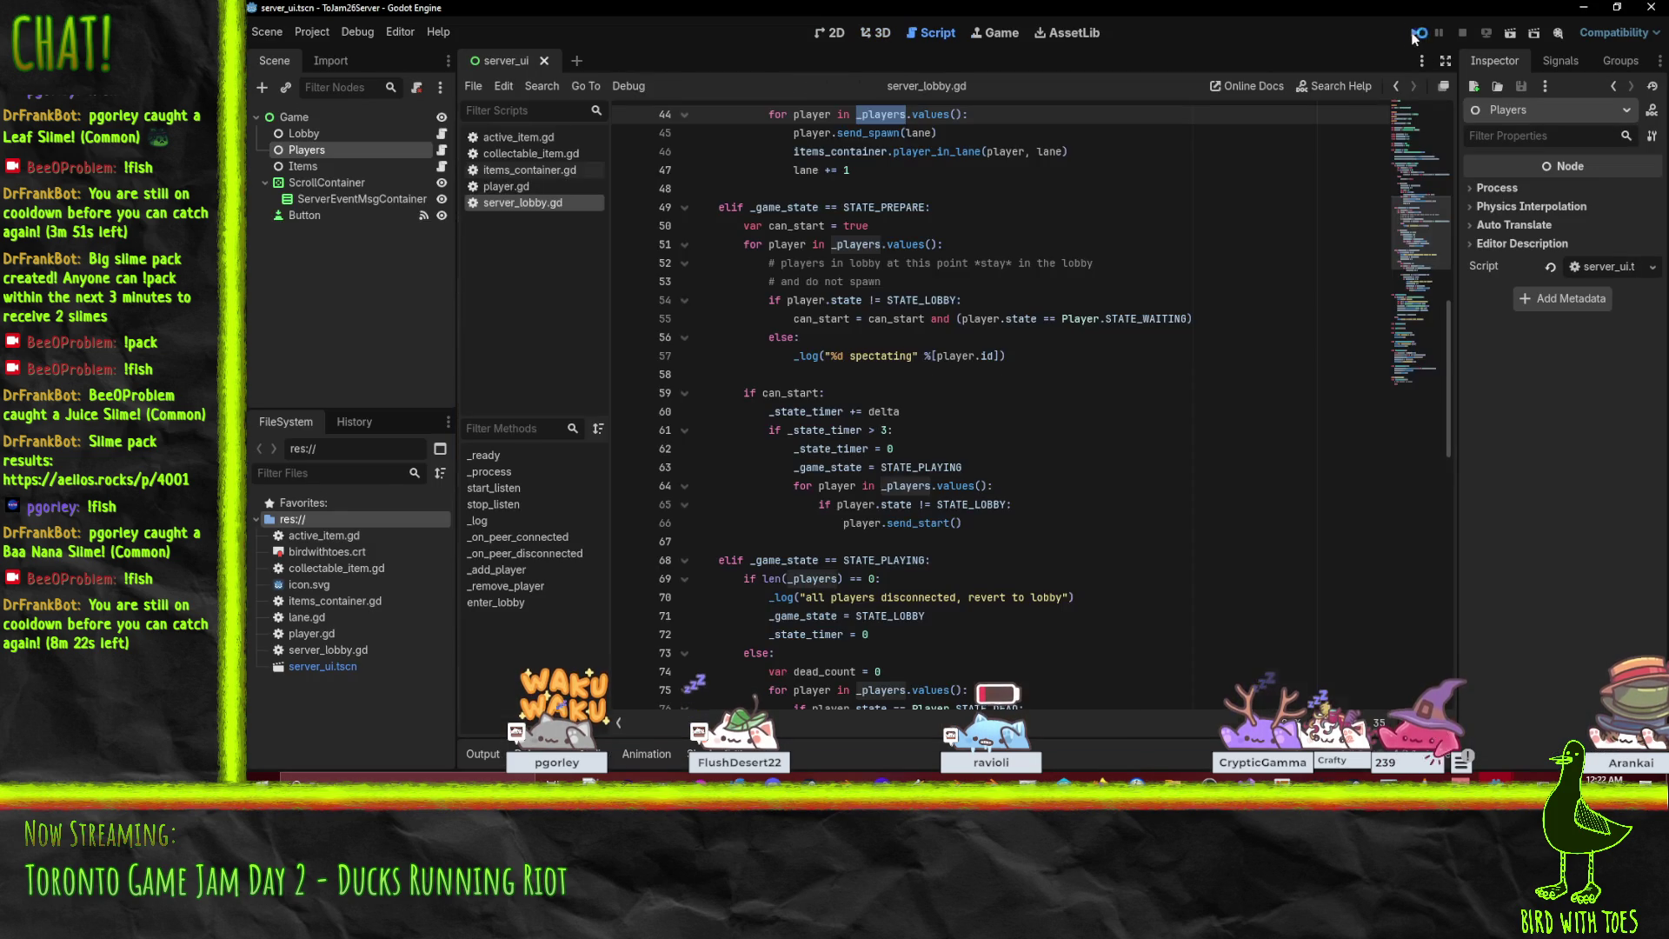
pyautogui.click(1415, 33)
pyautogui.click(640, 130)
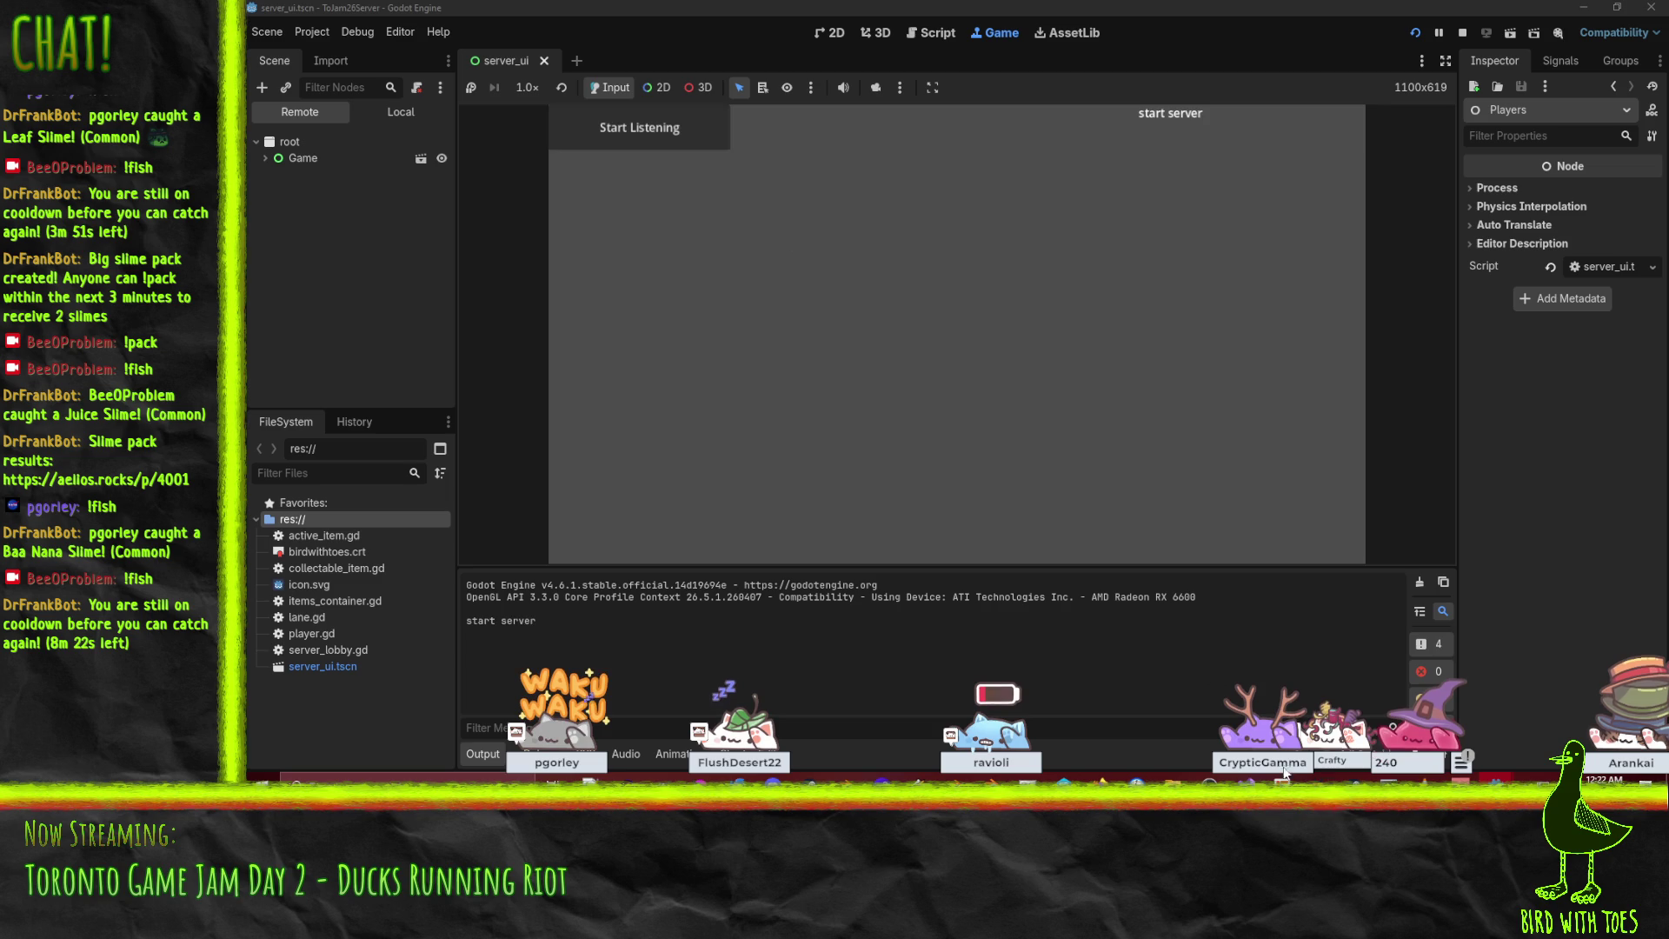
# Return to the ToJam26 client editor and run the client game again.
pyautogui.moveTo(1496, 780)
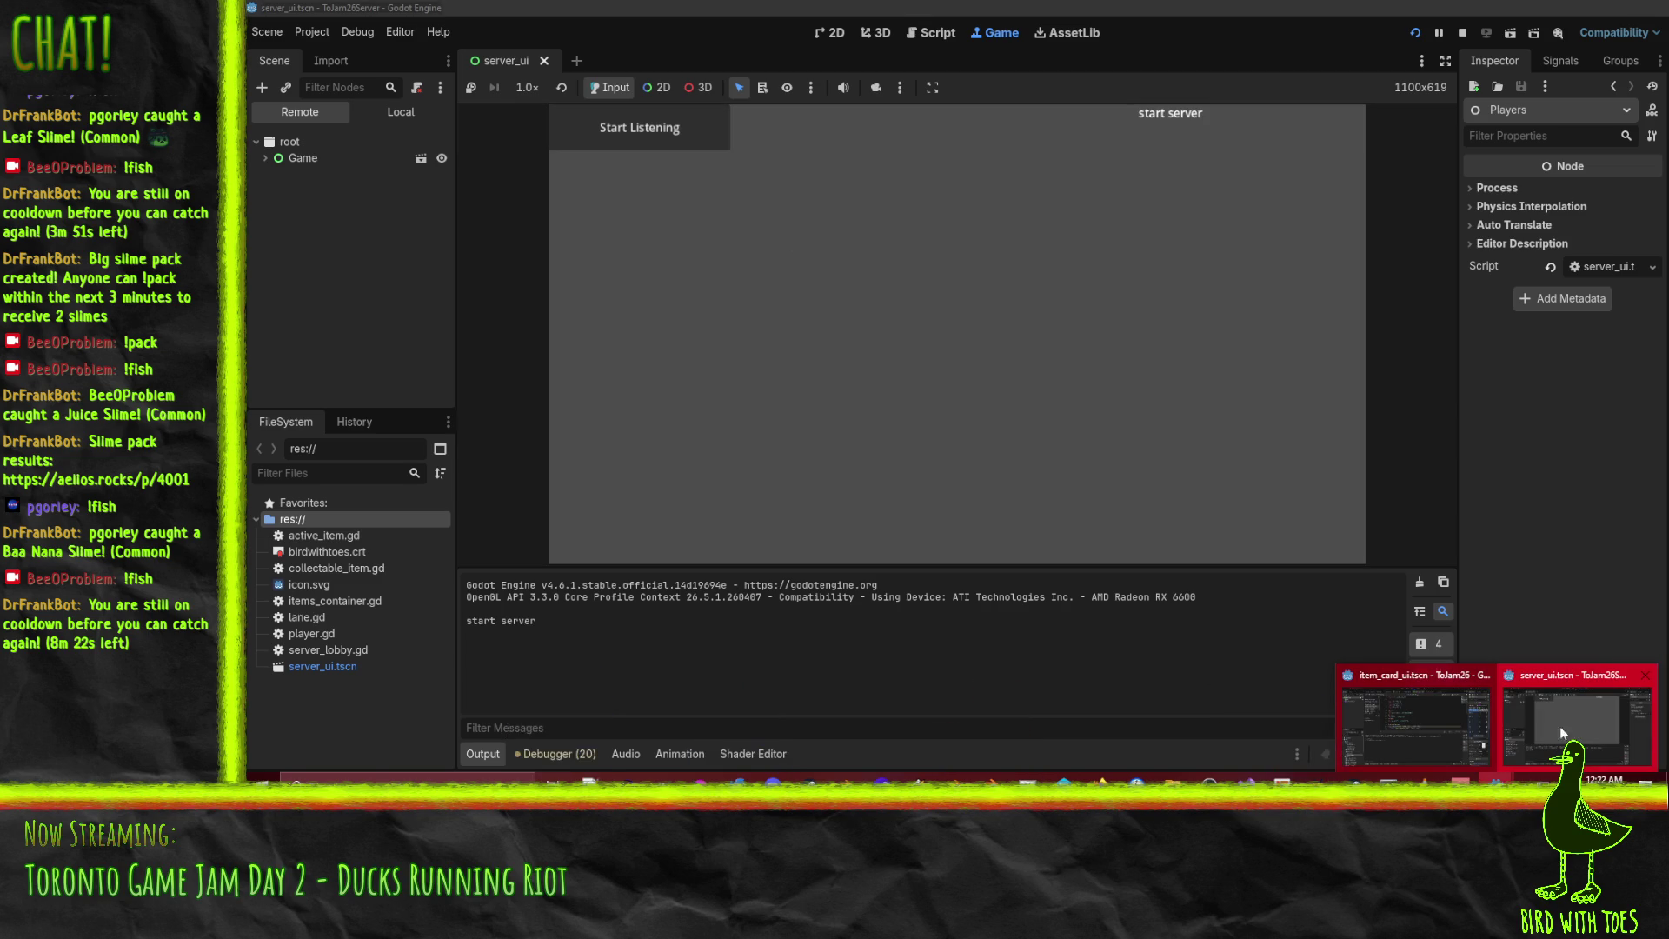
pyautogui.click(1439, 726)
pyautogui.click(1417, 33)
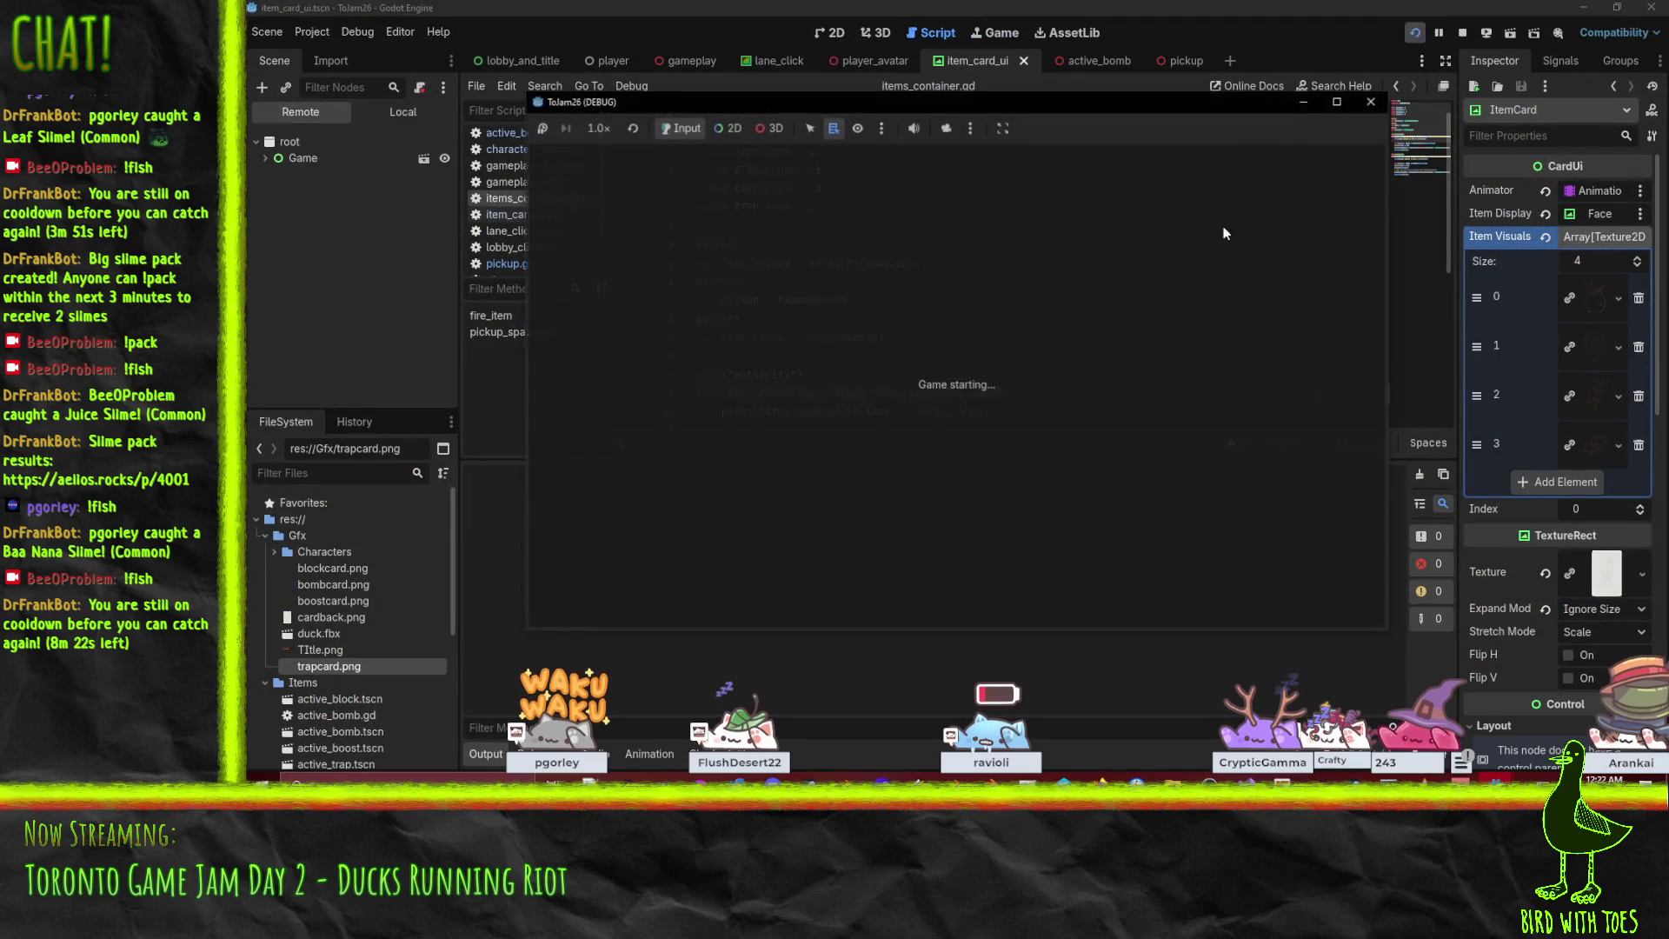
# Join the game, cycle through the characters, click READY, then stop the run with F8.
pyautogui.click(1238, 466)
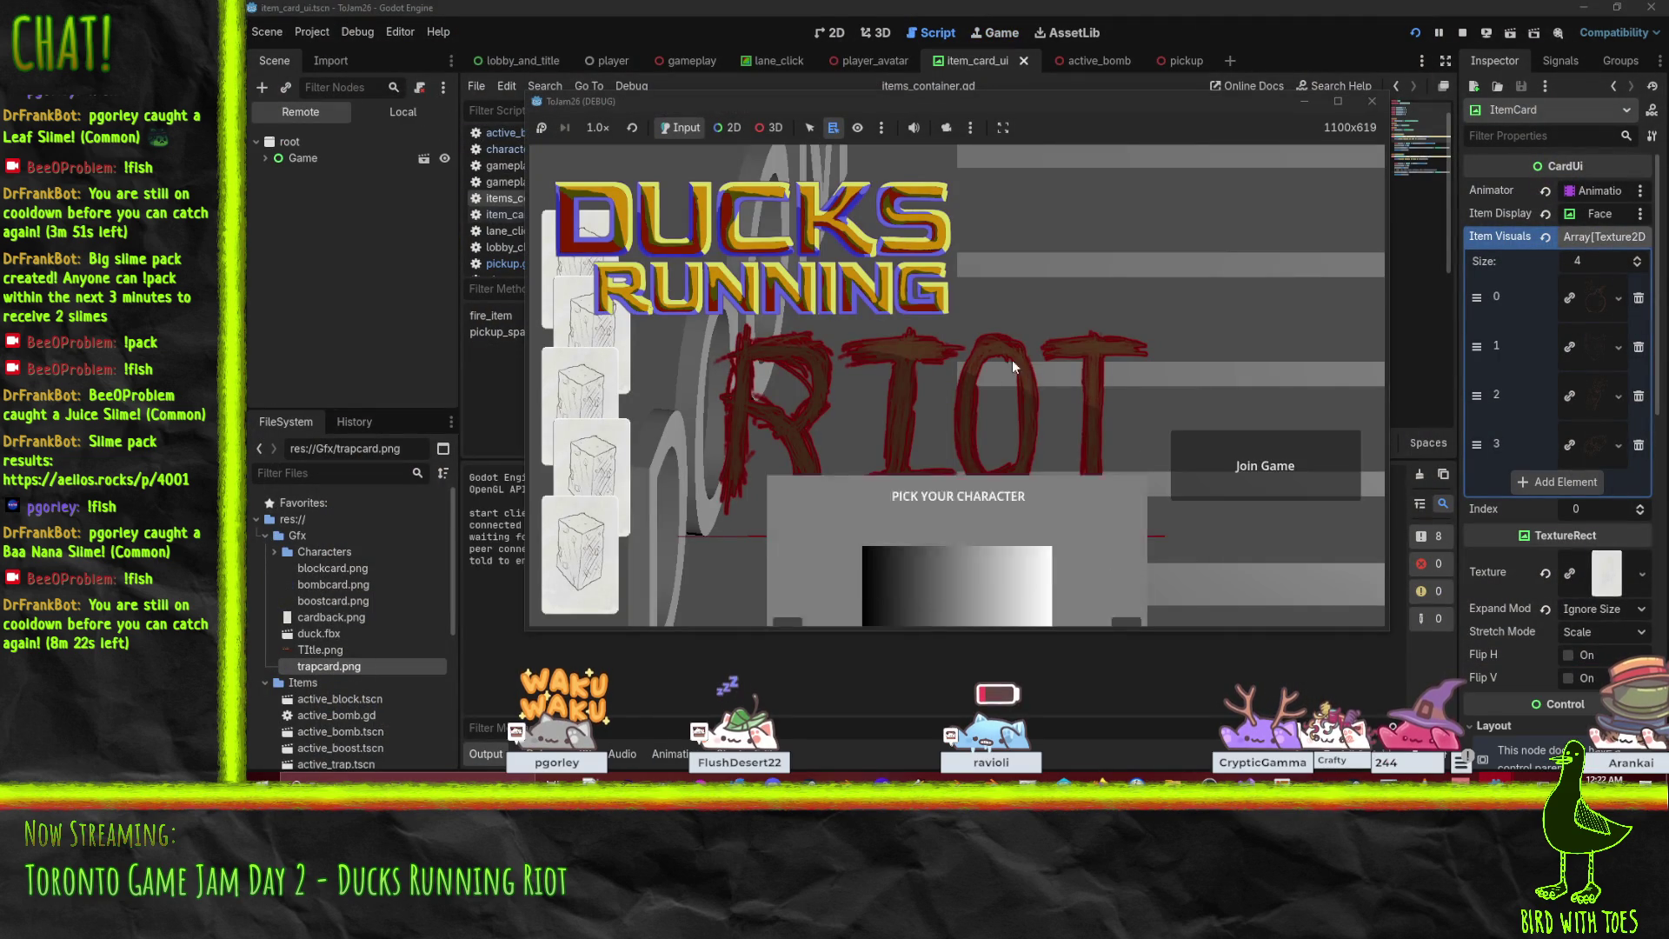
pyautogui.click(1127, 405)
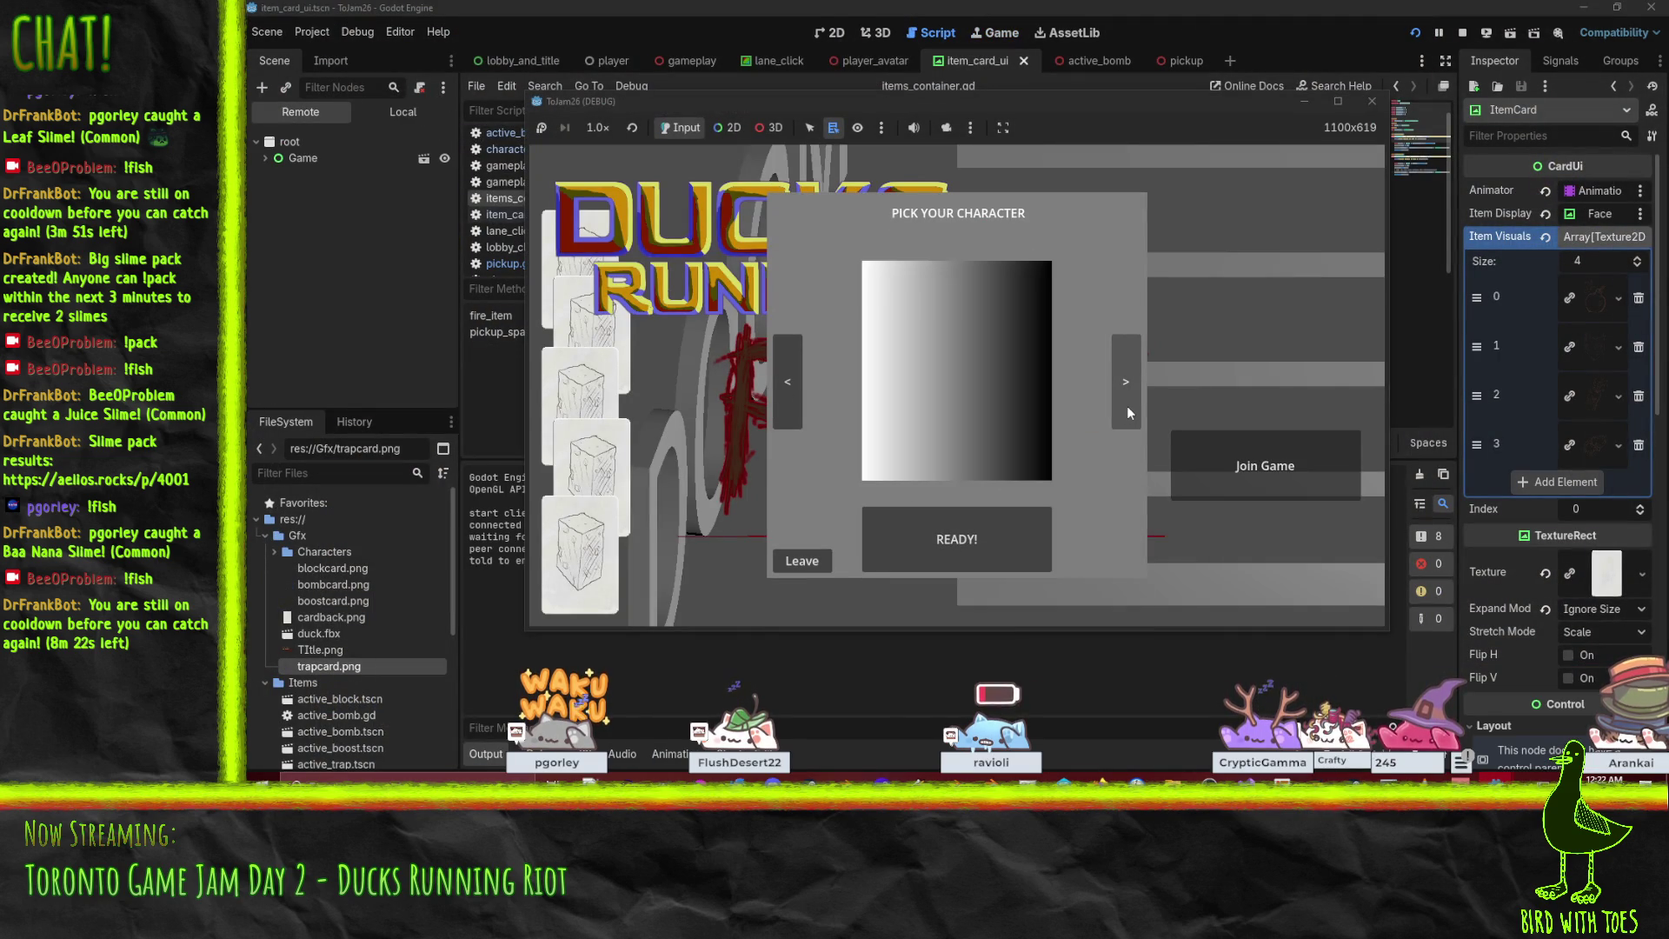
pyautogui.click(1134, 405)
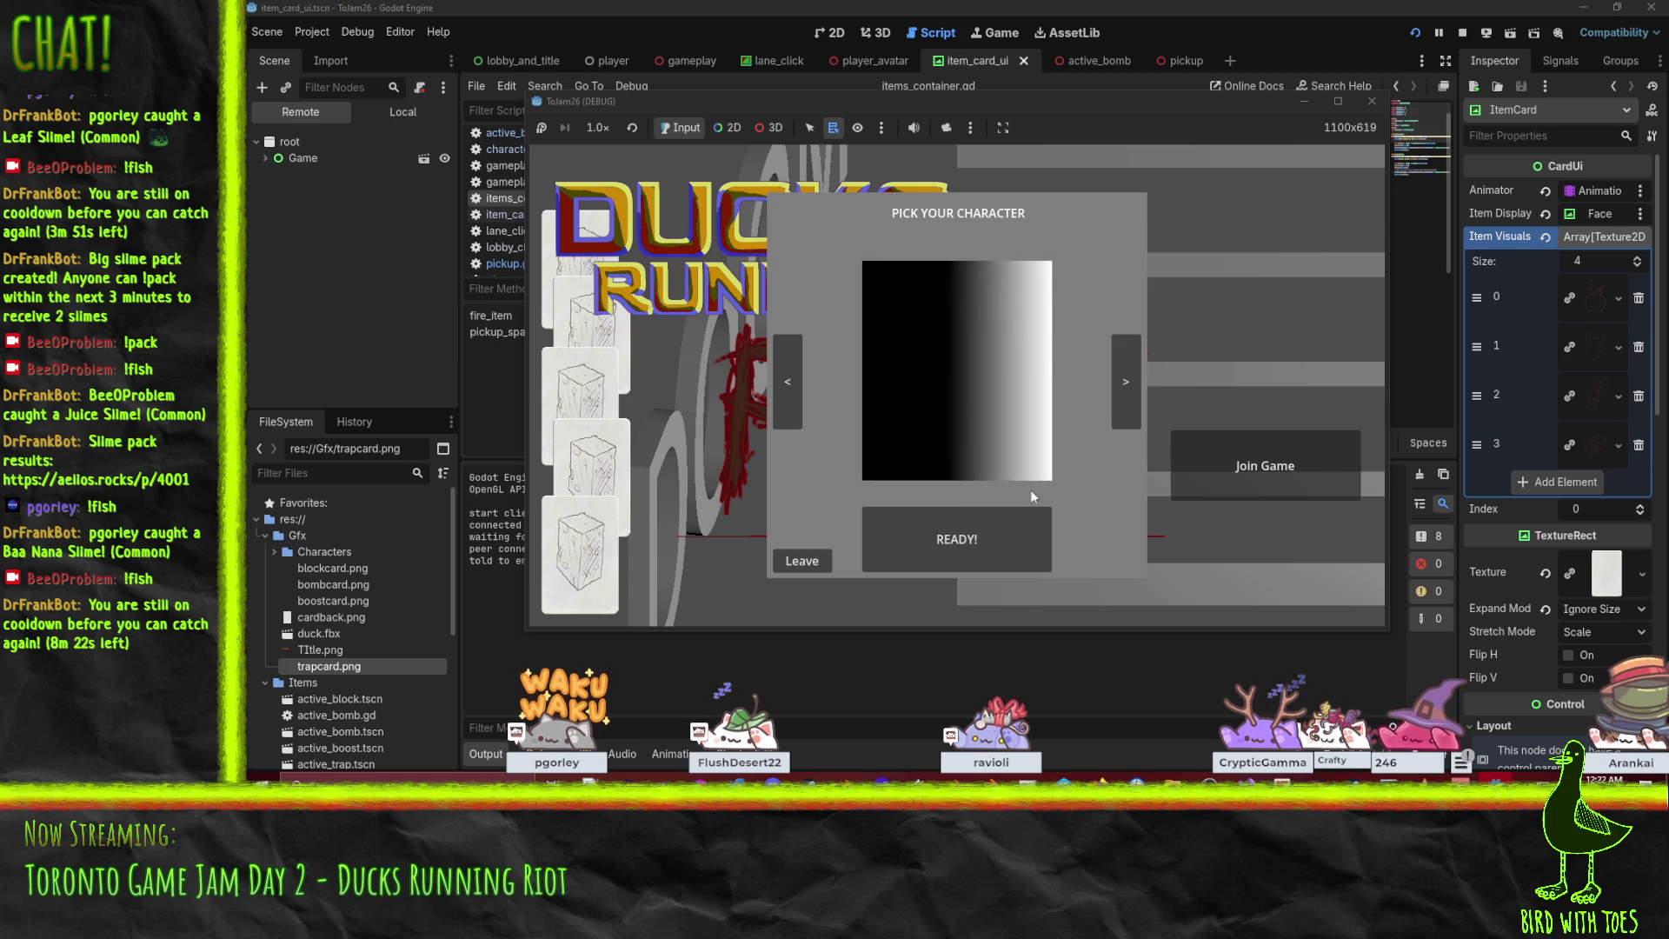
pyautogui.click(887, 535)
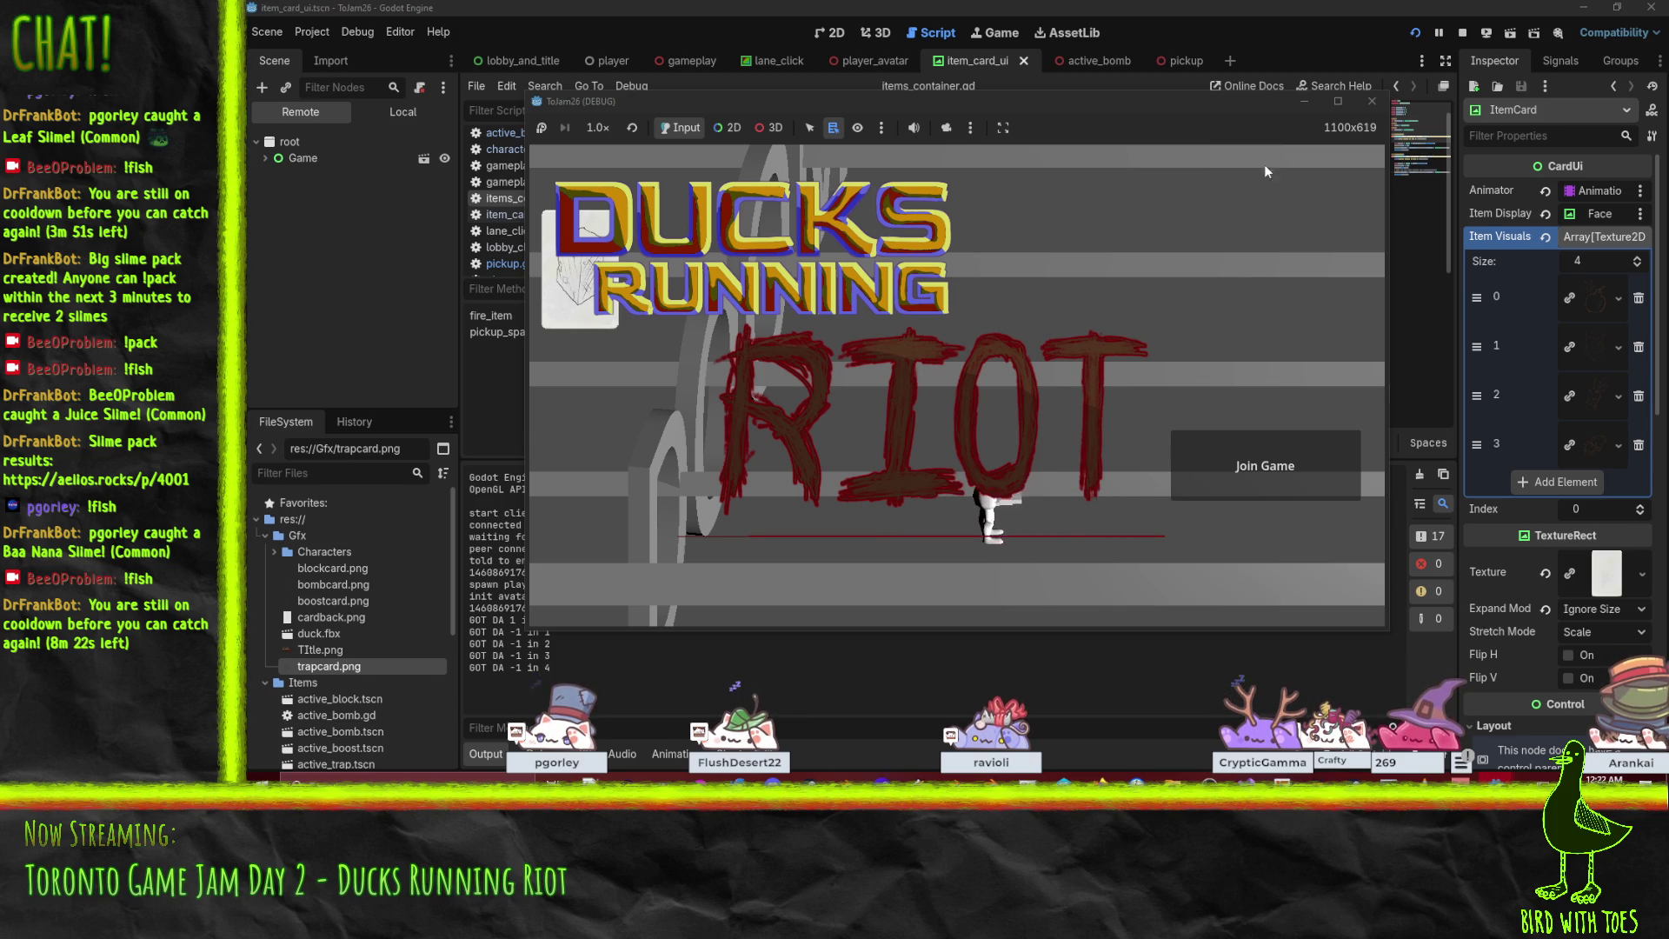
pyautogui.press('F8')
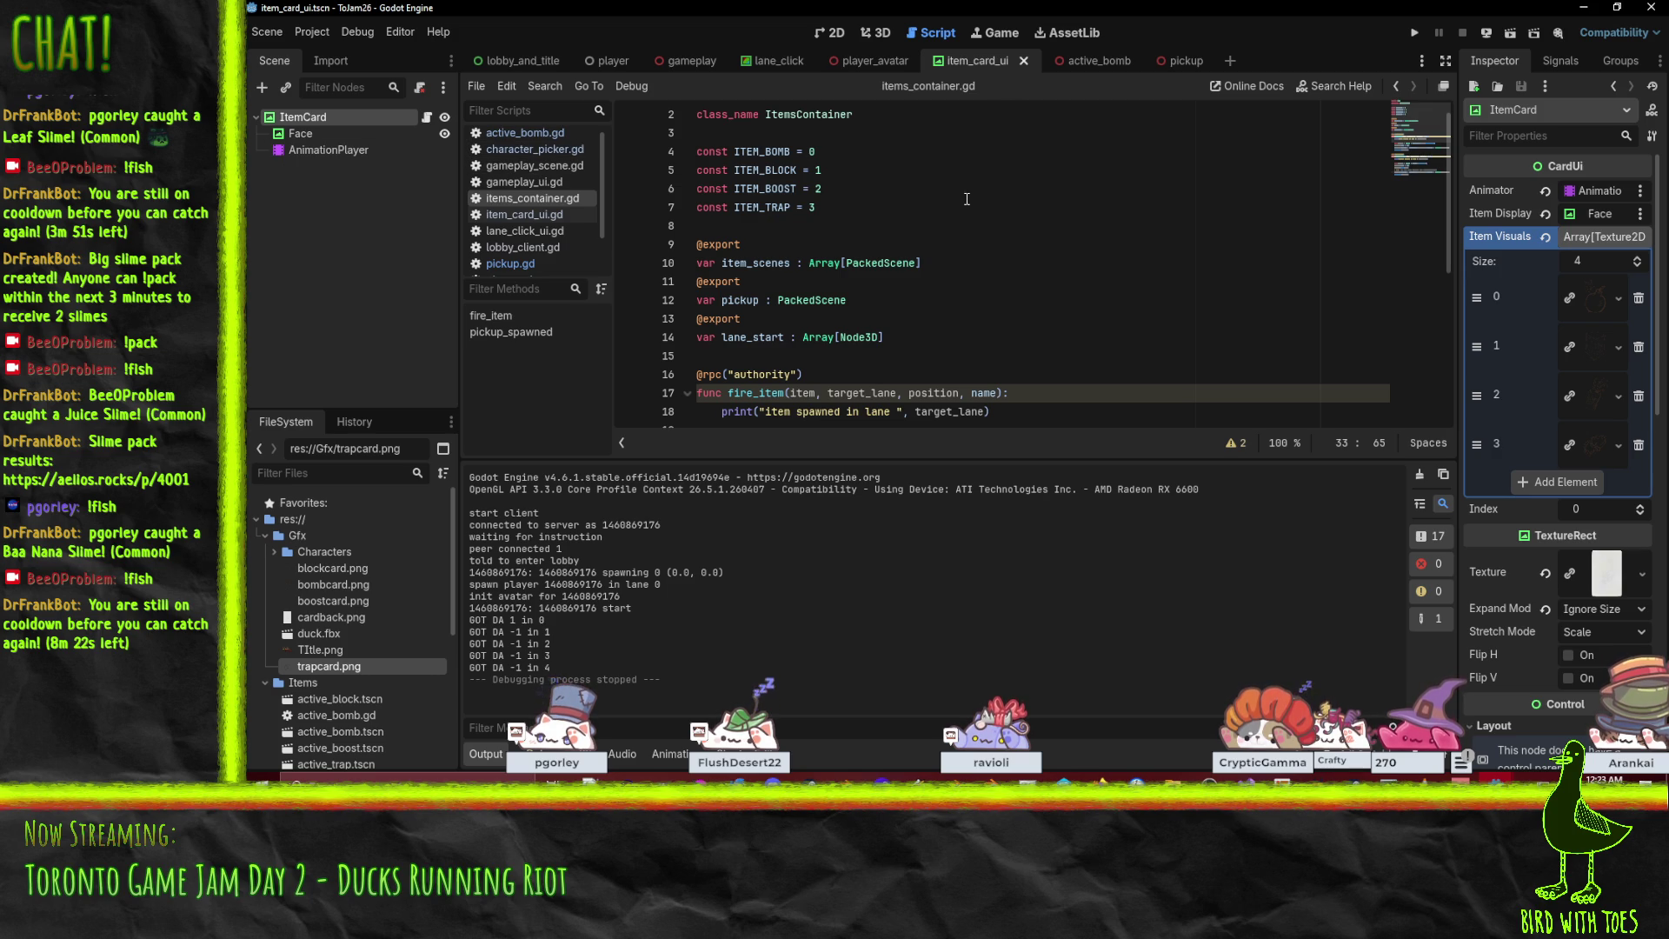
# In lobby_and_title, review ScreenTransition's Exit, OffScreen and OnScreen animations, returning to Enter.
pyautogui.click(507, 63)
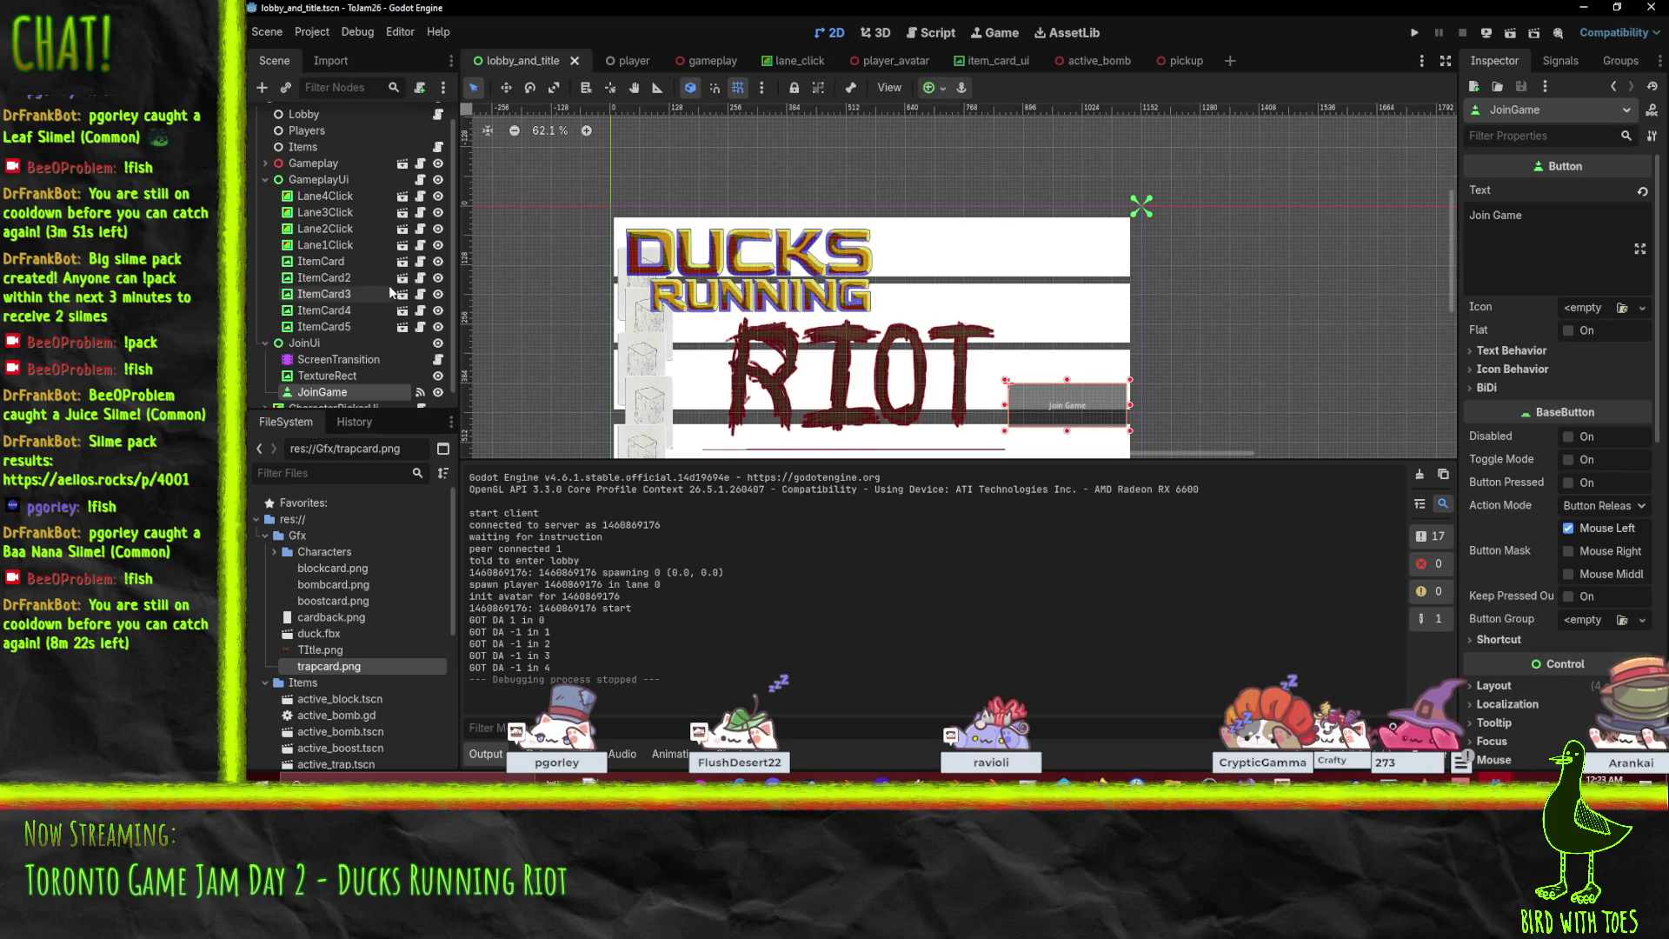
pyautogui.click(342, 358)
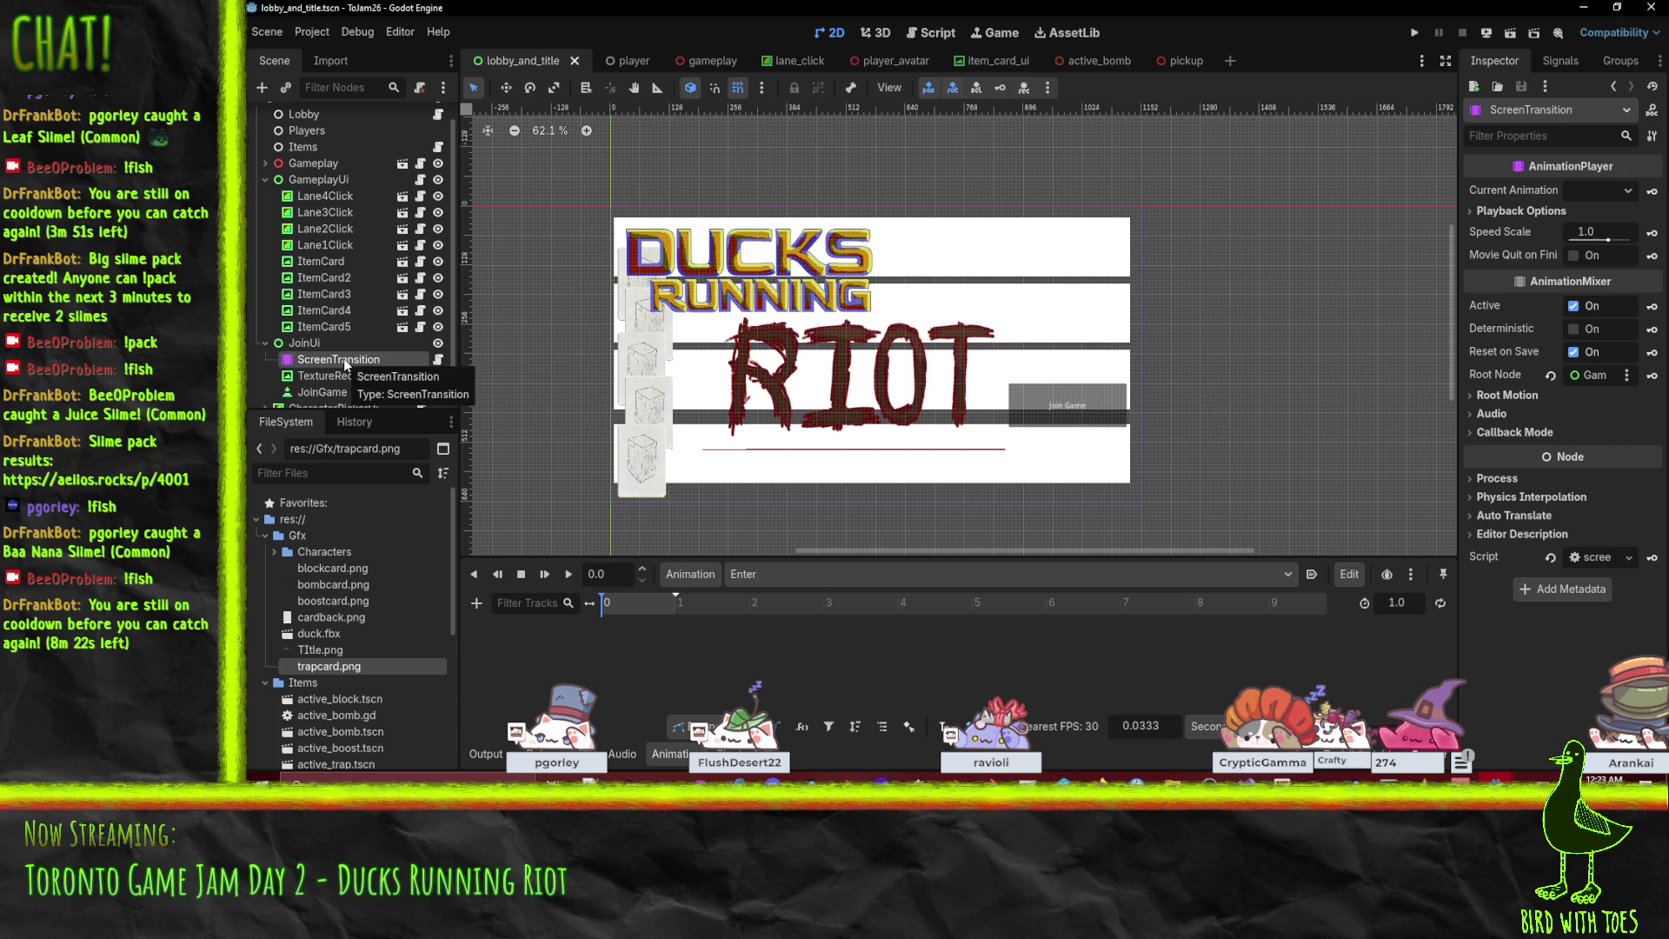
pyautogui.click(797, 577)
pyautogui.click(801, 617)
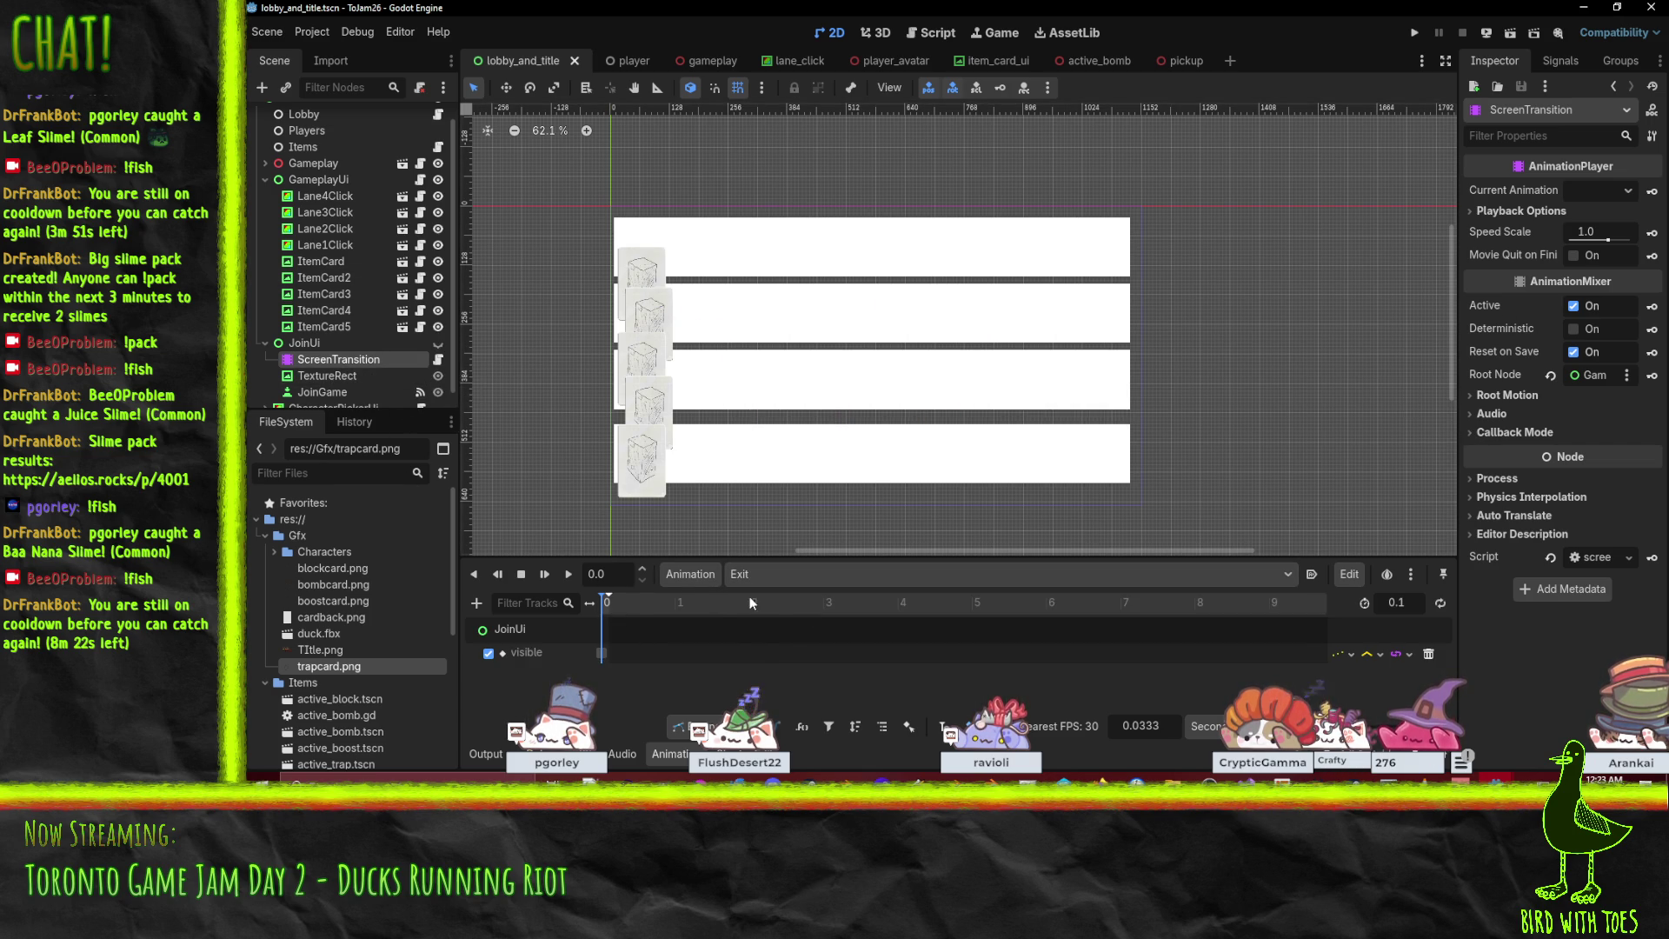
pyautogui.click(782, 577)
pyautogui.click(794, 637)
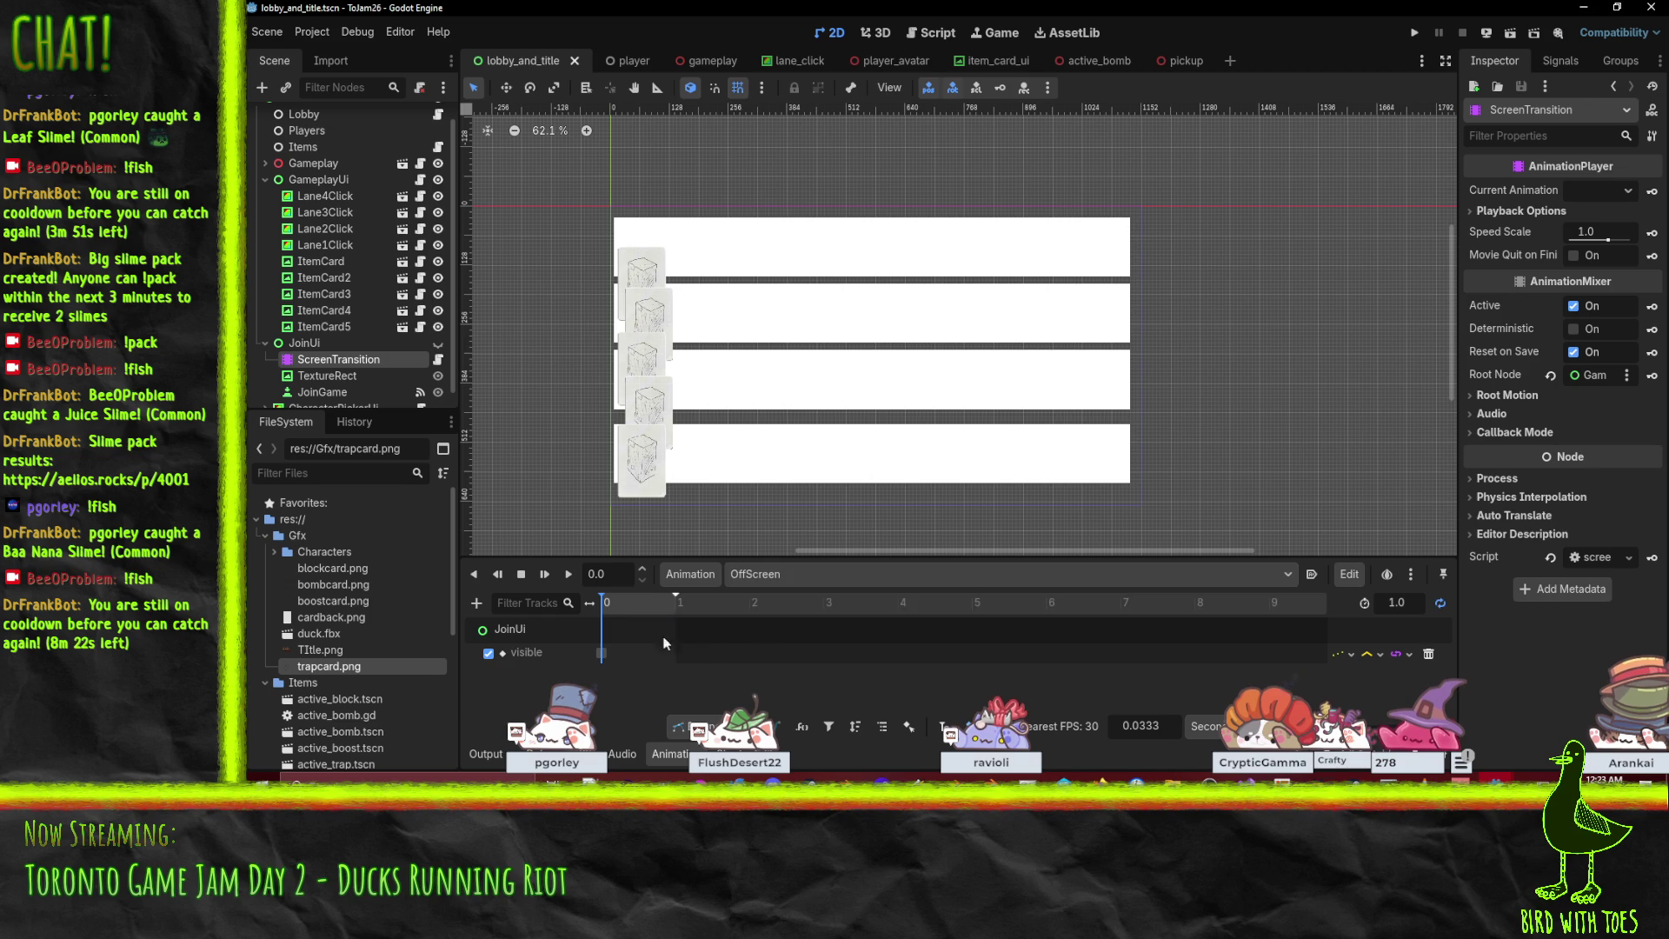
pyautogui.click(807, 581)
pyautogui.click(800, 647)
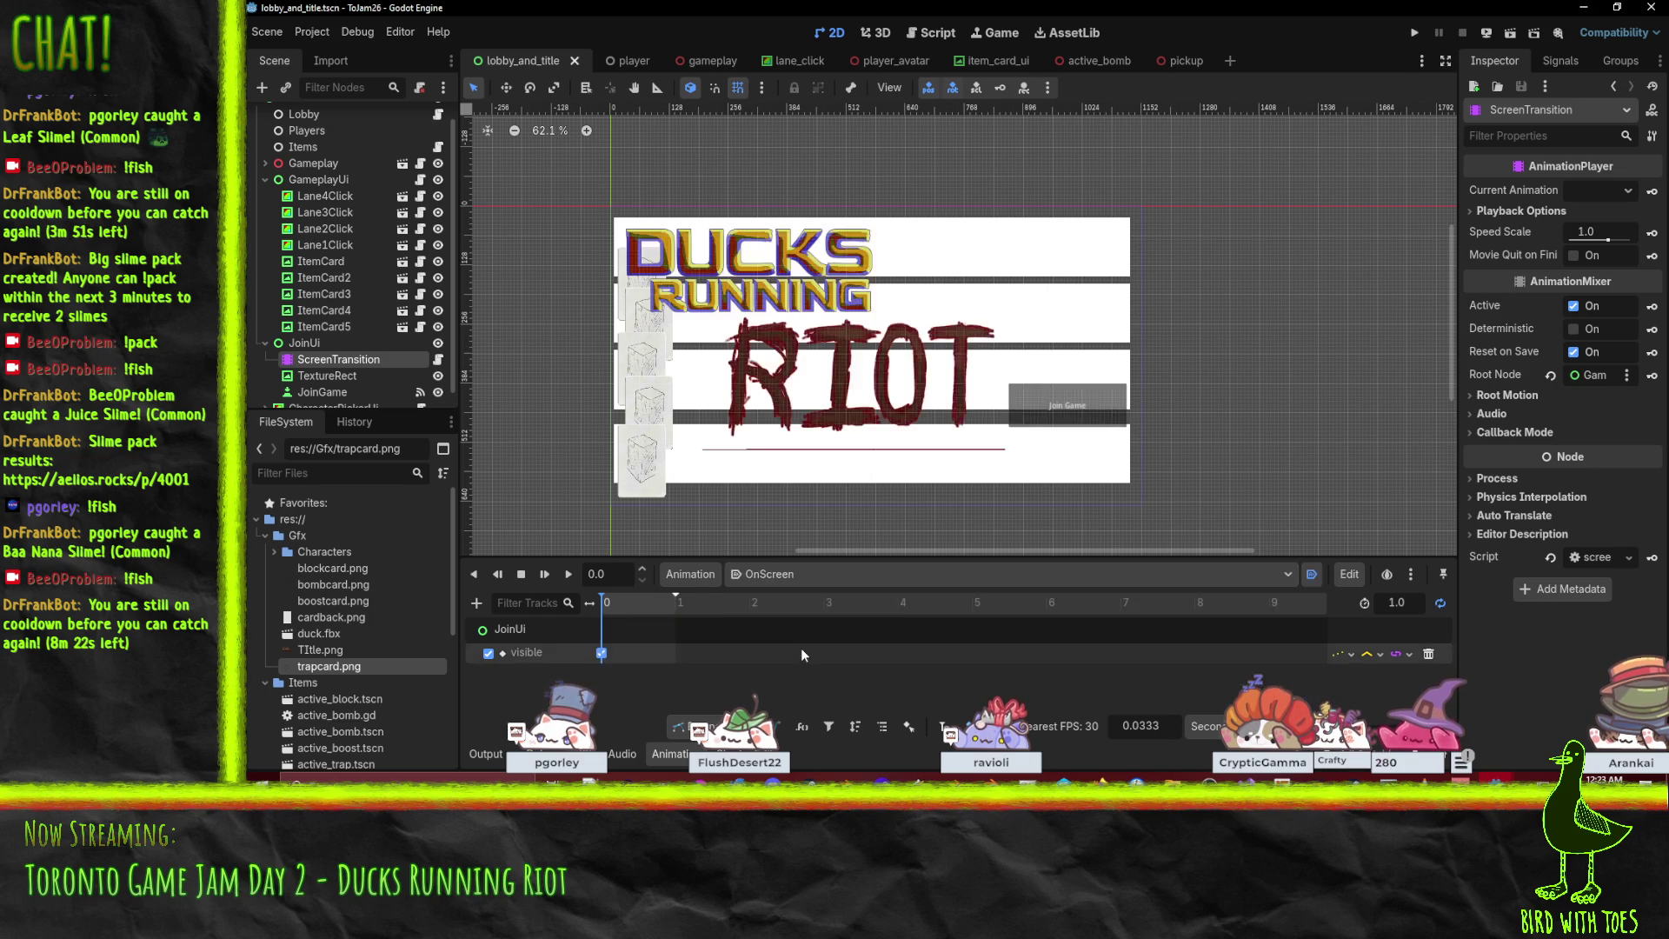
pyautogui.click(817, 581)
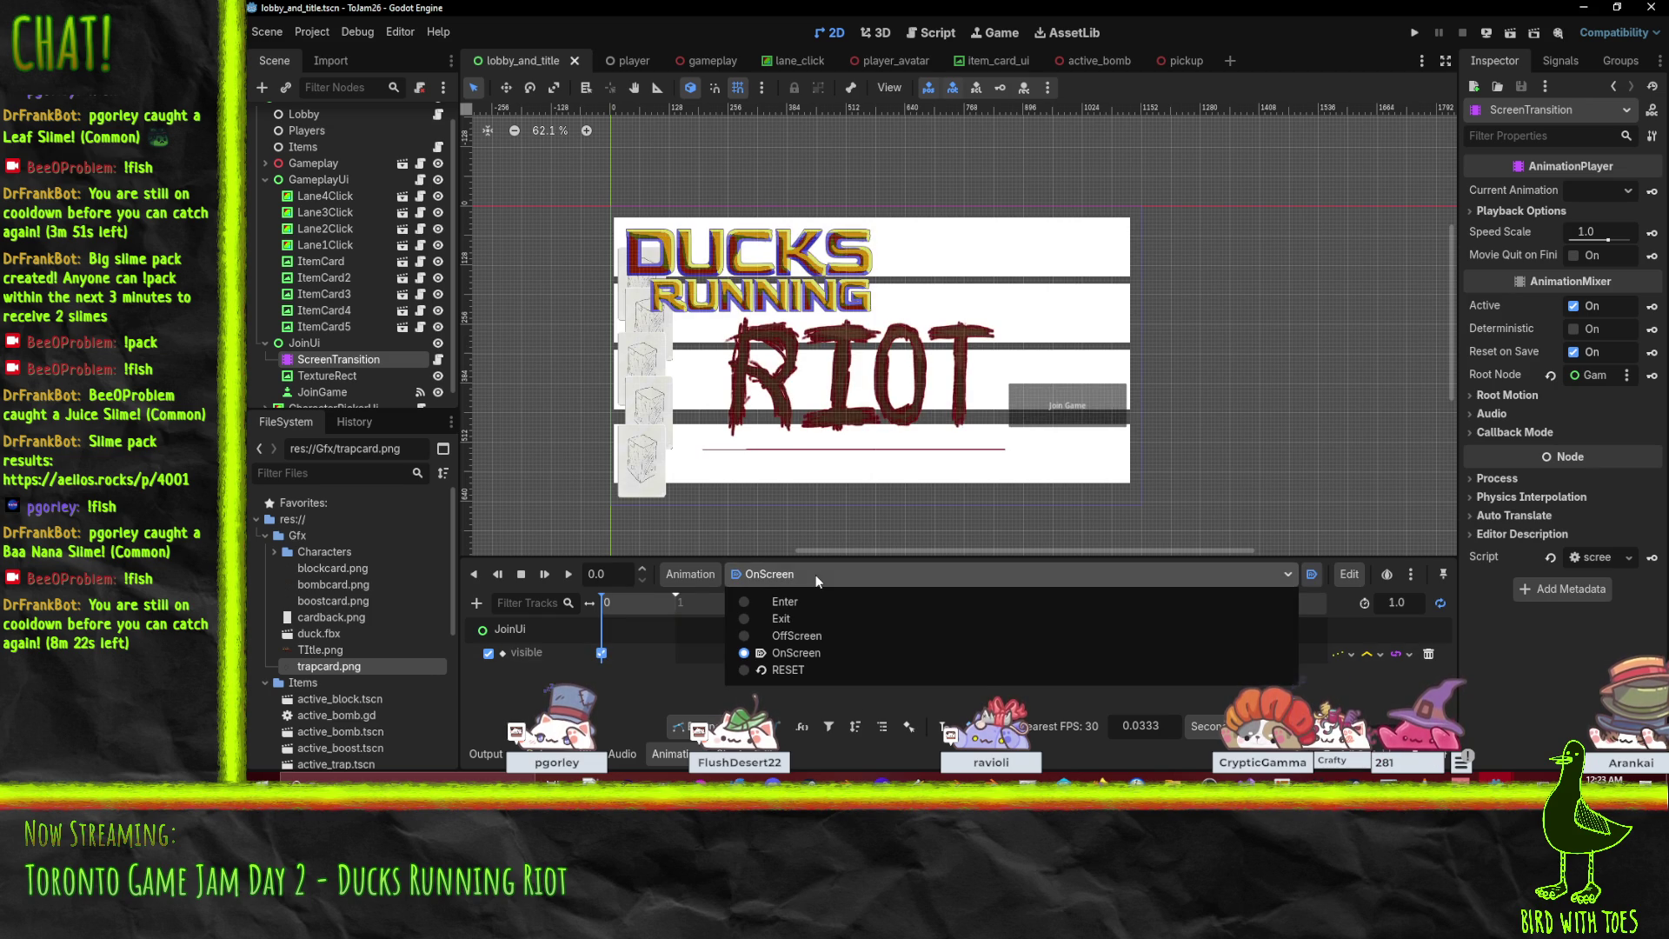
pyautogui.click(824, 602)
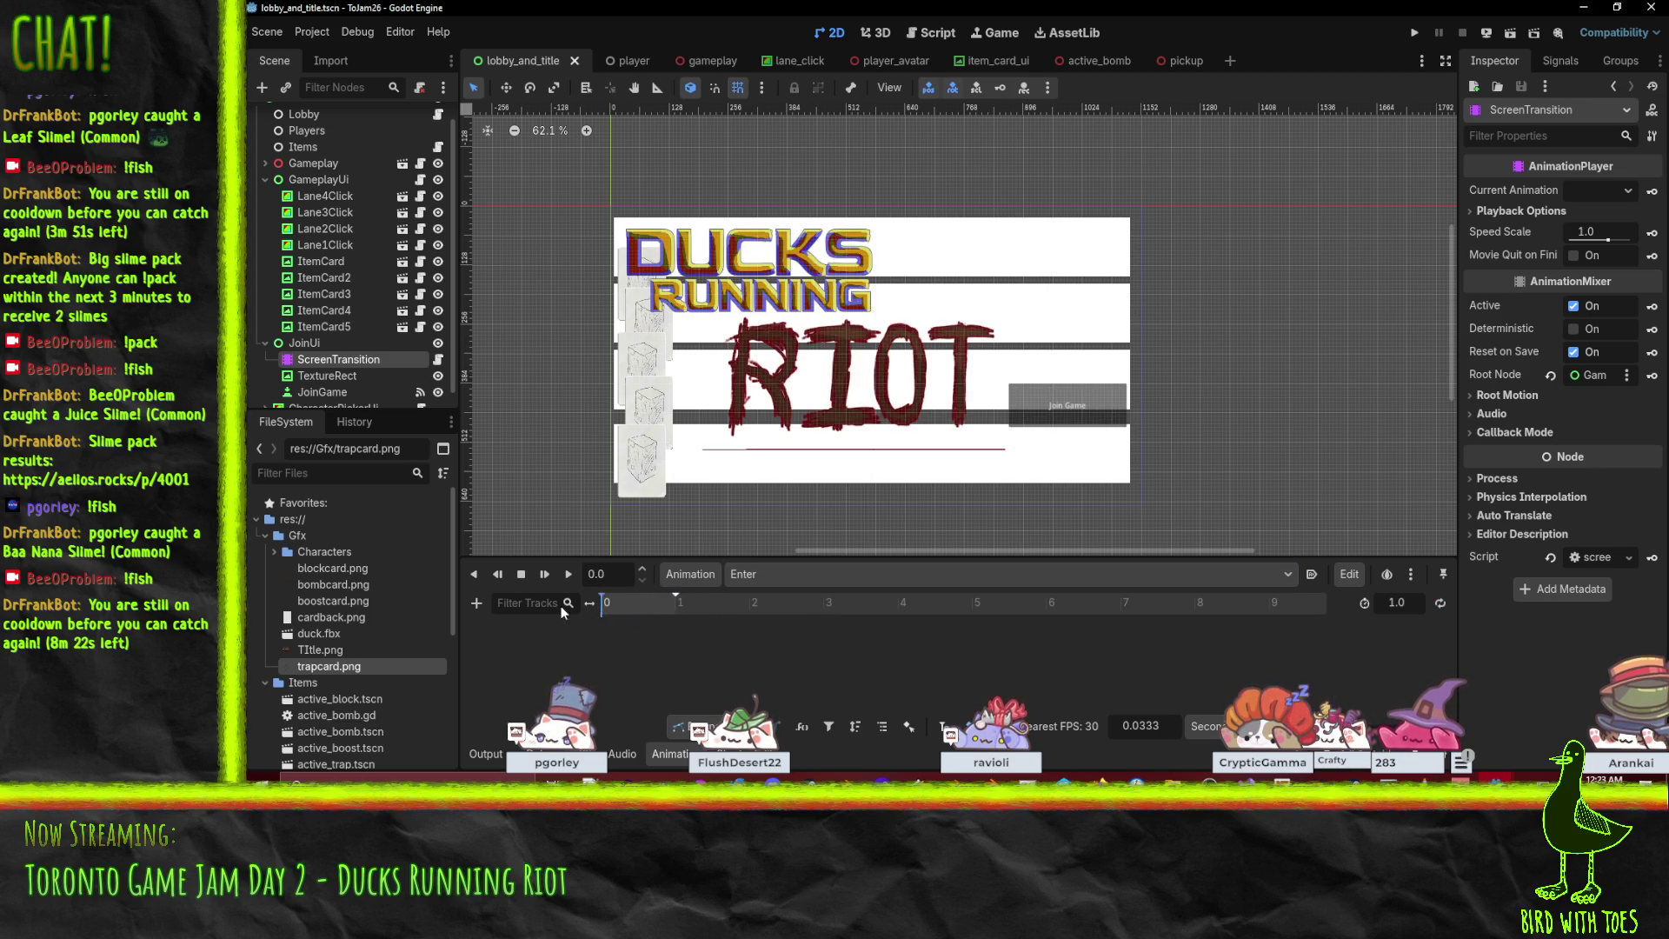
# Select the Lobby node to show its properties in the Inspector.
pyautogui.hscroll(-3, 874, 488)
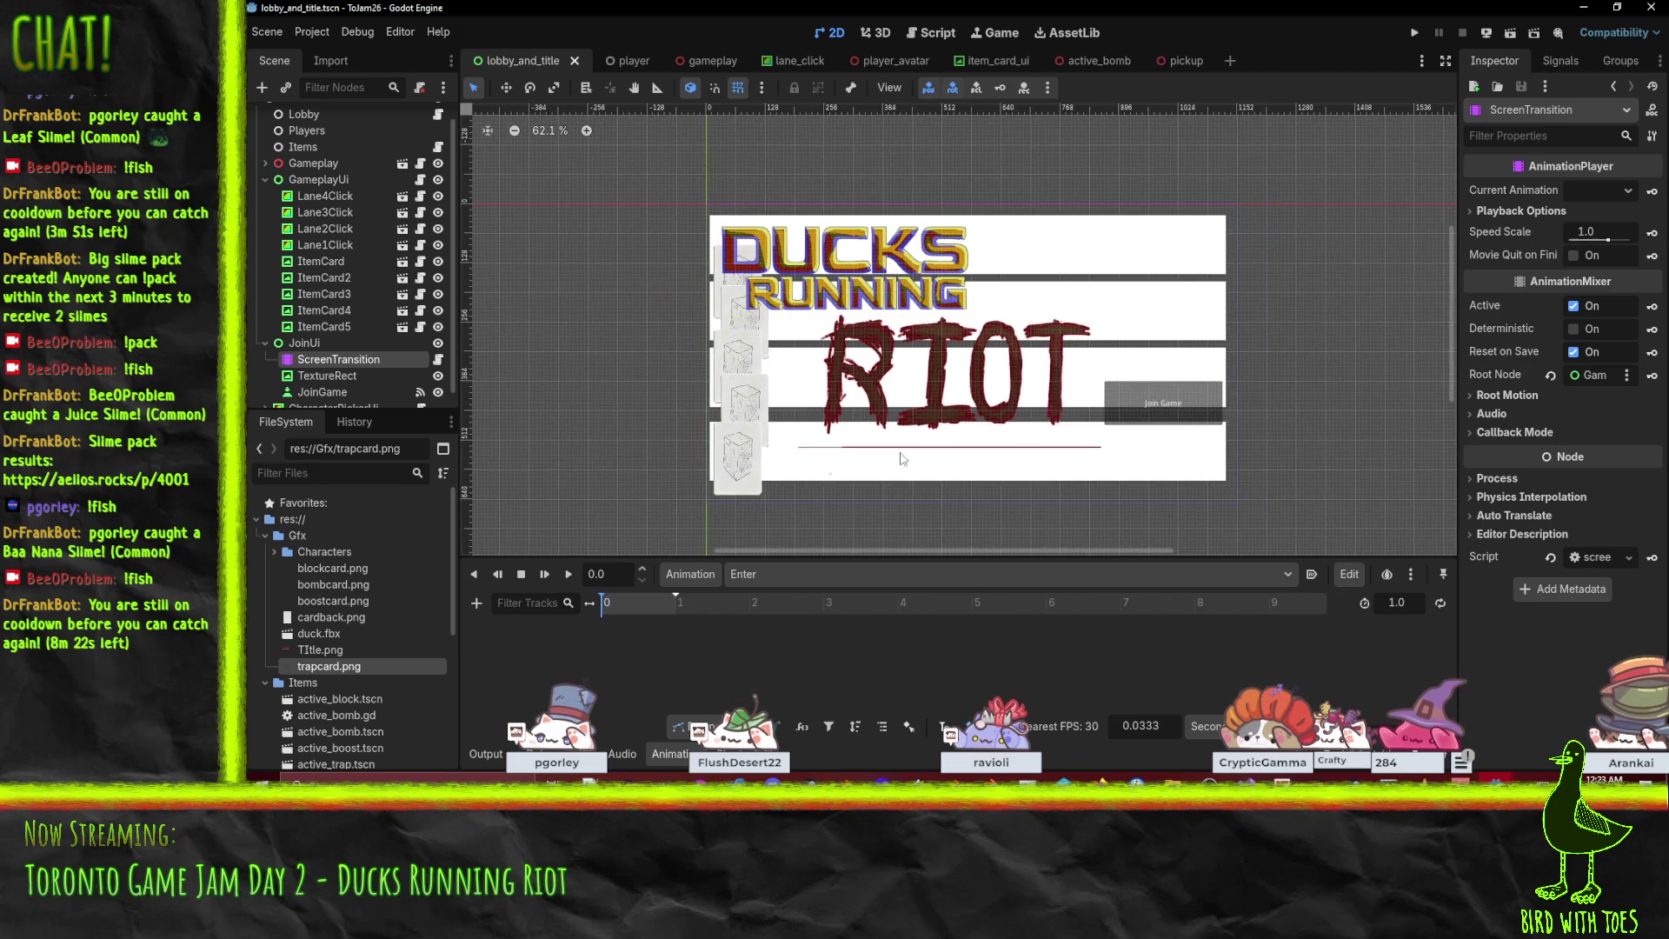
pyautogui.scroll(-1, 301, 294)
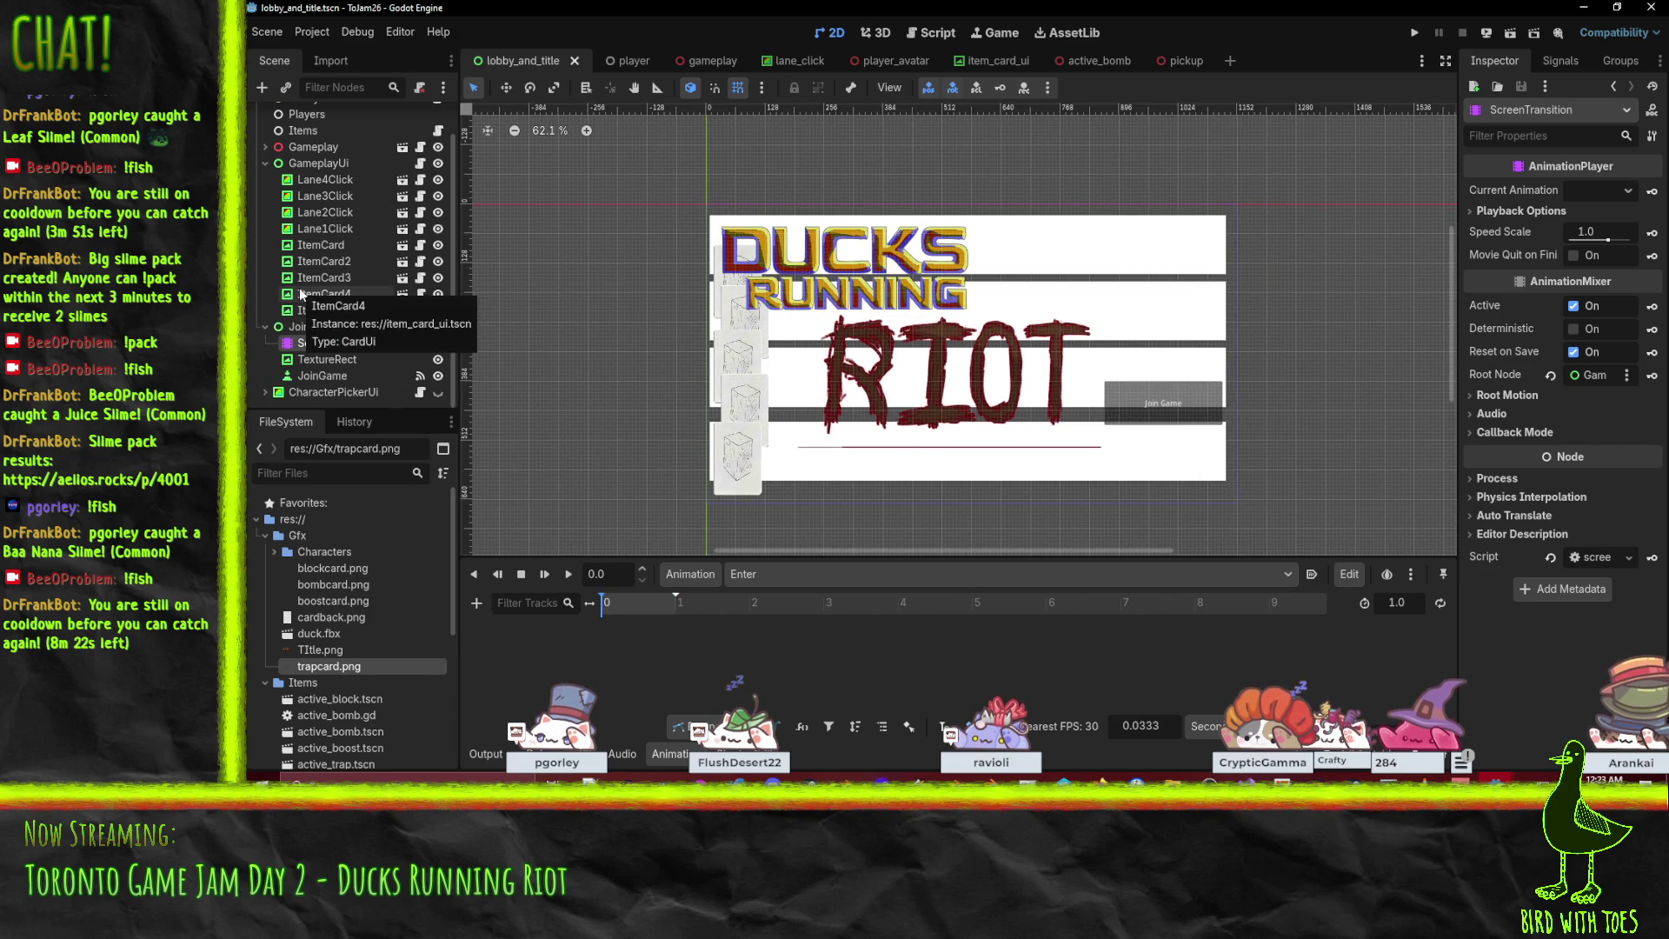
pyautogui.scroll(2, 325, 195)
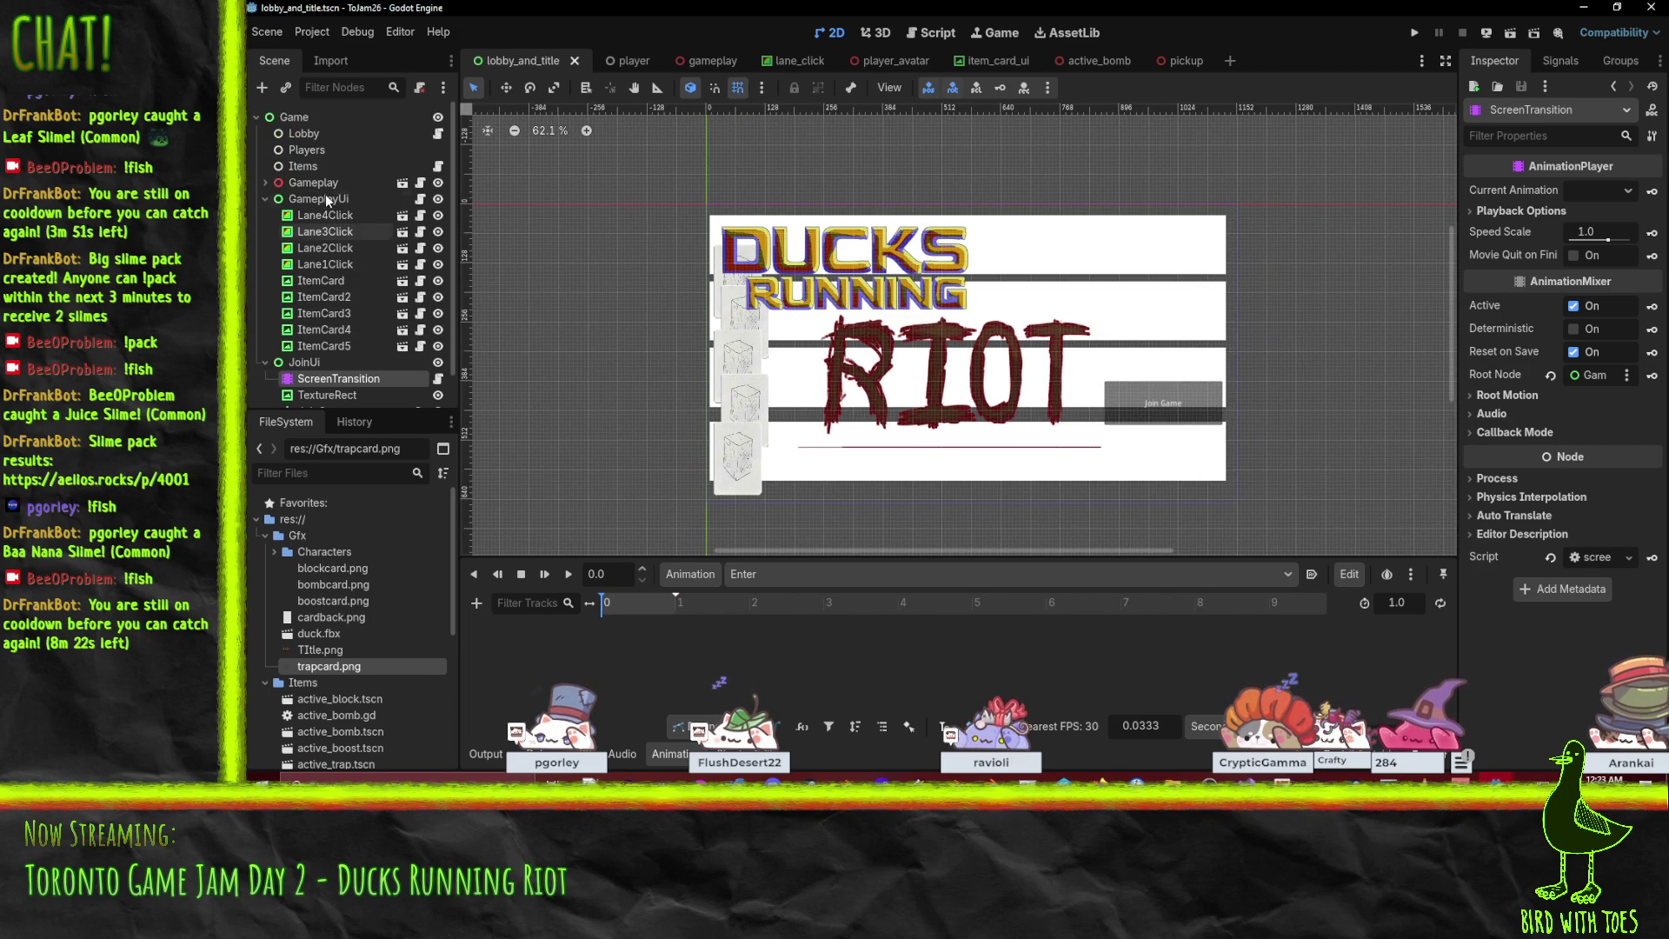
pyautogui.click(315, 134)
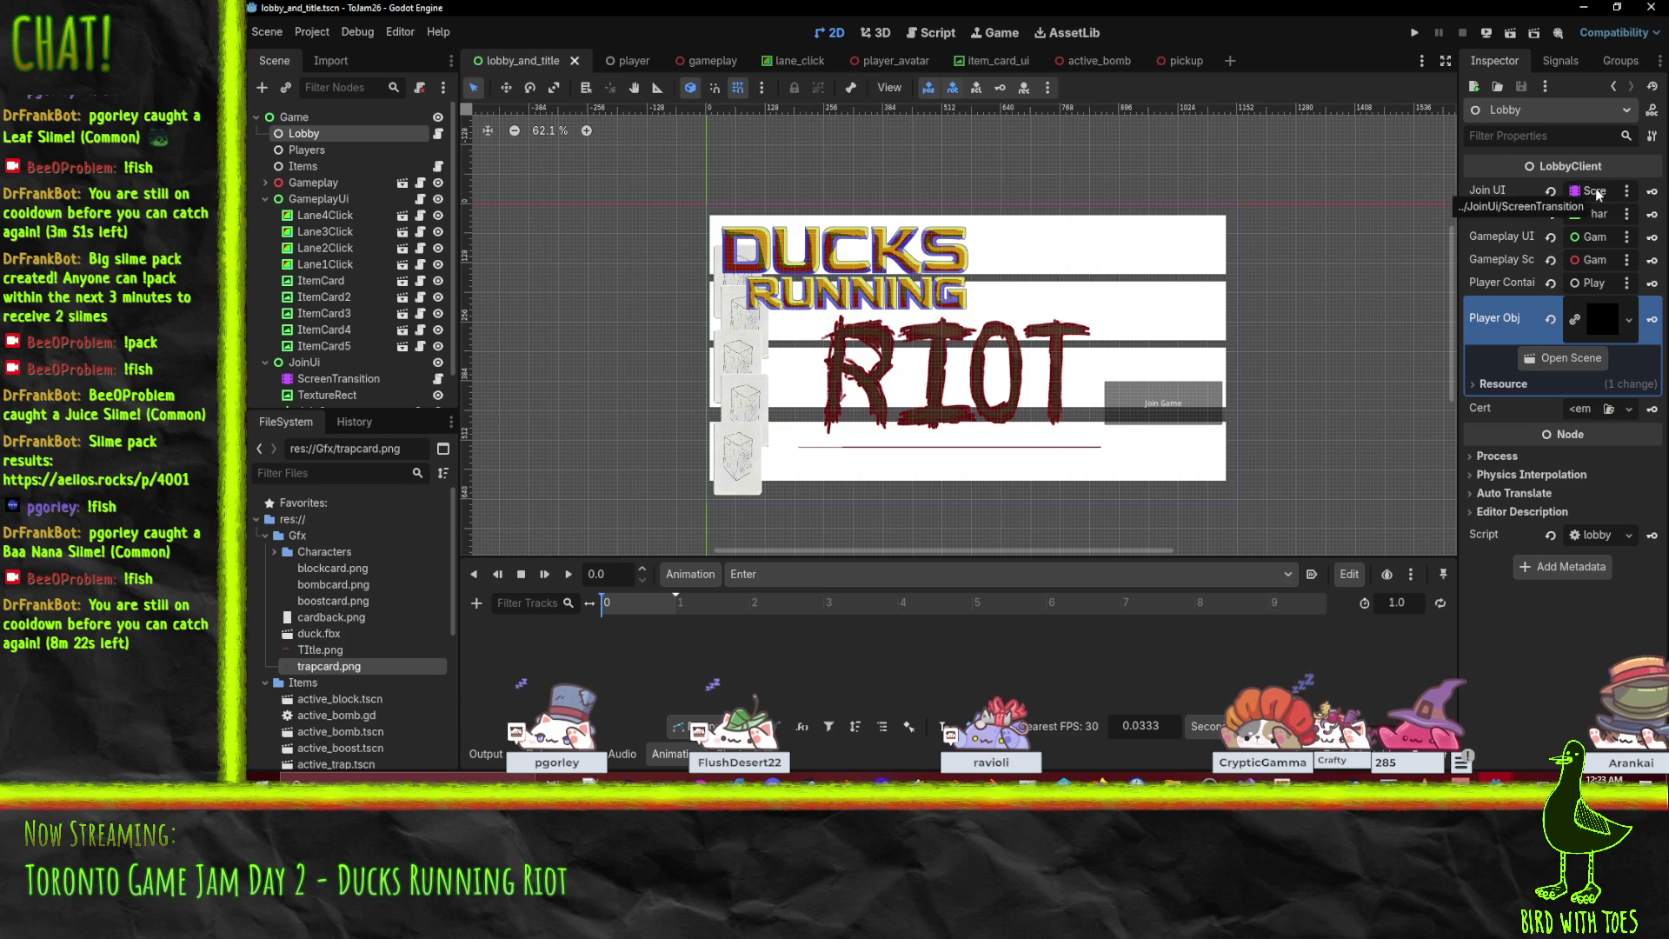
# Assign JoinUi/ScreenTransition to the Lobby's Join UI property.
pyautogui.click(1596, 193)
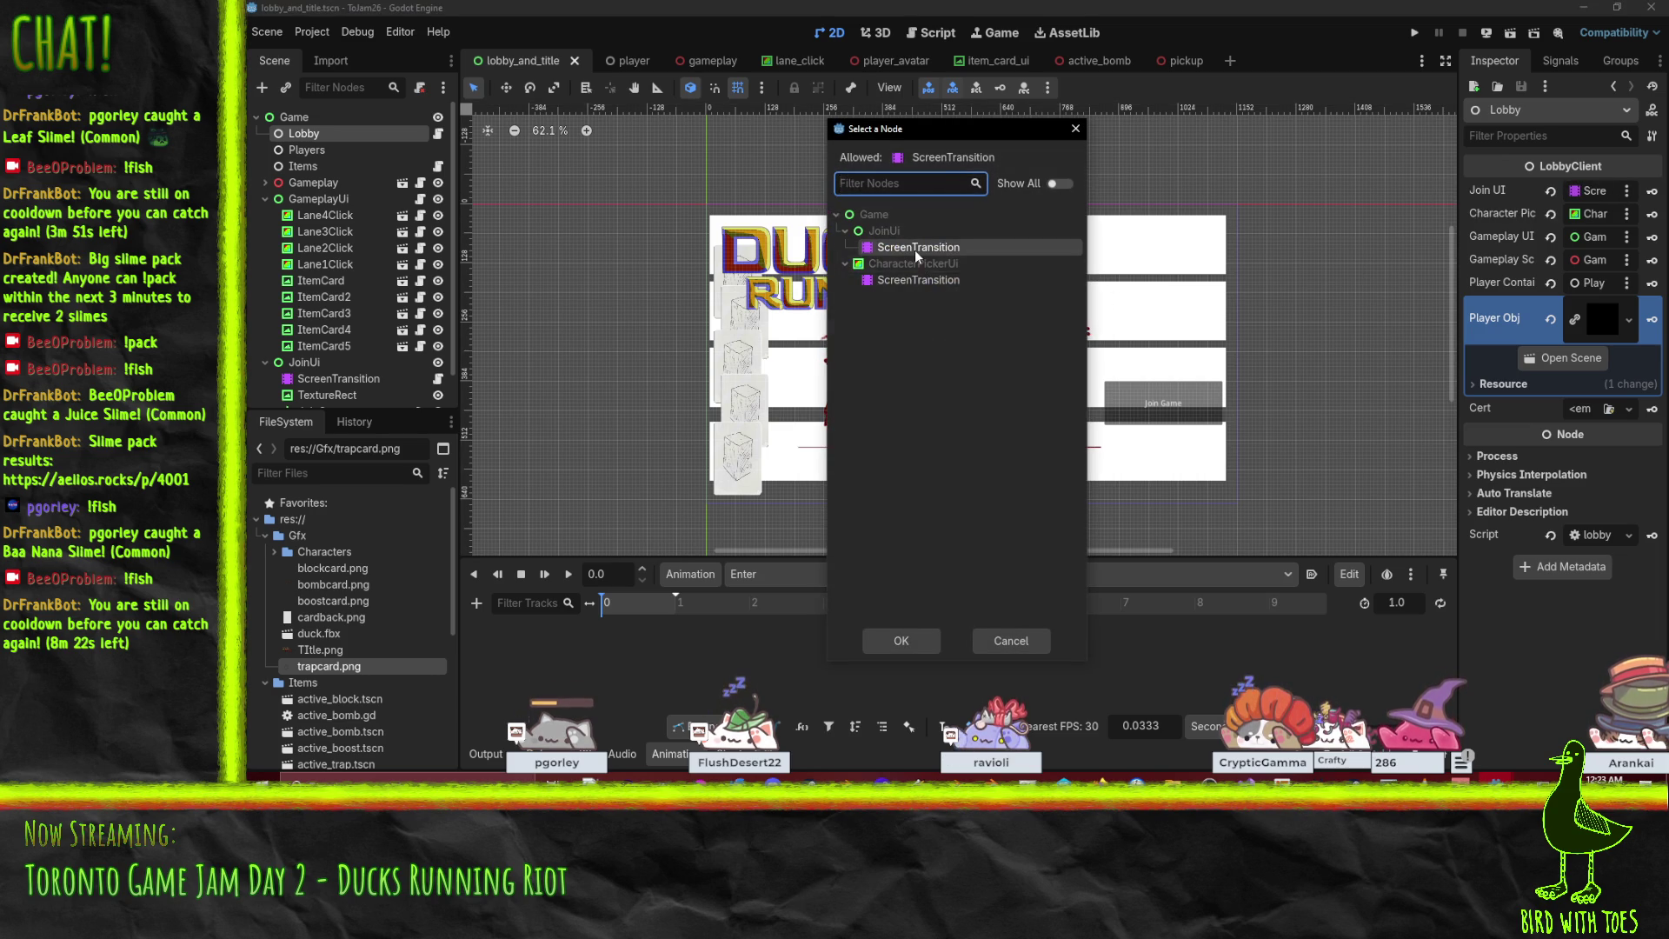
pyautogui.doubleClick(972, 280)
pyautogui.click(1596, 534)
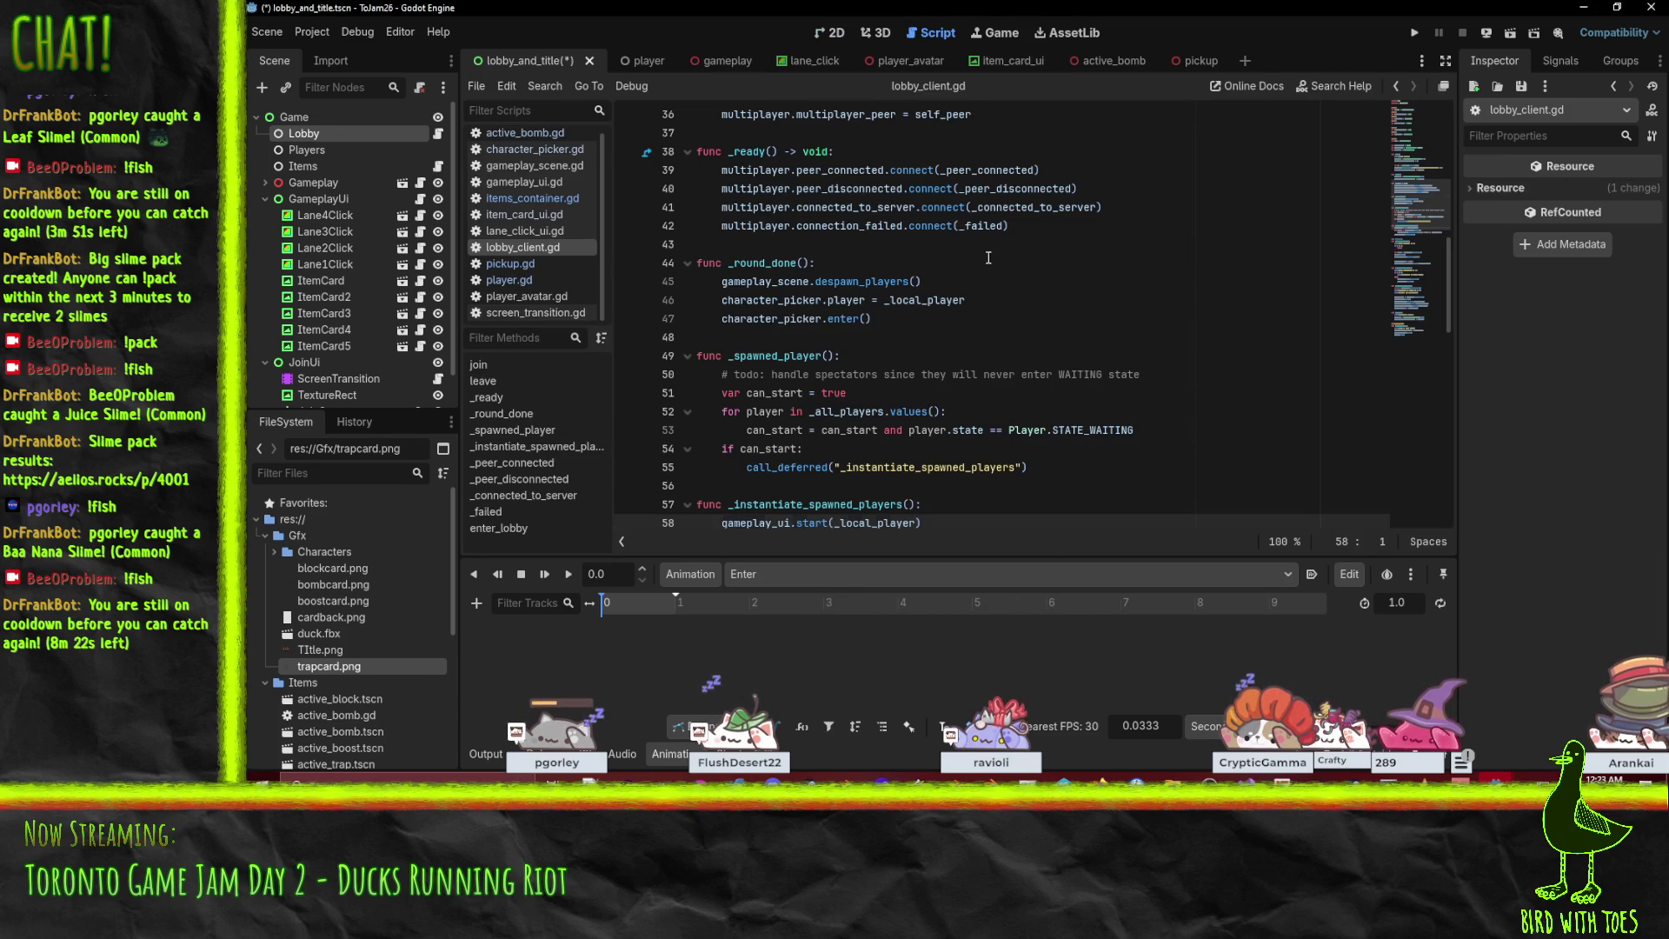
# In lobby_client.gd, move join_ui.exit() above the character picker calls and save.
pyautogui.hotkey('ctrl', 'f')
pyautogui.write('join_ui')
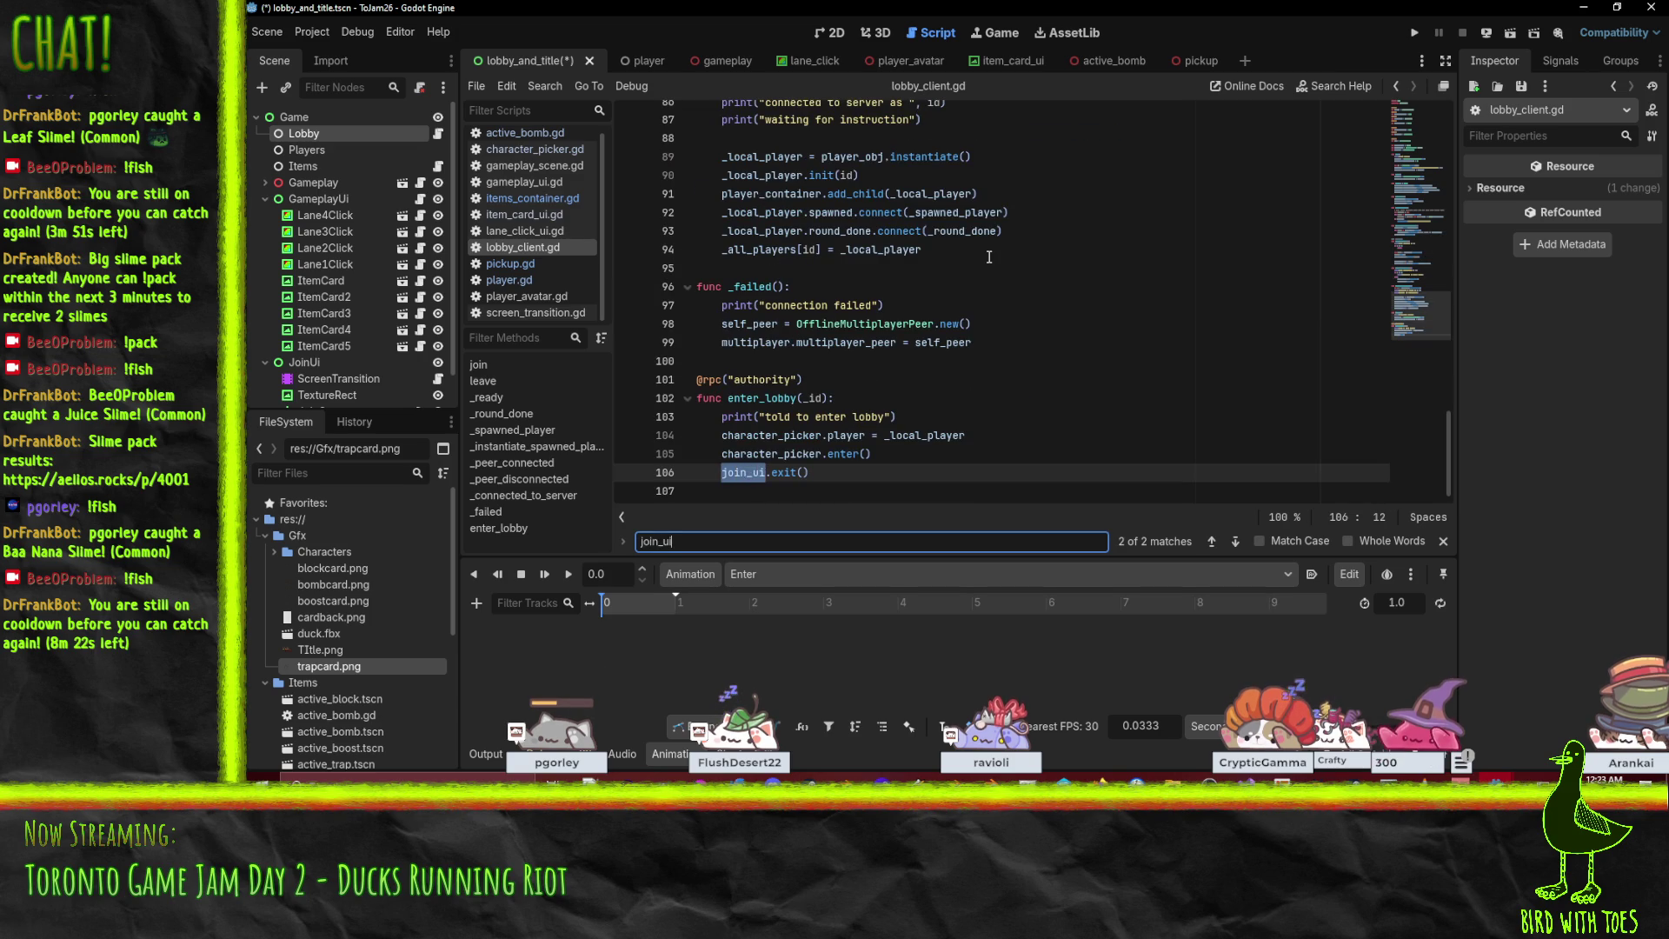
pyautogui.click(809, 476)
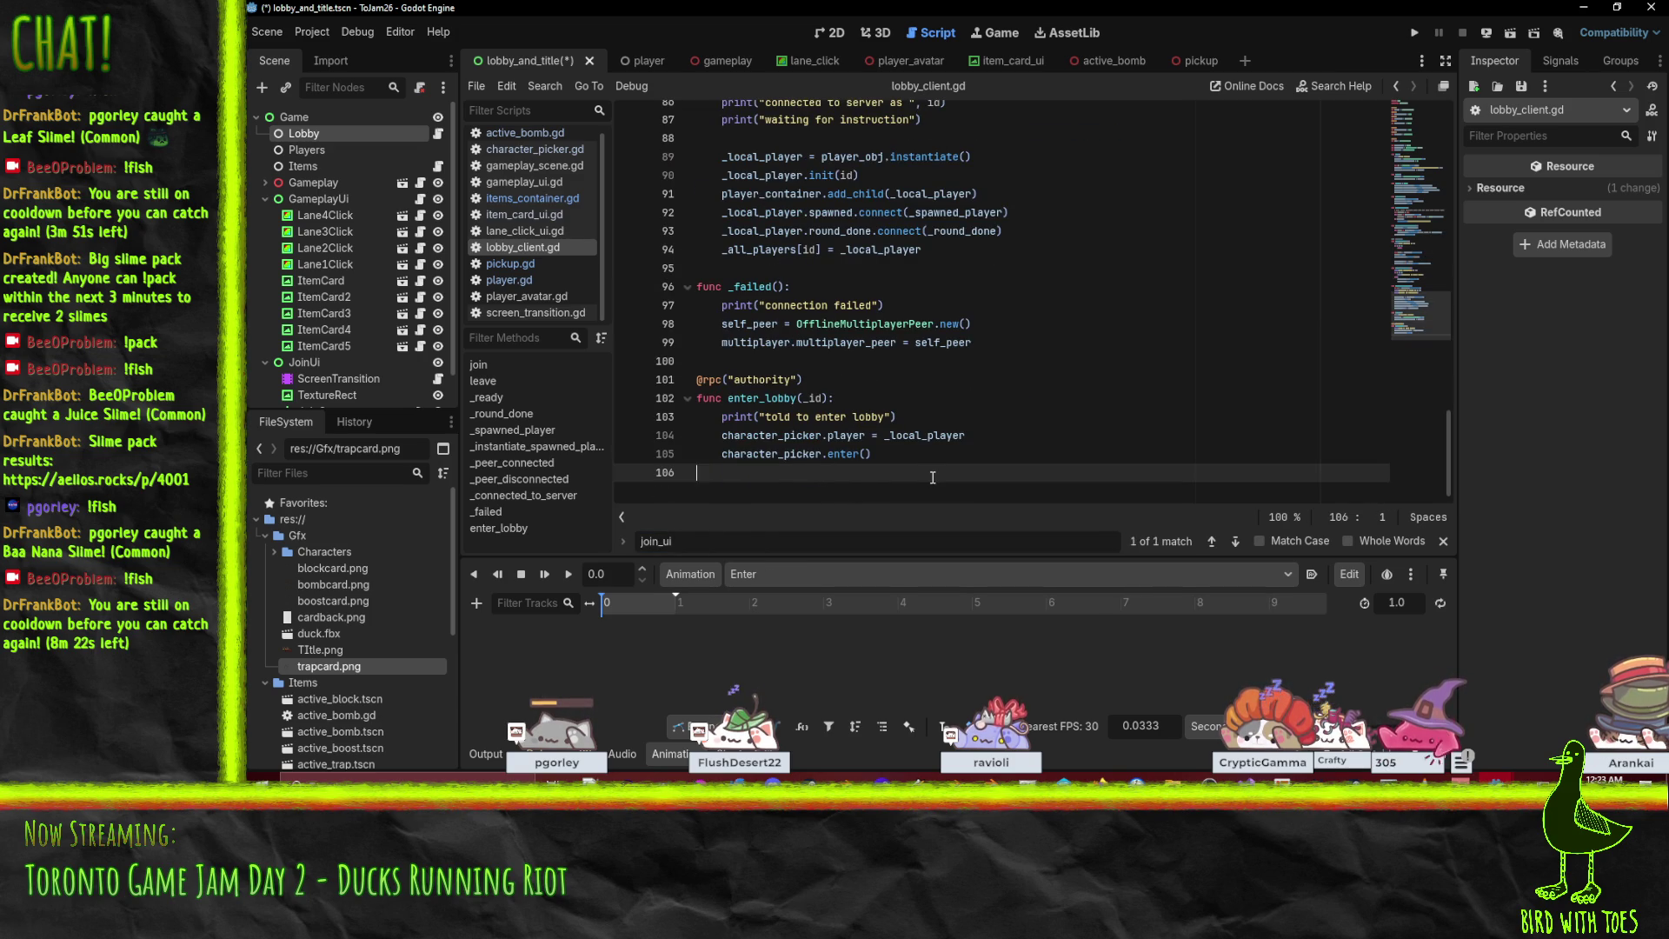
pyautogui.hotkey('alt', 'Up')
pyautogui.hotkey('alt', 'Up')
pyautogui.hotkey('ctrl', 's')
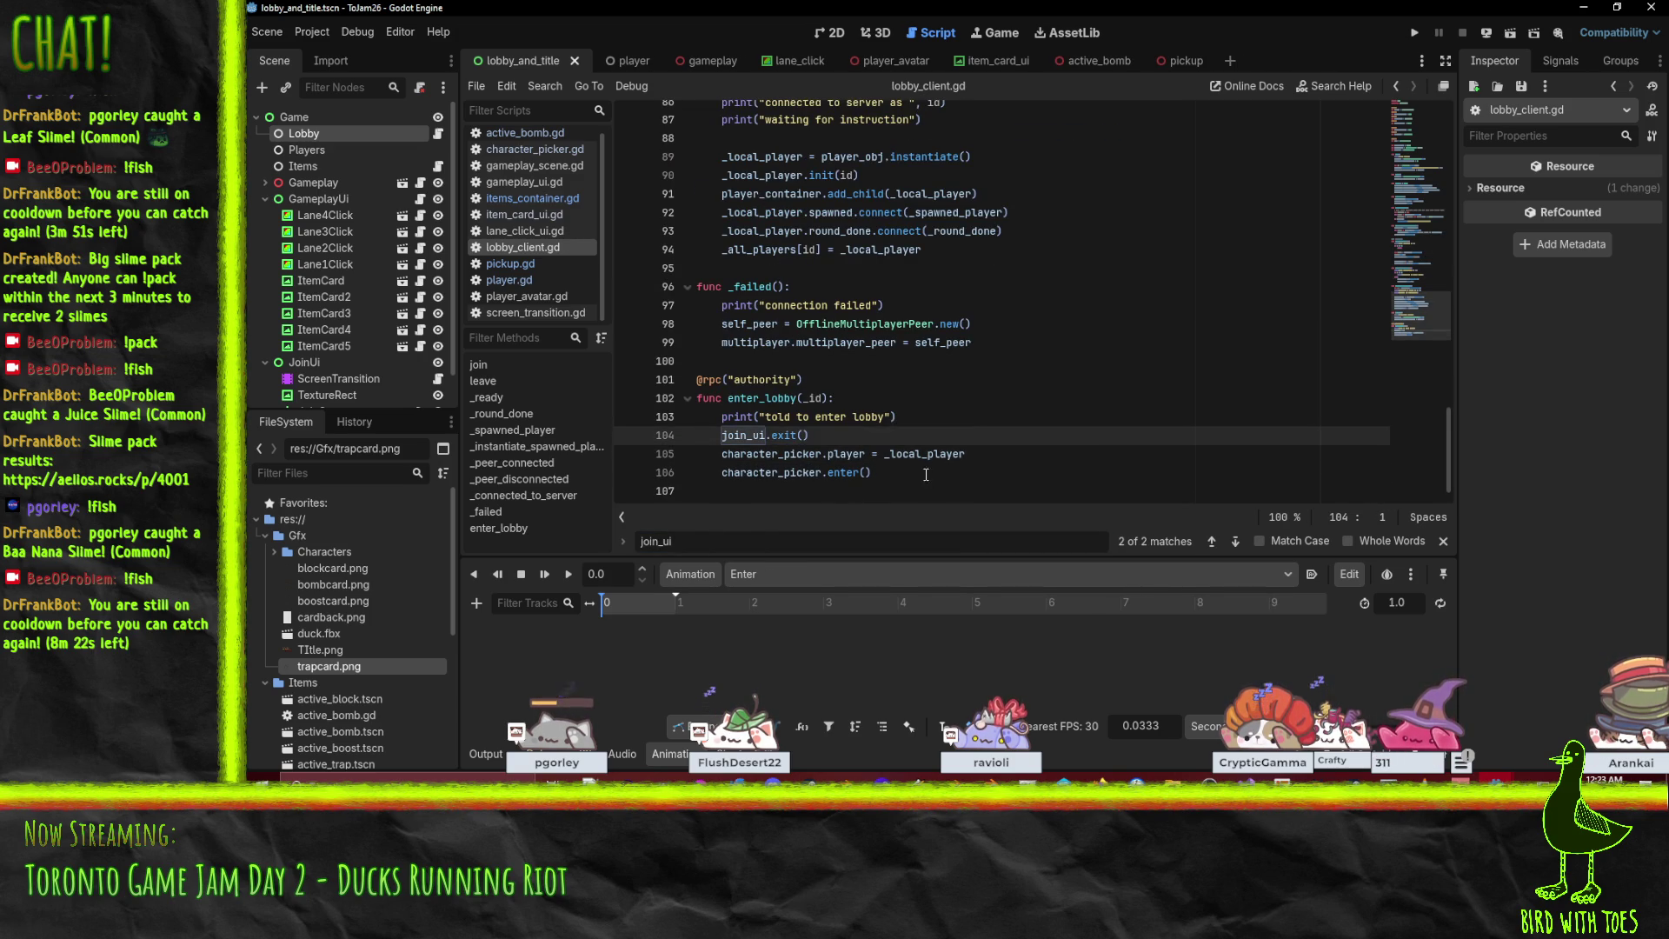
# Add a breakpoint on line 104 and launch the project for testing.
pyautogui.click(626, 436)
pyautogui.click(1137, 425)
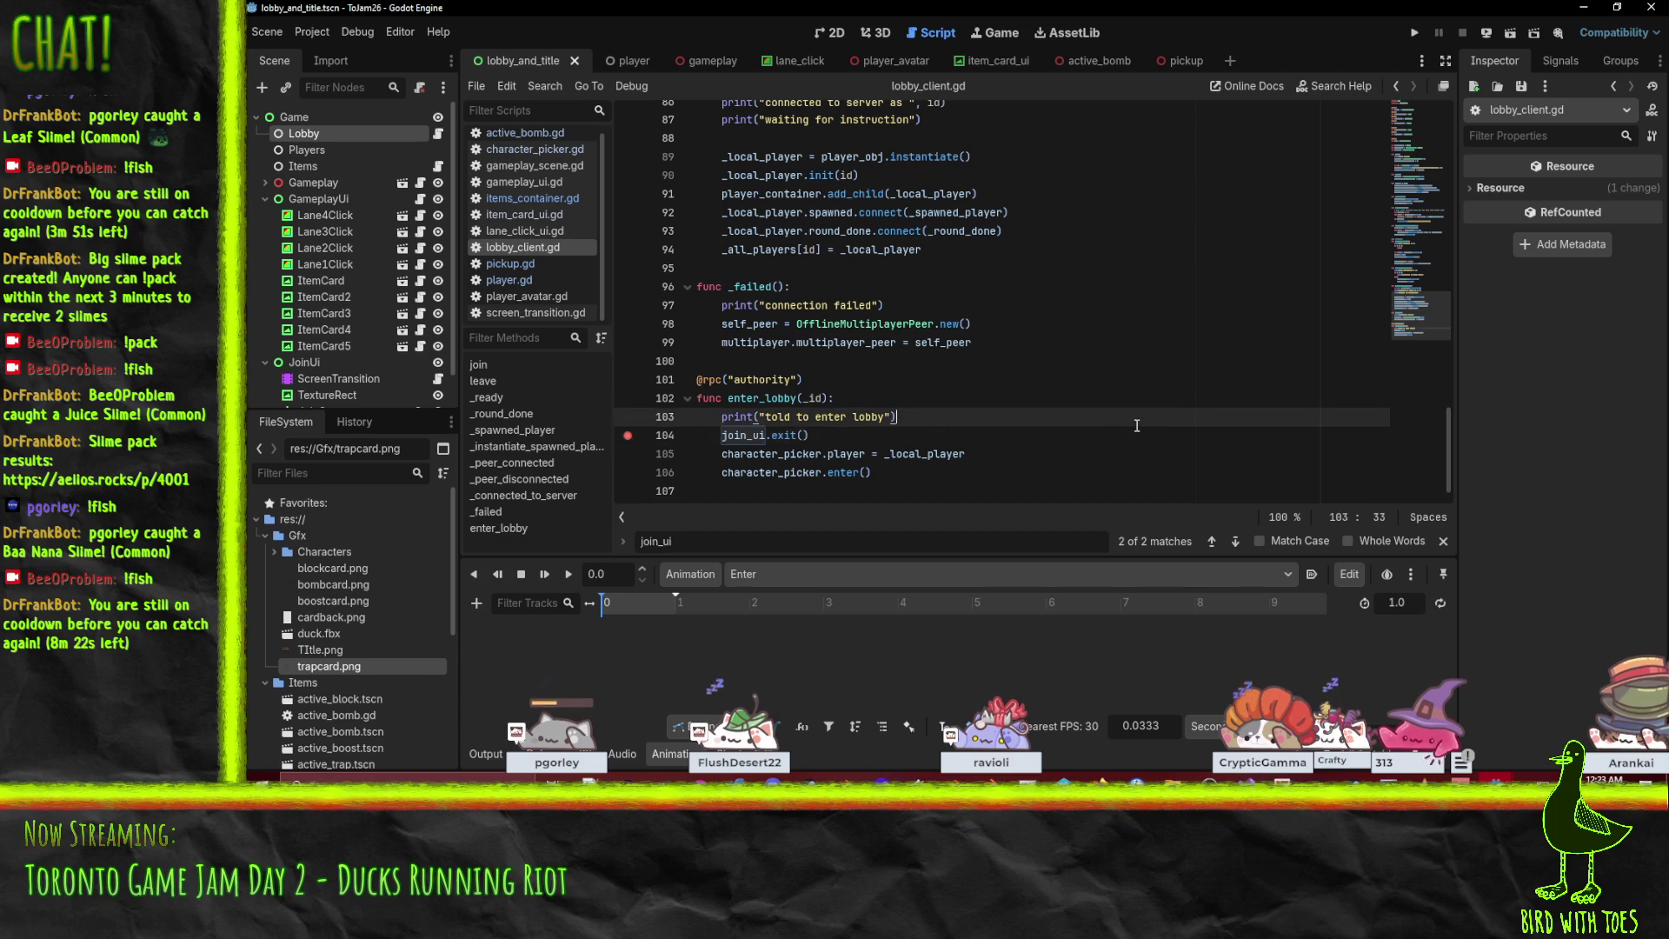
pyautogui.click(1414, 32)
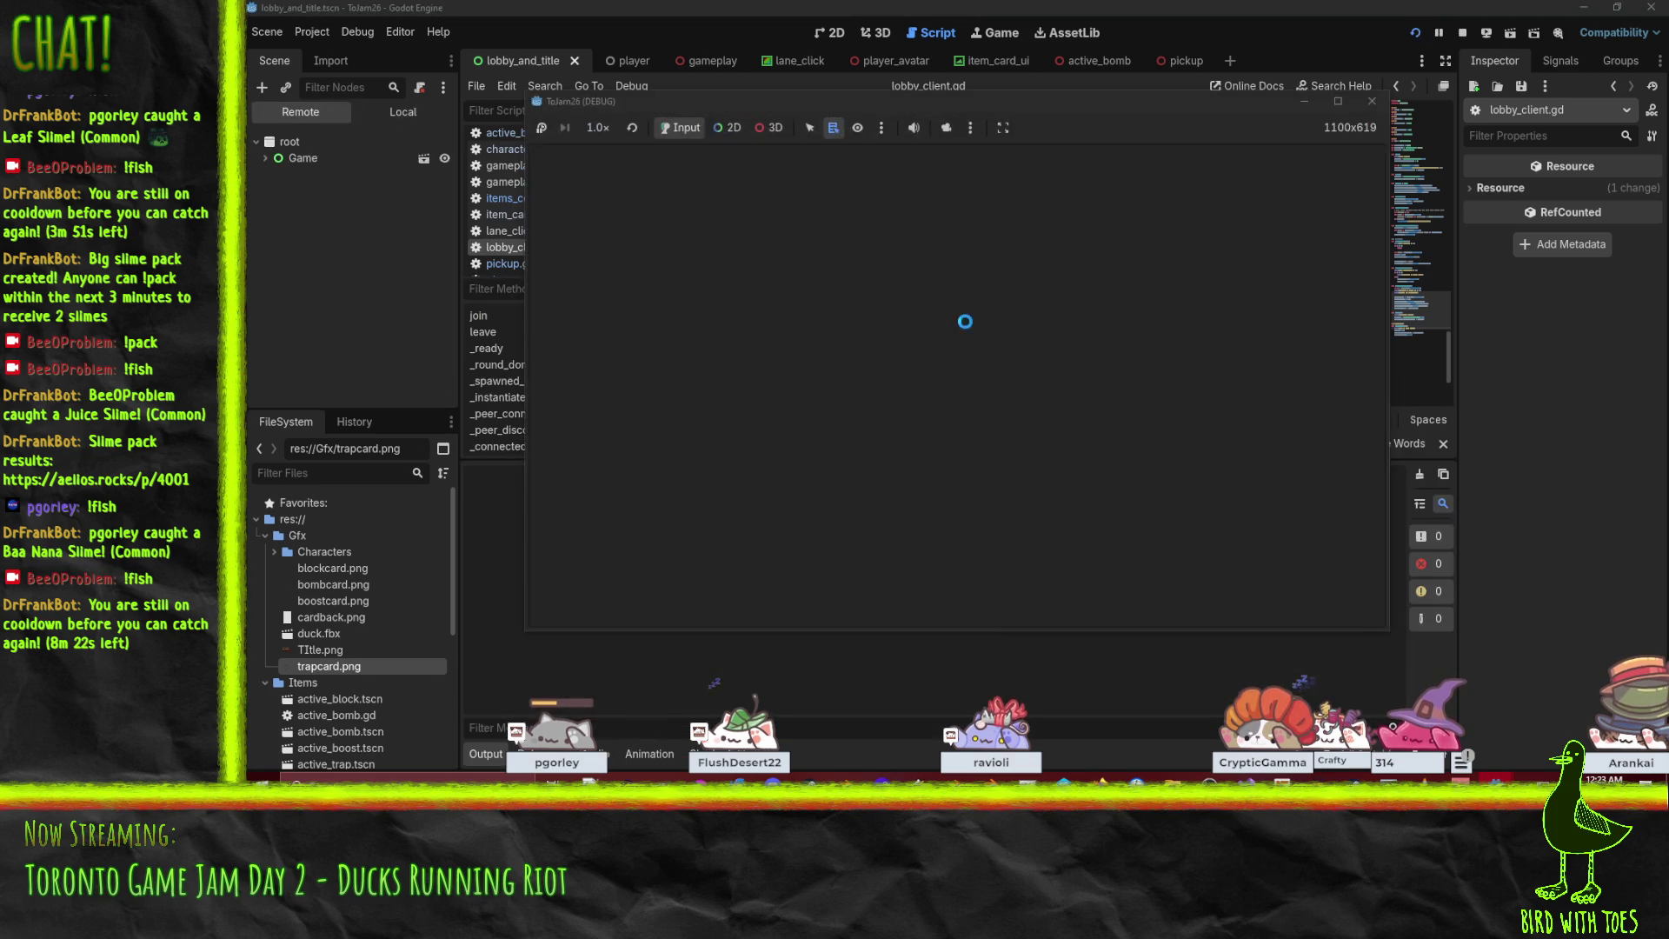
# Join, continue past the breakpoint, check the remote Game tree, then relaunch and join to pause at line 104.
pyautogui.click(1243, 466)
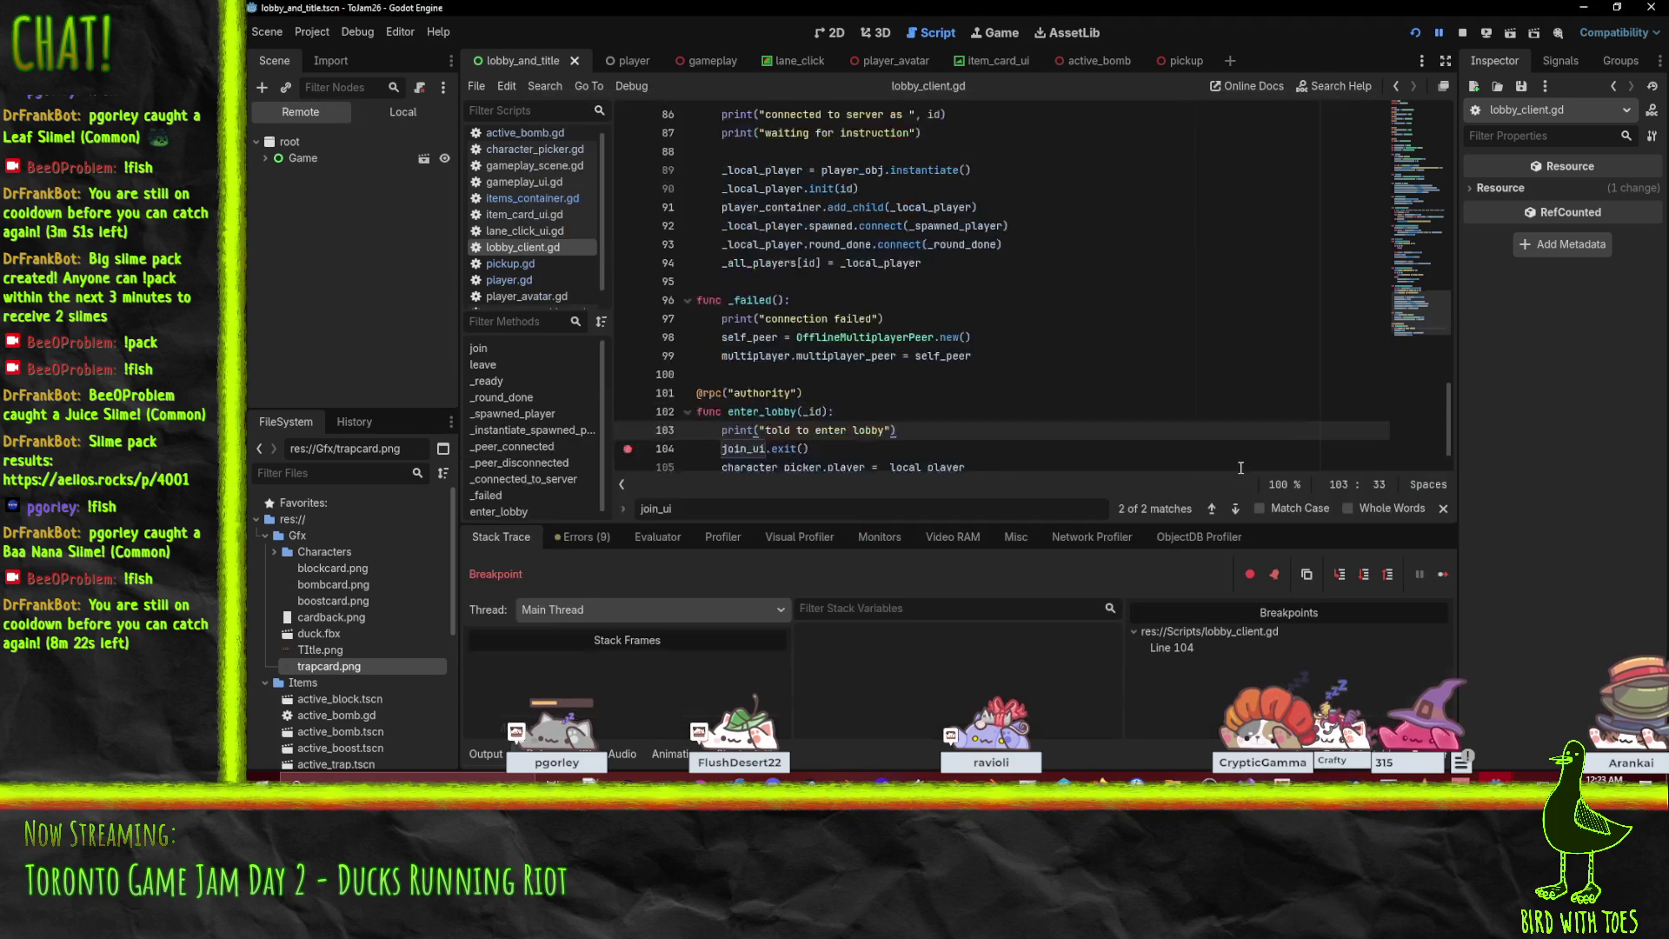
pyautogui.click(1439, 32)
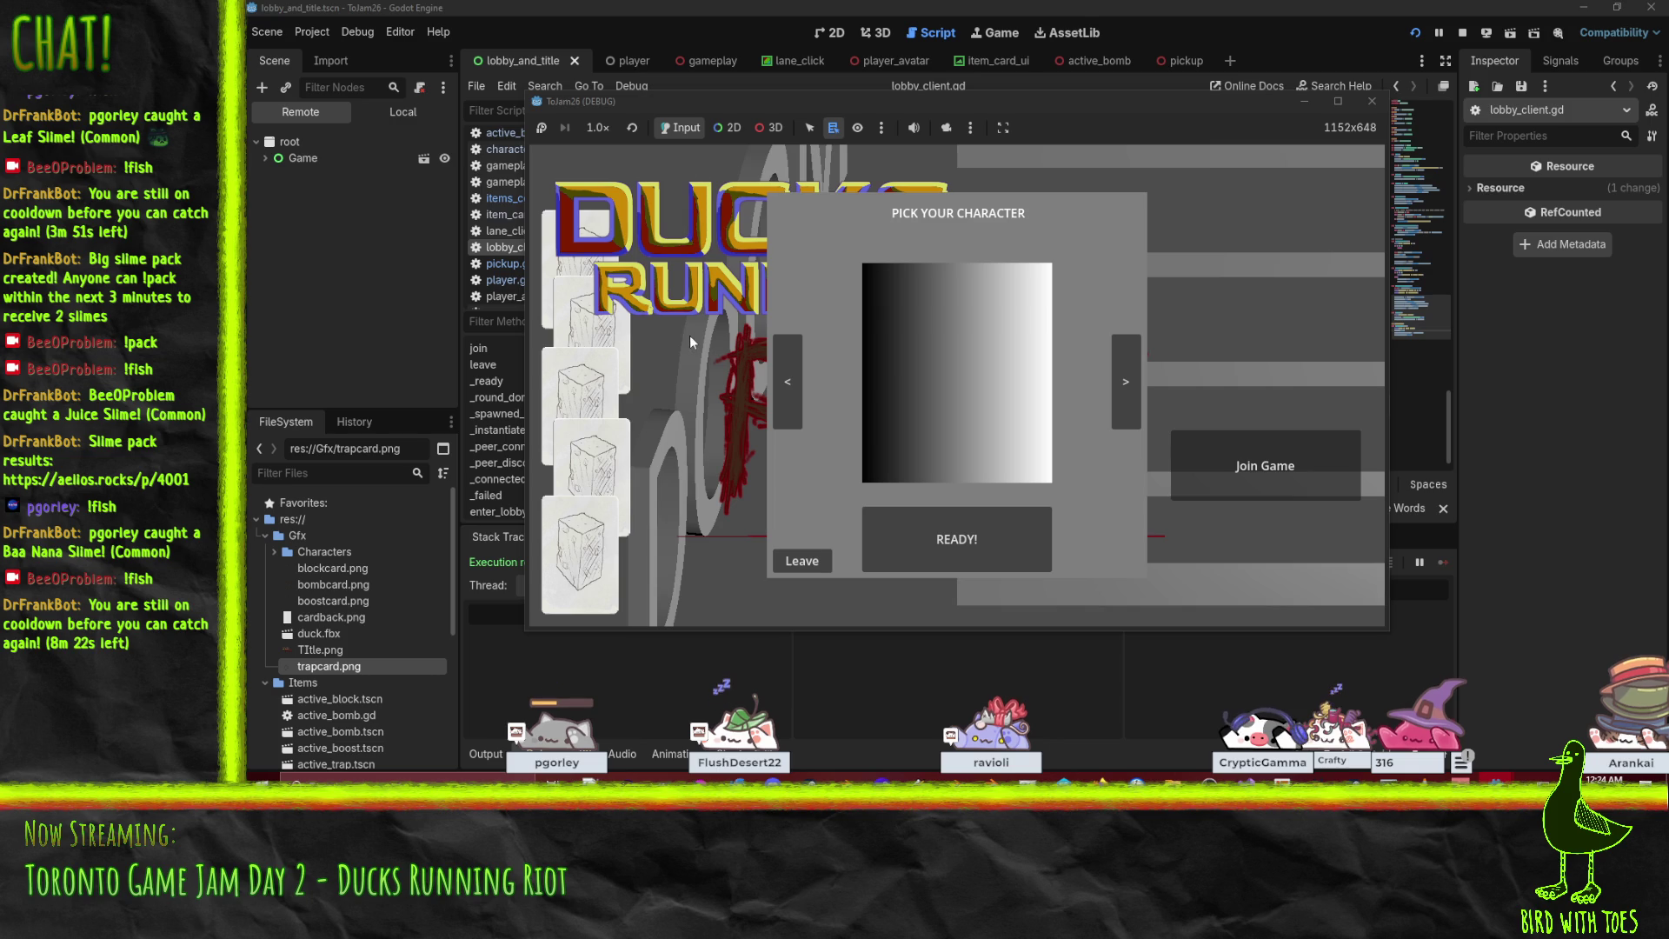
pyautogui.click(264, 158)
pyautogui.click(265, 157)
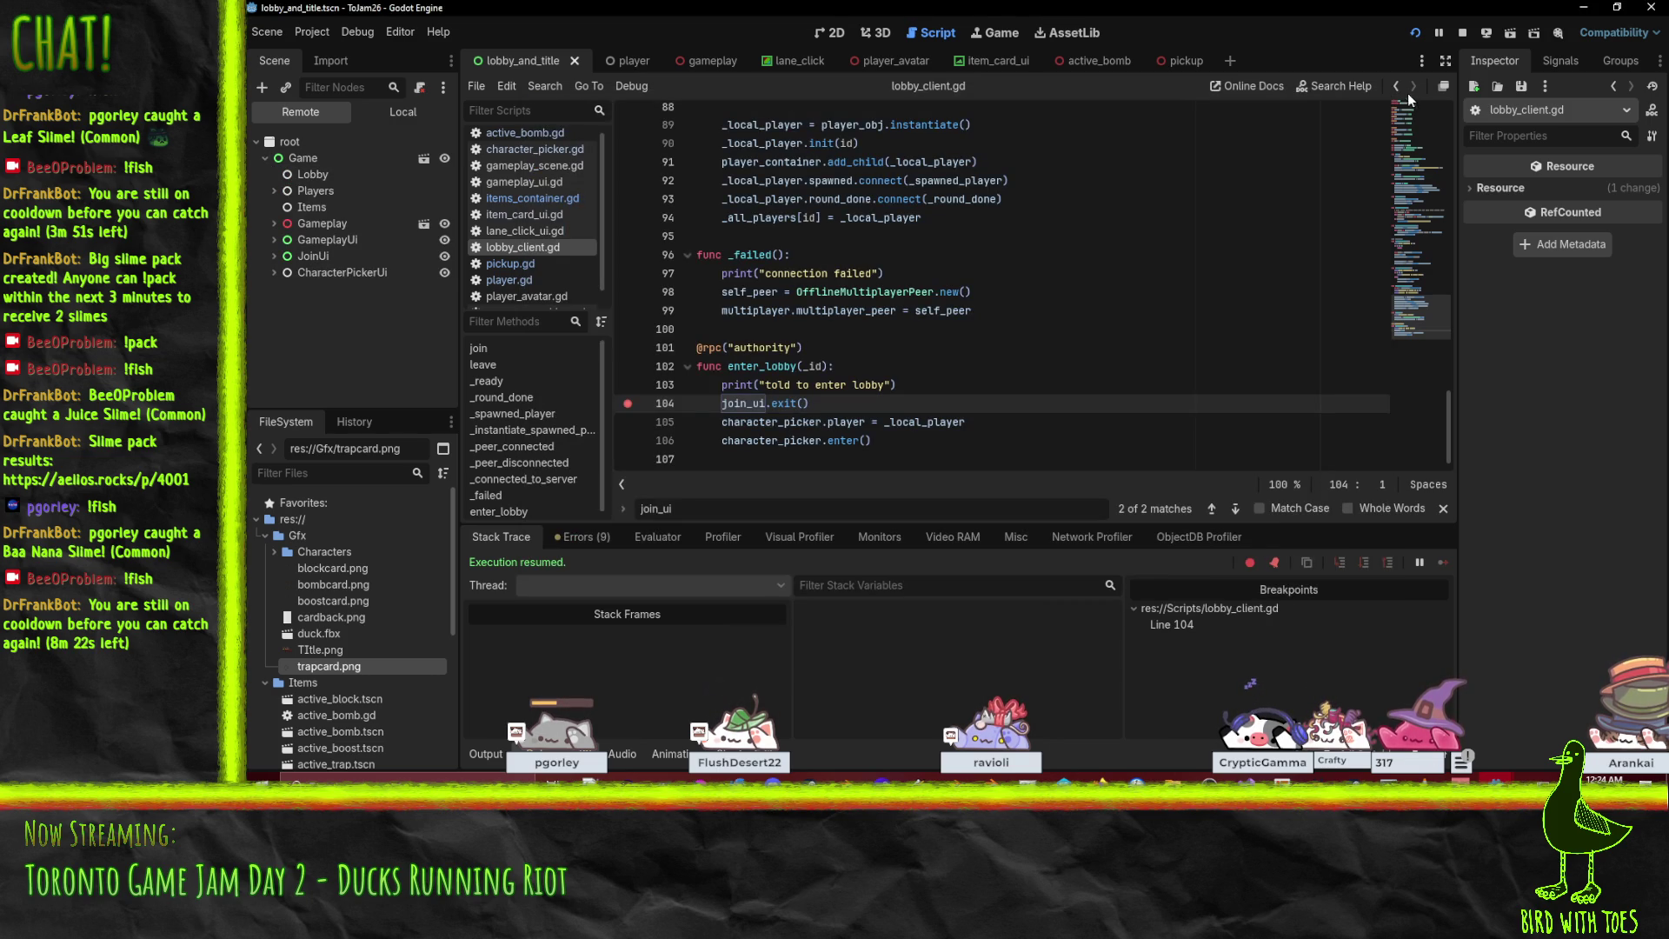
pyautogui.click(1415, 32)
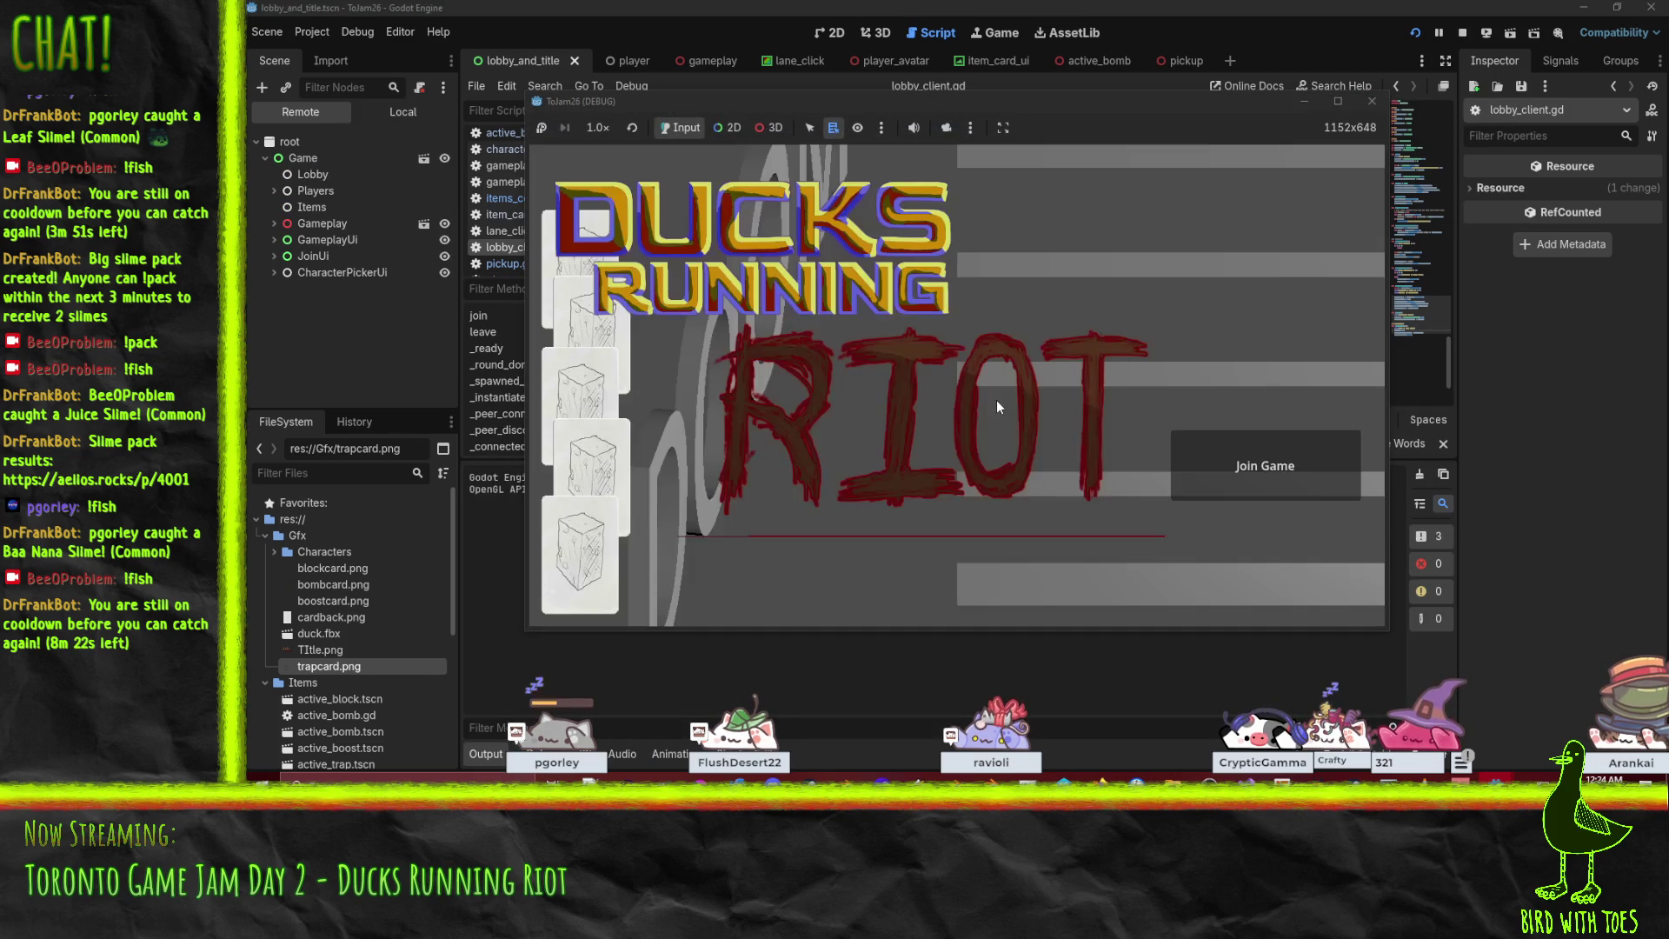
pyautogui.click(1229, 473)
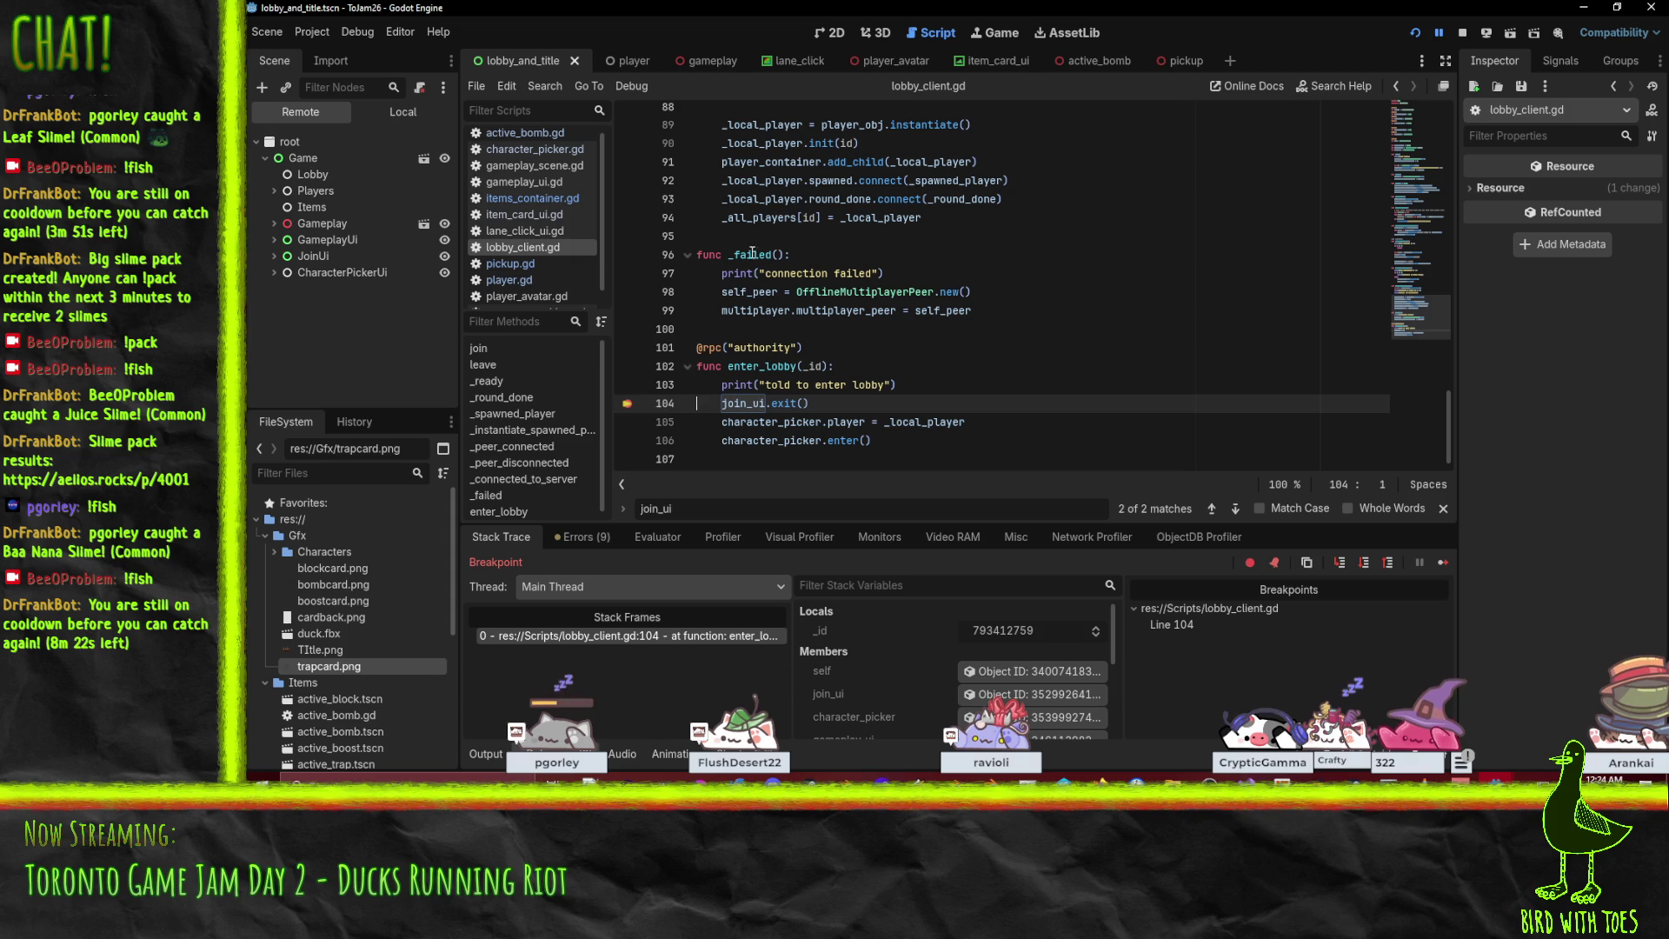